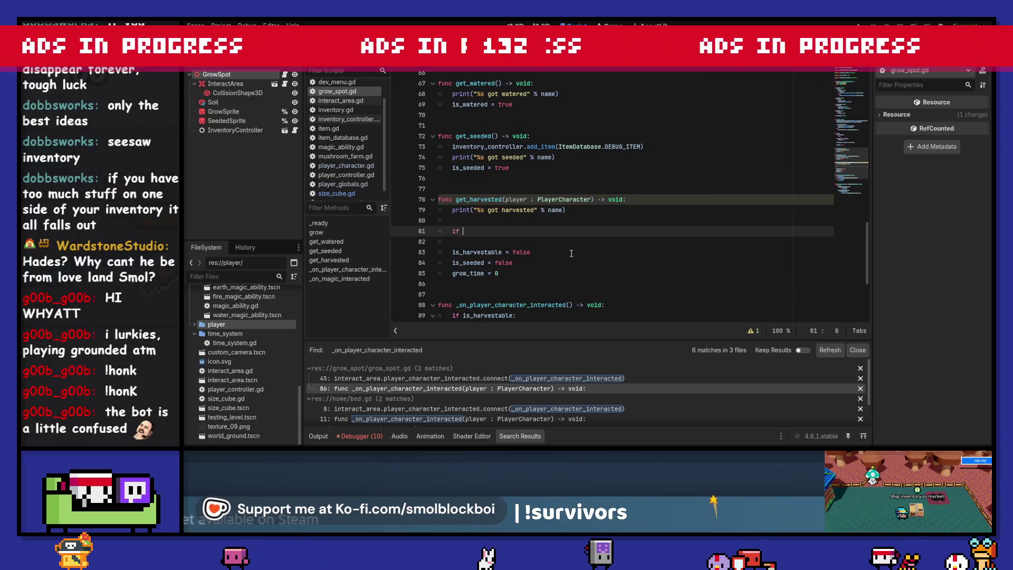
Type the player inventory check into get_harvested, then jump to the InventoryController script.
type("player.")
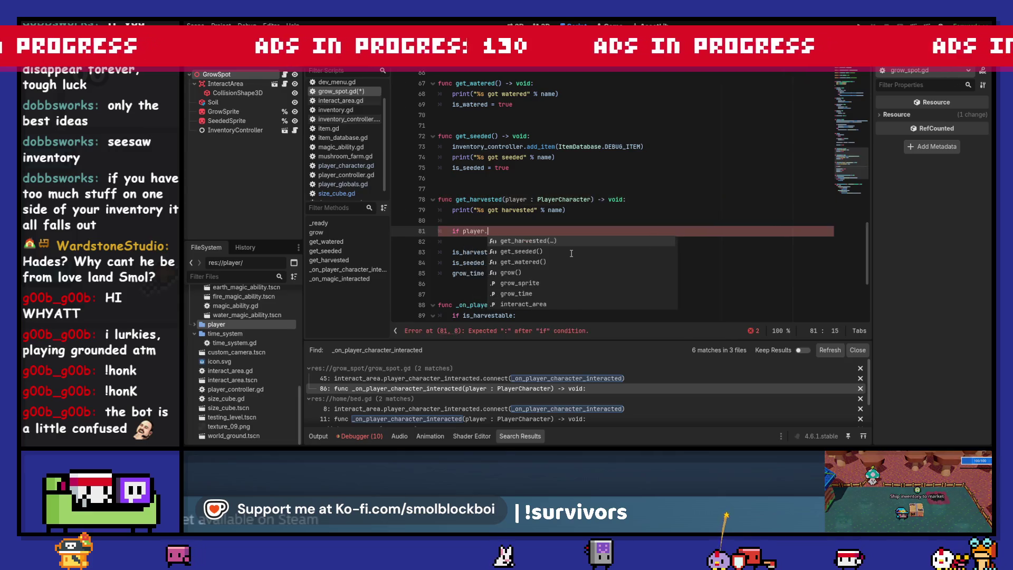
type("inv")
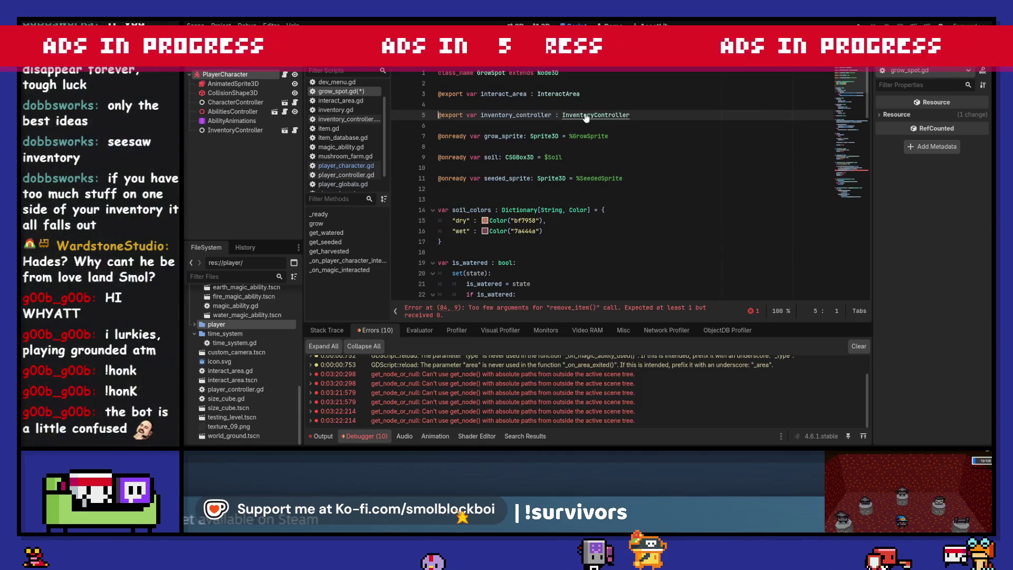
left_click(348, 119)
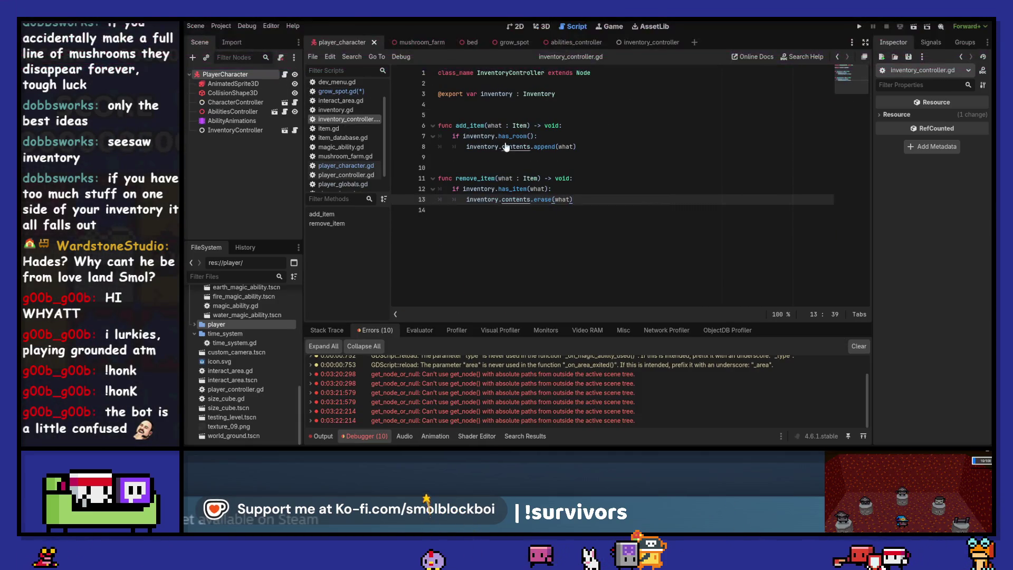
In inventory.gd, add clear_content() -> void calling contents.clear() above has_room, and save.
left_click(538, 94, "ctrl")
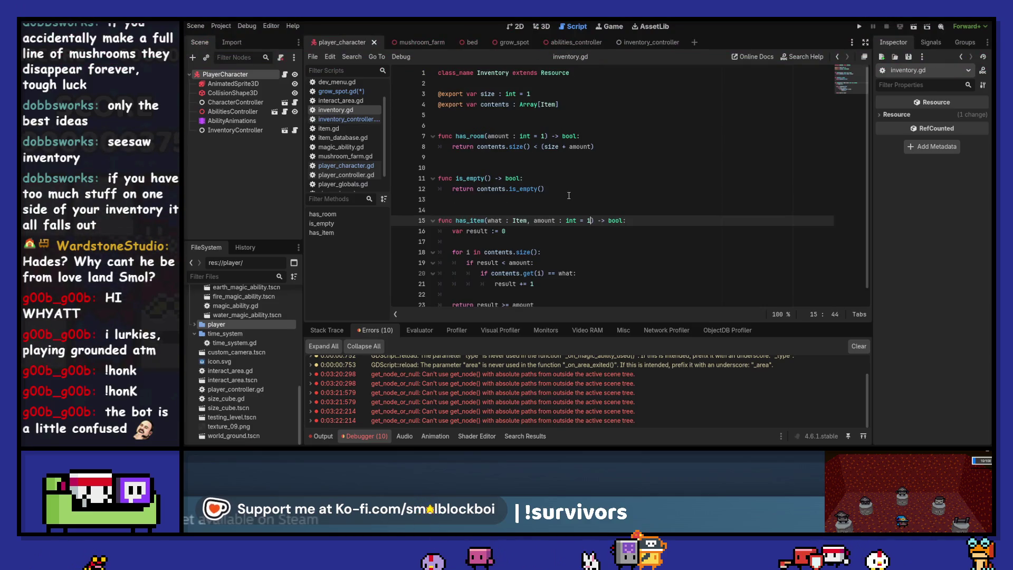
left_click(490, 126)
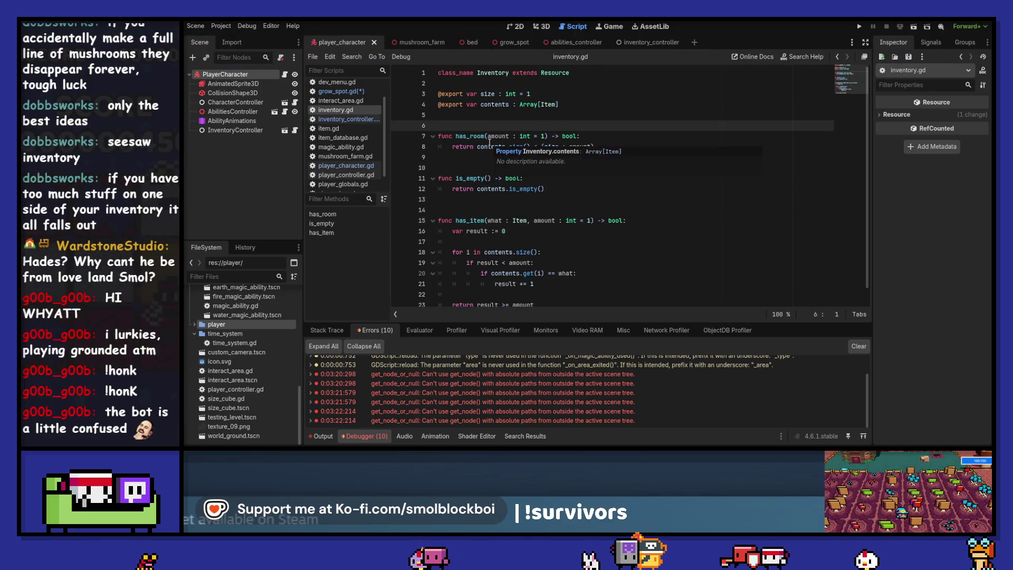
key("Return")
key("Return")
type("func clear")
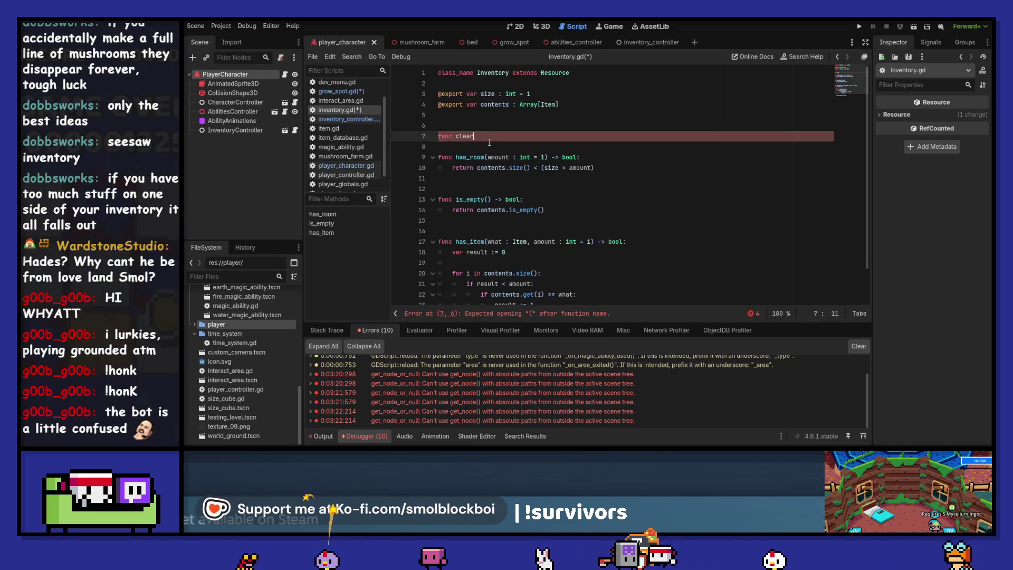
type("_content(")
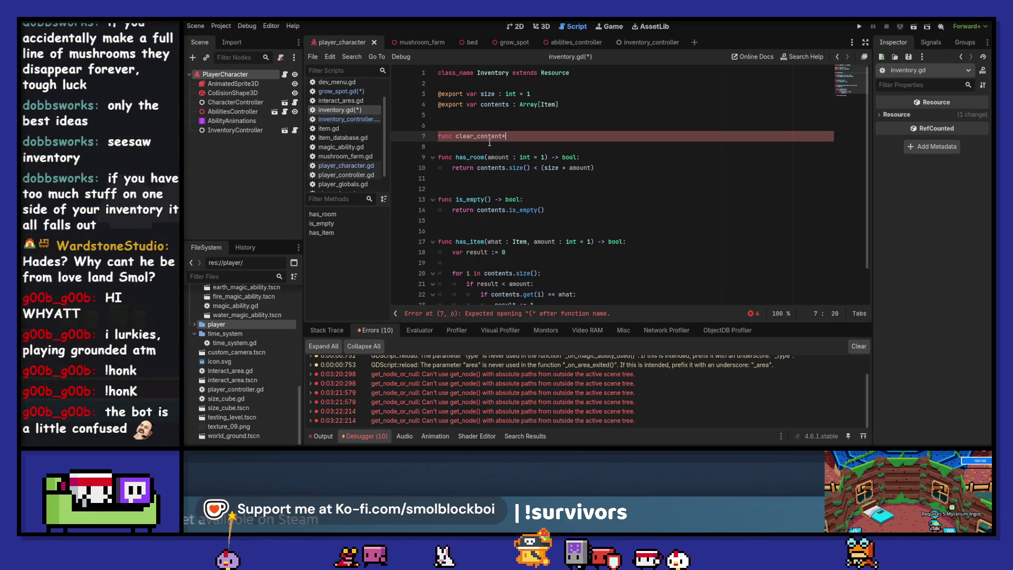
type(") -> void:")
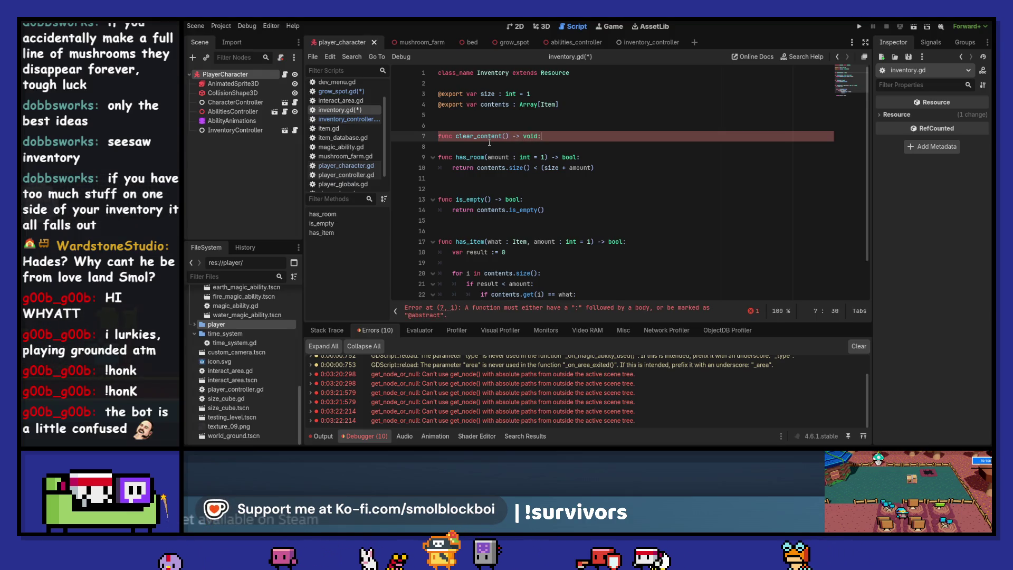
key("Return")
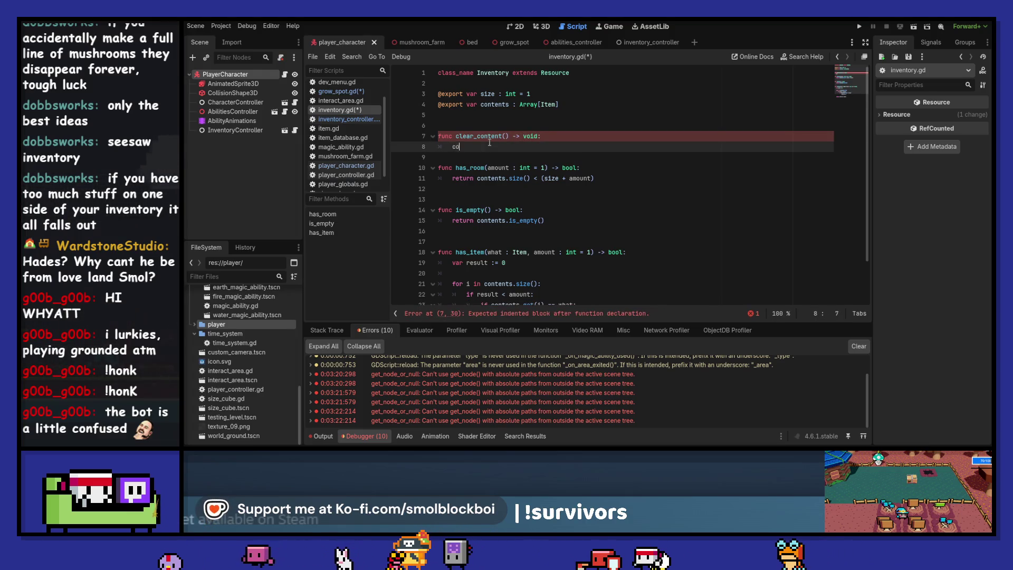
type("conten")
key("Return")
type(".")
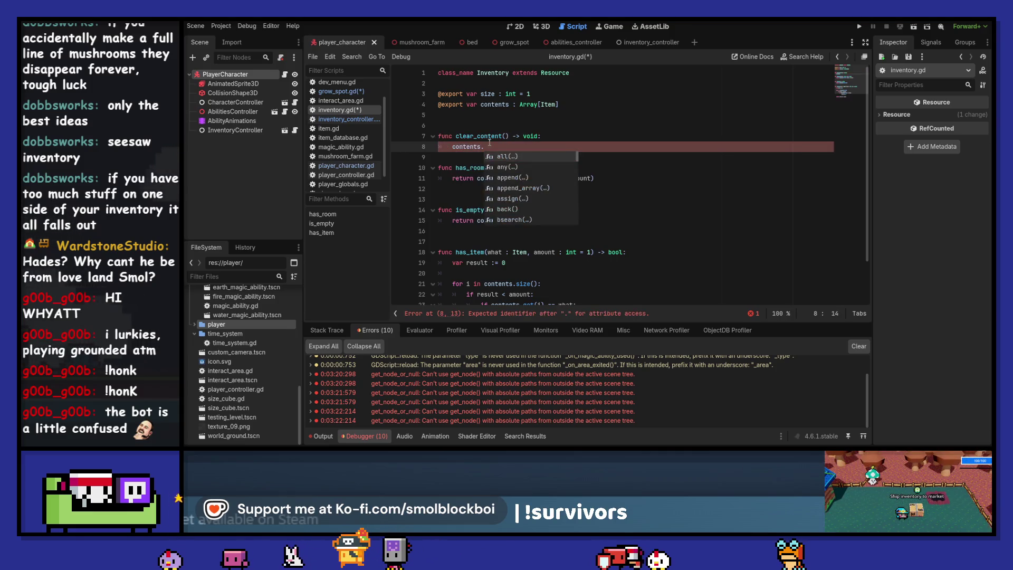
type("clear(")
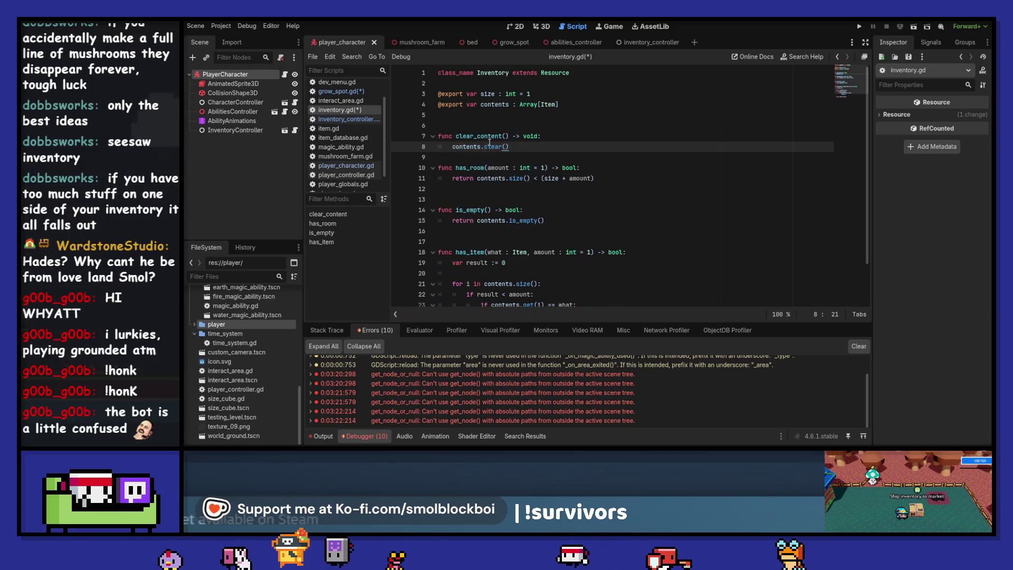
key("Return")
key("Return")
key("ctrl+s")
left_click_drag(509, 136, 456, 135)
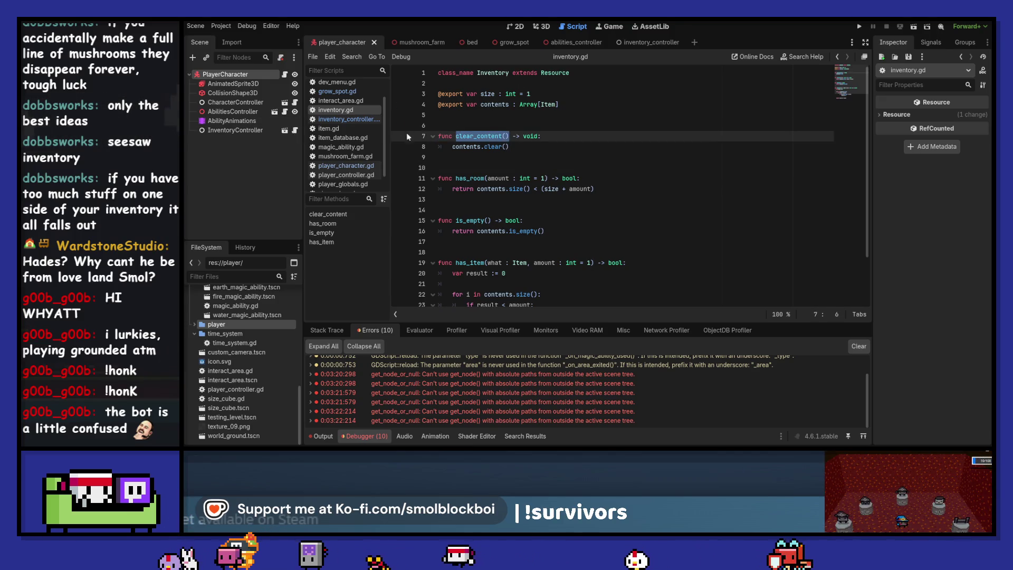
left_click(338, 91)
Replace the remove_item() call on line 84 with inventory.clear_content() and save grow_spot.gd.
scroll(609, 192, "down", 15)
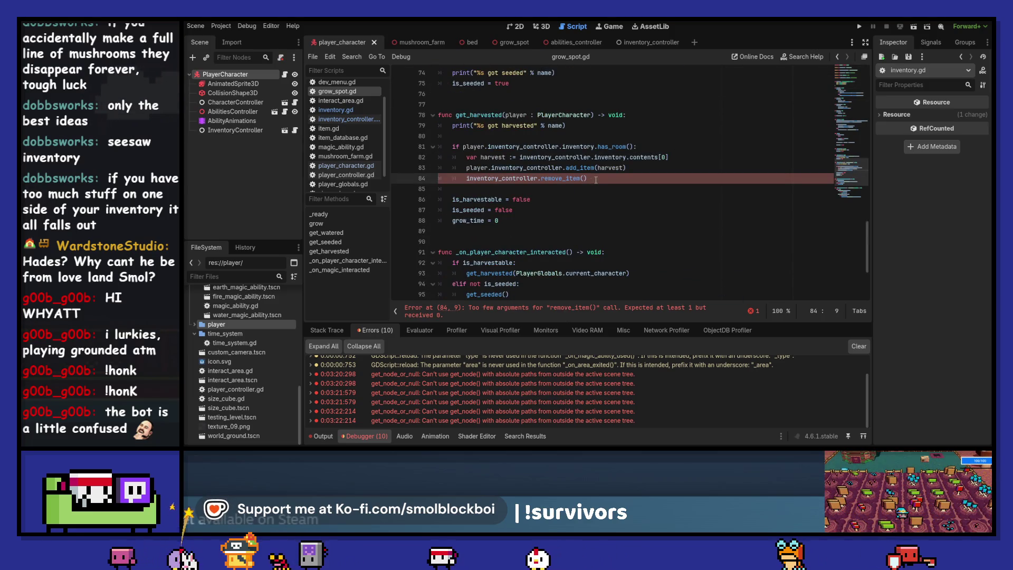
triple_click(622, 179)
left_click(623, 178)
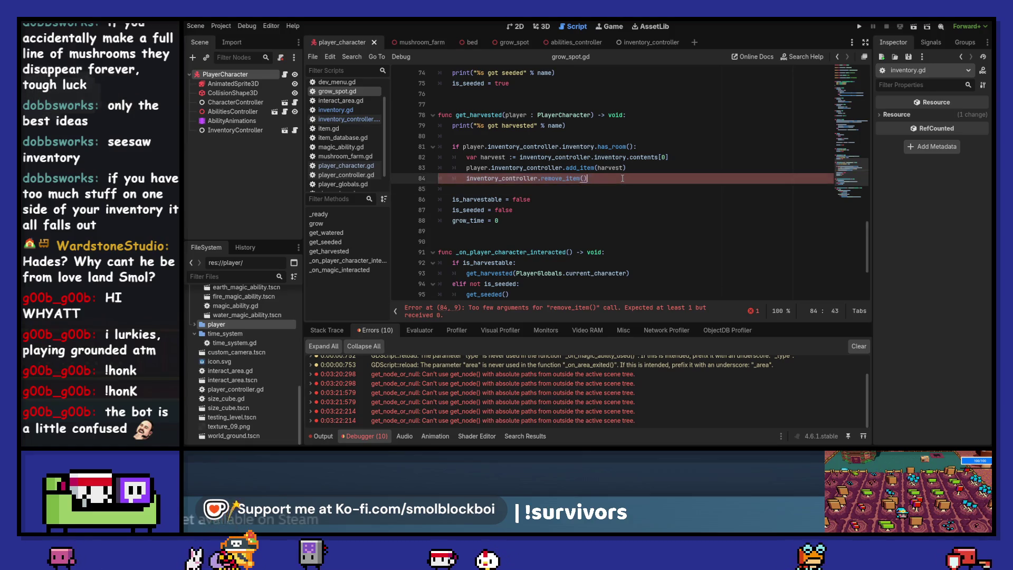
type("inventory.clear_content()")
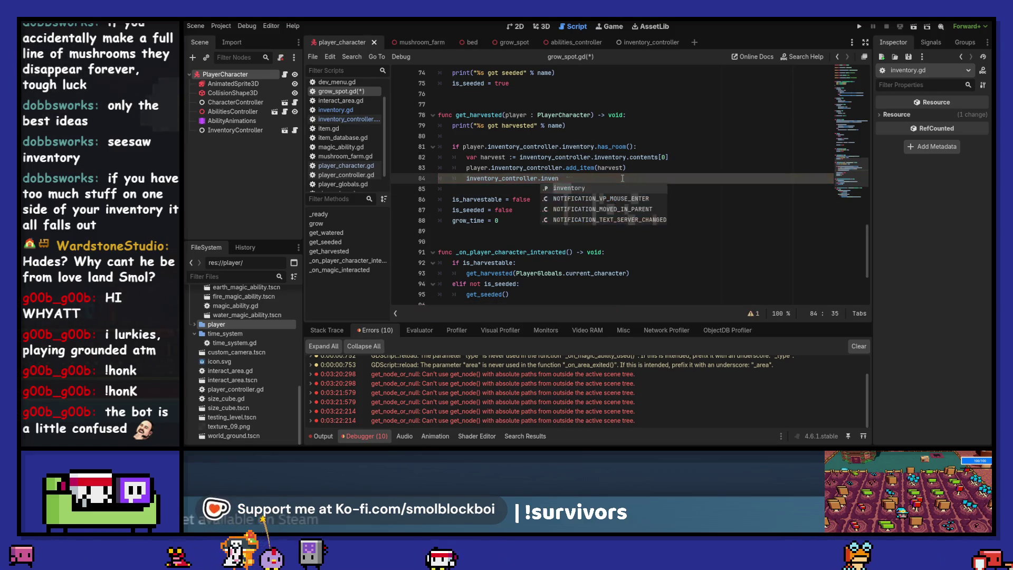
key("ctrl+s")
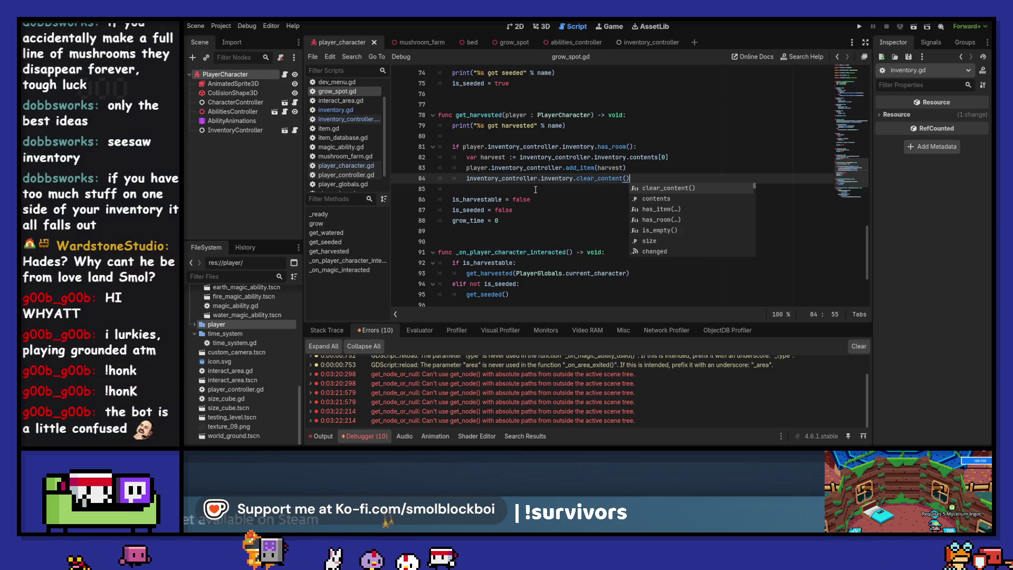
key("Escape")
key("Down")
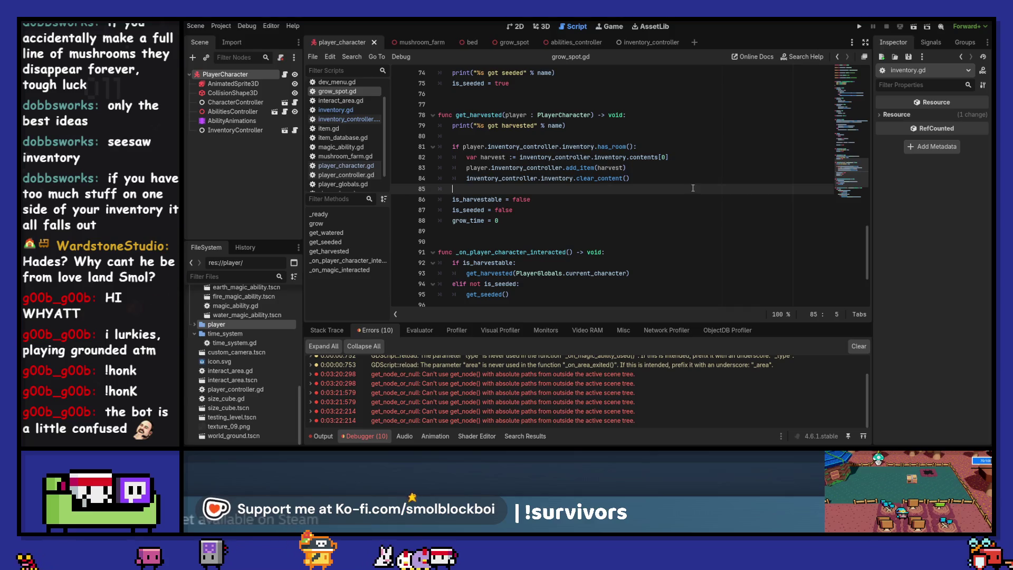
Clear the debugger errors and reopen inventory.gd through the InventoryController definition.
left_click(860, 346)
scroll(689, 236, "up", 20)
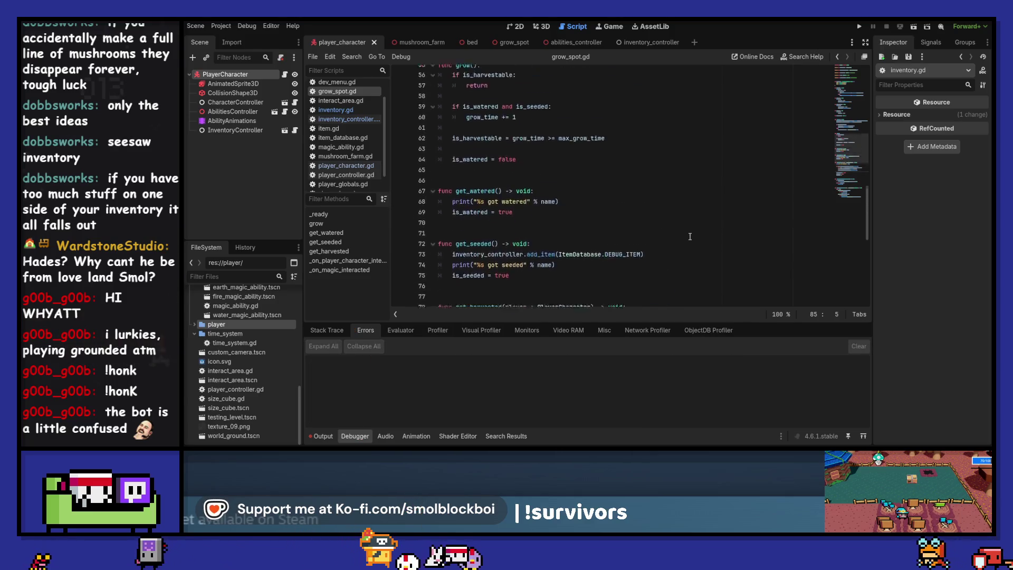
scroll(690, 237, "up", 2)
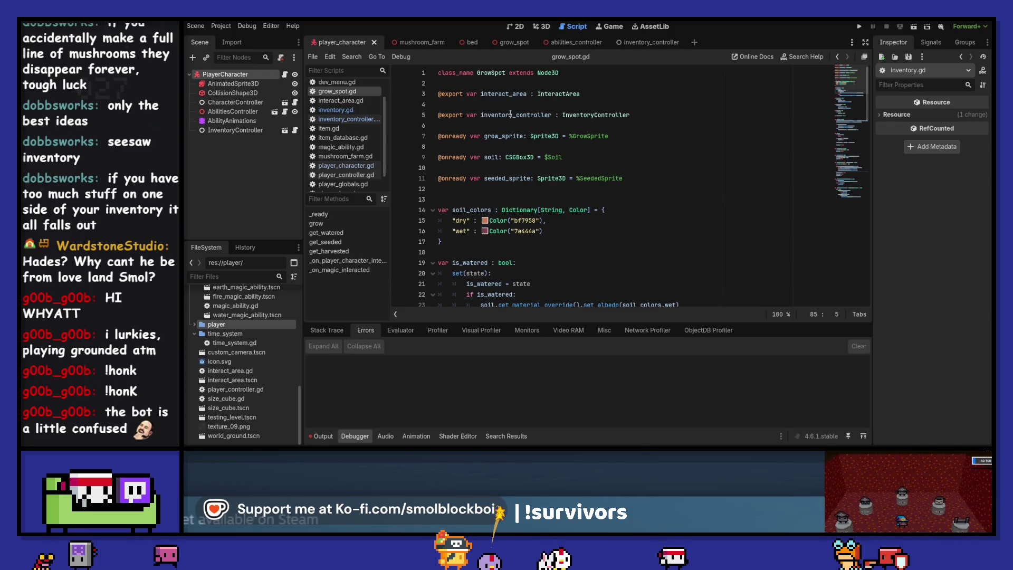
left_click(586, 114, "ctrl")
left_click(538, 94, "ctrl")
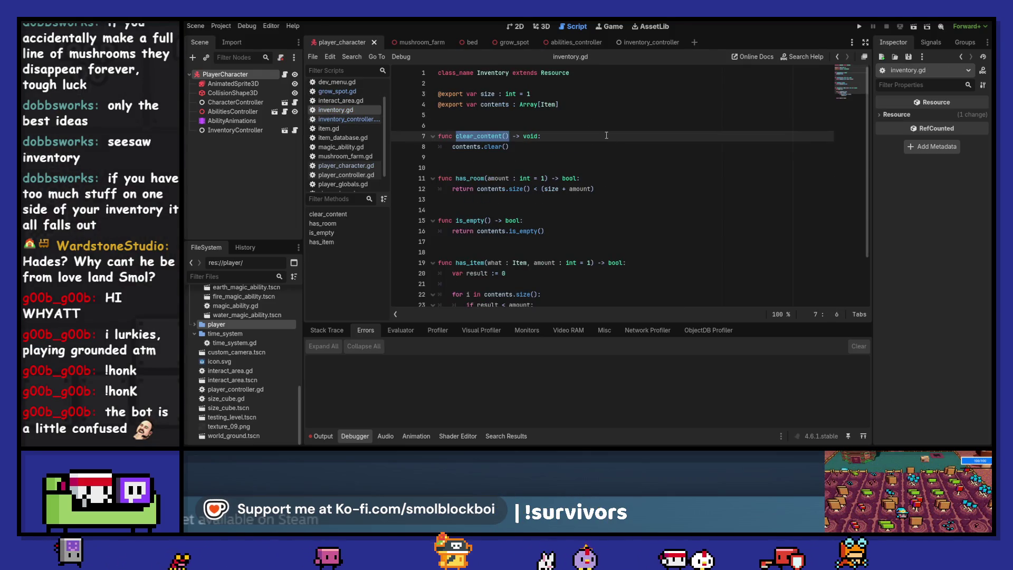
Declare a contents_changed signal below the class declaration in inventory.gd and save.
left_click(561, 82)
key("Return")
key("Return")
key("Up")
type("signal conte")
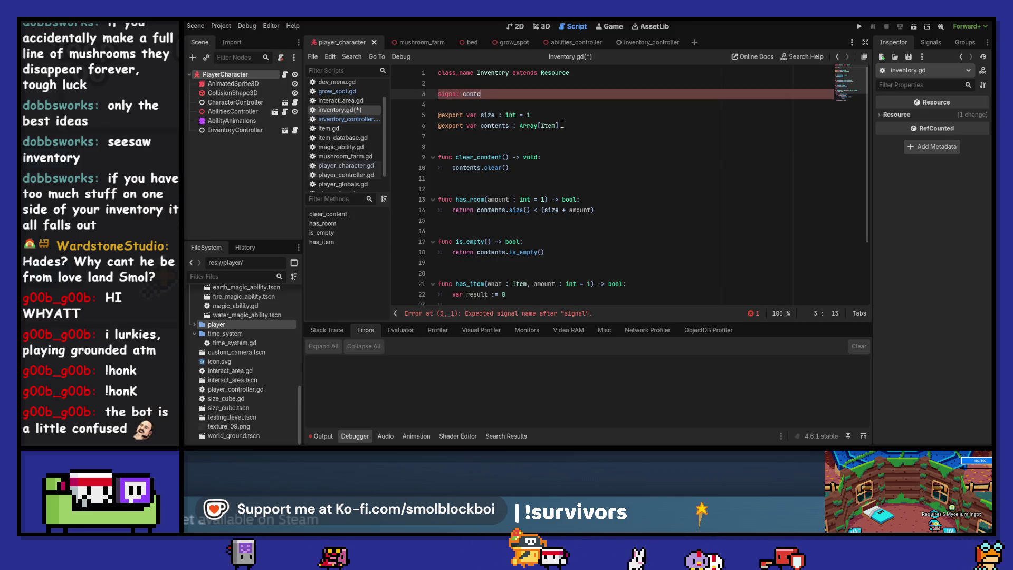
type("nts_changed")
key("ctrl+shift+Left")
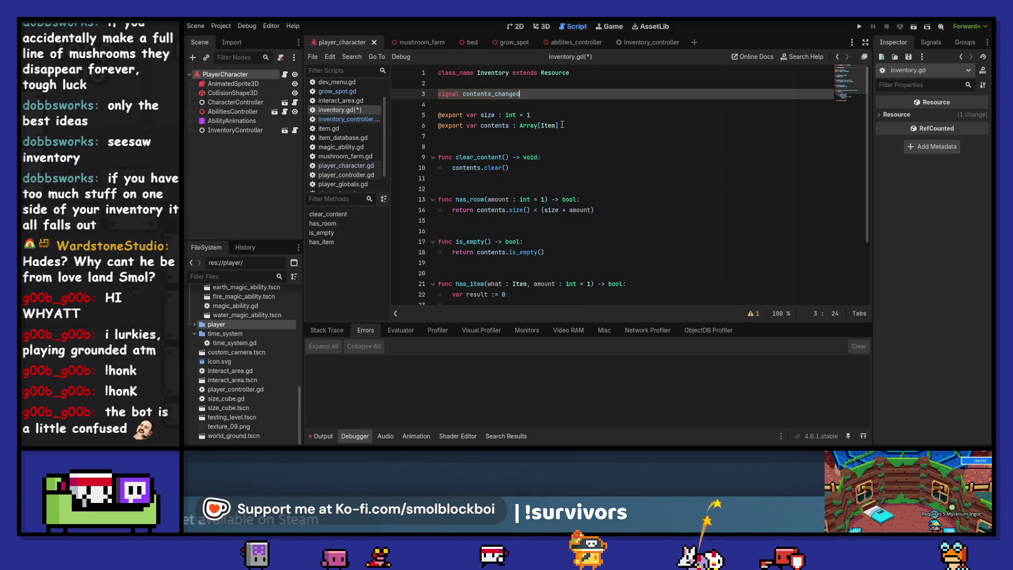
key("ctrl+s")
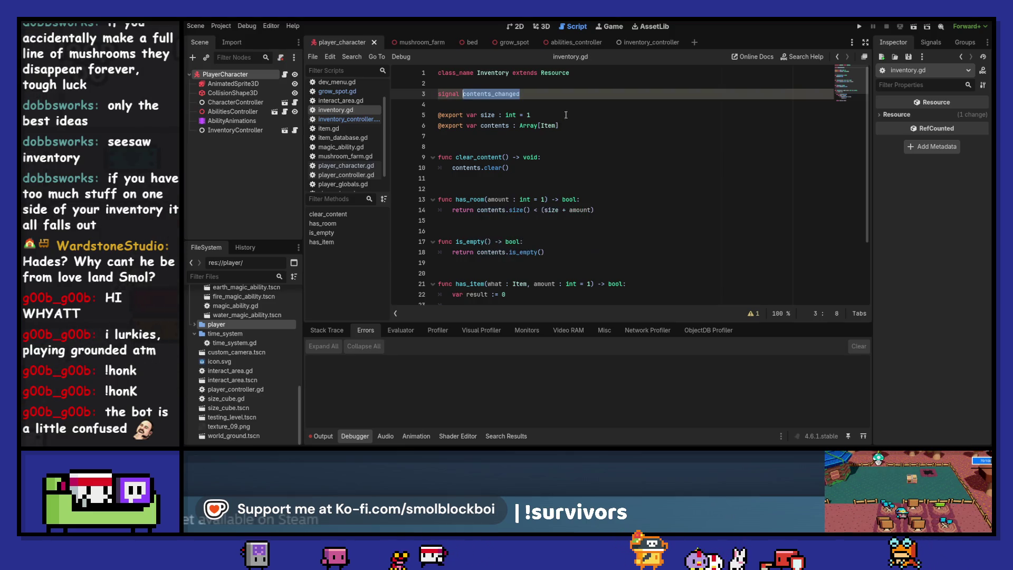
Emit contents_changed right after contents.clear() in clear_content.
left_click(578, 168)
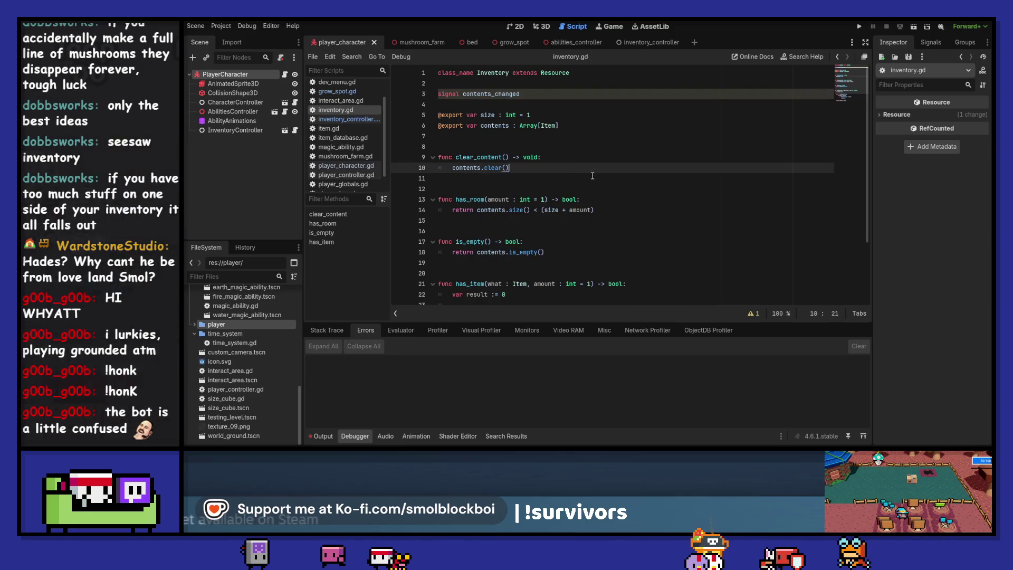
key("Return")
type("contents_changed.emit*")
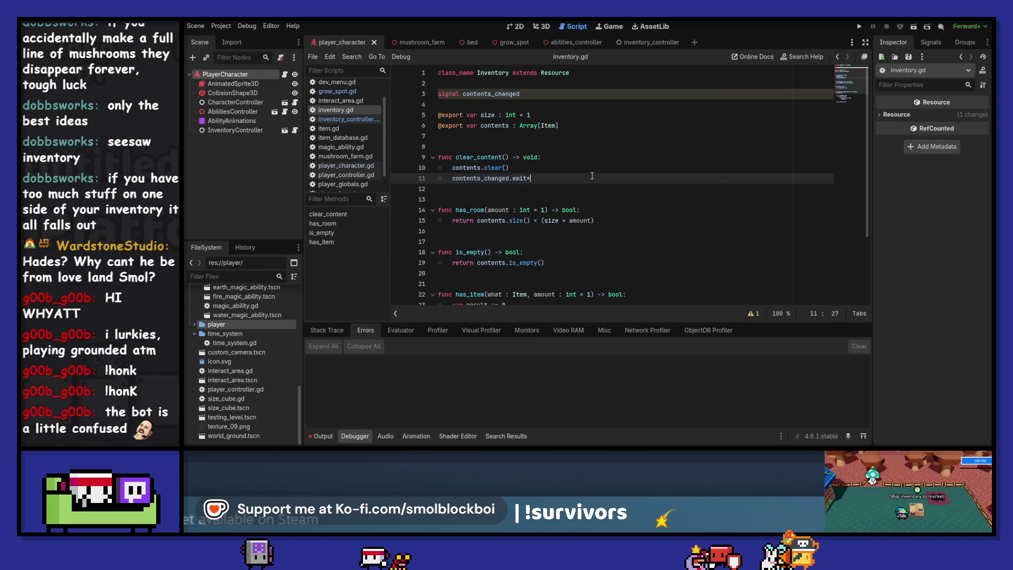
key("BackSpace")
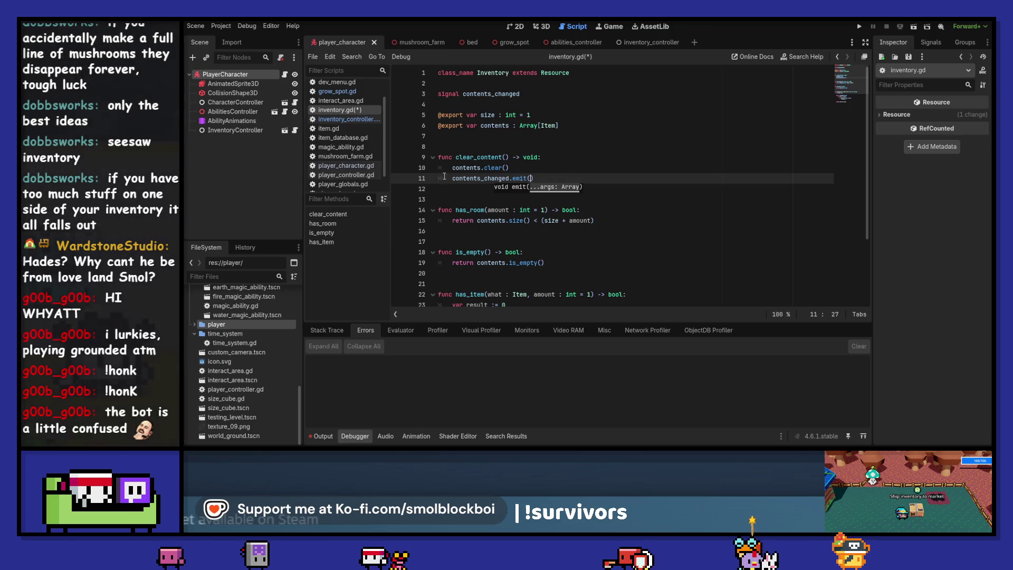
left_click_drag(452, 178, 525, 179)
key("ctrl+c")
scroll(555, 178, "down", 3)
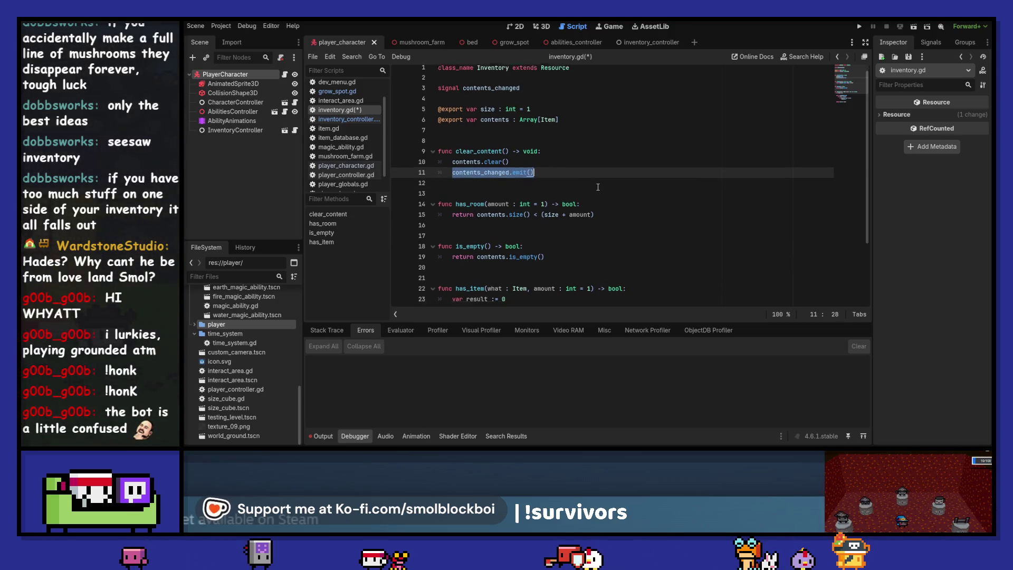
scroll(598, 187, "up", 2)
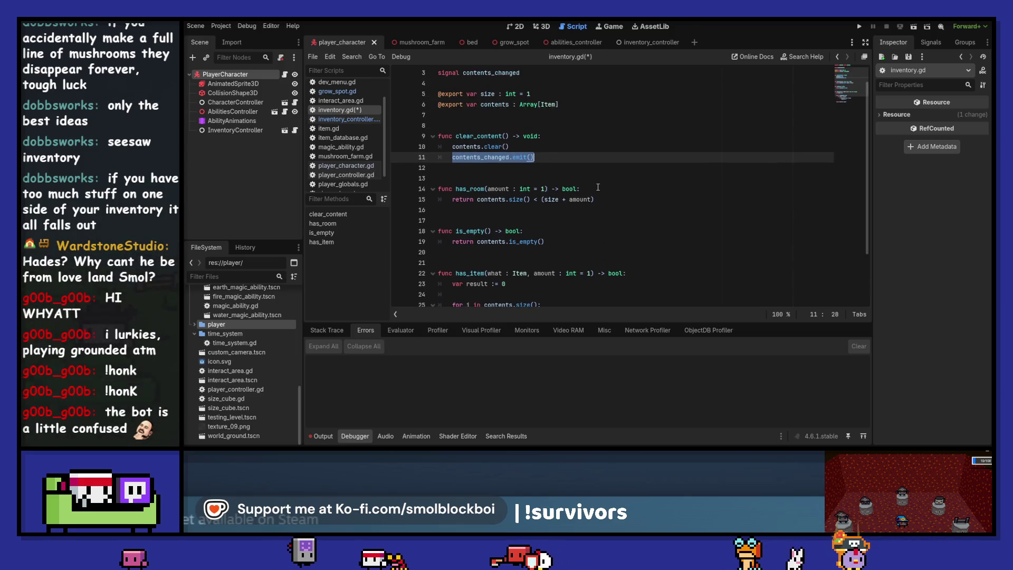
Delete the stray content parameter and the clear function, then save inventory.gd.
left_click_drag(536, 157, 387, 137)
key("ctrl+Right")
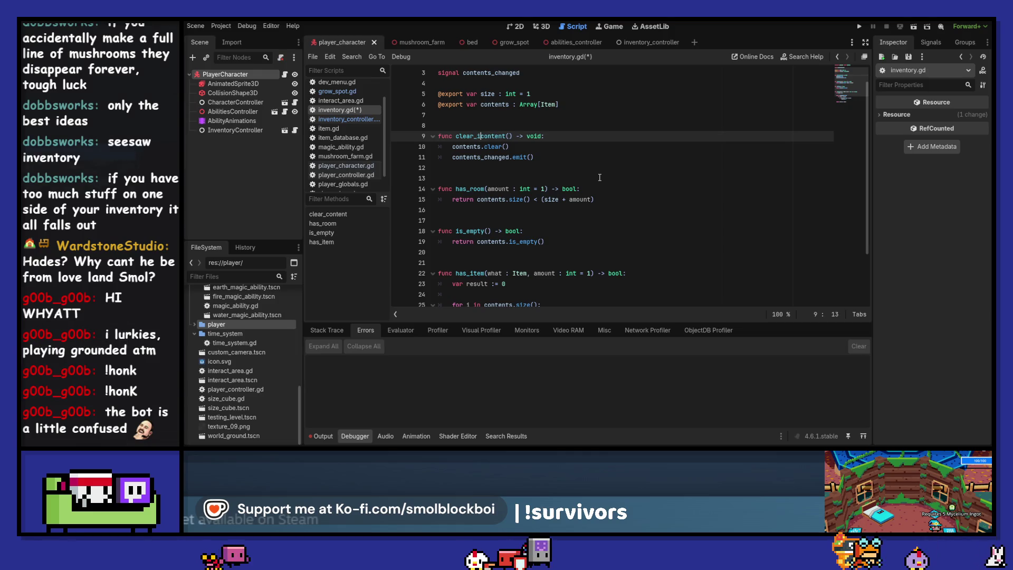
key("ctrl+shift+Right")
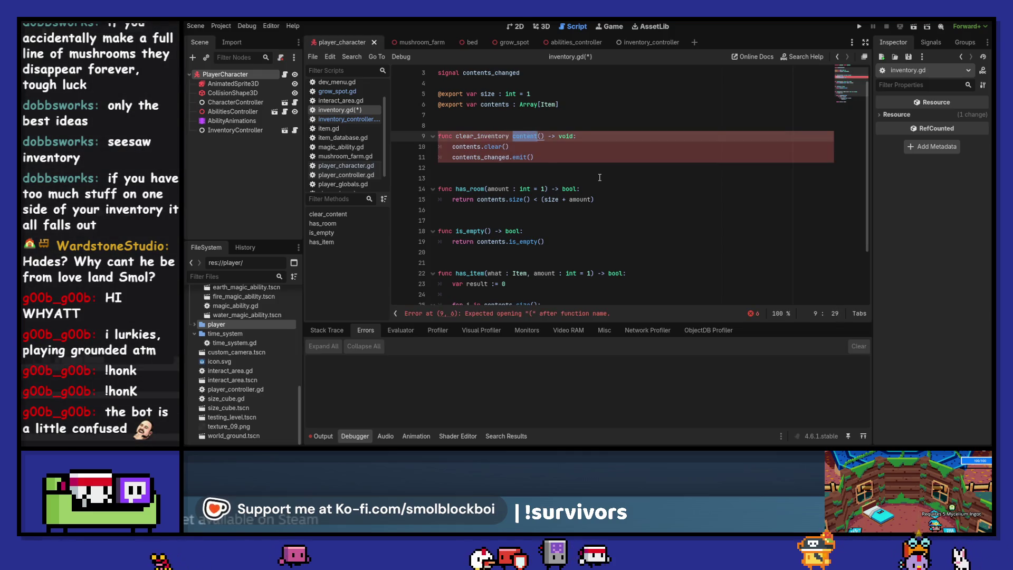
key("BackSpace")
key("BackSpace")
key("Down")
key("Down")
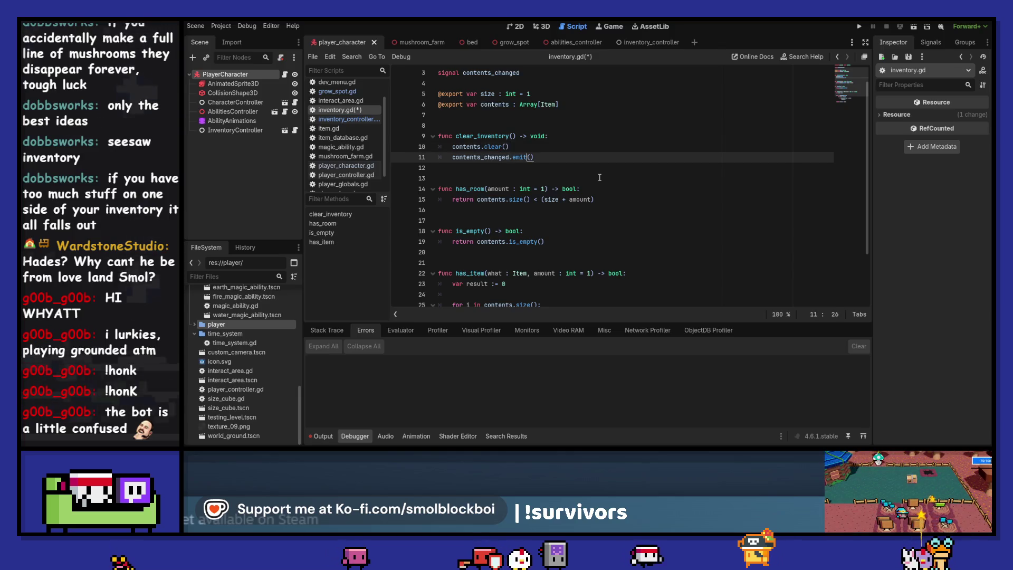
key("shift+Home")
key("shift+Up")
key("shift+Up")
key("BackSpace")
key("BackSpace")
key("BackSpace")
key("BackSpace")
key("ctrl+s")
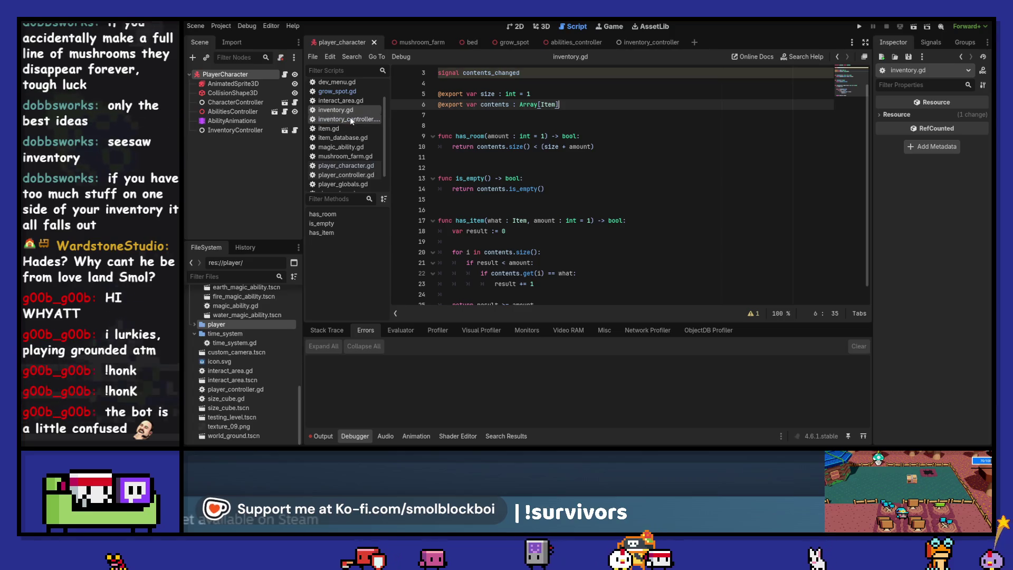
Paste a clear_inventory function at the end of inventory_controller.gd, calling inventory.contents.clear().
left_click(350, 118)
left_click(513, 252)
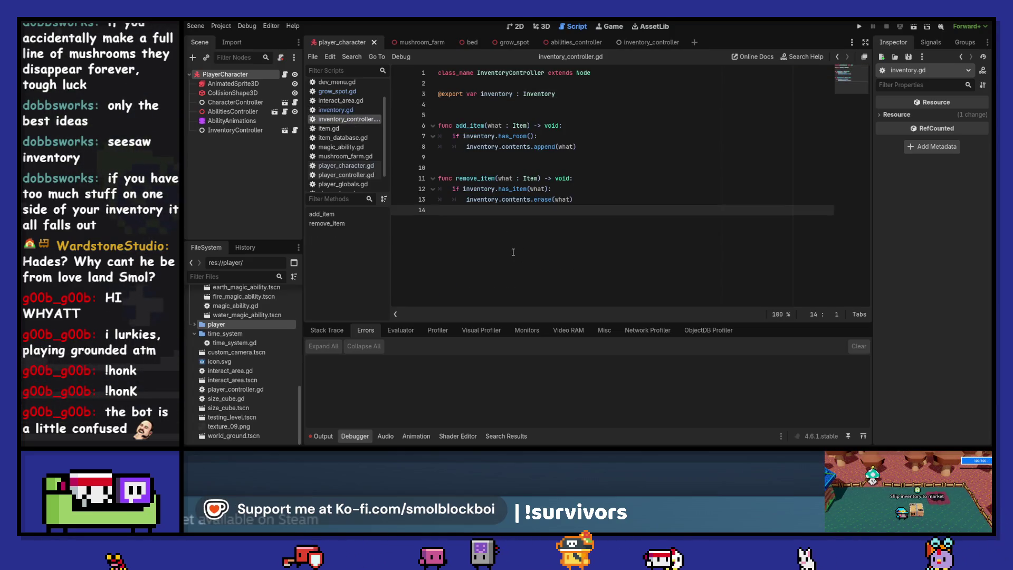
key("Return")
key("Return")
type("func")
type("func clear_inventory() -> void: \tcontents.clear() \tcontents_changed.emit()")
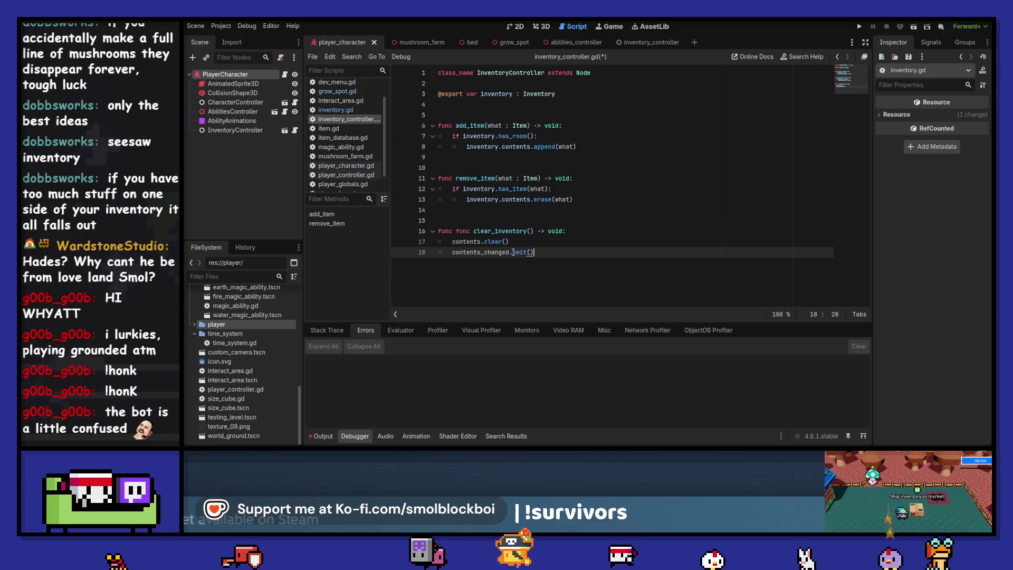
key("Up")
key("Up")
key("Home")
key("ctrl+Right")
key("ctrl+shift+Right")
key("Delete")
key("Delete")
key("Down")
key("Home")
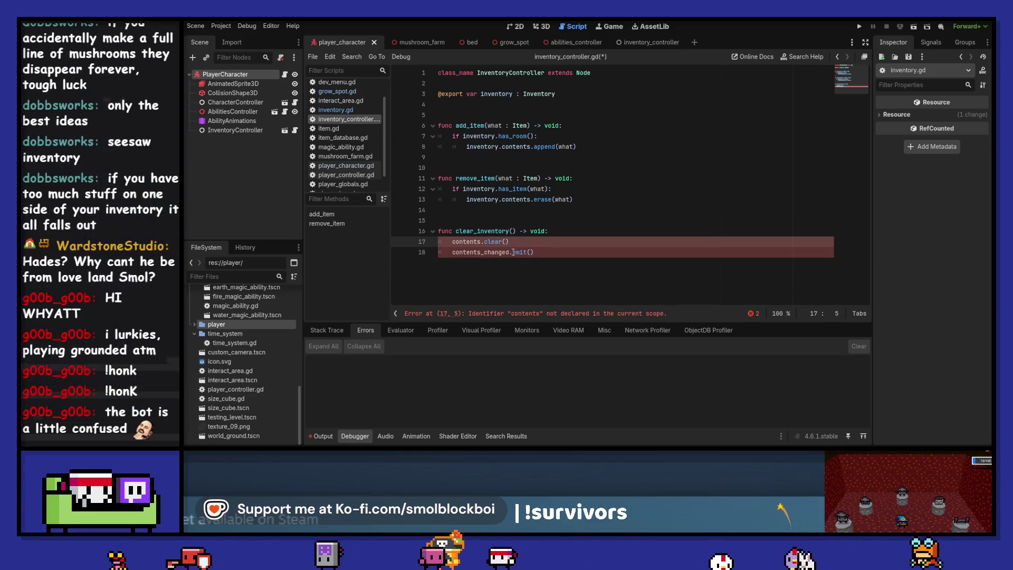
type("inventory.")
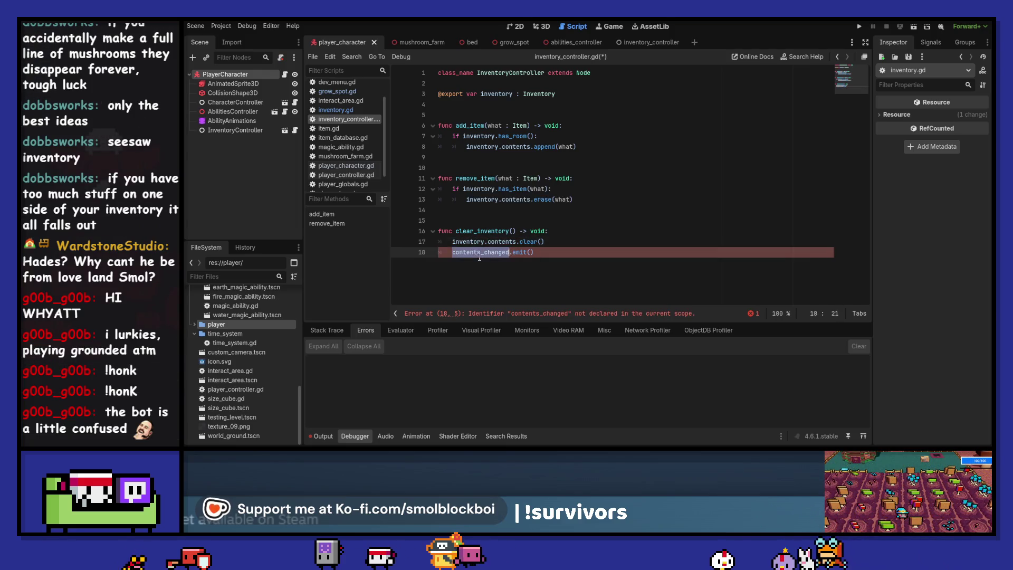
Declare signal contents_changed under class_name in inventory_controller.gd.
left_click(469, 83)
key("Return")
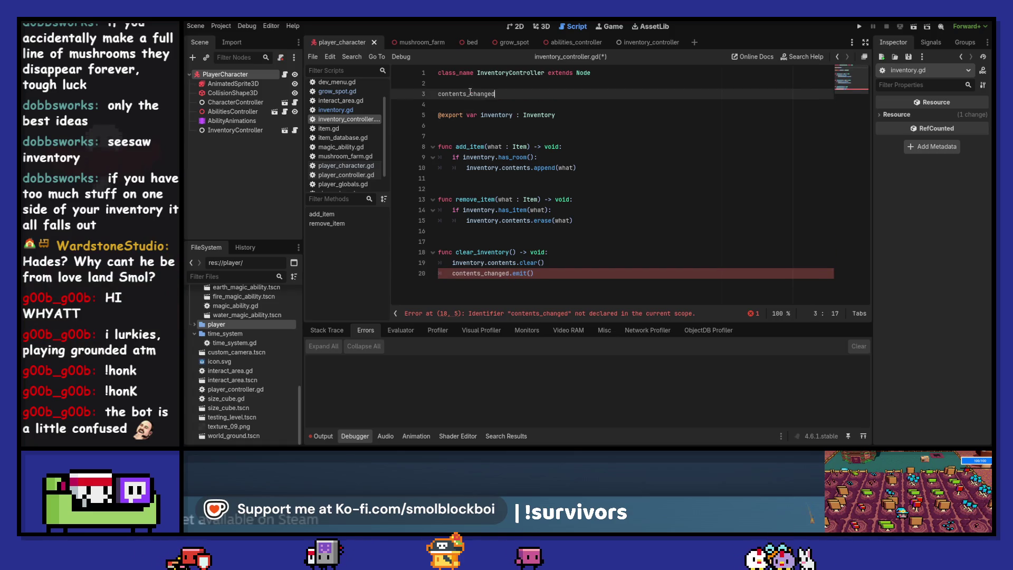
key("ctrl+v")
key("Up")
type("signal")
key("End")
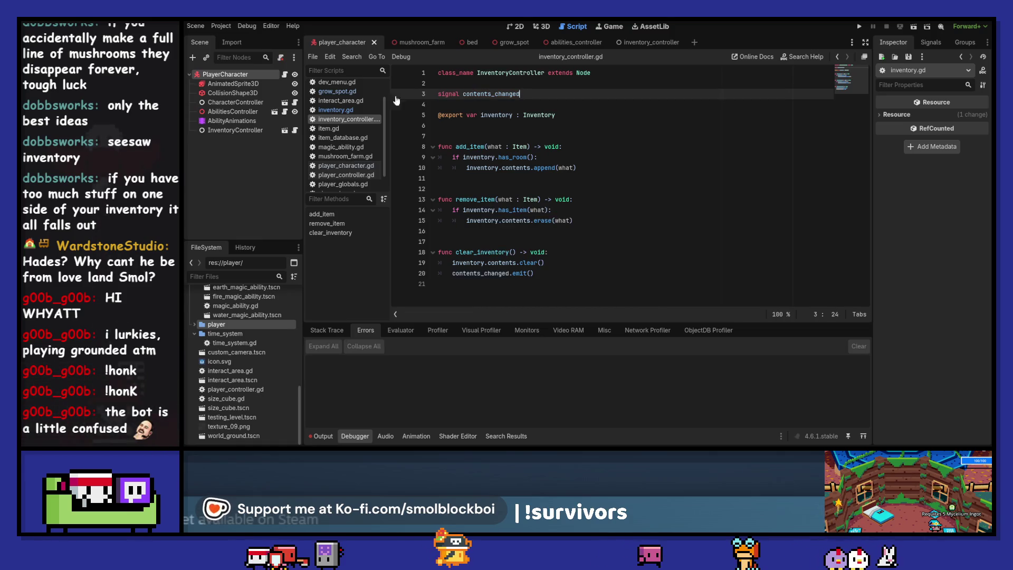
Delete the old contents_changed signal line from inventory.gd and save it.
left_click(469, 94, "ctrl")
left_click_drag(523, 94, 427, 103)
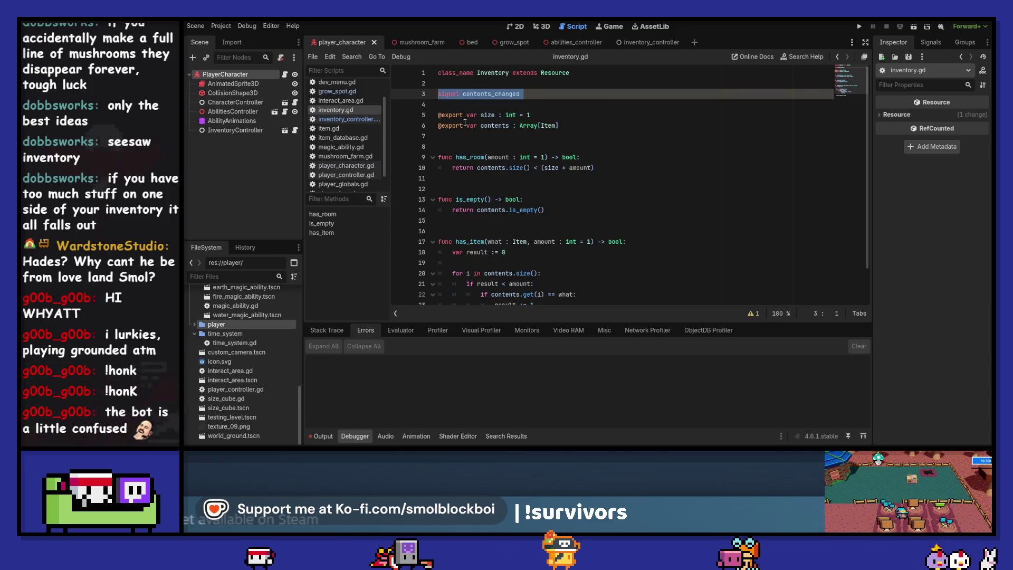
key("BackSpace")
key("BackSpace")
key("Delete")
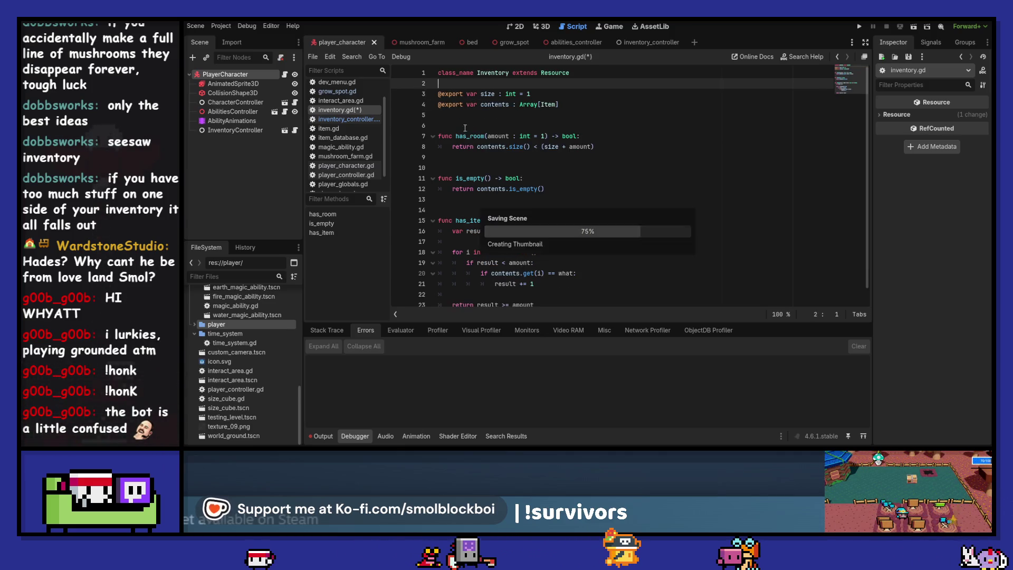
key("ctrl+s")
Rename the controller's signal to inventory_changed, including its emit in clear_inventory.
key("alt+Left")
key("ctrl+v")
key("ctrl+BackSpace")
type("inventory_chang")
key("Down")
key("Down")
key("Down")
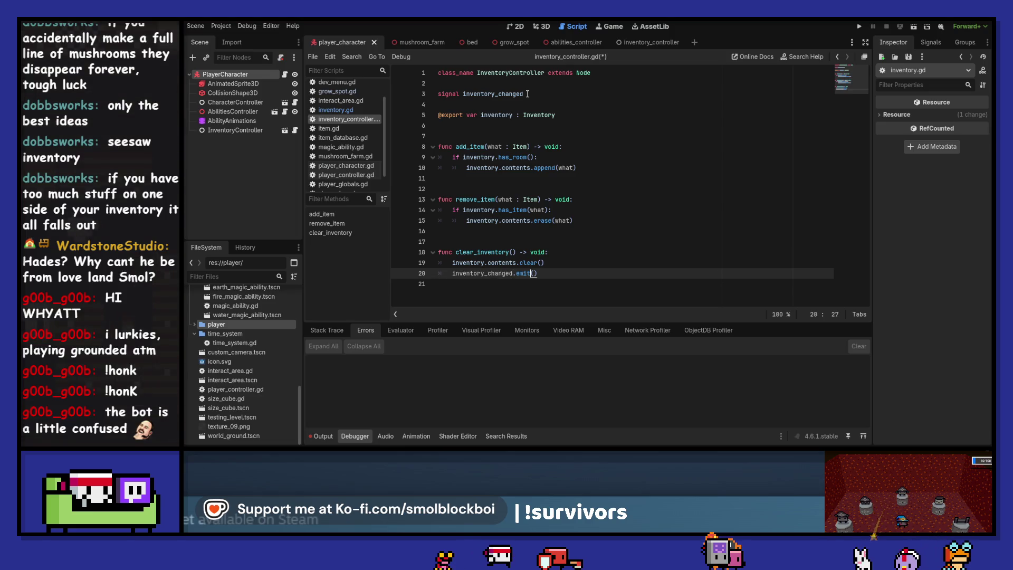
Add inventory_changed emit calls to remove_item and add_item, and save the controller.
key("Up")
key("Up")
key("Up")
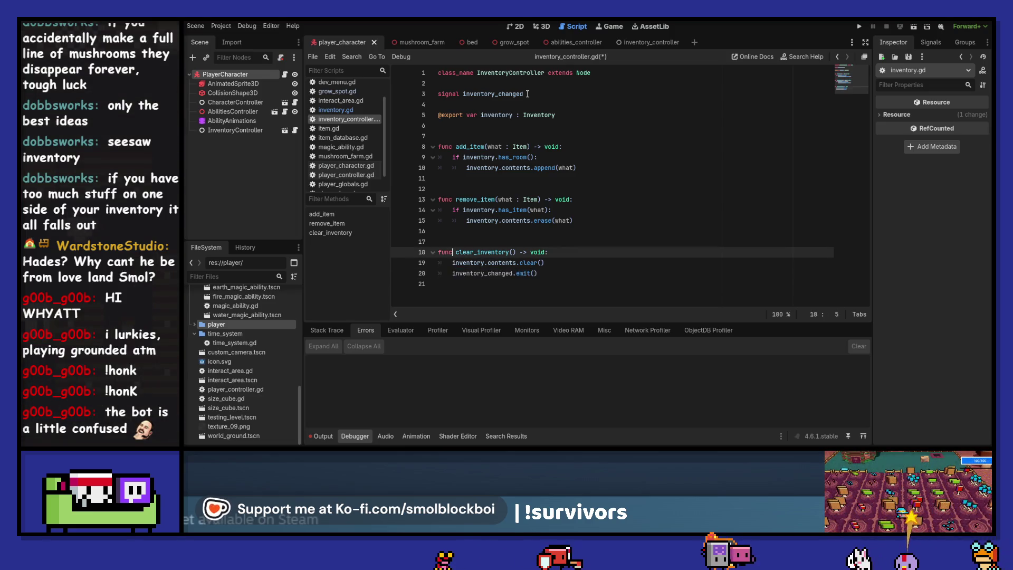
key("Return")
key("ctrl+v")
key("Up")
key("Up")
key("Up")
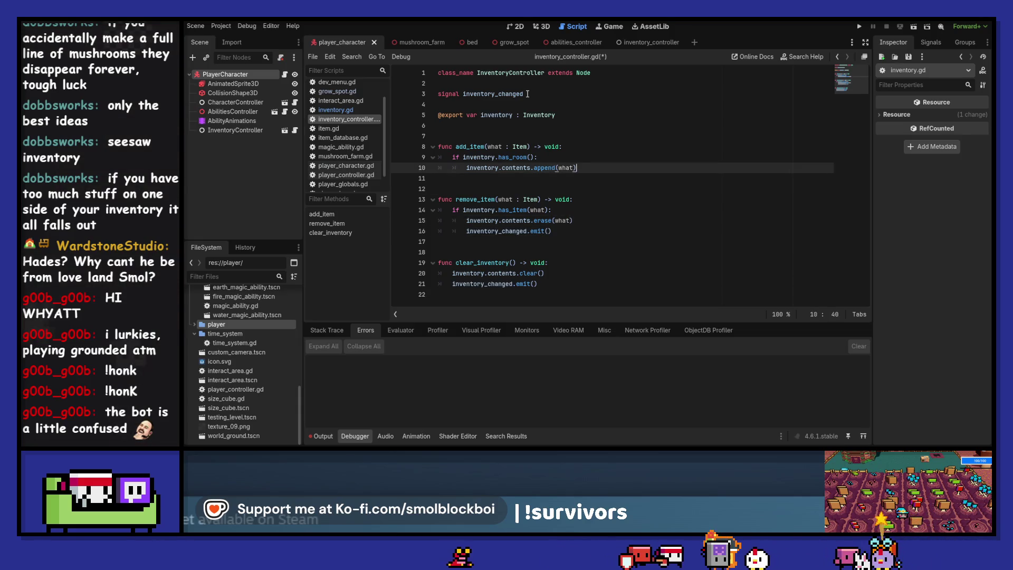
key("Return")
type("inventory_changed.emit()")
key("ctrl+s")
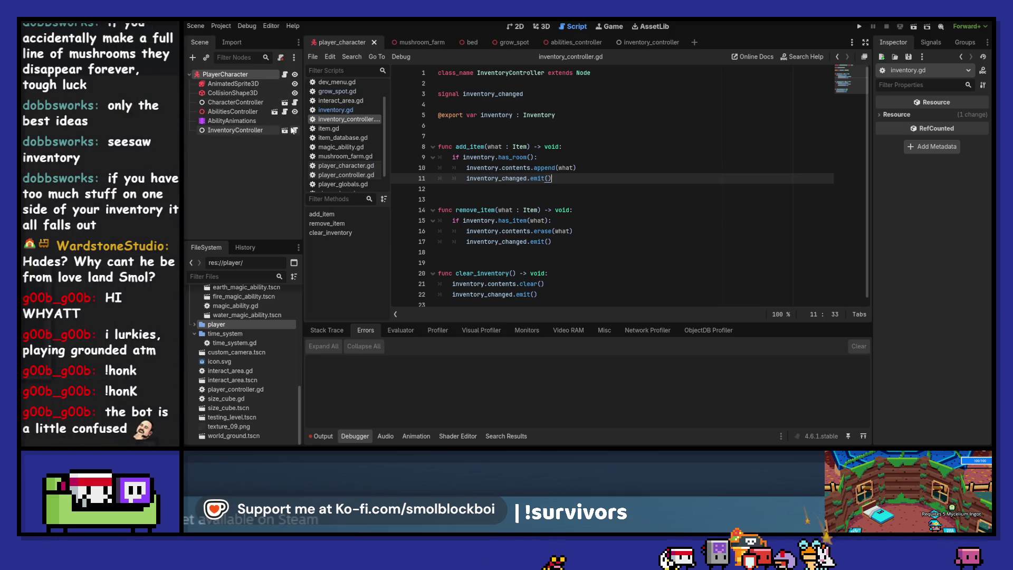
In grow_spot.gd's _ready, connect inventory_controller.inventory_changed to _on_grow_inventory_changed.
left_click(503, 42)
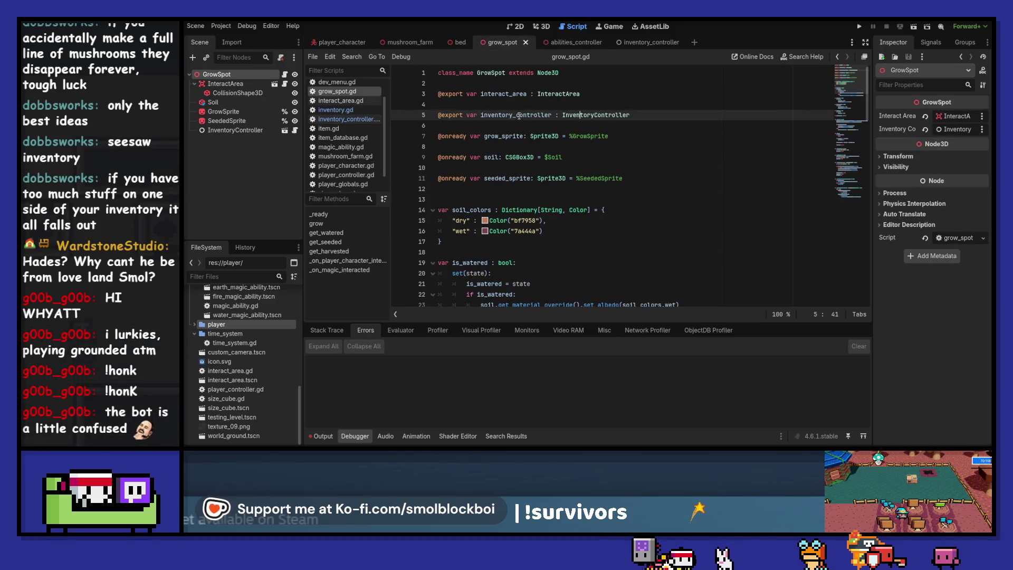
scroll(548, 161, "down", 10)
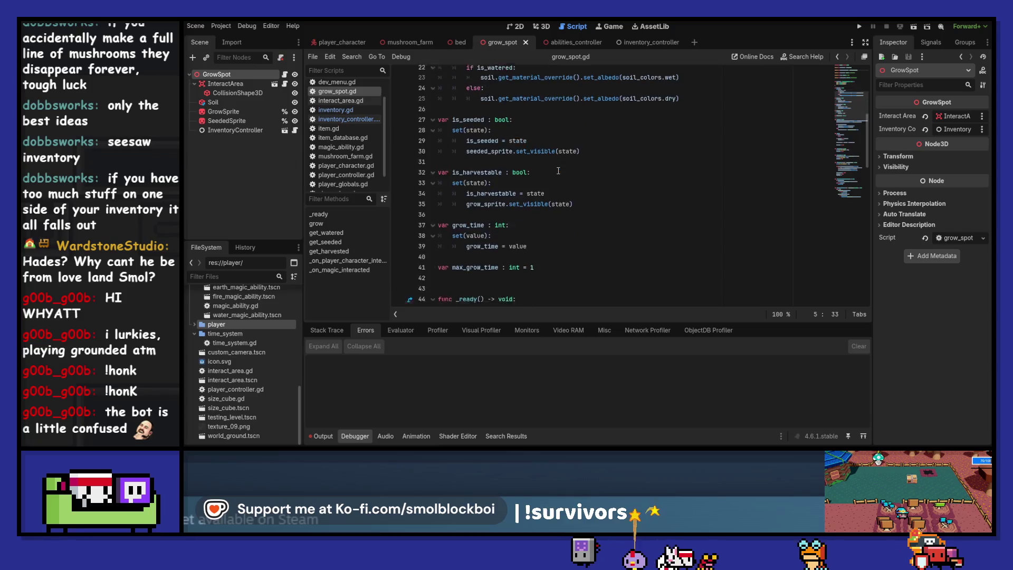
scroll(558, 170, "down", 1)
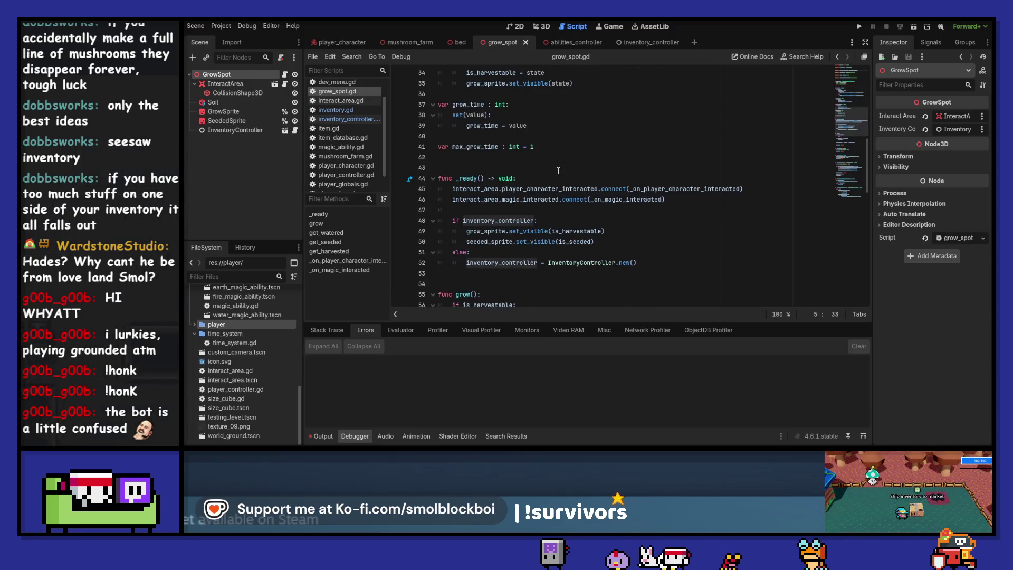
left_click(603, 222)
key("Return")
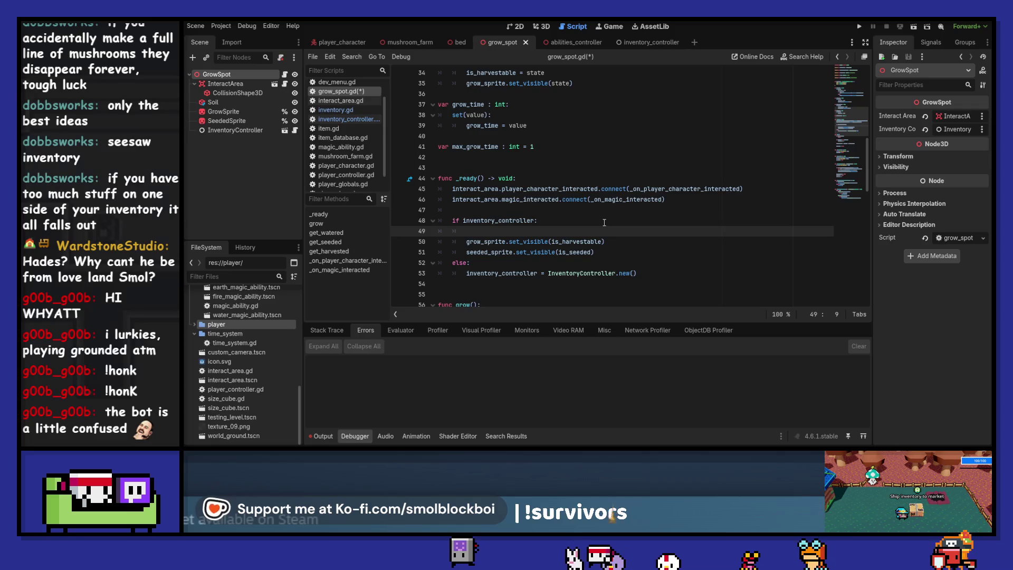
type("inventory_controller.")
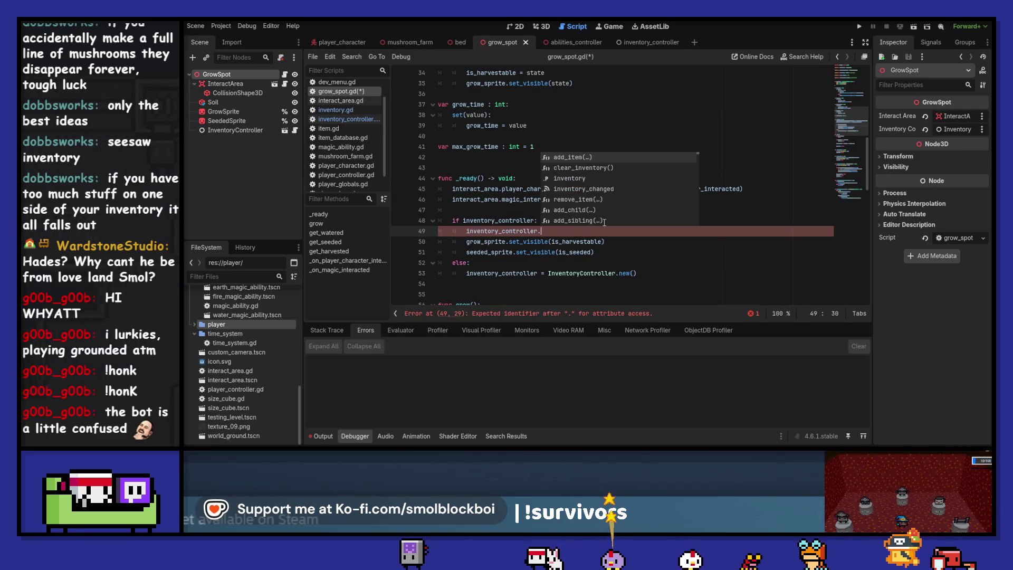
key("Down")
key("Down")
key("Down")
key("Return")
type(".con")
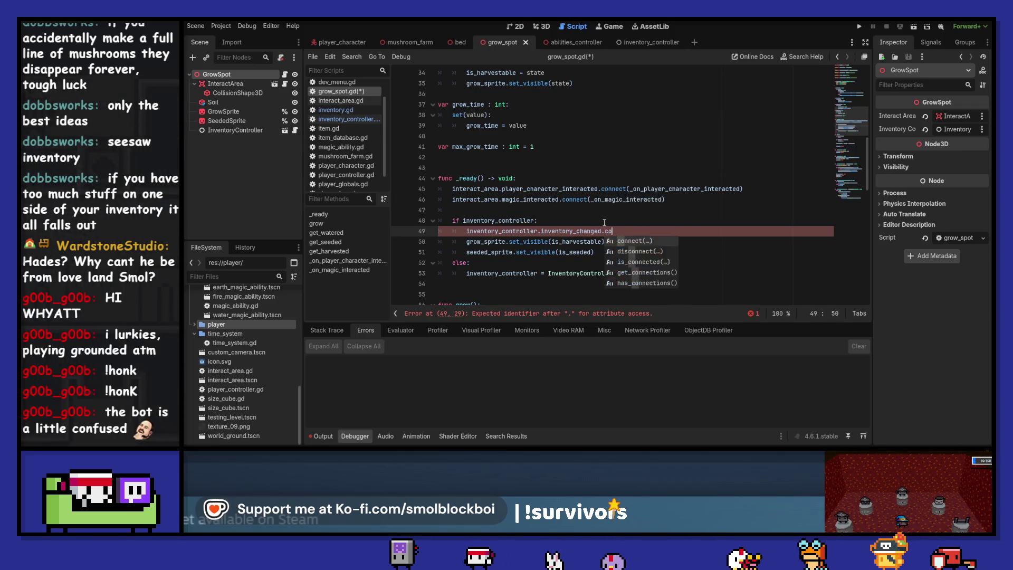
key("Return")
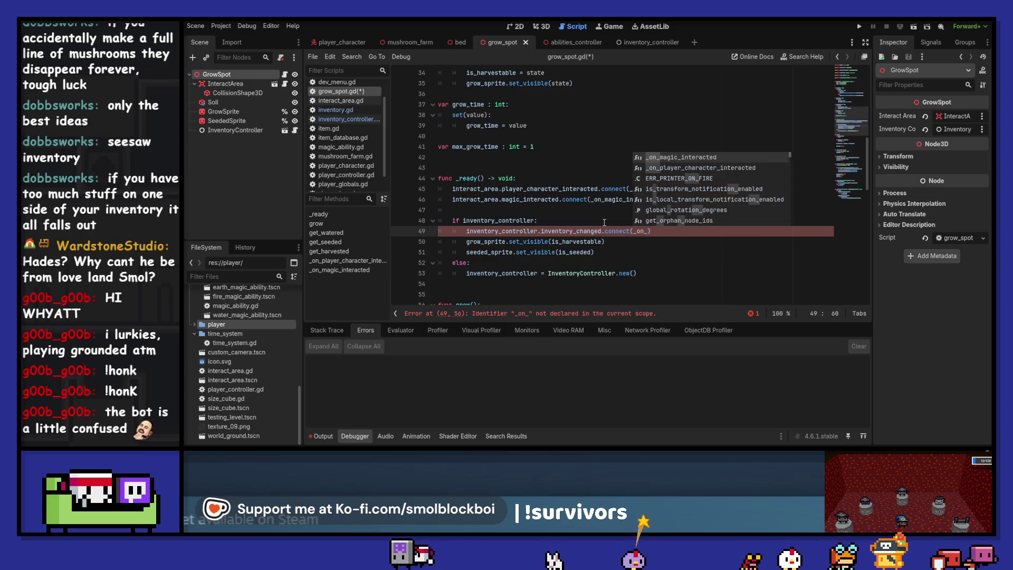
type("grow_inventory_changed")
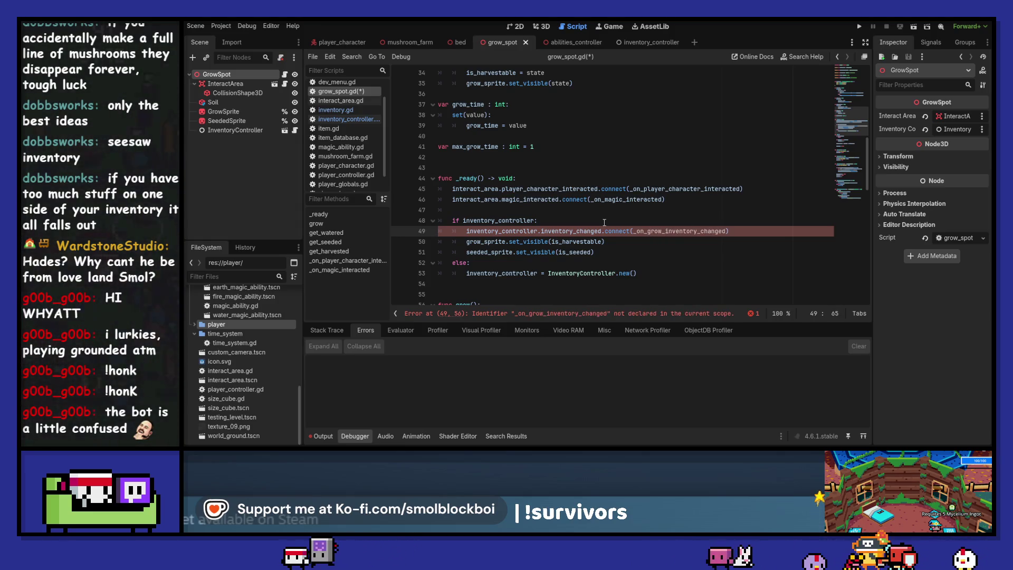
Write the _on_grow_inventory_changed() -> void handler after _ready, stubbed with pass.
scroll(690, 232, "down", 4)
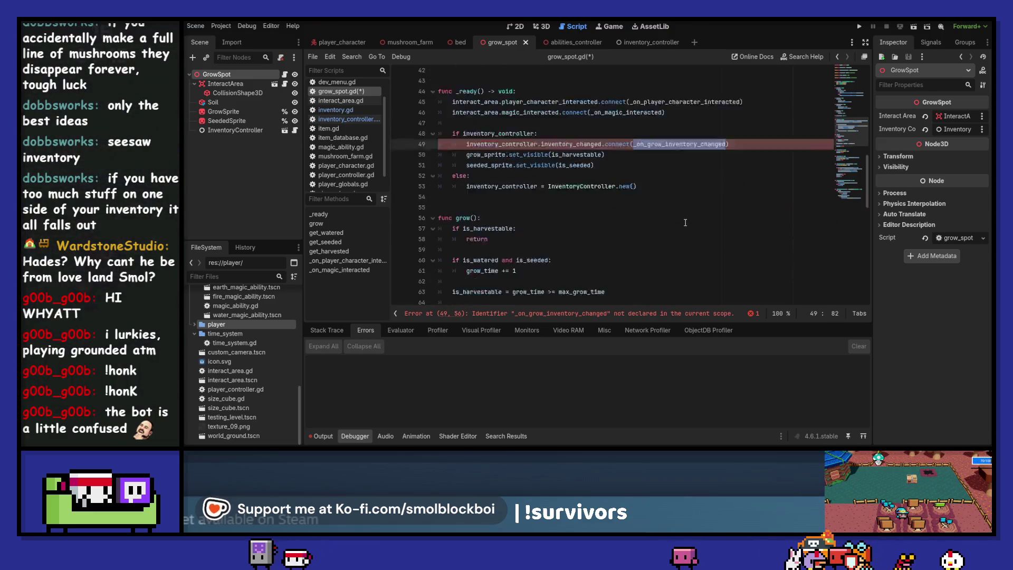
left_click(488, 166)
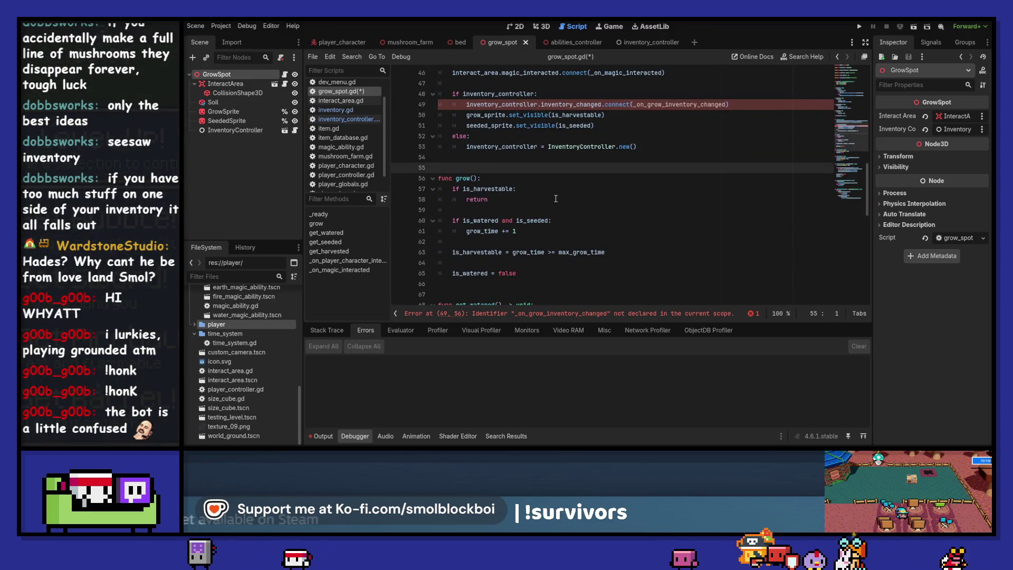
key("Return")
key("Up")
type("func _on_grow_inventory_changed() -> void")
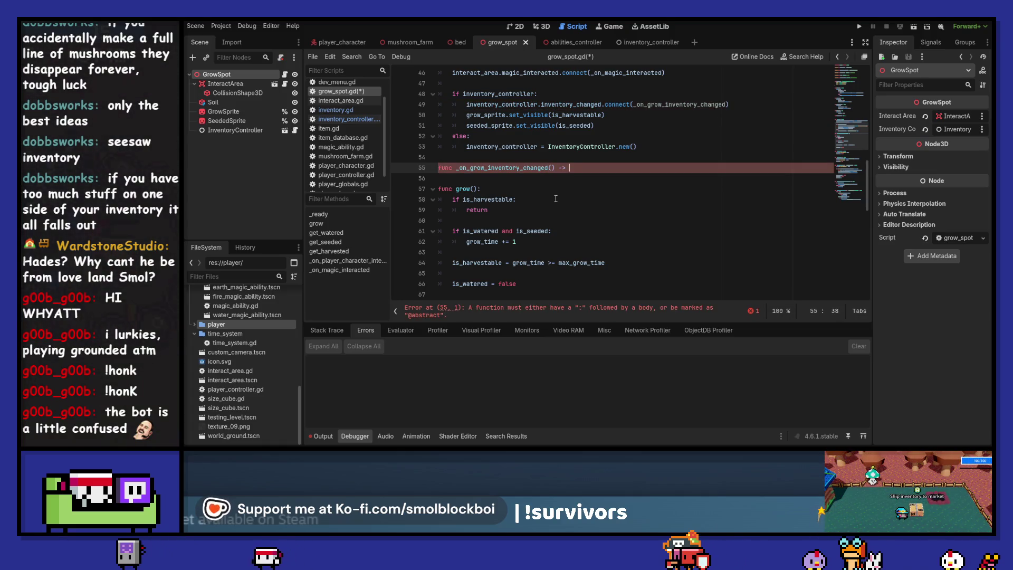
type(":")
key("Return")
type("pass")
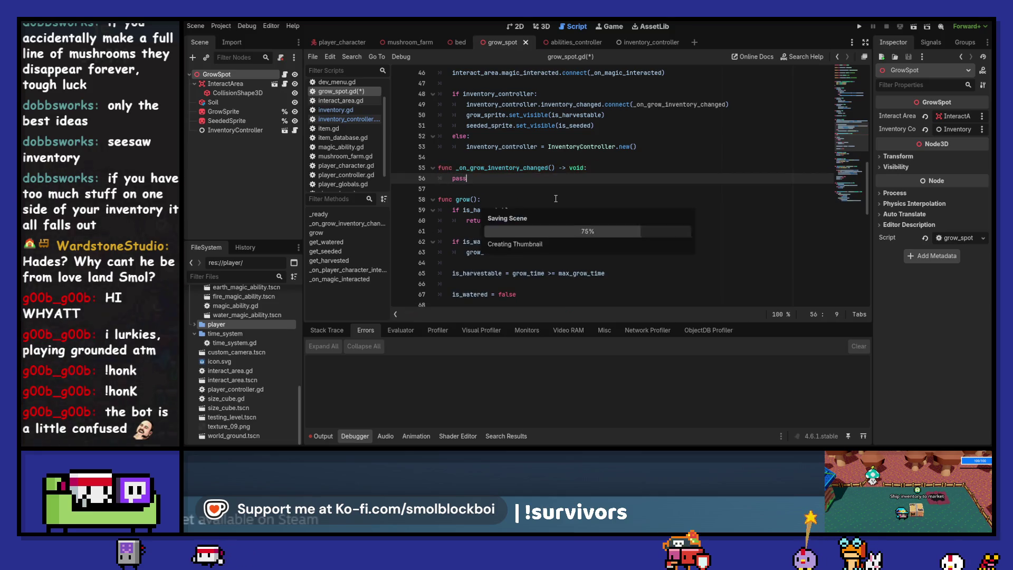
left_click(523, 157)
Save, then replace the handler's pass with copies of the two sprite set_visible lines.
key("Return")
key("ctrl+s")
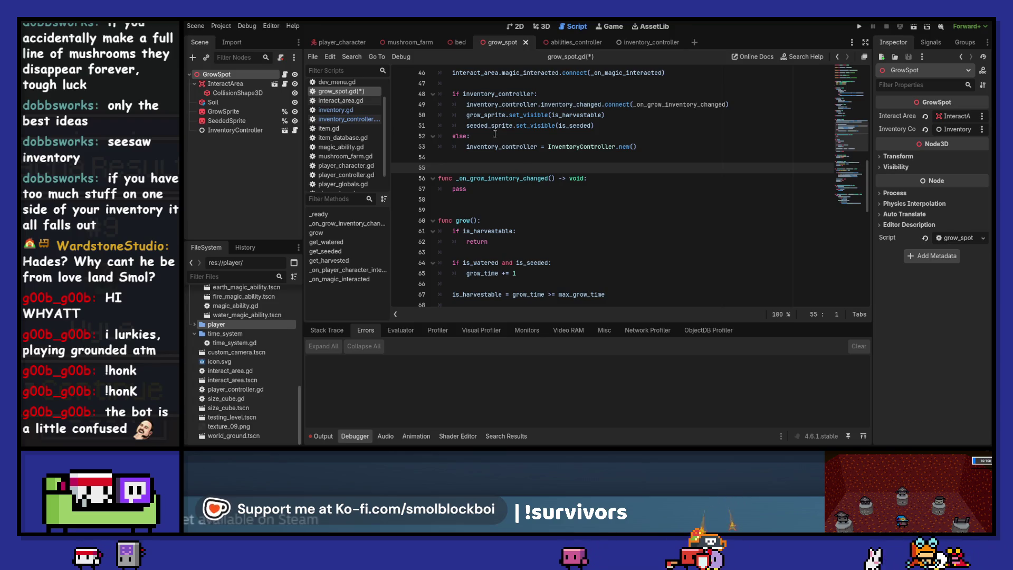
key("ctrl+s")
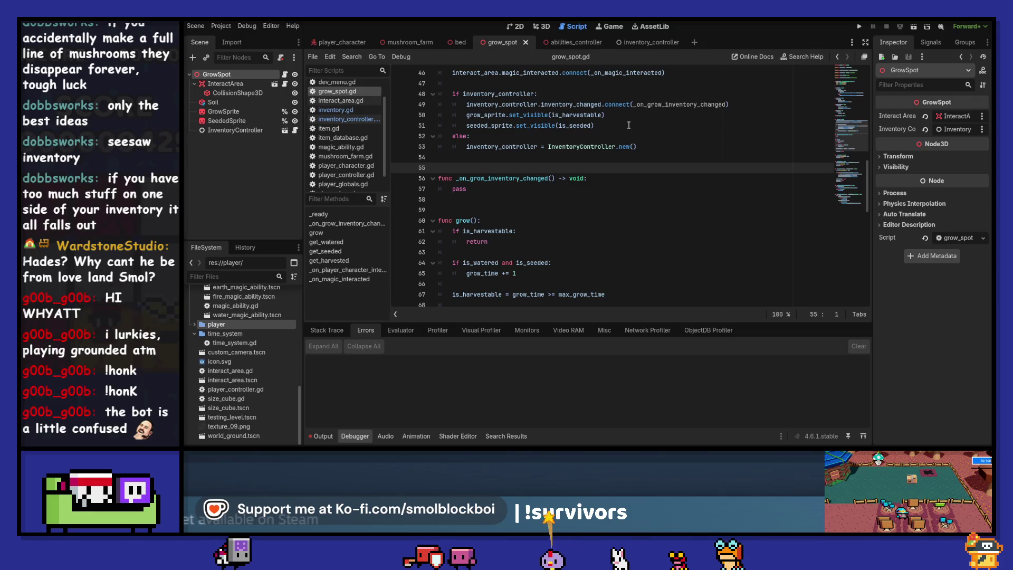
mouse_move(628, 125)
left_mouse_down()
mouse_move(446, 126)
mouse_move(439, 115)
left_mouse_up()
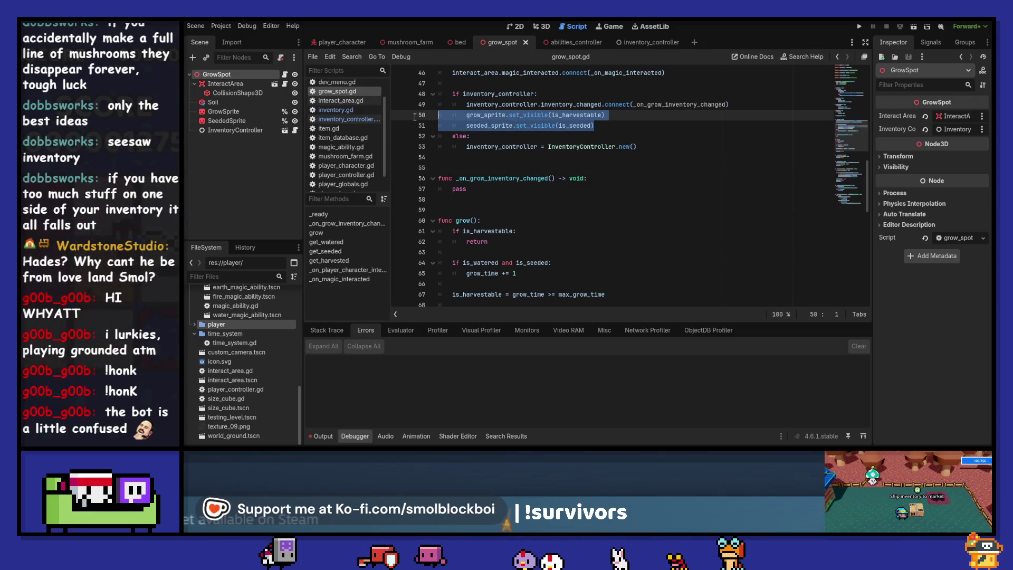
key("ctrl+c")
triple_click(490, 189)
key("ctrl+v")
left_click_drag(511, 189, 512, 204)
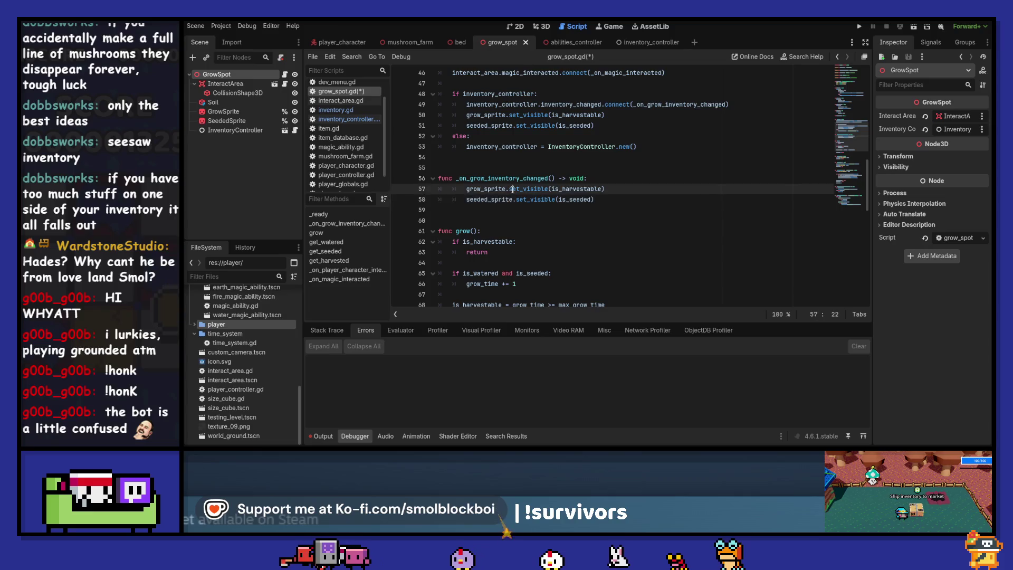
left_click(577, 189)
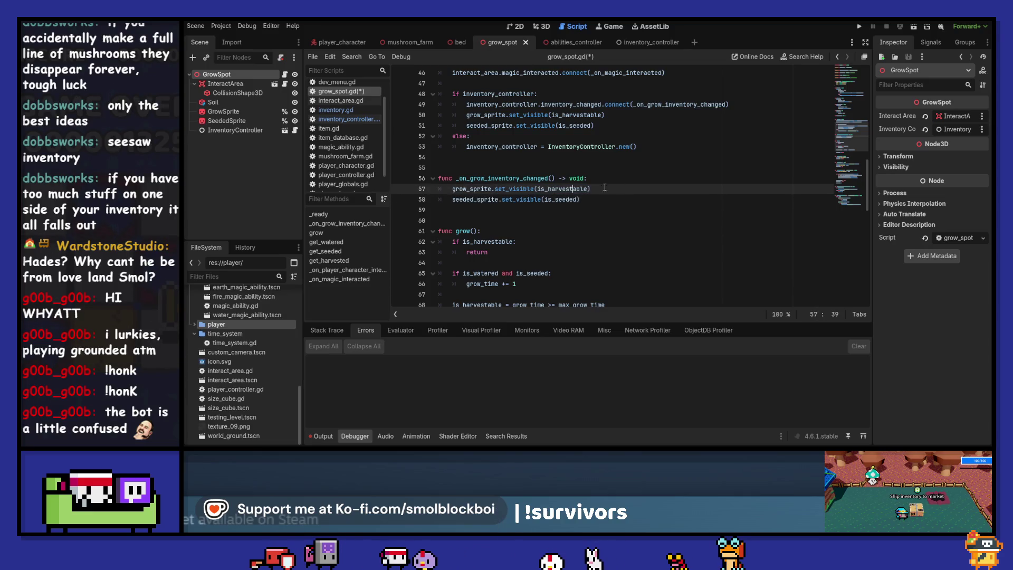
Add 'if inventory_controller.inventory.contents' at the top of _on_grow_inventory_changed.
double_click(575, 189)
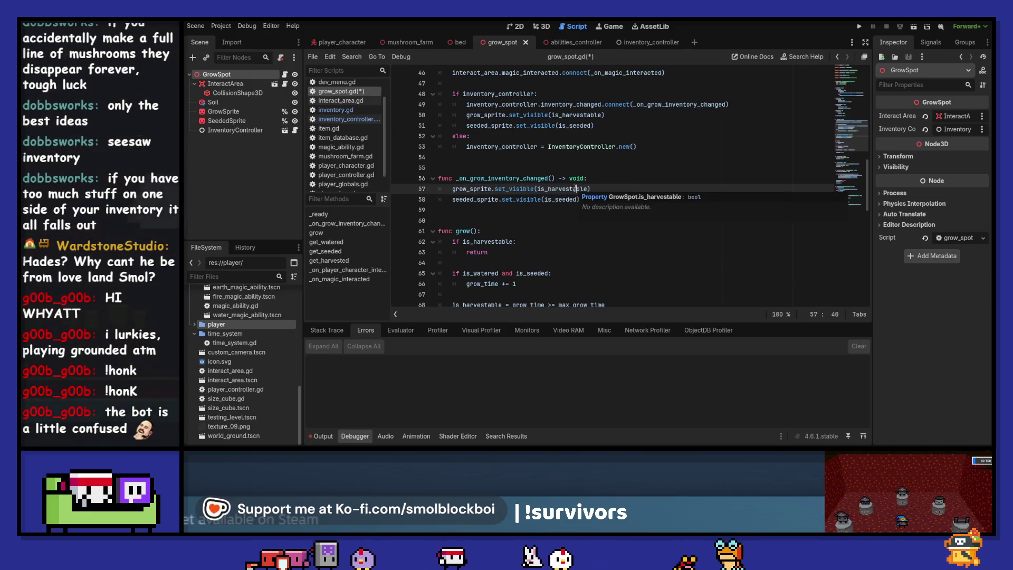
left_click(630, 179)
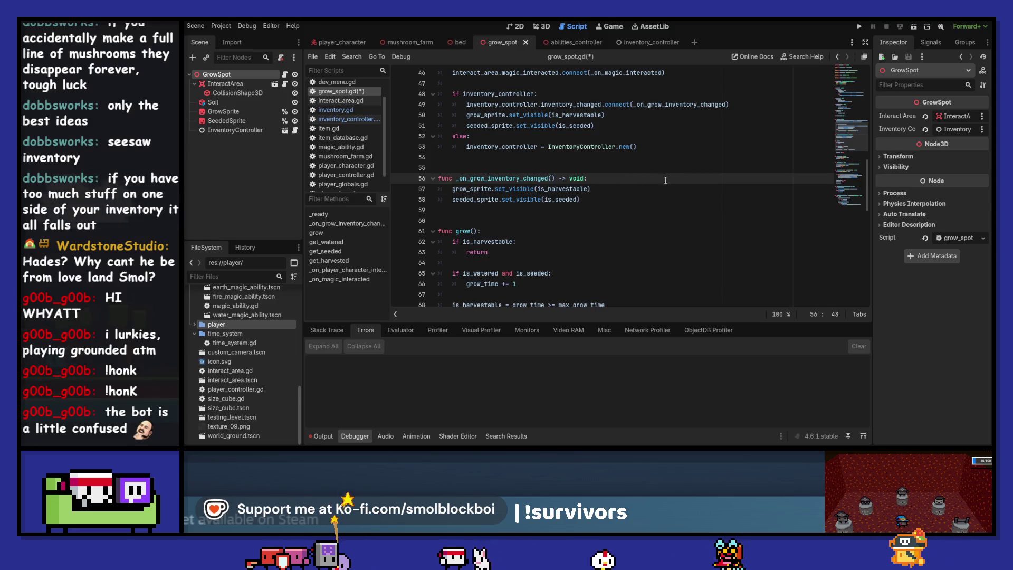
key("Return")
type("invento")
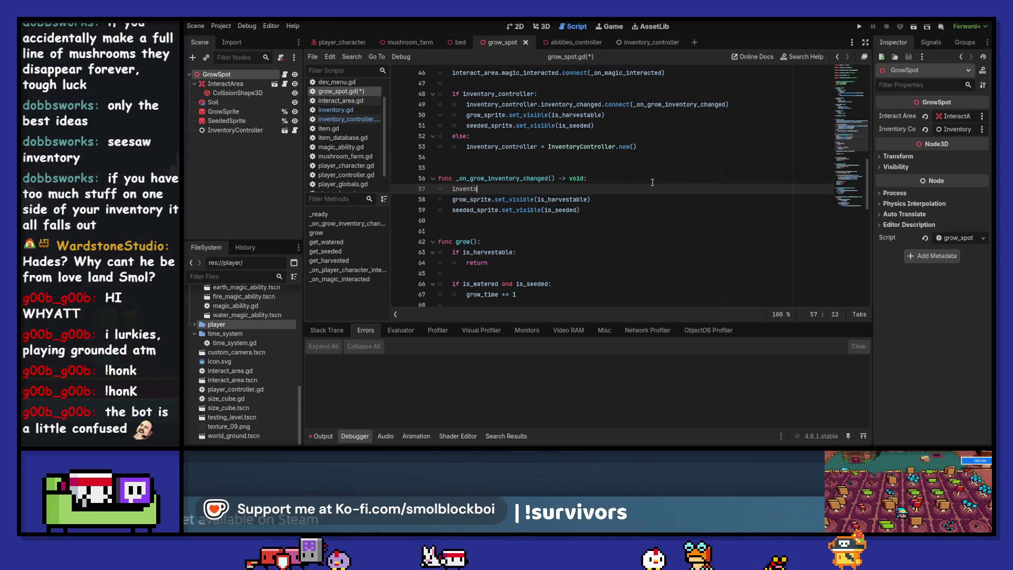
type("ry_controller.")
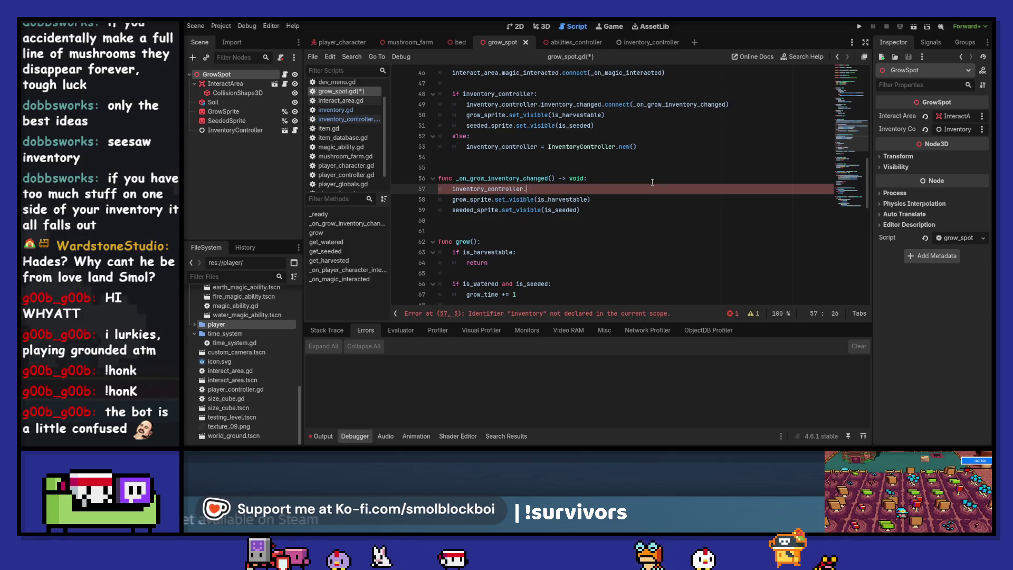
type("inventory")
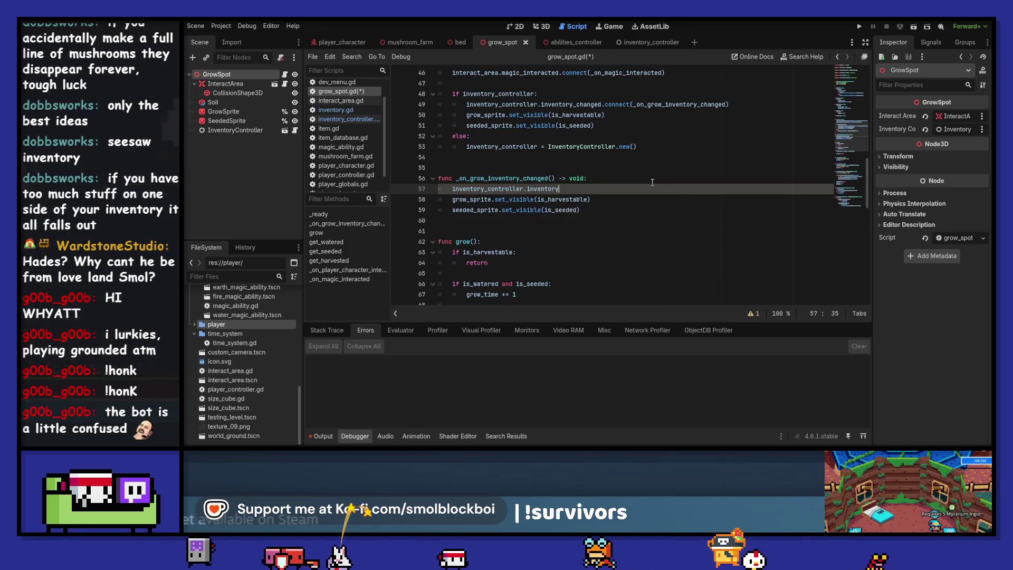
type(".contents")
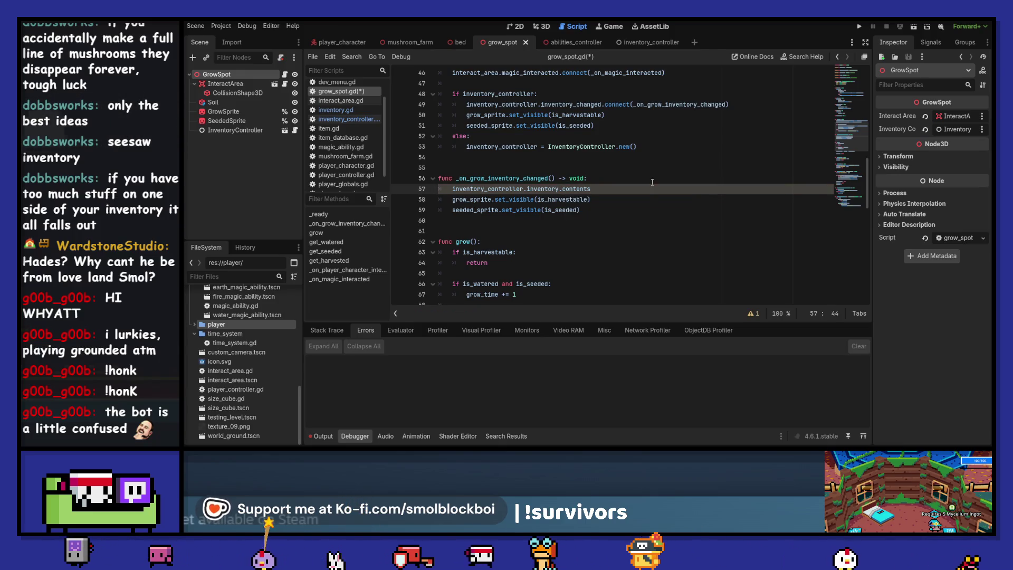
key("ctrl+Left")
key("ctrl+Left")
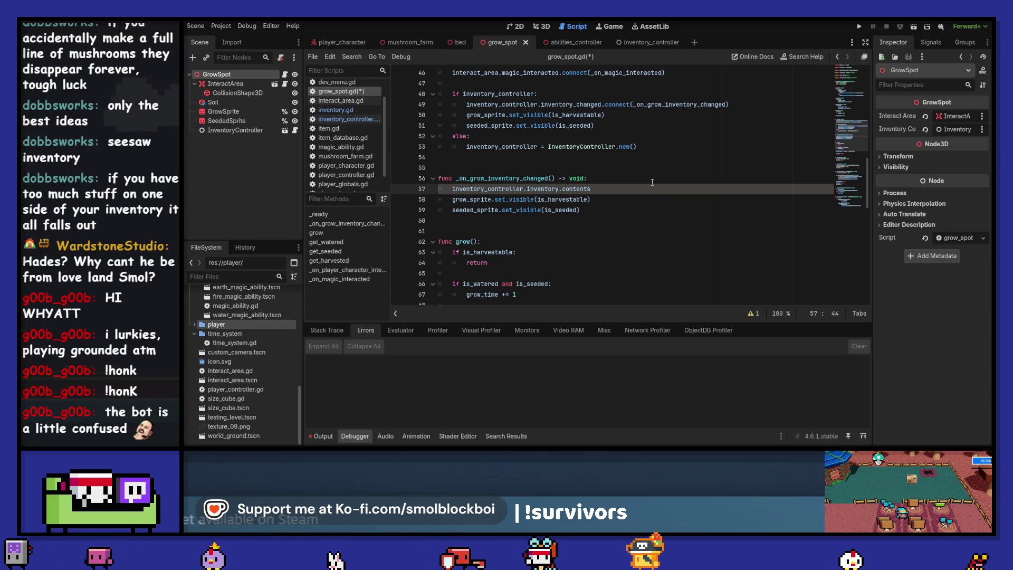
key("Home")
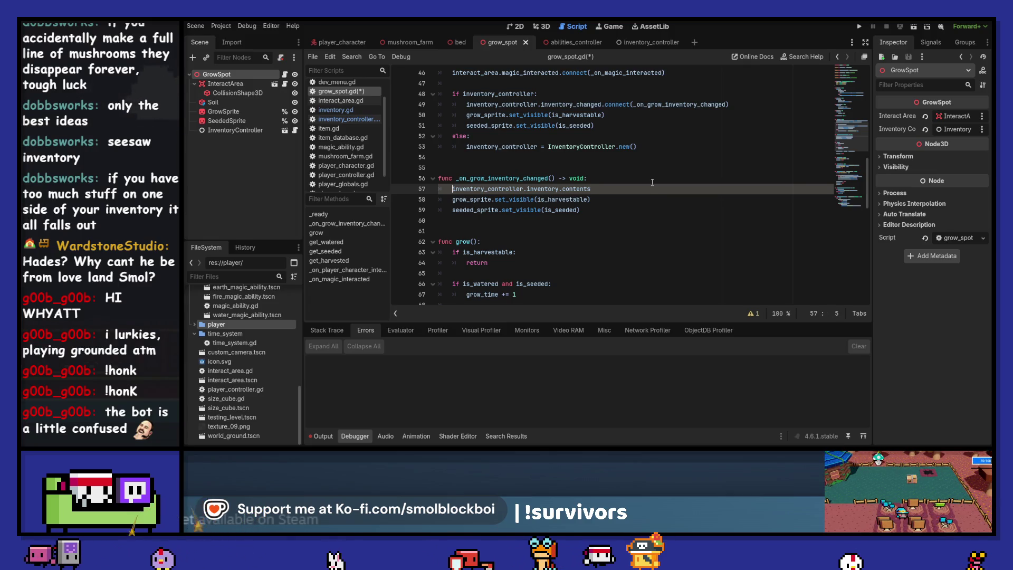
type("if")
key("ctrl+Right")
key("ctrl+Right")
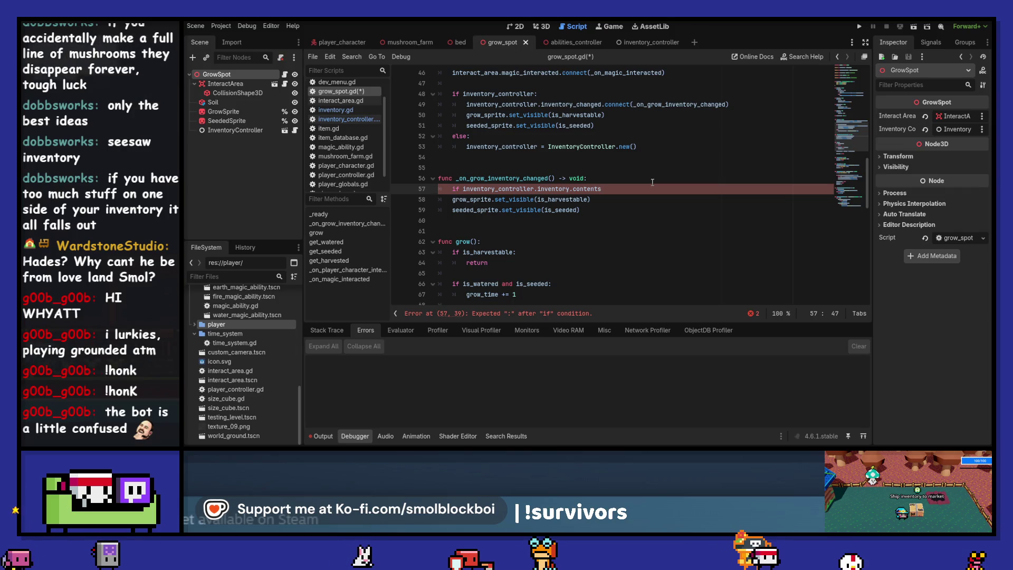
left_click(520, 191, "ctrl")
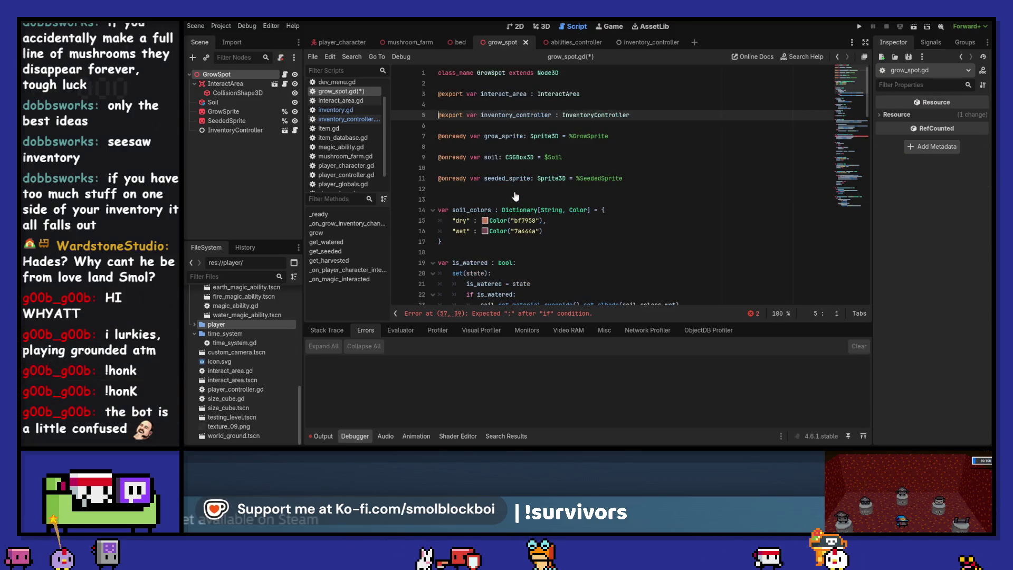
After checking inventory.gd, turn line 57 into an 'if not …is_empty()' check and indent lines 58–59 under it.
left_click(580, 114, "ctrl")
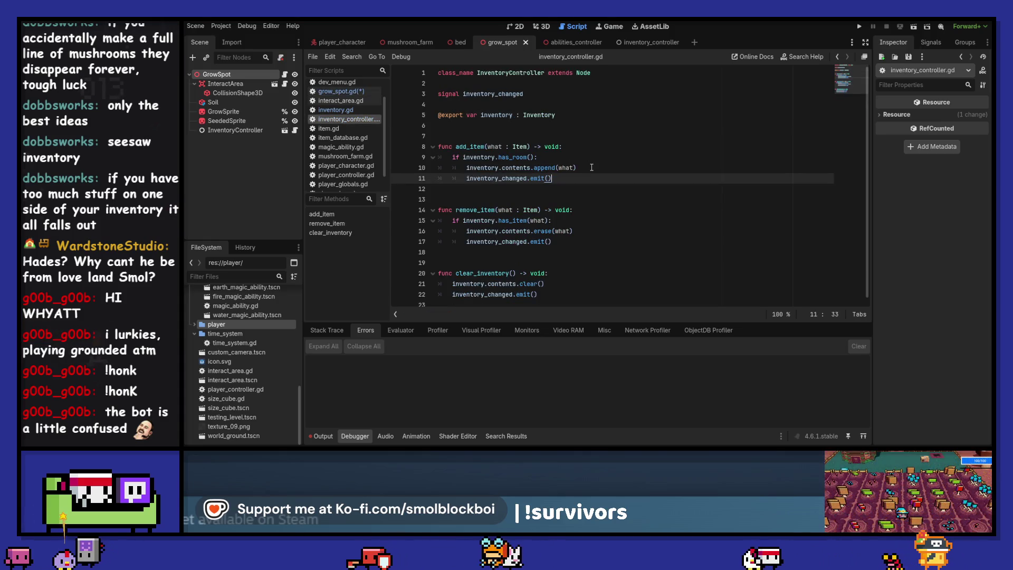
key("Up")
key("Up")
key("Up")
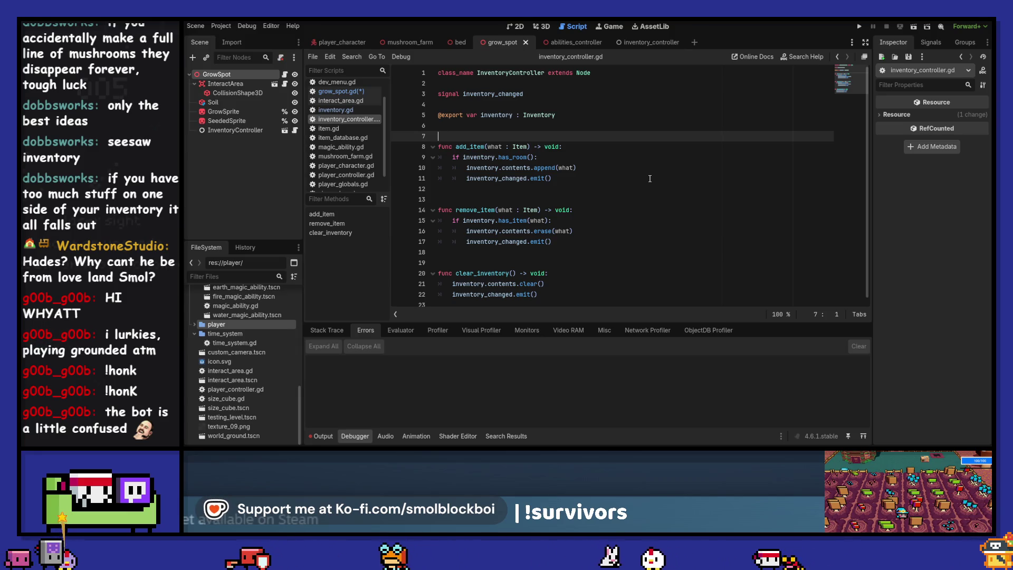
left_click(538, 114, "ctrl")
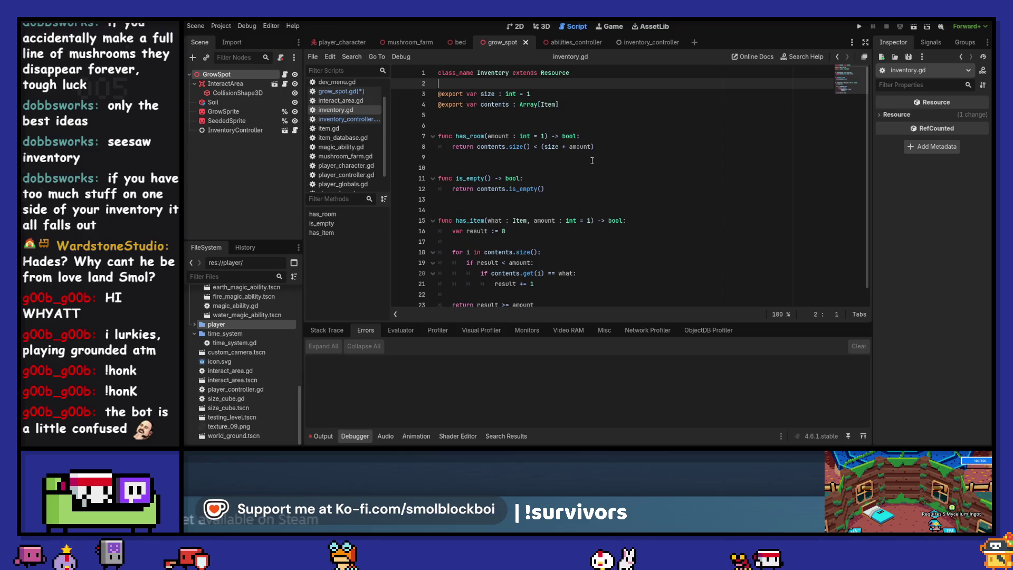
left_click(838, 57)
left_click(839, 58)
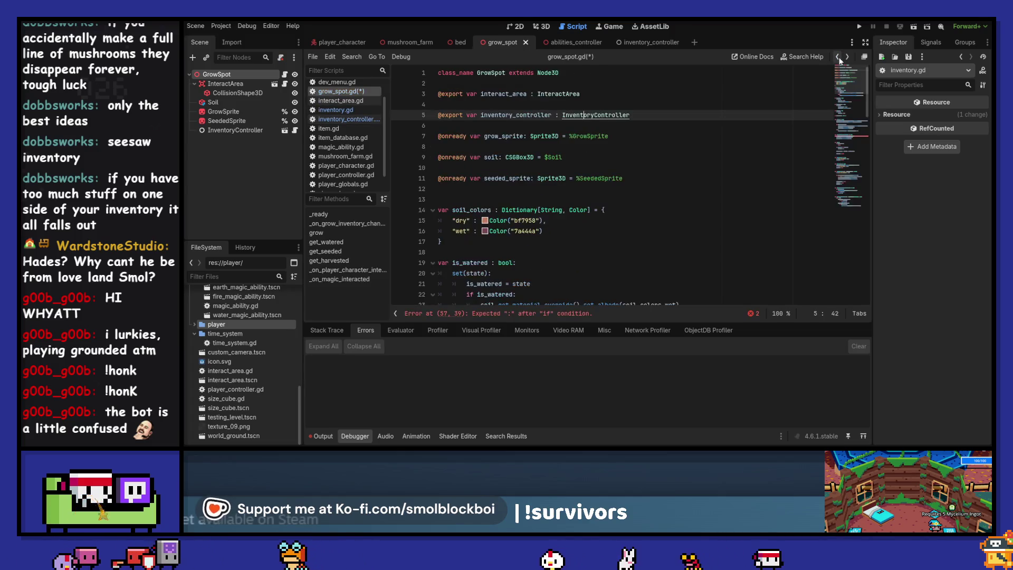
double_click(614, 189)
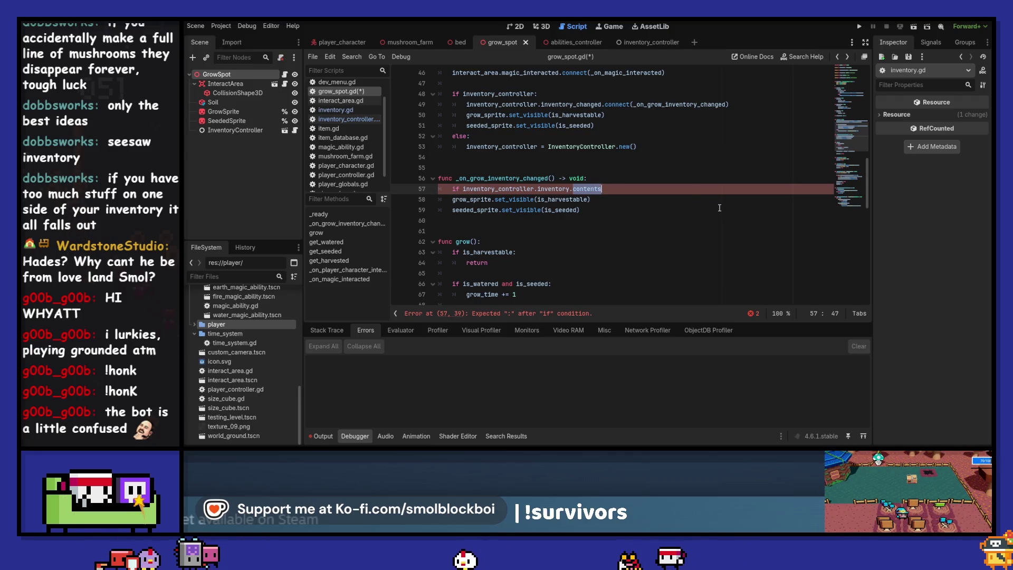
key("Return")
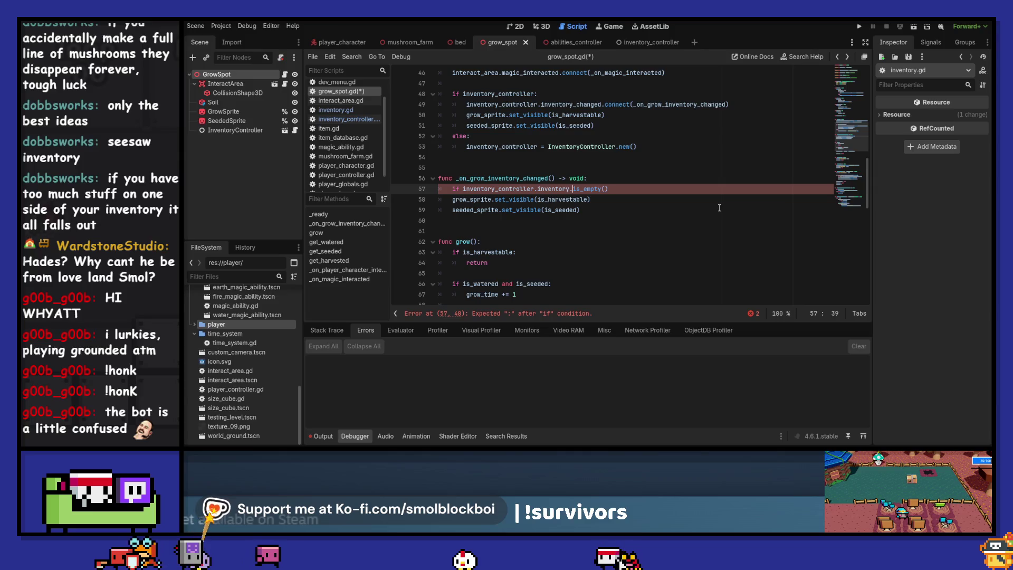
key("Left")
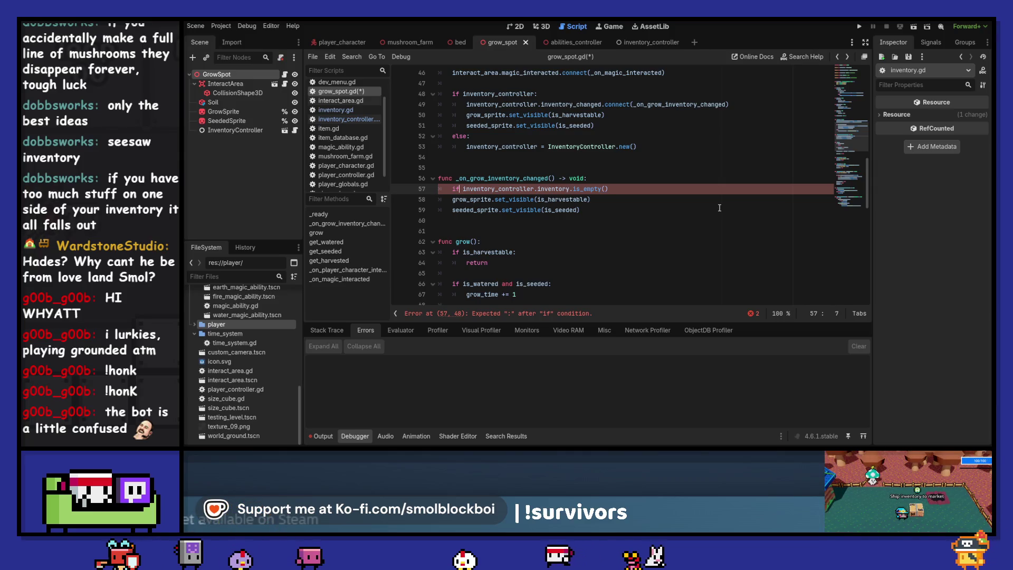
type("not")
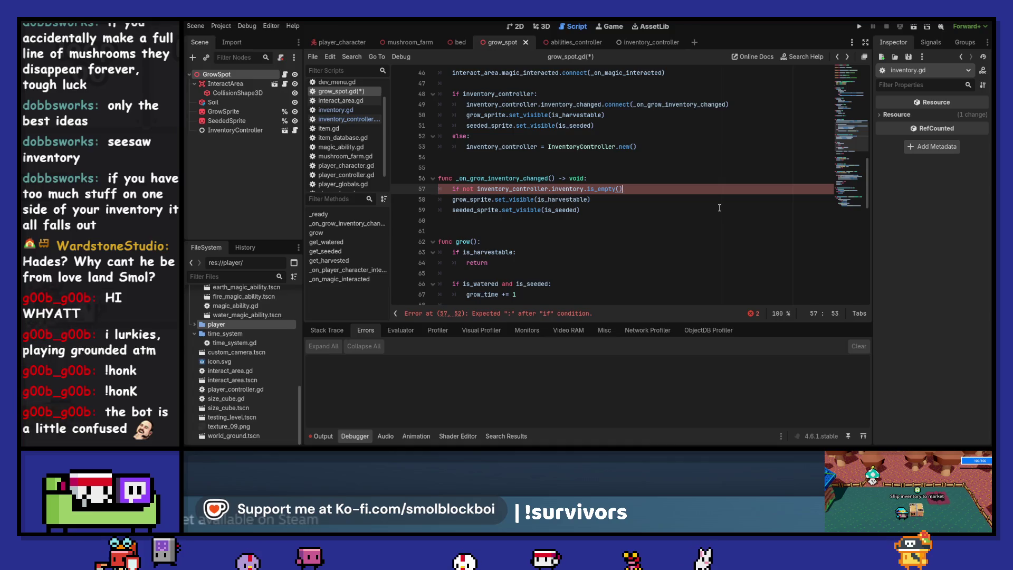
key("shift+Down")
key("shift+Down")
key("Tab")
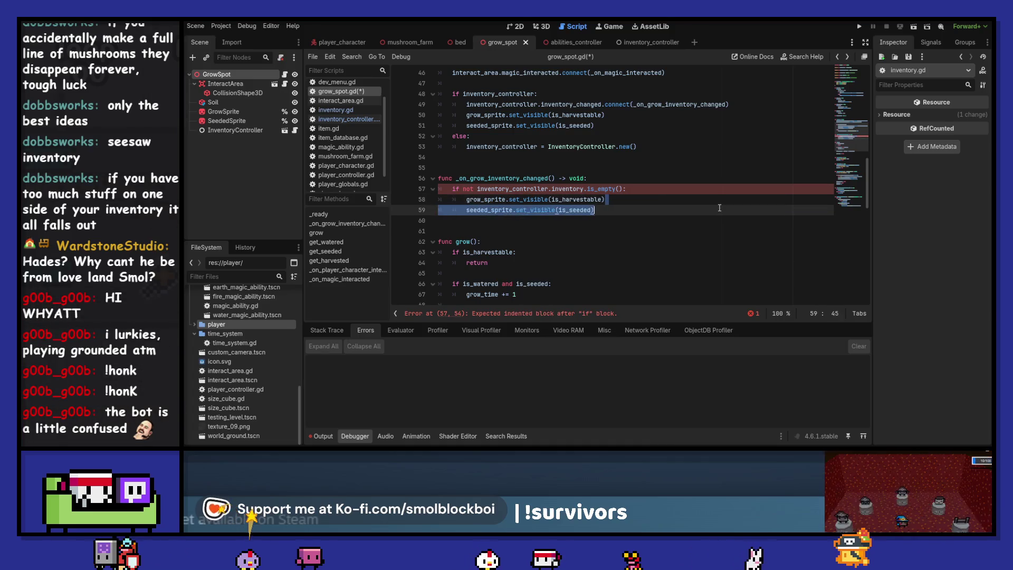
Start a 'grow_sprite.texture =' assignment above the sprite updates, undoing a stray get_harvested() completion.
key("Up")
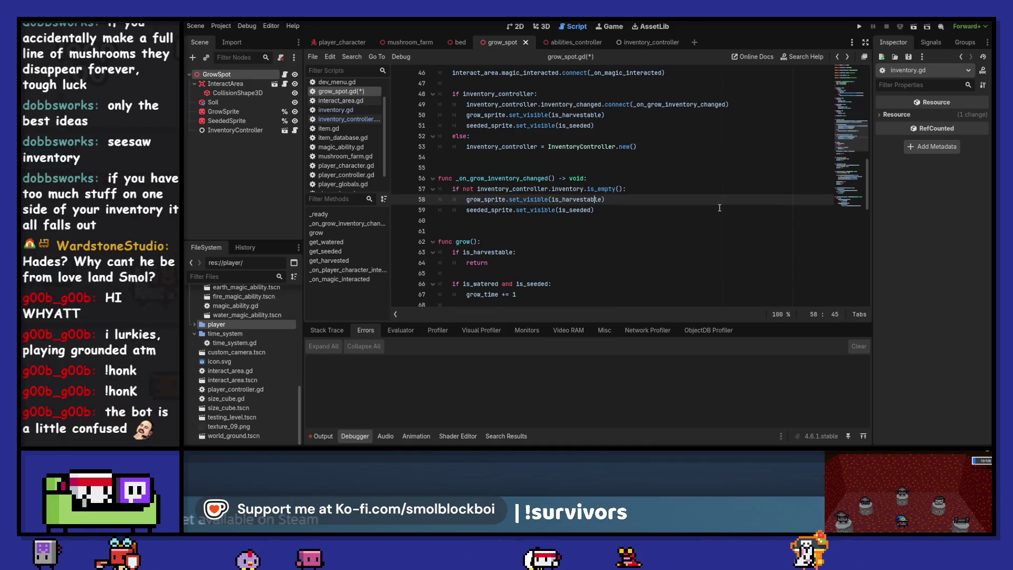
key("Return")
key("Return")
key("Up")
key("Up")
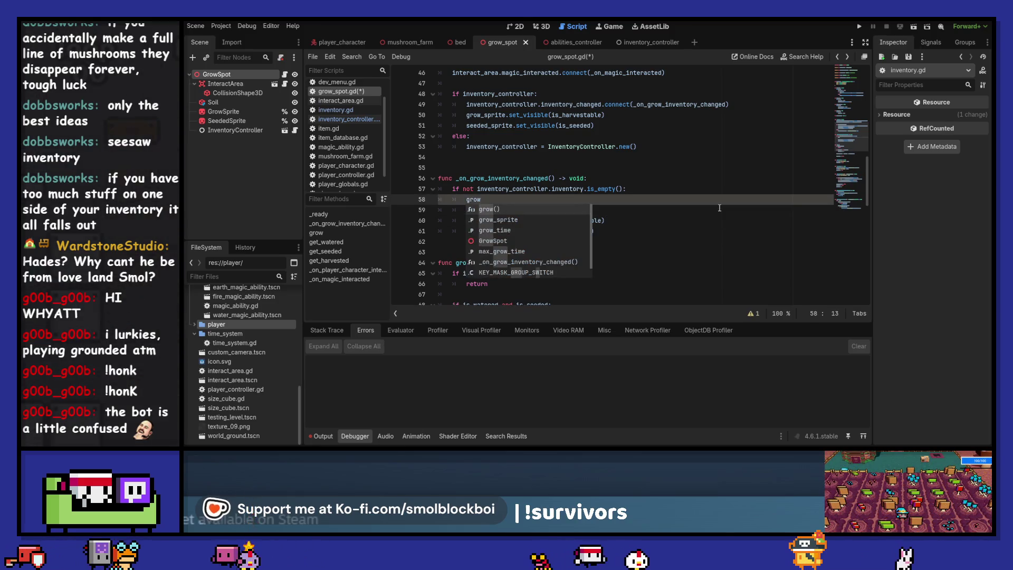
key("Down")
key("Return")
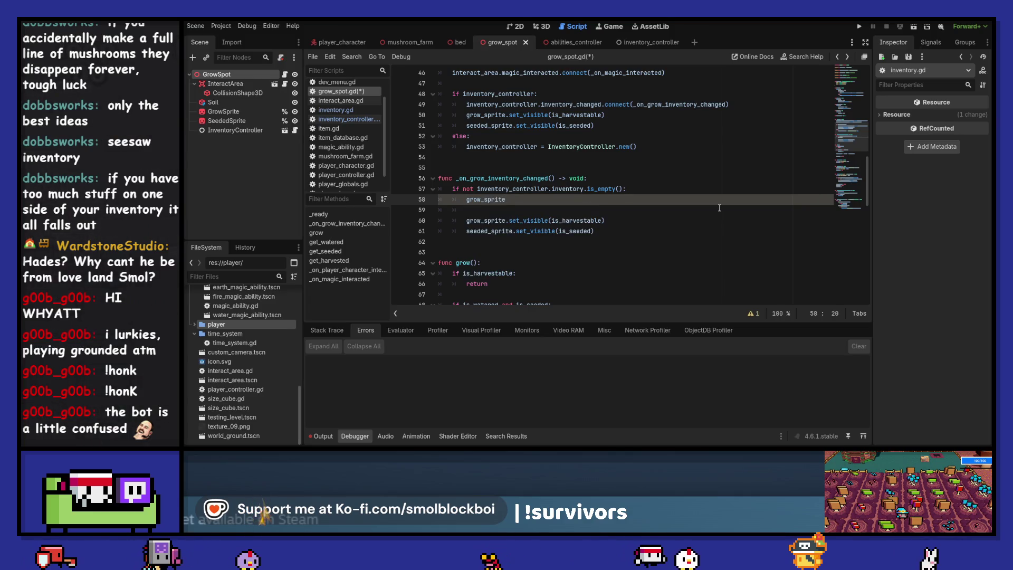
type(".")
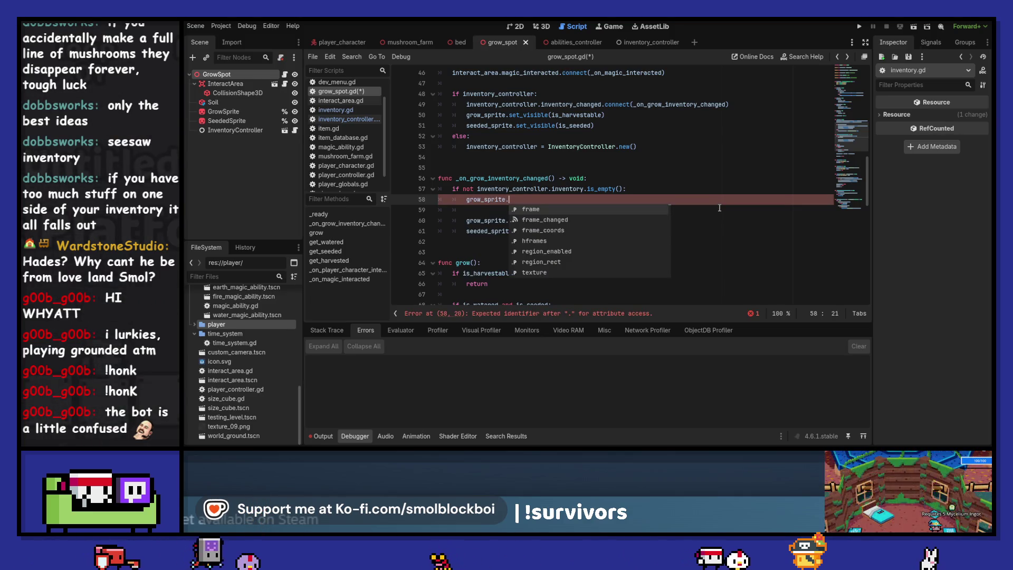
type("texture =")
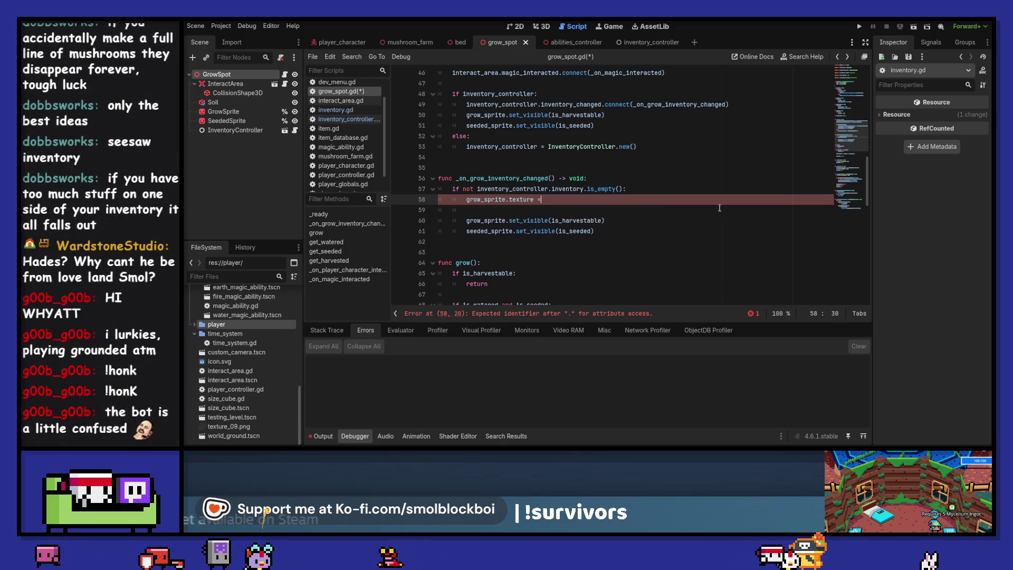
key("Home")
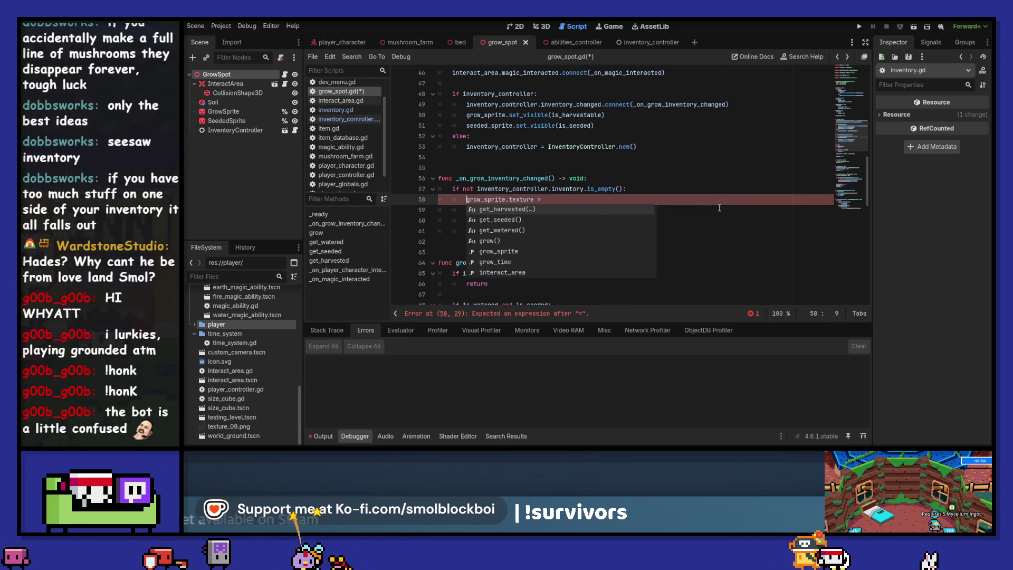
key("Return")
key("Up")
key("ctrl+z")
Declare 'var grow_item: Item' from inventory_controller.inventory.contents above the texture line.
key("Return")
key("Up")
type("tory")
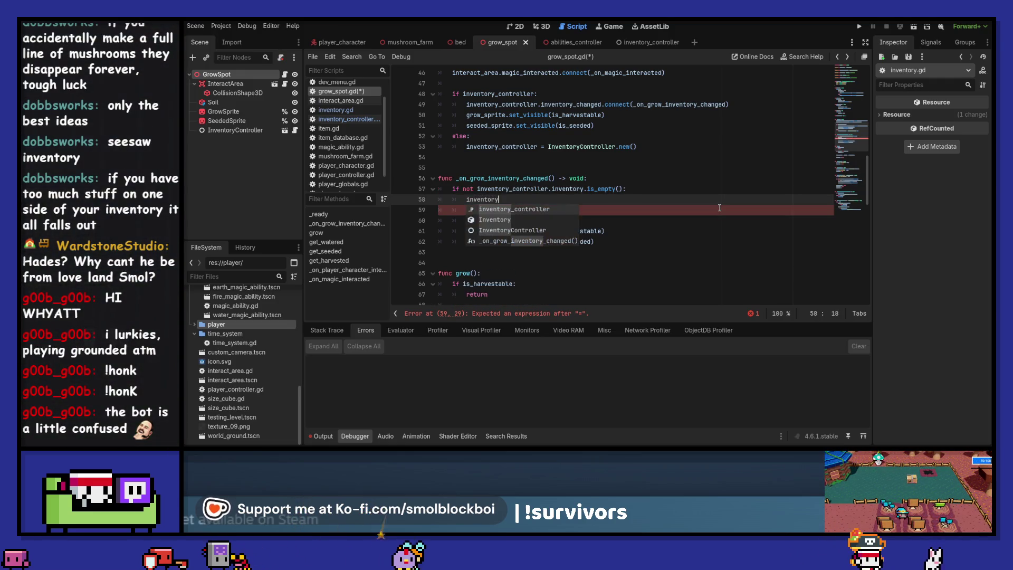
type("_controller.inventory.")
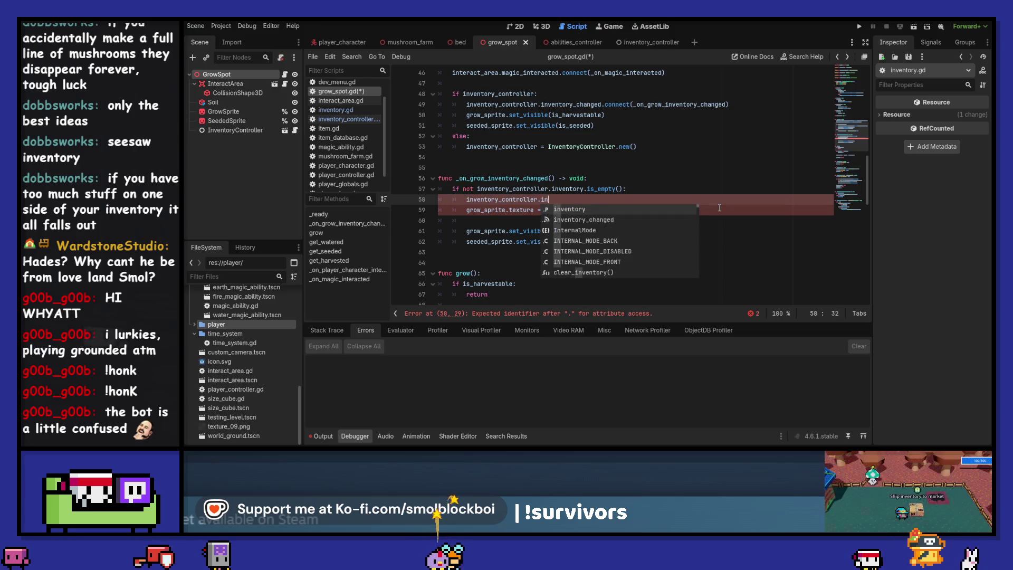
key("Return")
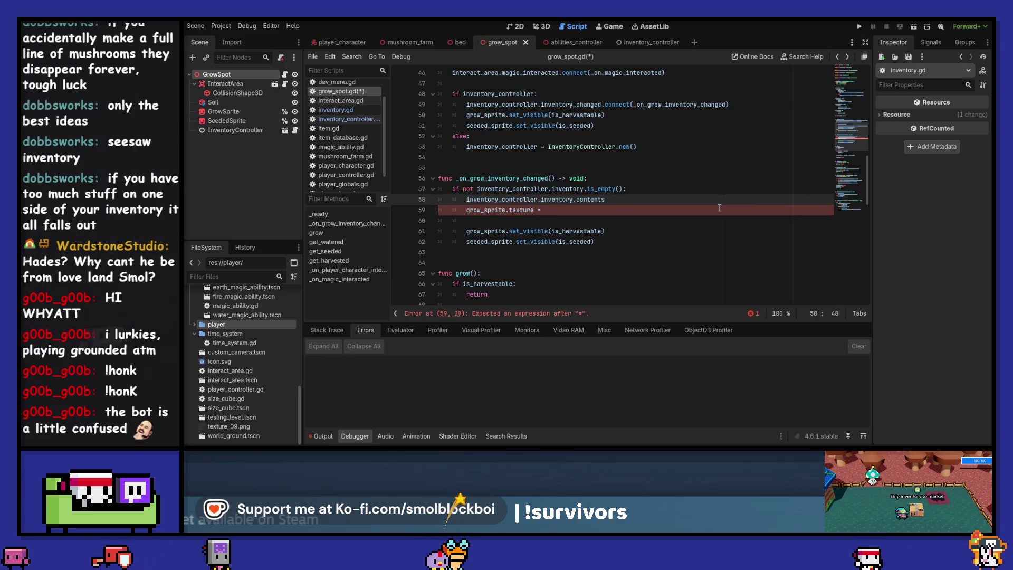
type("var grow_")
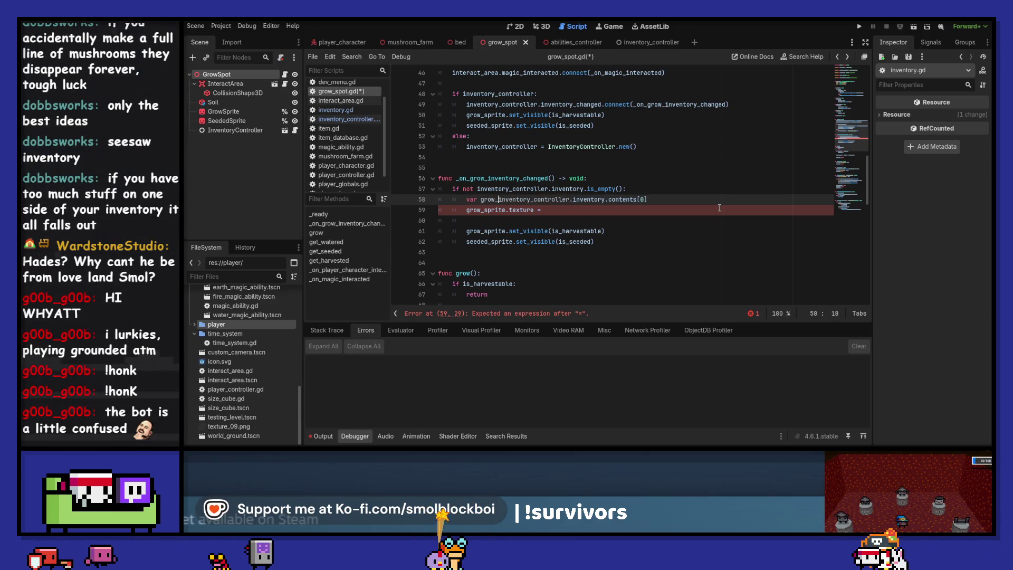
key("BackSpace")
type("_item  =")
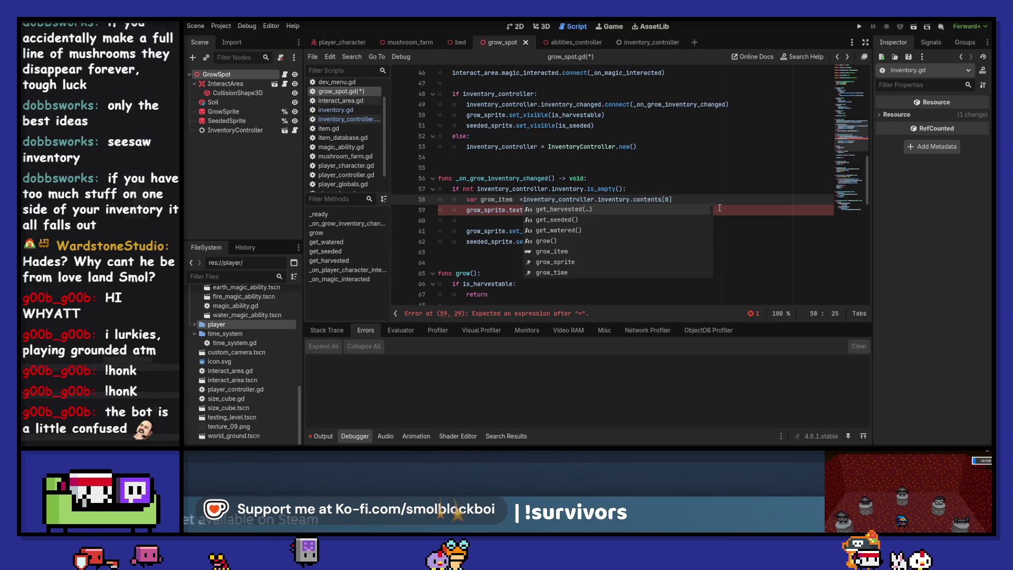
key("BackSpace")
key("BackSpace")
type("=")
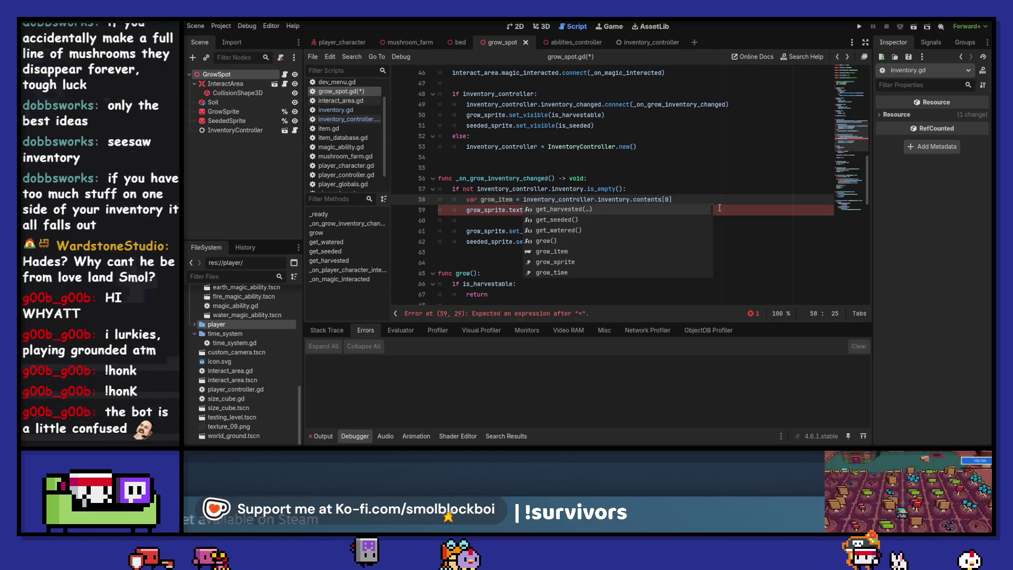
key("Escape")
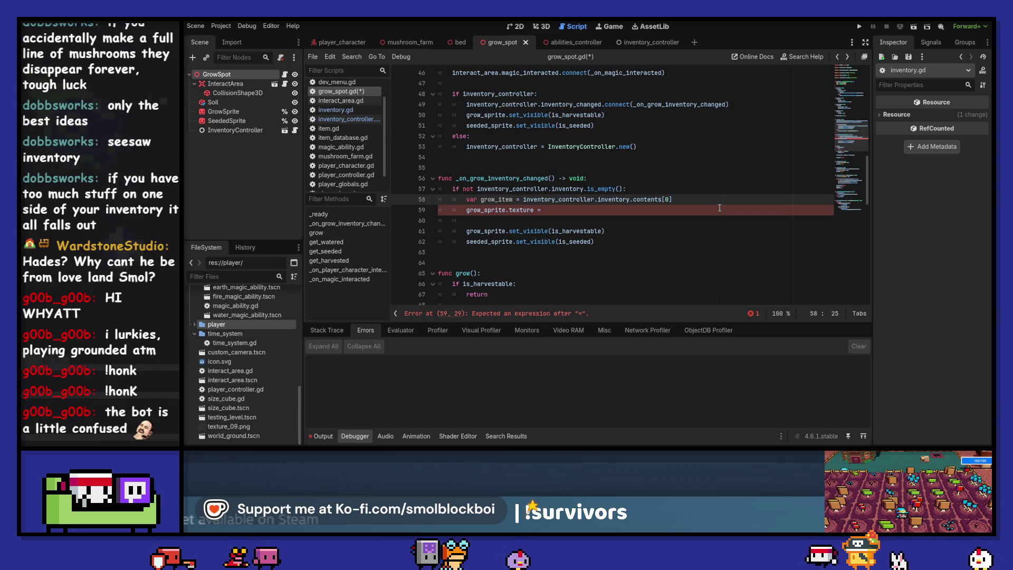
key("Left")
key("Left")
key("Left")
type(": Item")
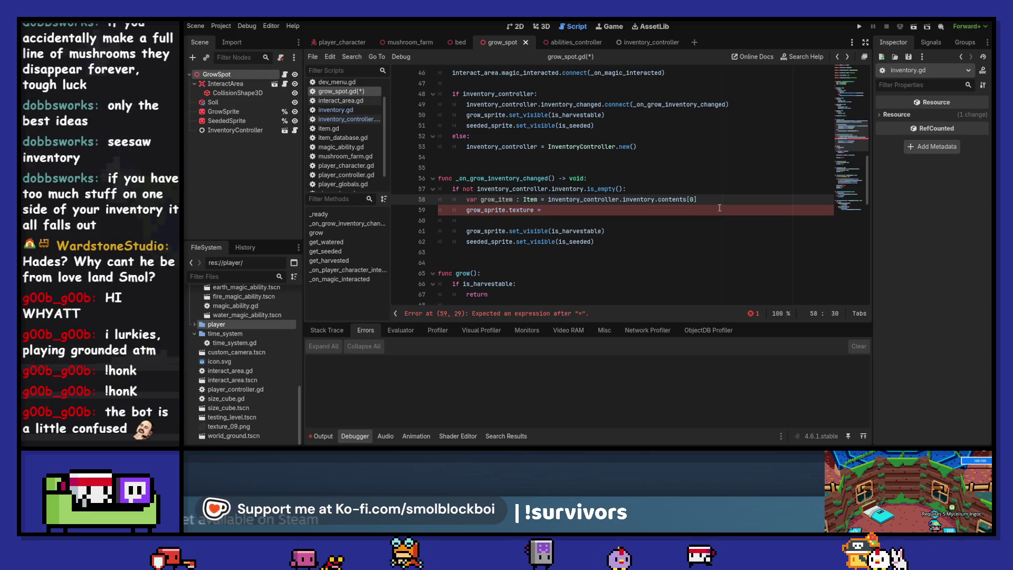
Set grow_sprite.texture and seeded_sprite.texture to grow_item.sprite and save grow_spot.gd.
key("Down")
key("End")
type("grow_item.sp")
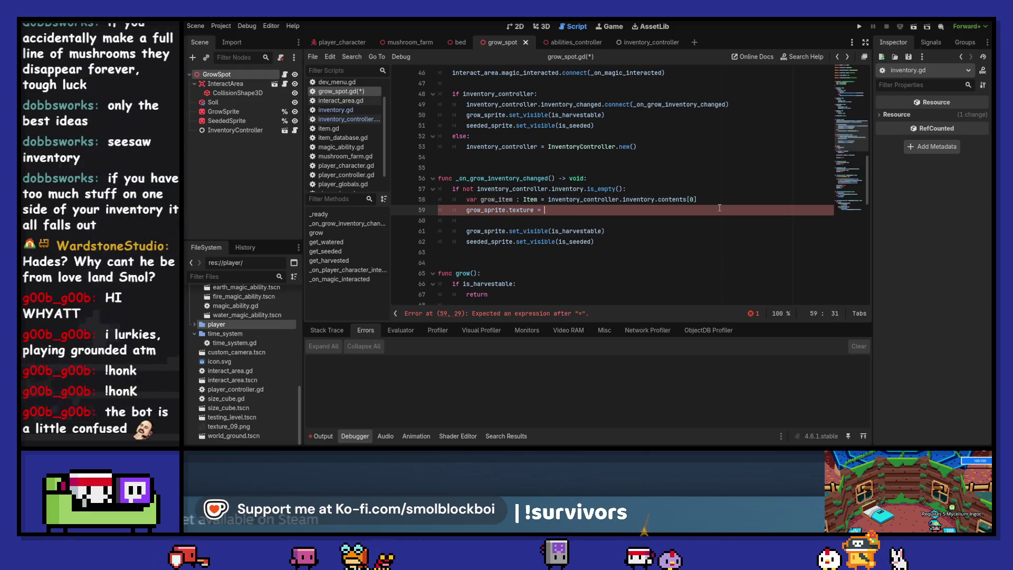
type("rite")
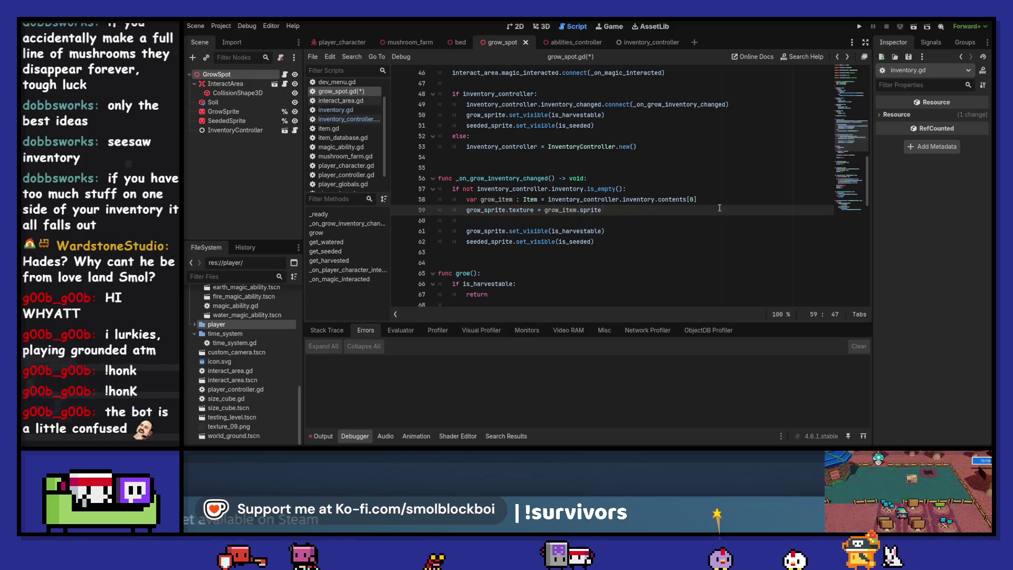
key("Down")
key("Down")
key("Down")
key("ctrl+shift+d")
key("alt+Up")
key("alt+Up")
key("alt+Up")
key("ctrl+shift+Left")
key("ctrl+shift+Left")
key("ctrl+shift+Left")
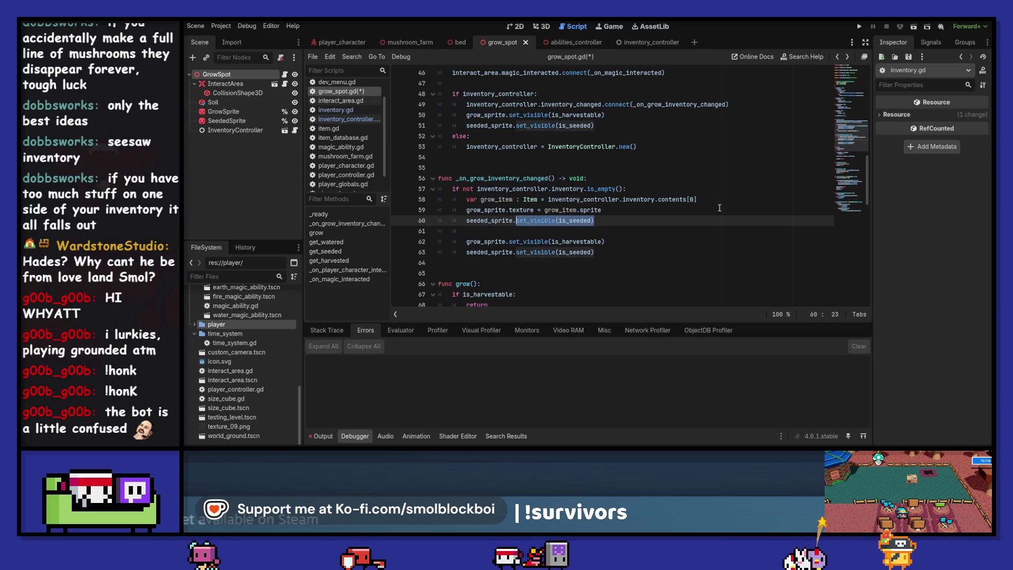
type("texture")
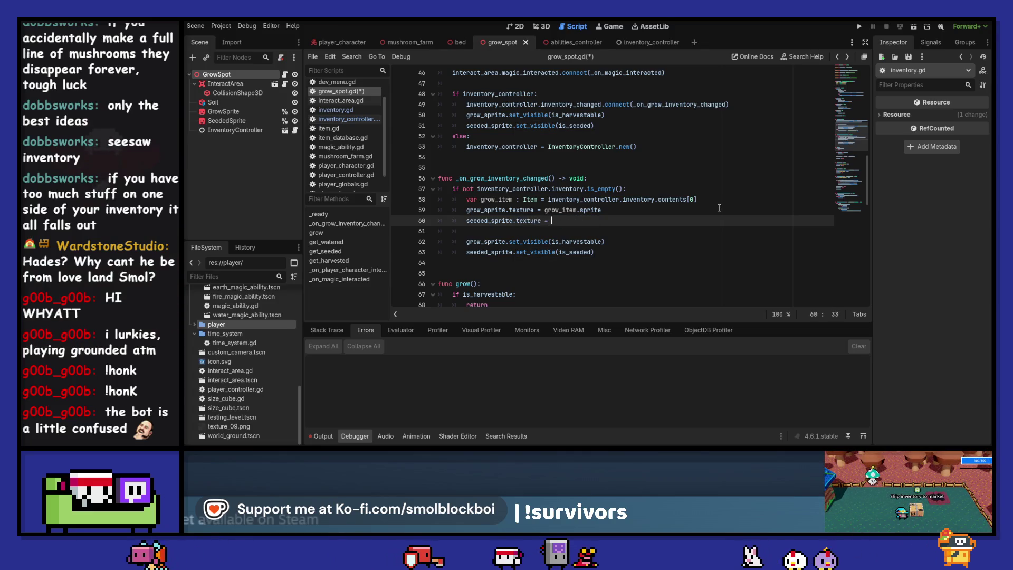
type(" = grow_item.sprite")
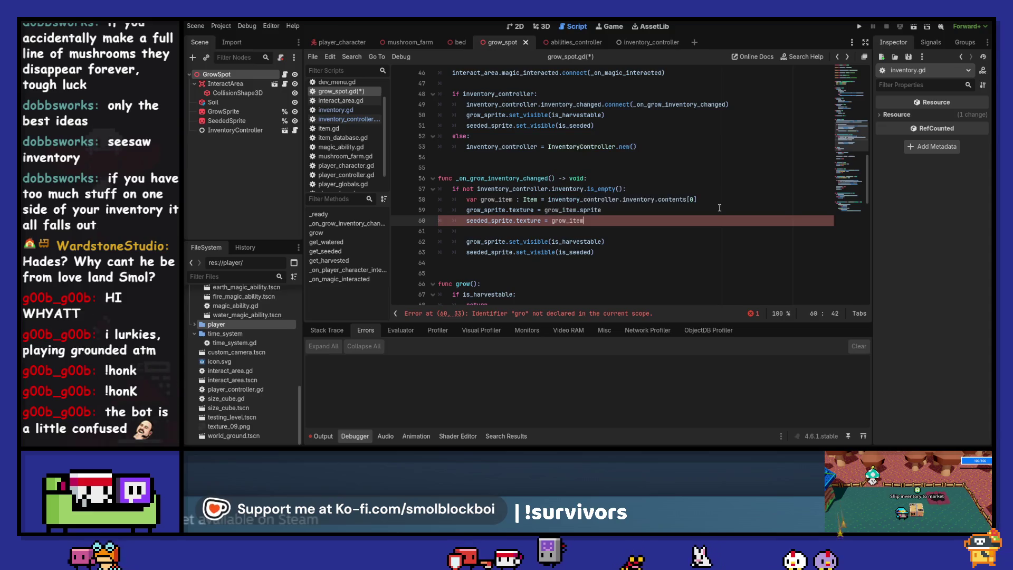
key("ctrl+s")
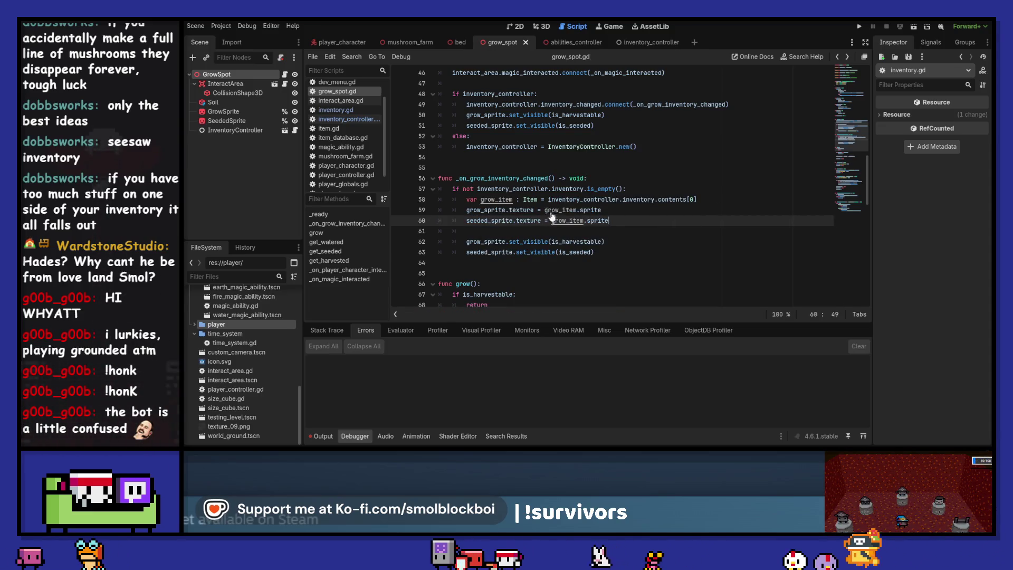
left_click(532, 201, "ctrl")
left_click(547, 214)
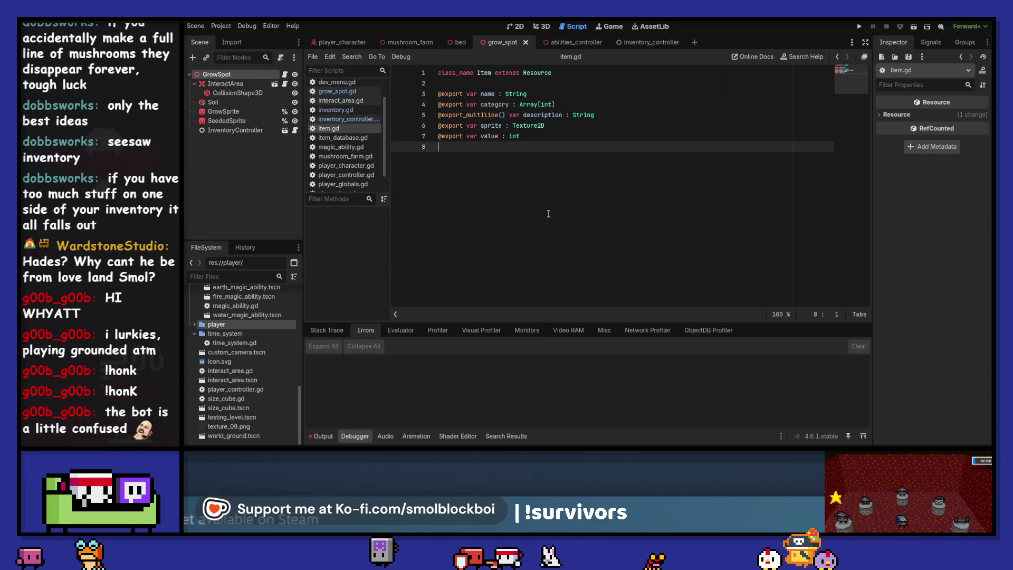
key("Return")
key("Return")
type("func get")
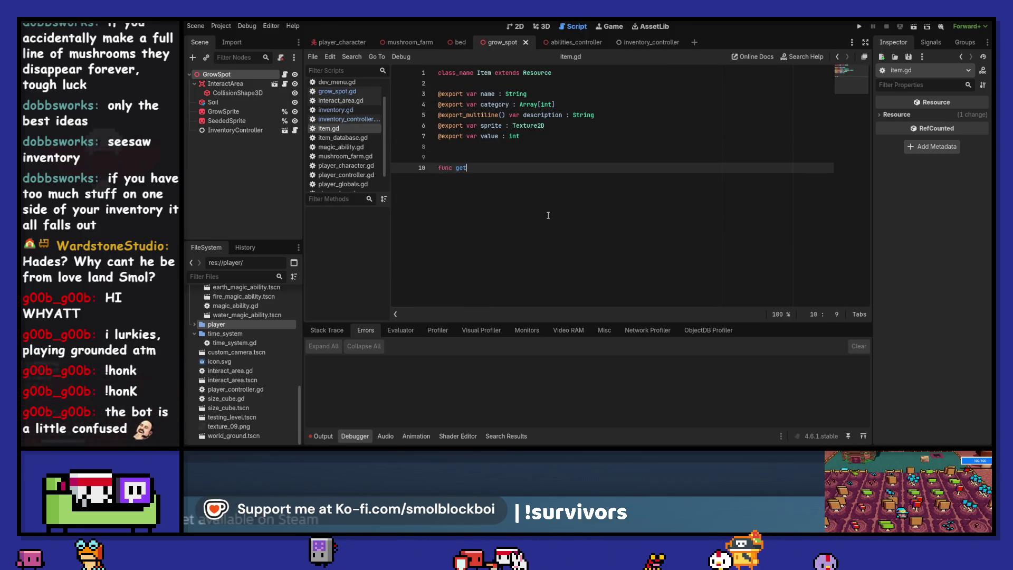
type("_sprite_o")
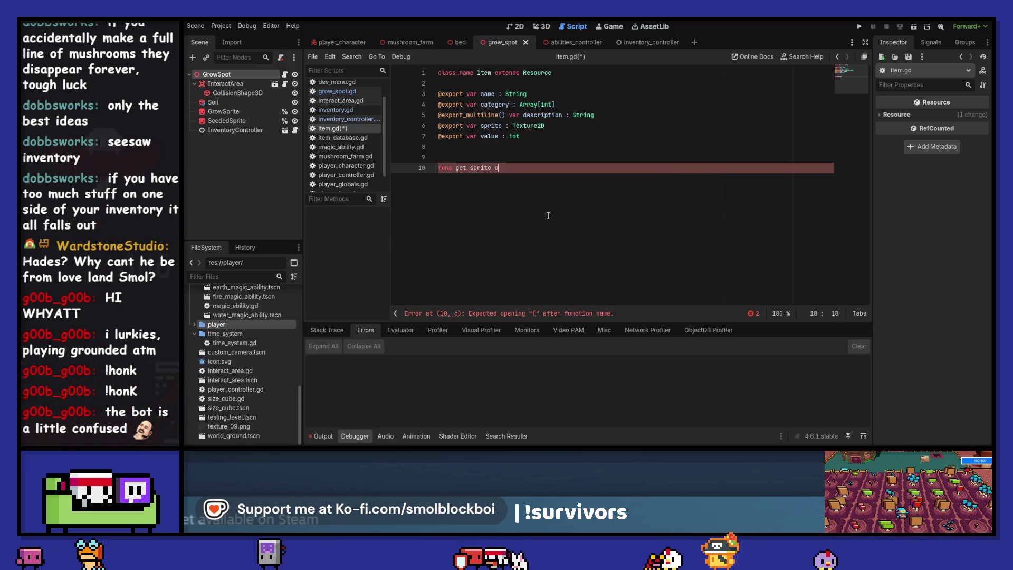
type("r_null() -> Textu")
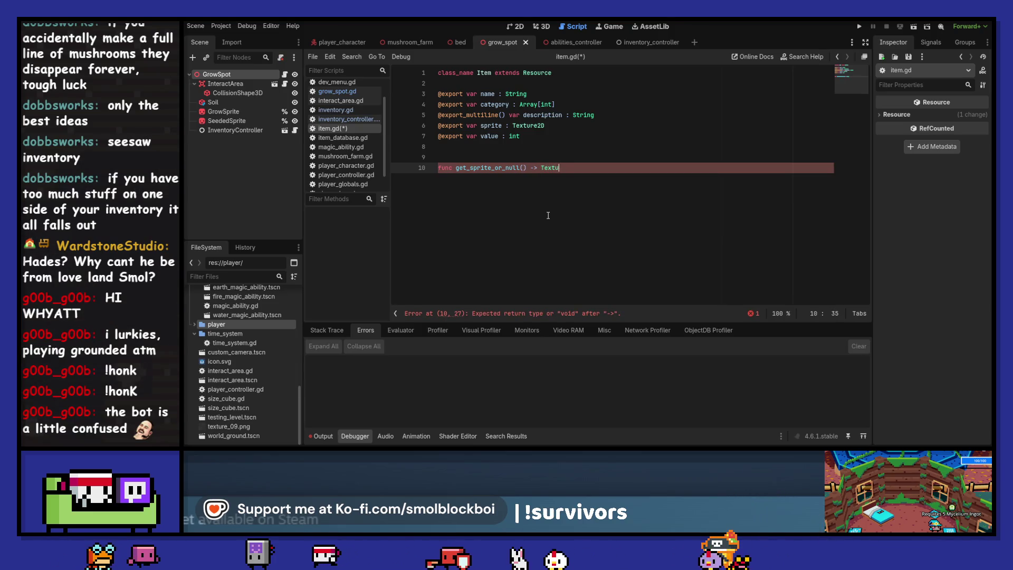
type(" re")
key("Down")
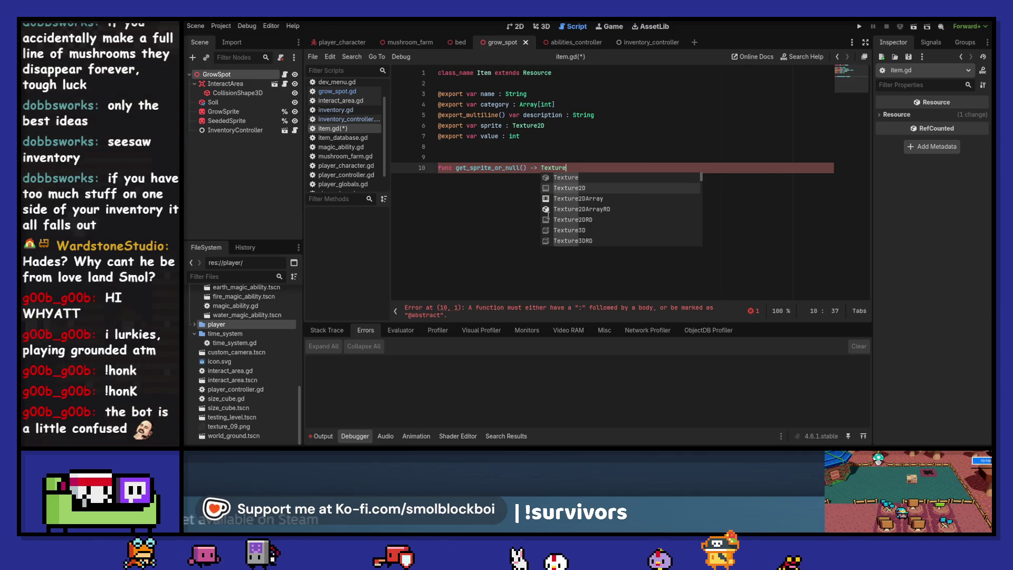
key("Return")
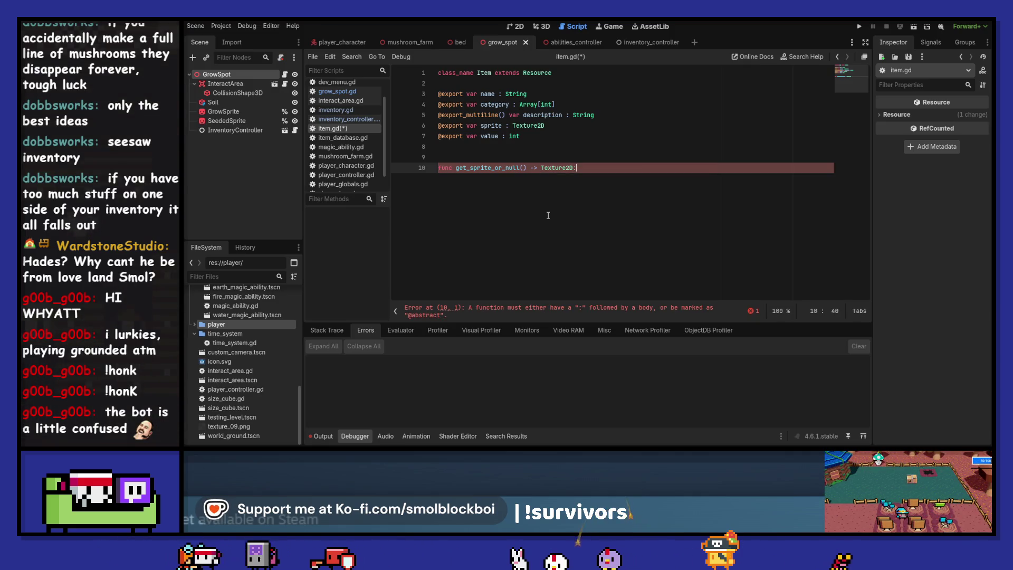
key("Return")
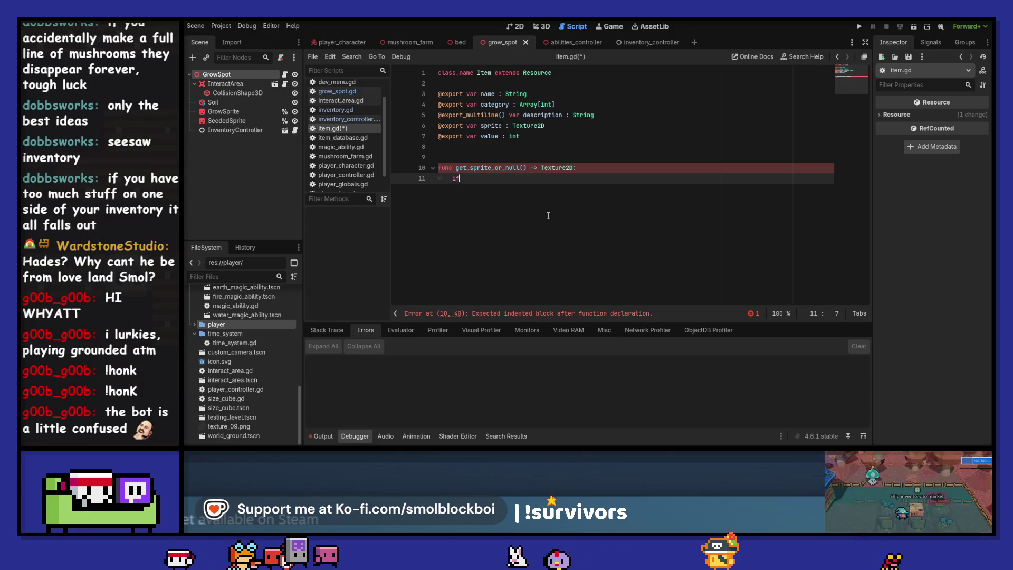
type("if sprite")
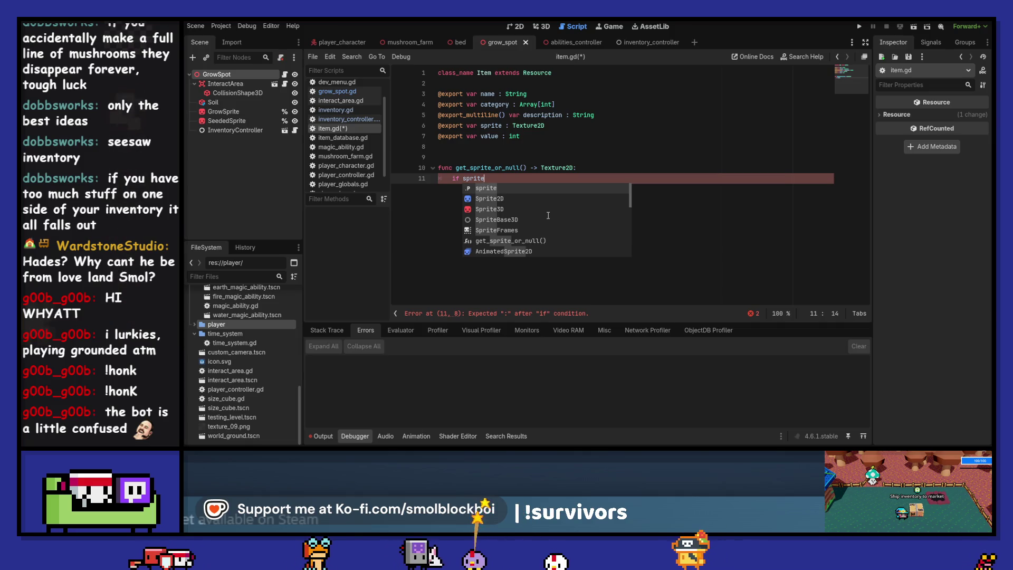
key("BackSpace")
key("BackSpace")
key("BackSpace")
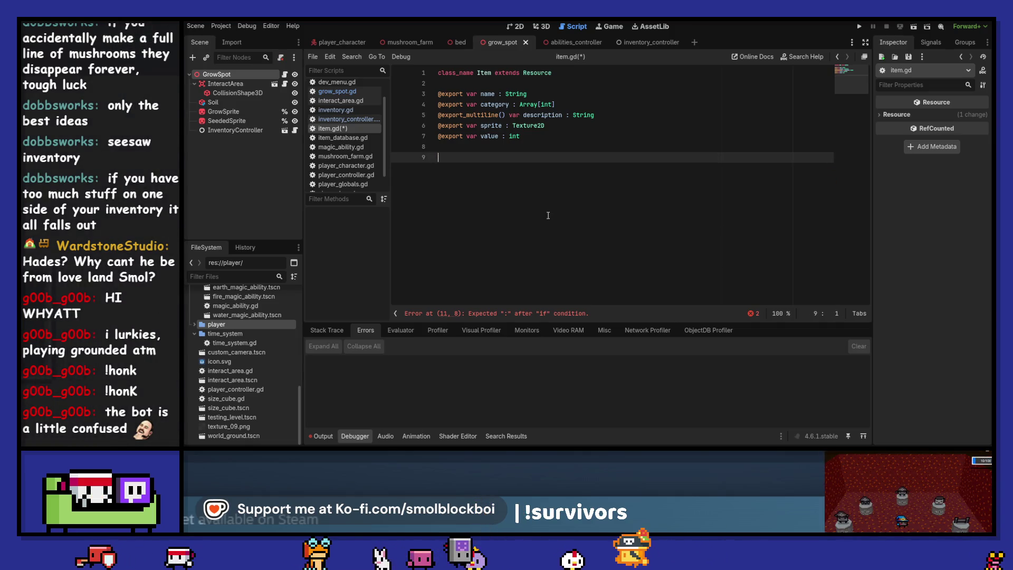
key("ctrl+s")
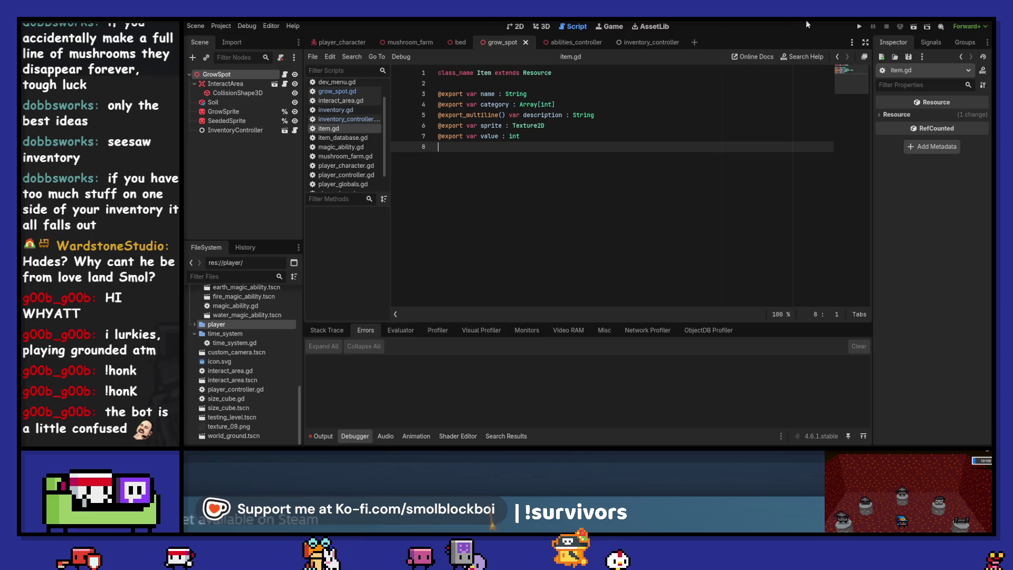
left_click(838, 57)
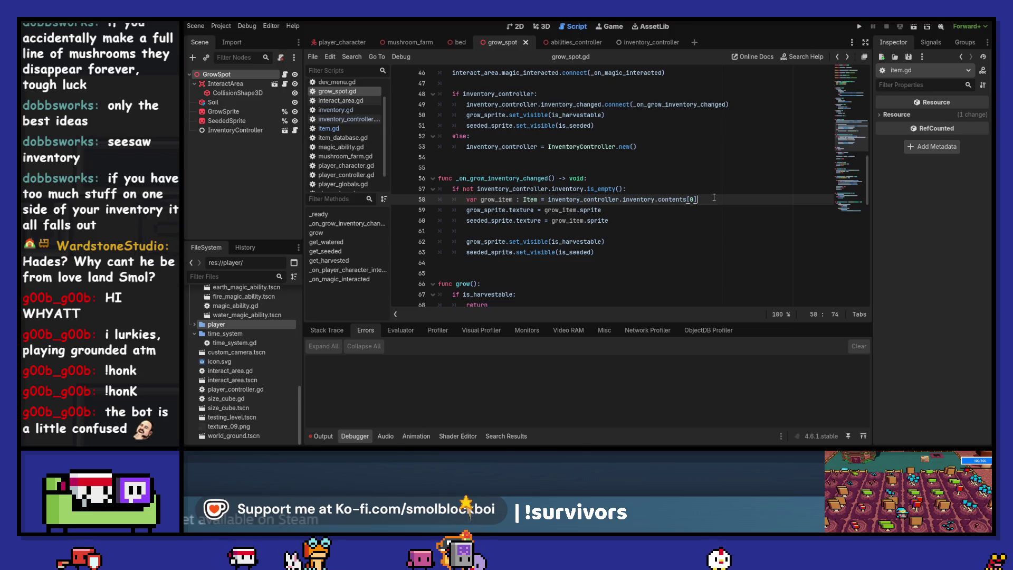
Insert 'if grow_item:' below the declaration and indent the texture lines under it.
key("Return")
type("if grow")
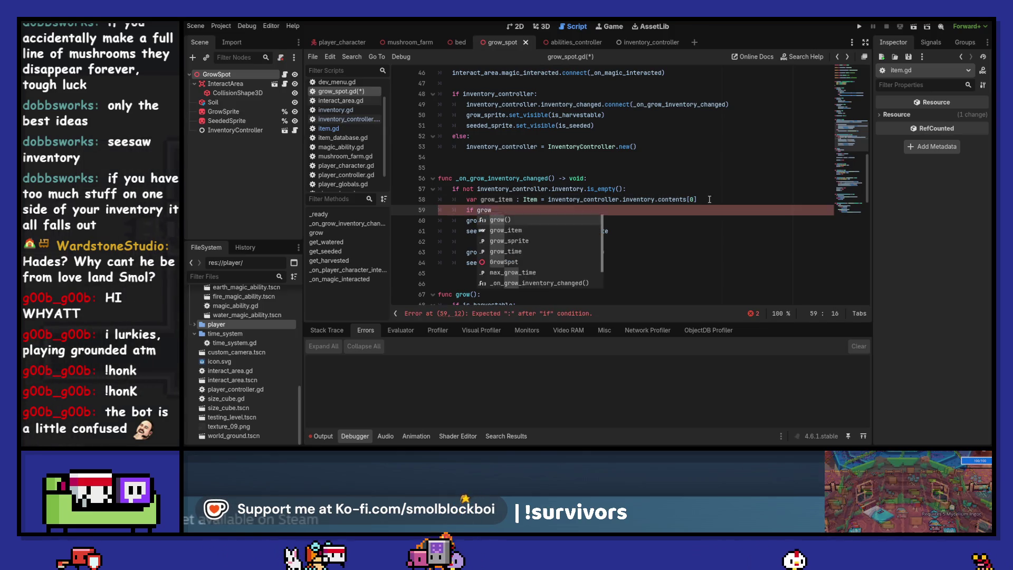
key("Return")
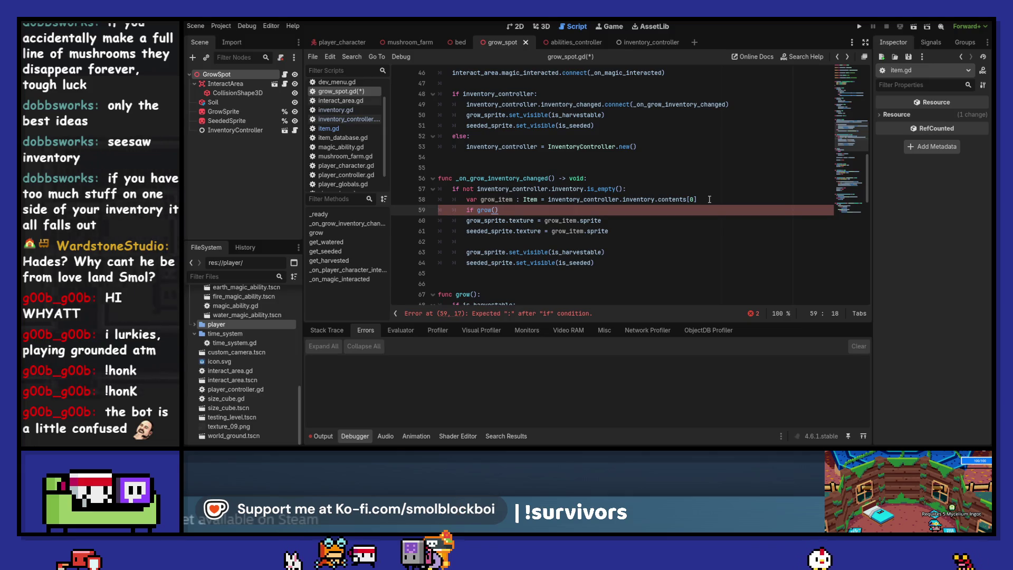
type("_item:")
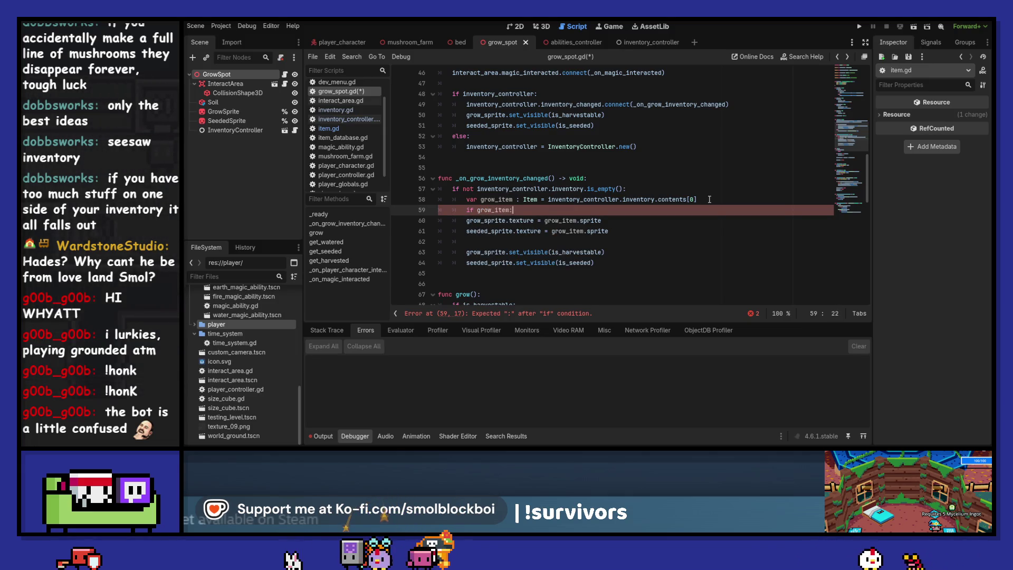
key("Down")
key("shift+Down")
key("Tab")
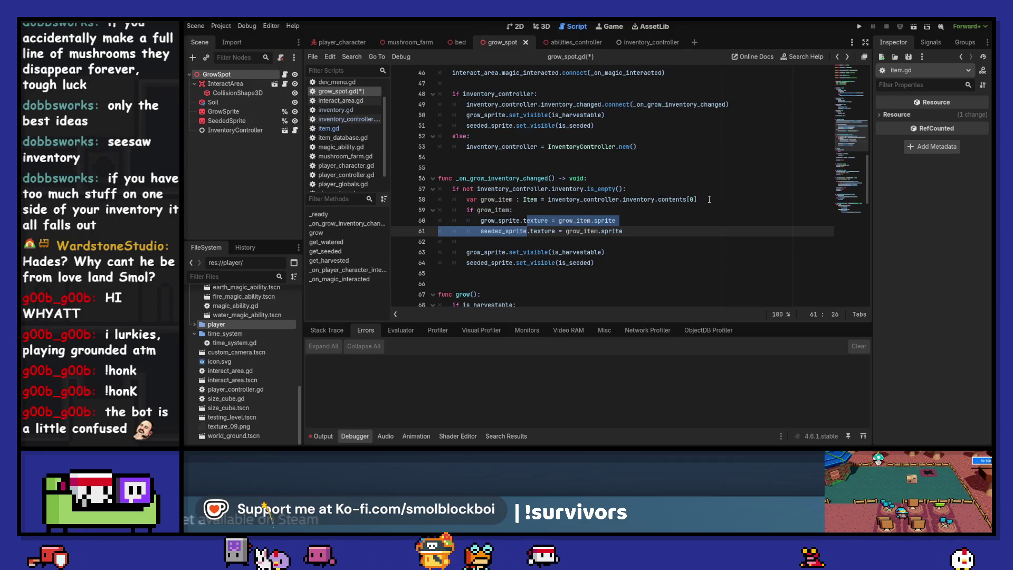
Indent the visibility lines under the if as well and open a new line for the else branch.
key("Down")
key("shift+Down")
key("shift+Down")
key("Tab")
key("Up")
key("Up")
key("Up")
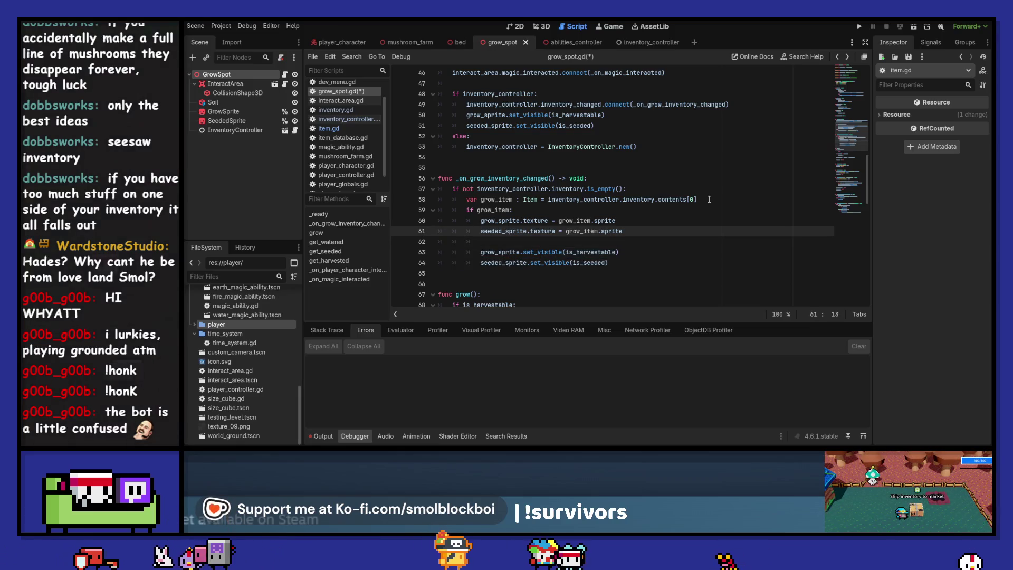
key("End")
key("ctrl+Left")
key("Left")
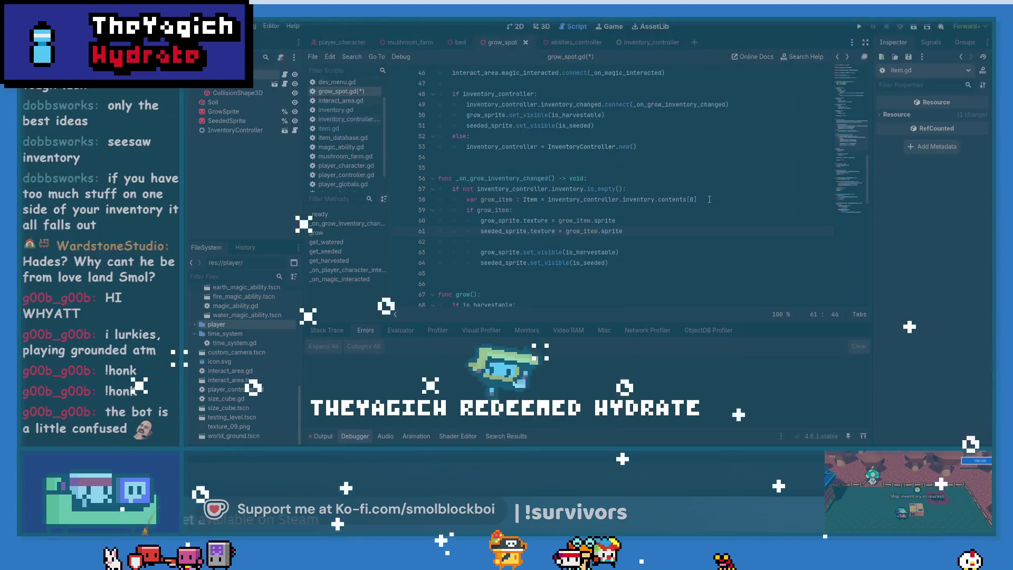
key("Down")
key("Down")
key("Down")
key("End")
key("Return")
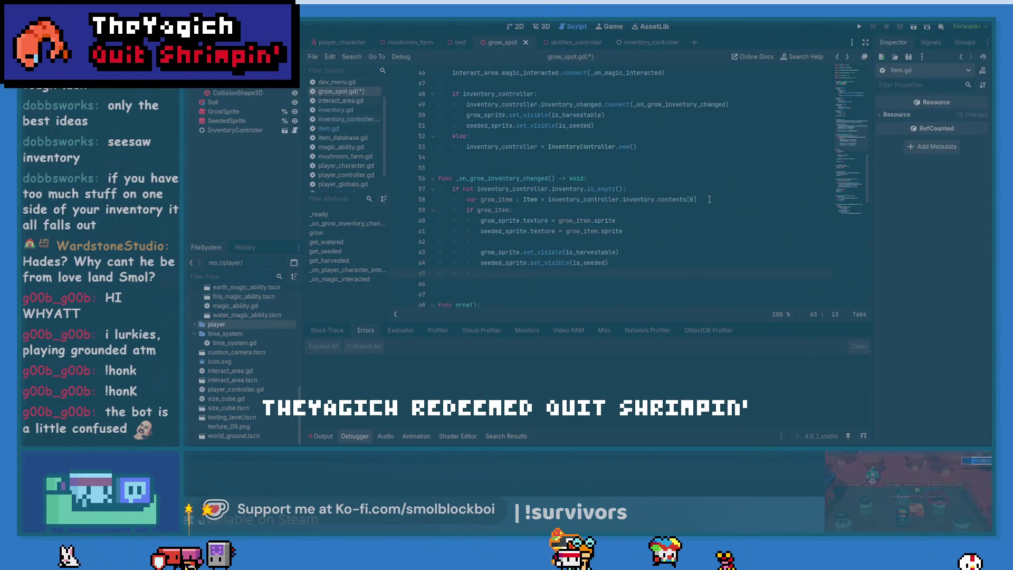
Add an else: branch setting grow_sprite = null and seeded_sprite = null, then save grow_spot.gd.
type("else:")
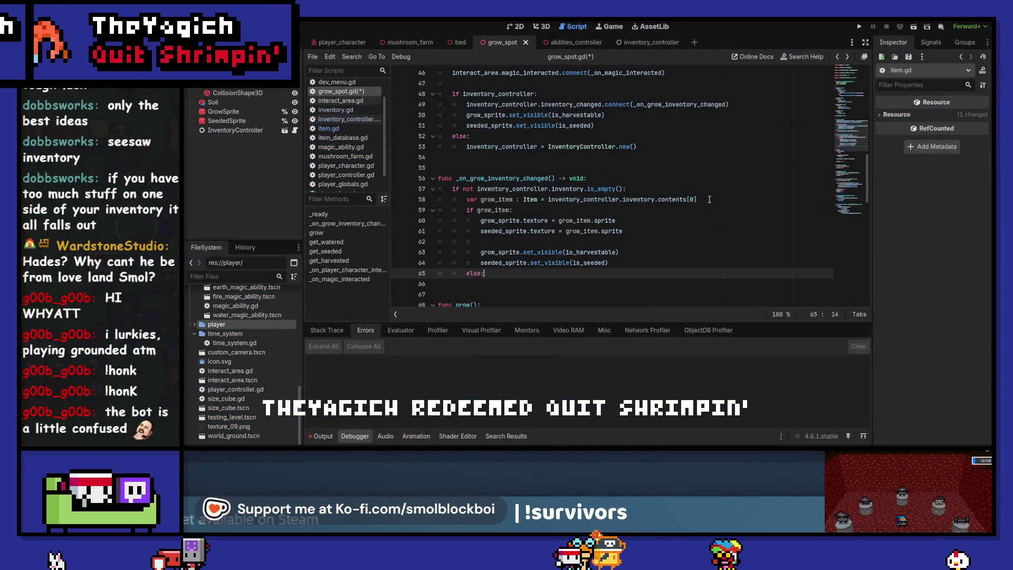
key("Return")
type("grow")
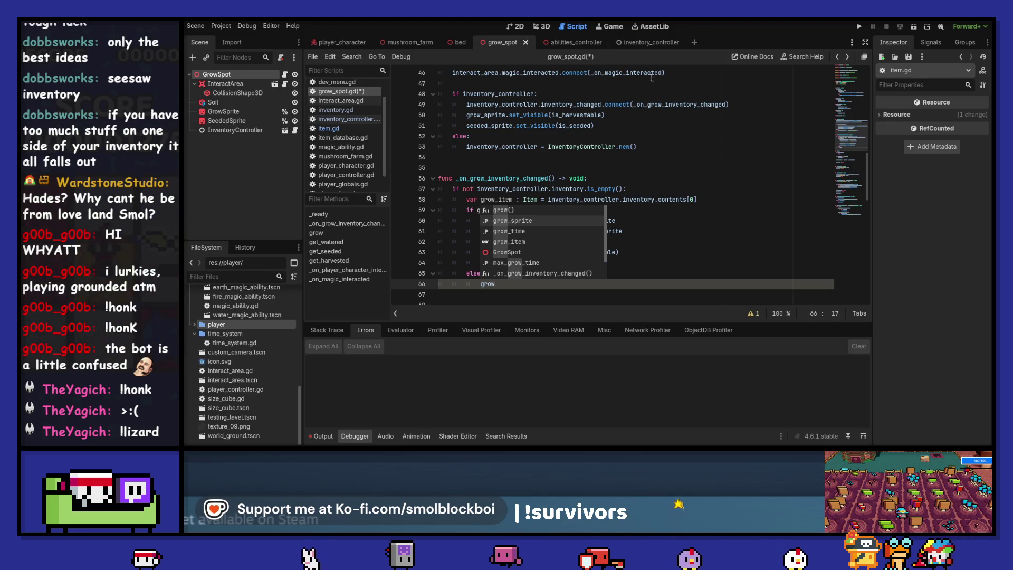
left_click(545, 221)
scroll(607, 214, "down", 1)
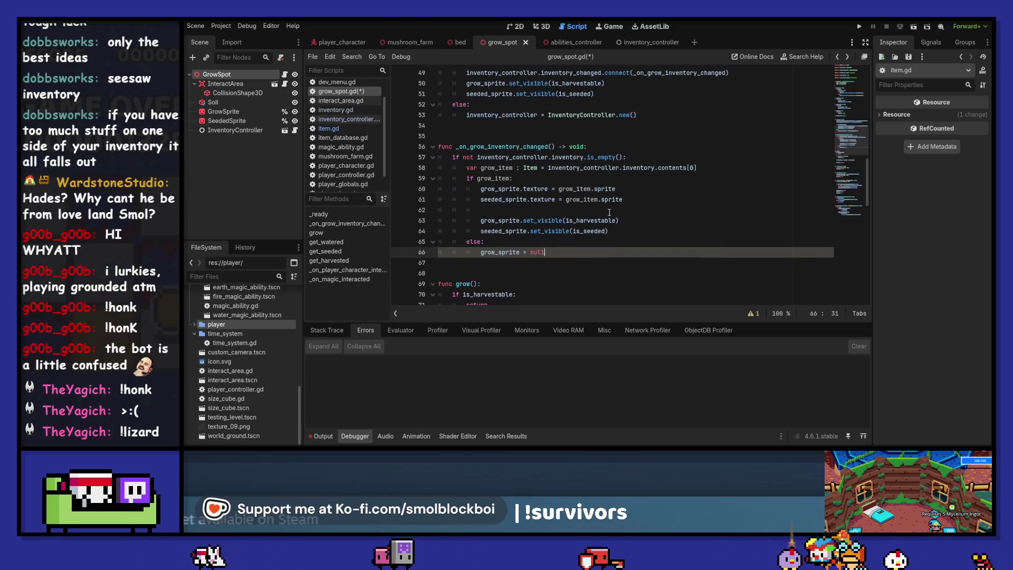
key("ctrl+shift+d")
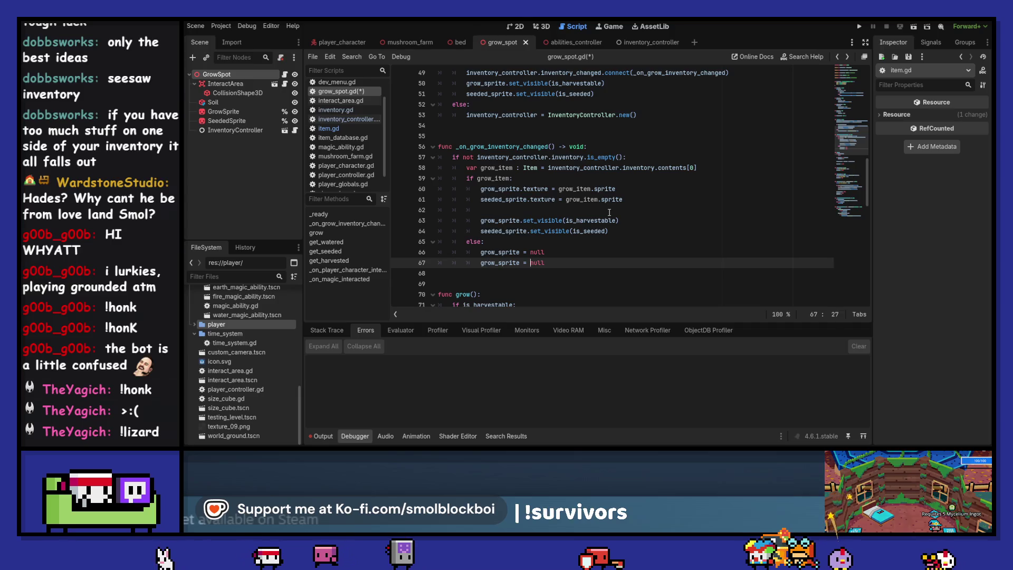
key("Home")
key("ctrl+shift+Right")
type("seed")
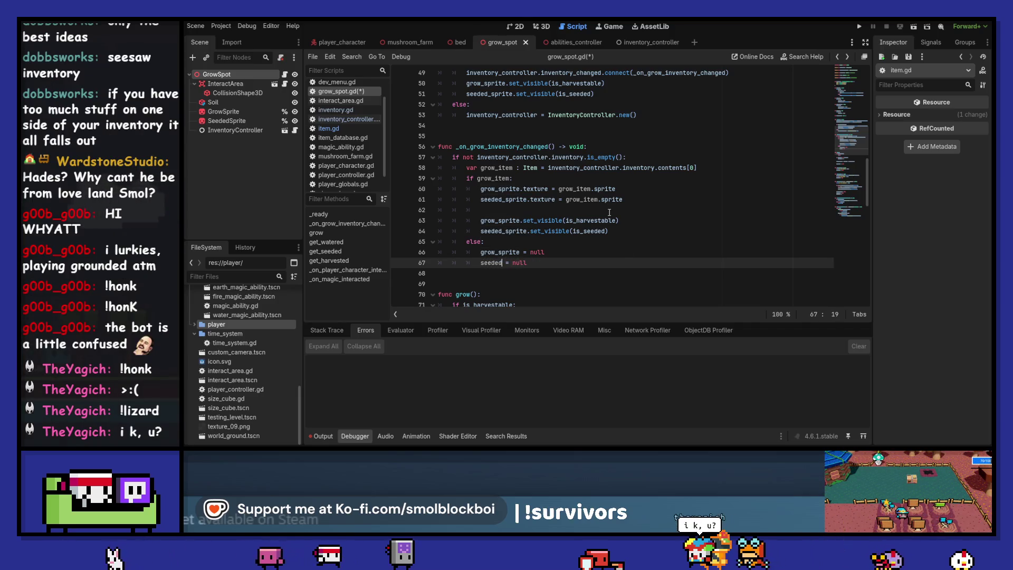
type("ed")
key("Return")
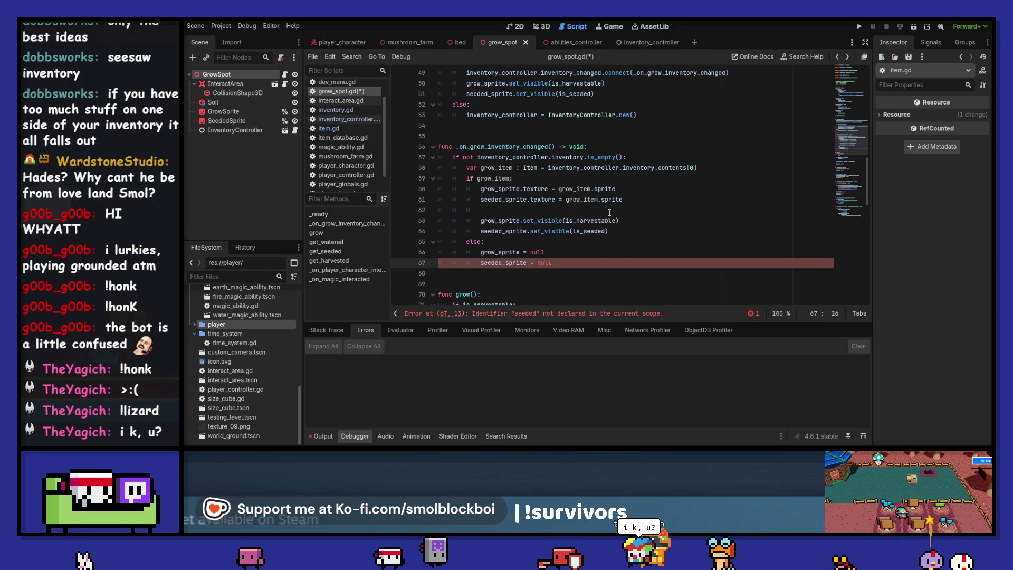
key("ctrl+s")
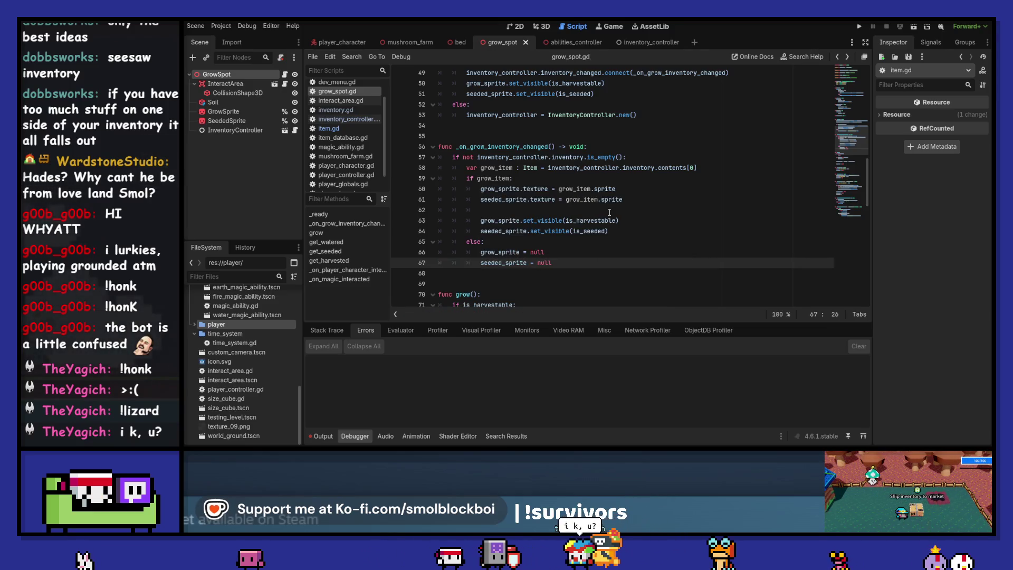
left_click(623, 253)
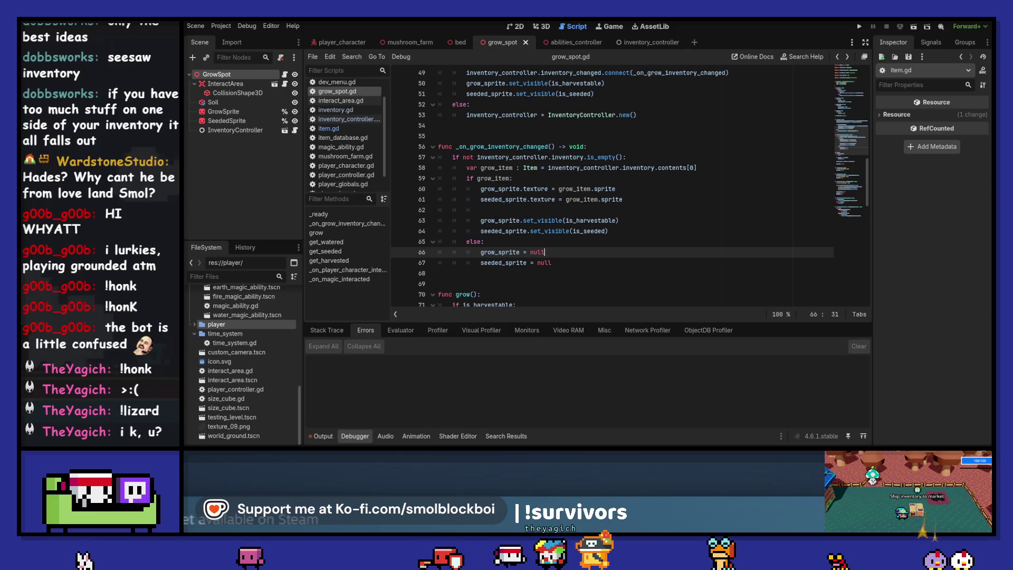
Show the Output panel and clear the two old parse-error messages.
left_click(321, 436)
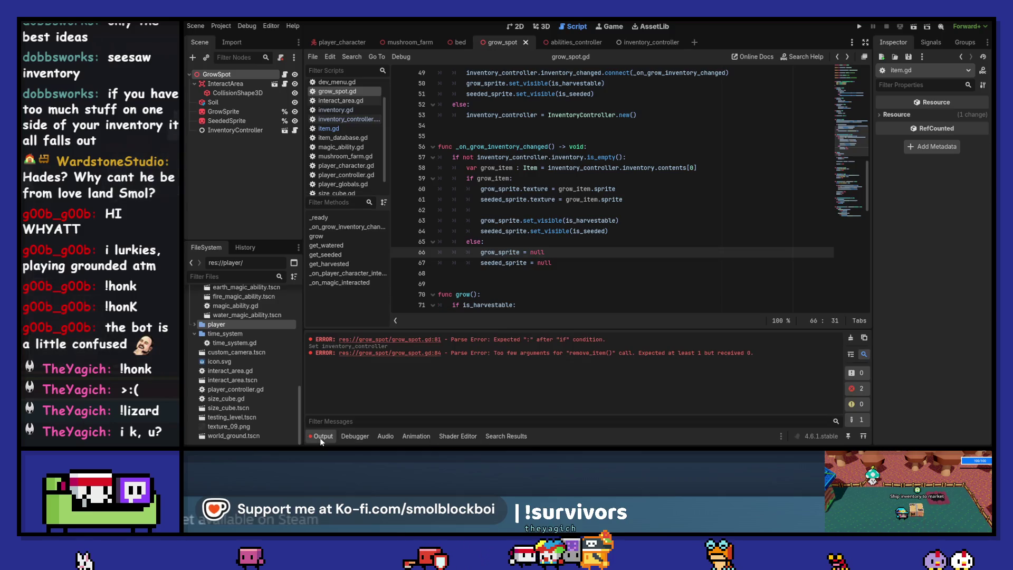
left_click(850, 337)
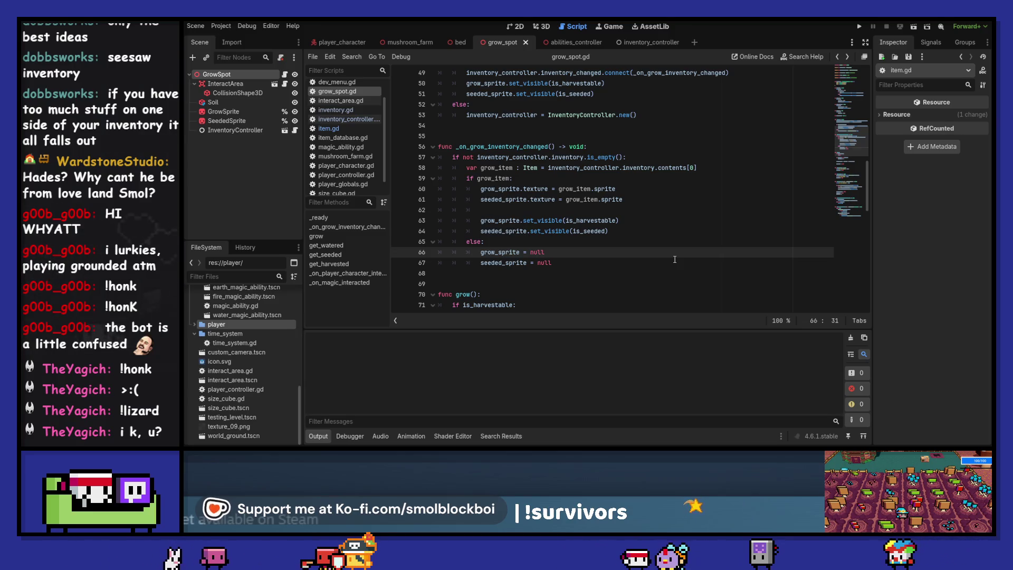
key("alt+Tab")
Search the Steam store for "bel's" and open the Bel's Fanfare store page.
left_click(672, 56)
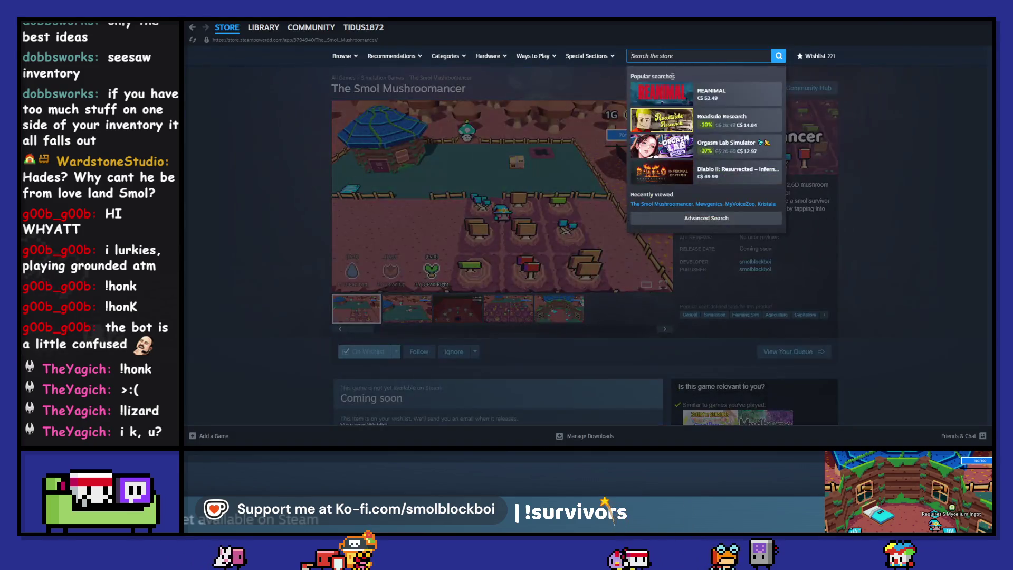
type("bel's")
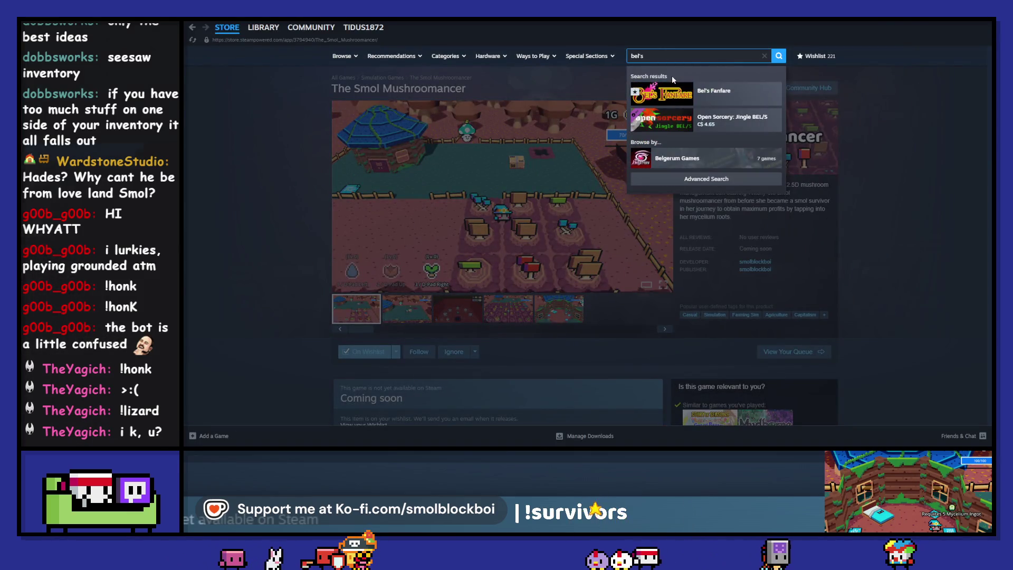
left_click(692, 101)
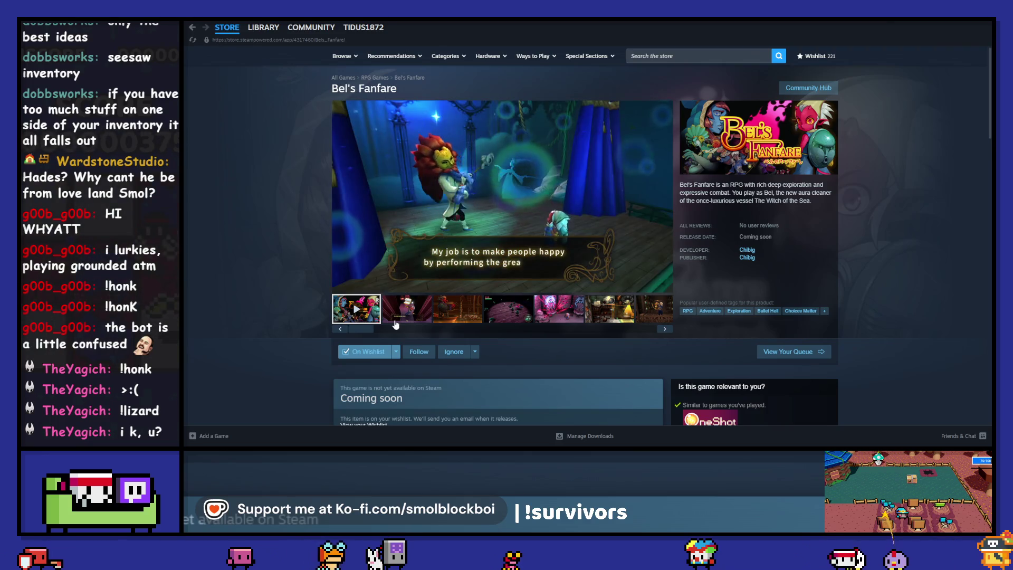
left_click(407, 312)
Browse the Bel's Fanfare screenshots through to the well scene, then minimize Steam.
left_click(443, 314)
left_click(507, 311)
left_click(558, 311)
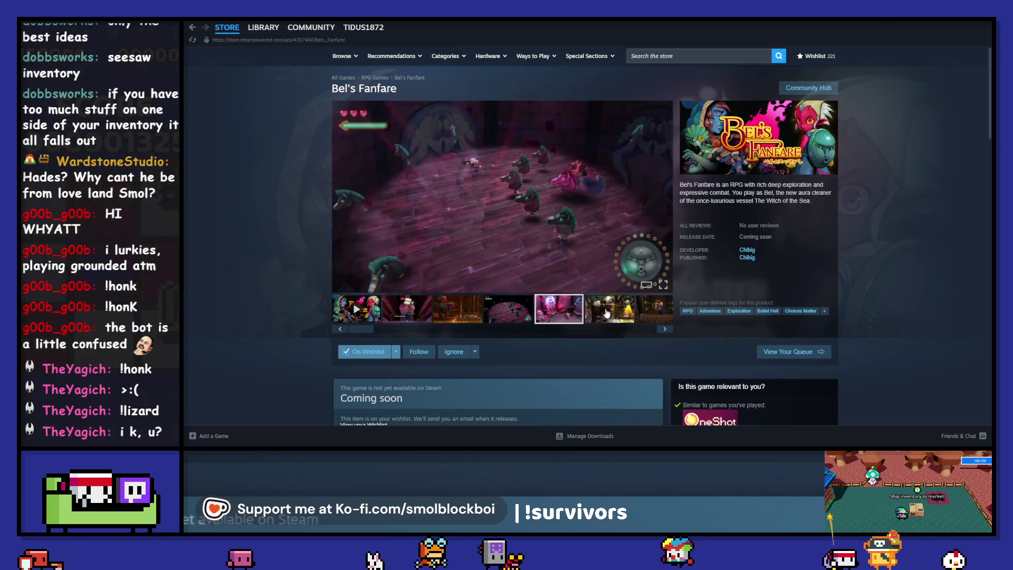
left_click(607, 314)
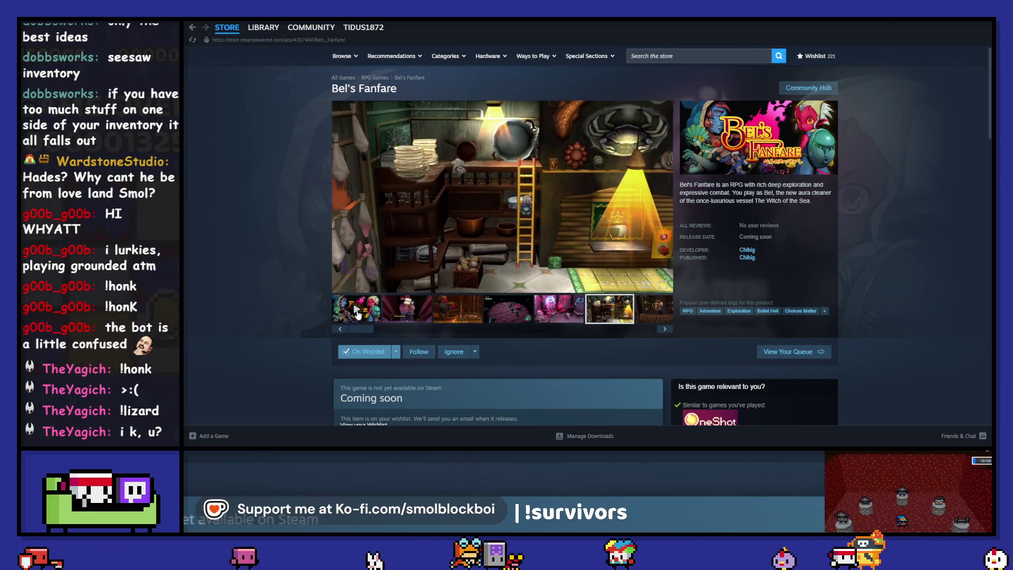
left_click(665, 328)
left_click(665, 328)
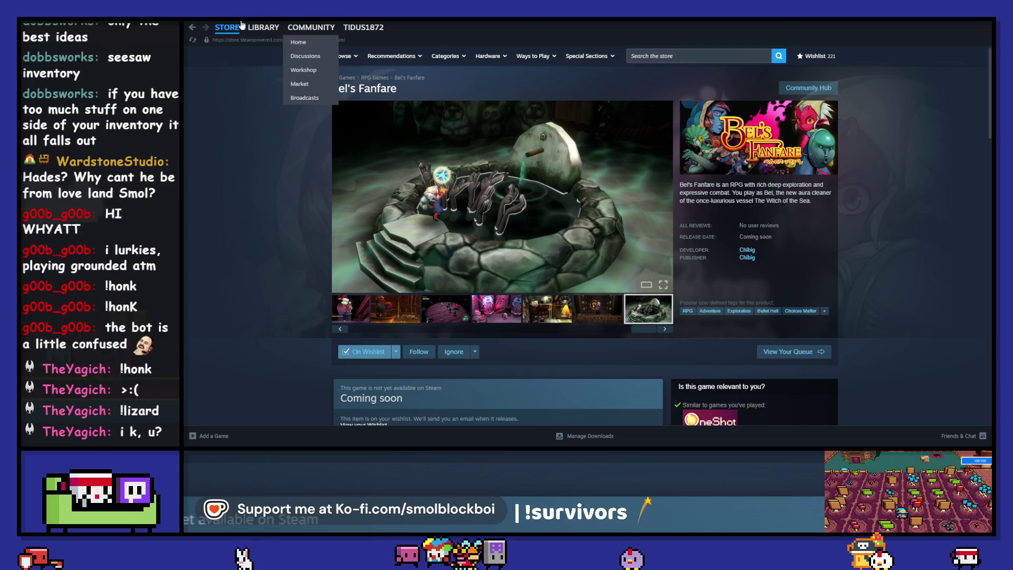
left_click(945, 31)
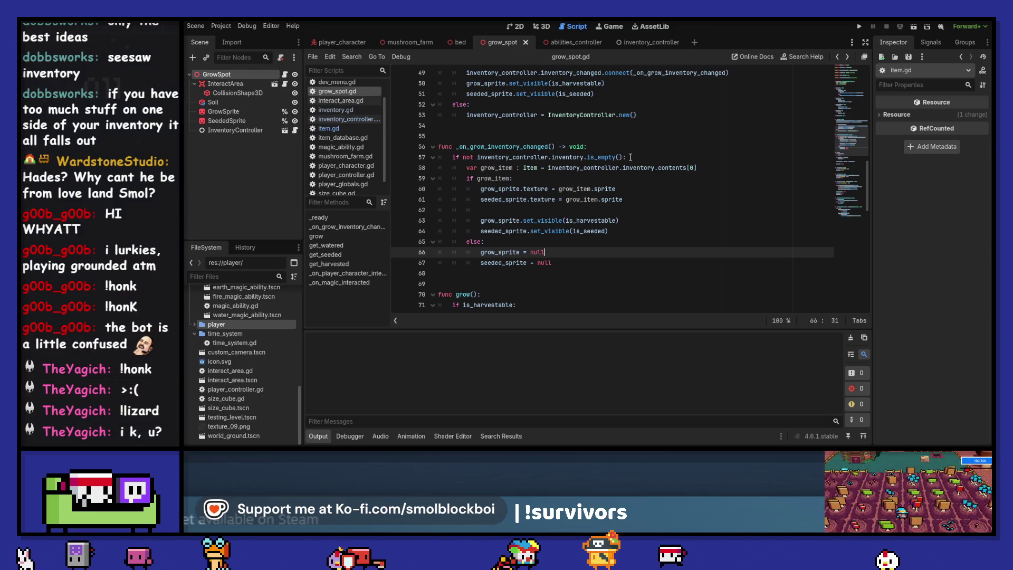
Copy the two set_visible lines into the else branch and change their argument to false.
left_click_drag(636, 229, 480, 220)
key("ctrl+c")
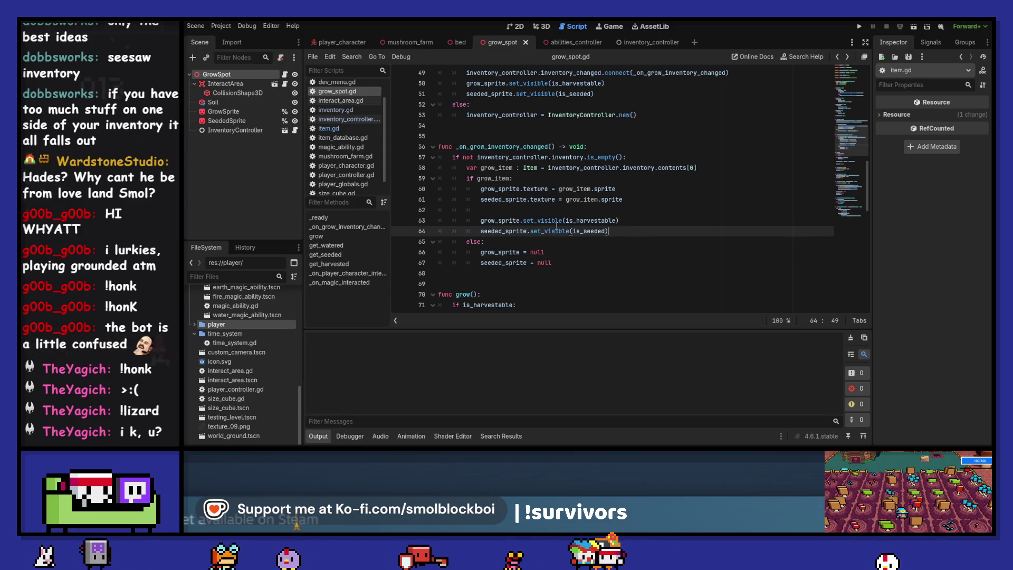
left_click(579, 265)
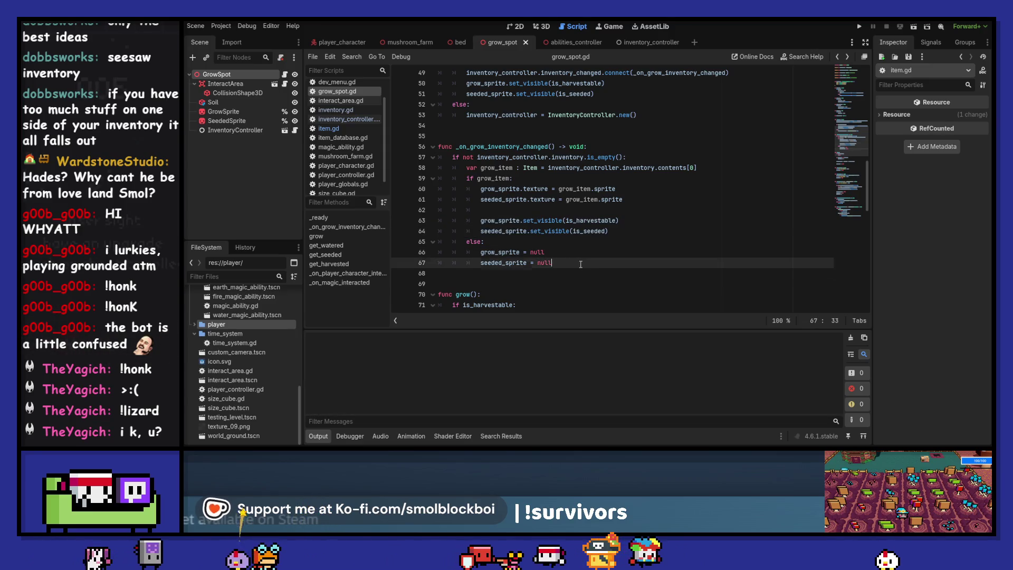
key("Return")
key("Return")
key("ctrl+v")
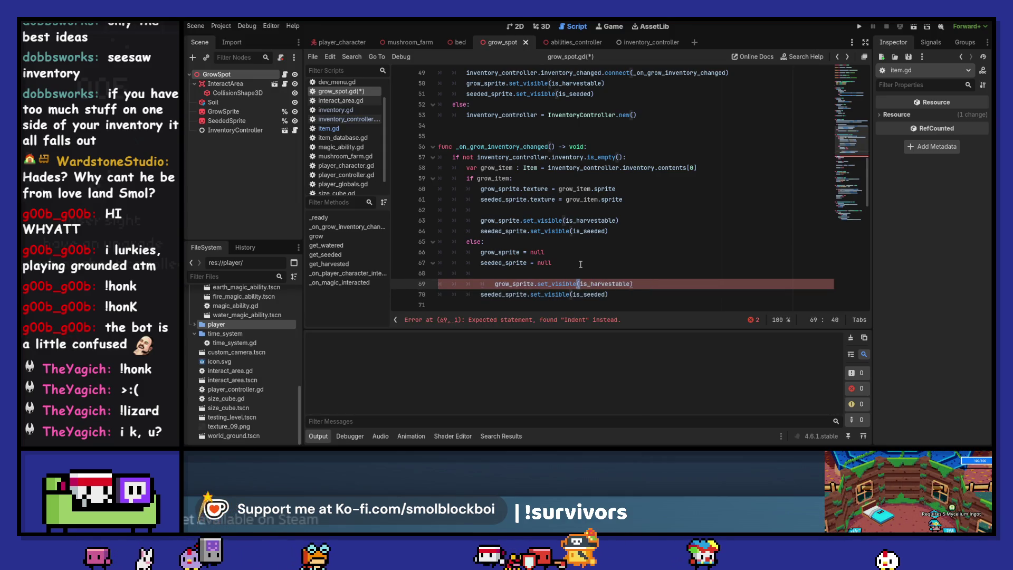
key("Right")
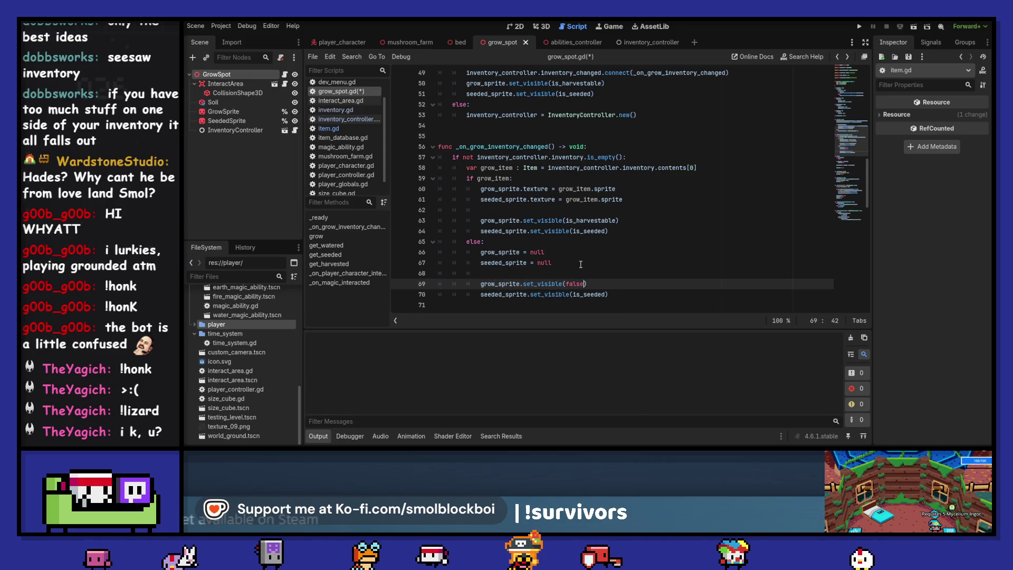
key("Down")
type("false")
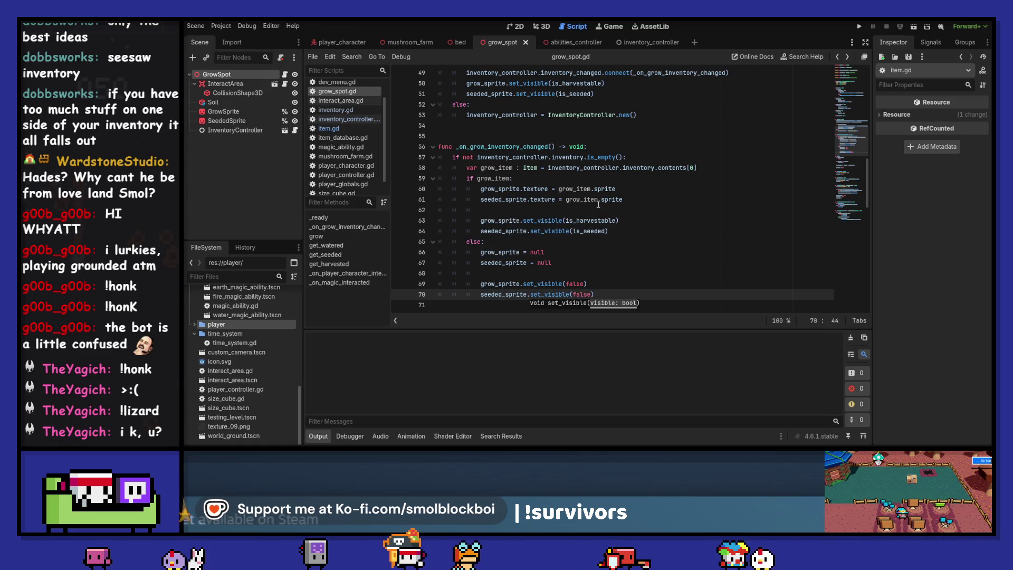
scroll(598, 204, "down", 6)
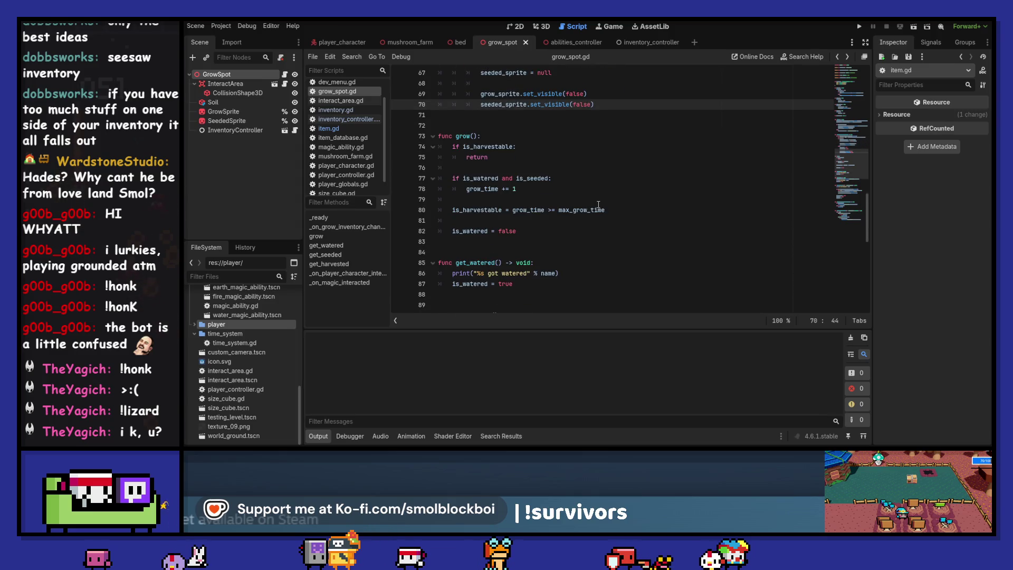
scroll(598, 204, "up", 5)
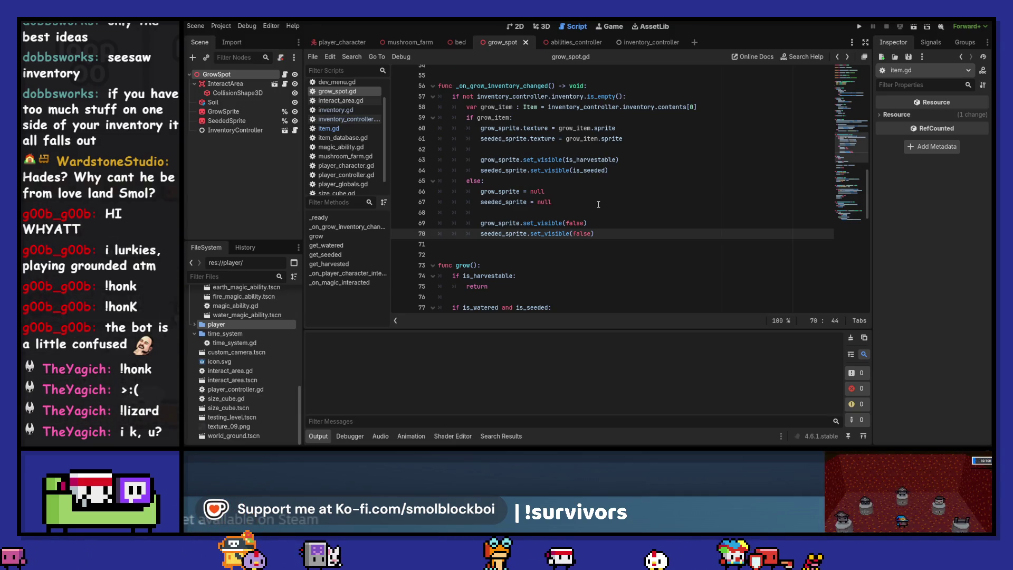
scroll(598, 204, "down", 9)
scroll(602, 214, "down", 2)
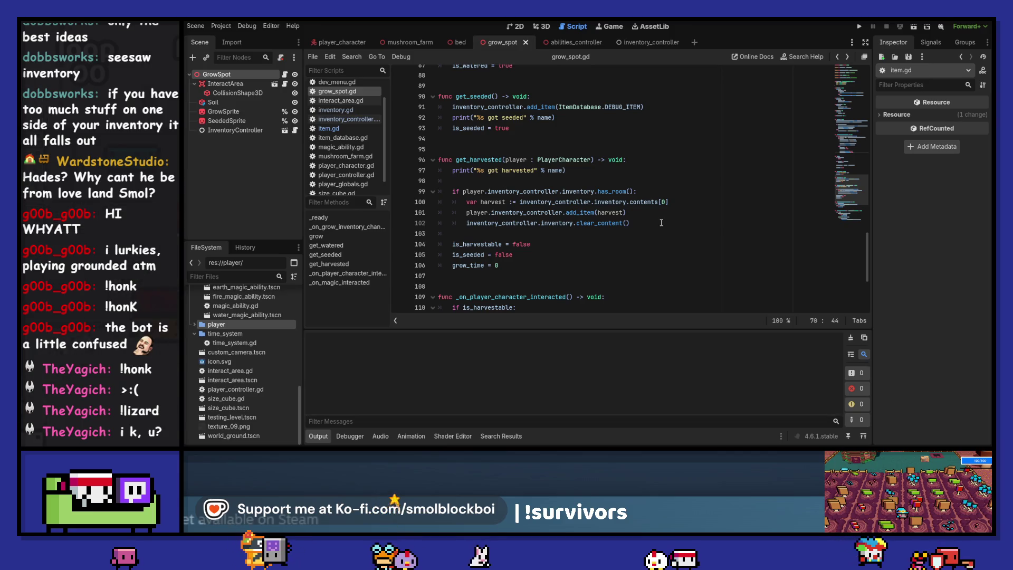
scroll(661, 223, "down", 4)
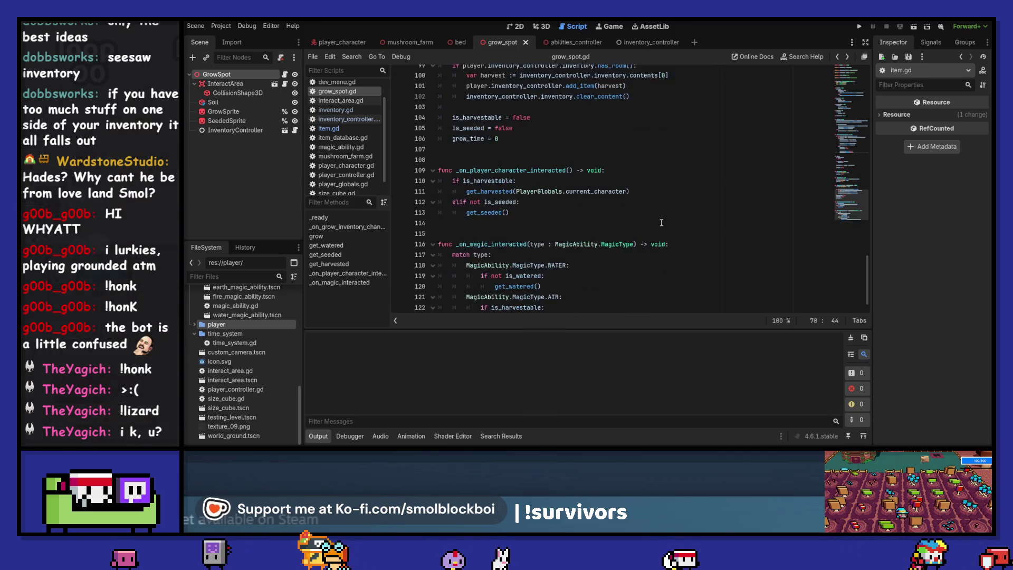
scroll(661, 222, "down", 1)
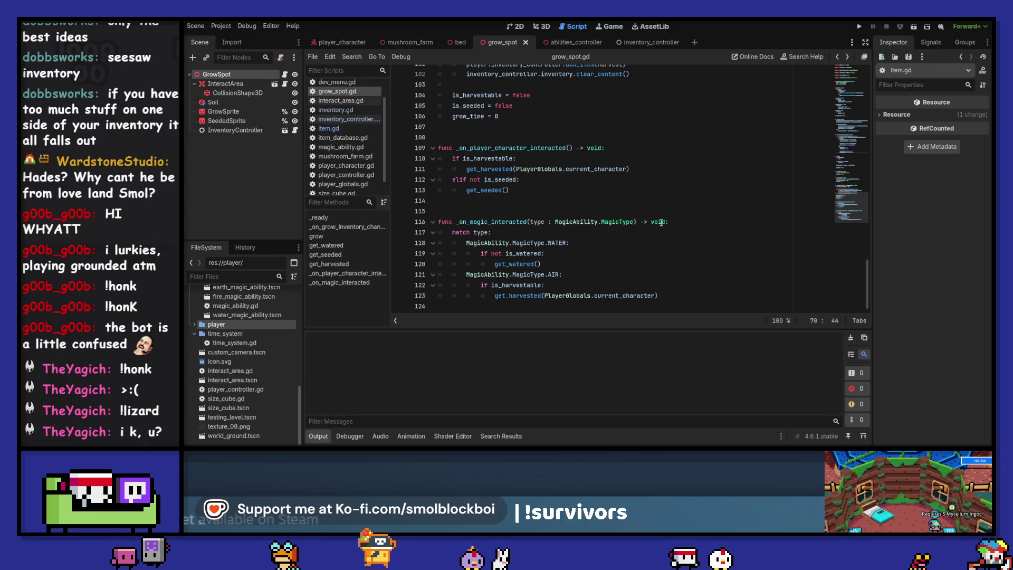
scroll(659, 213, "up", 7)
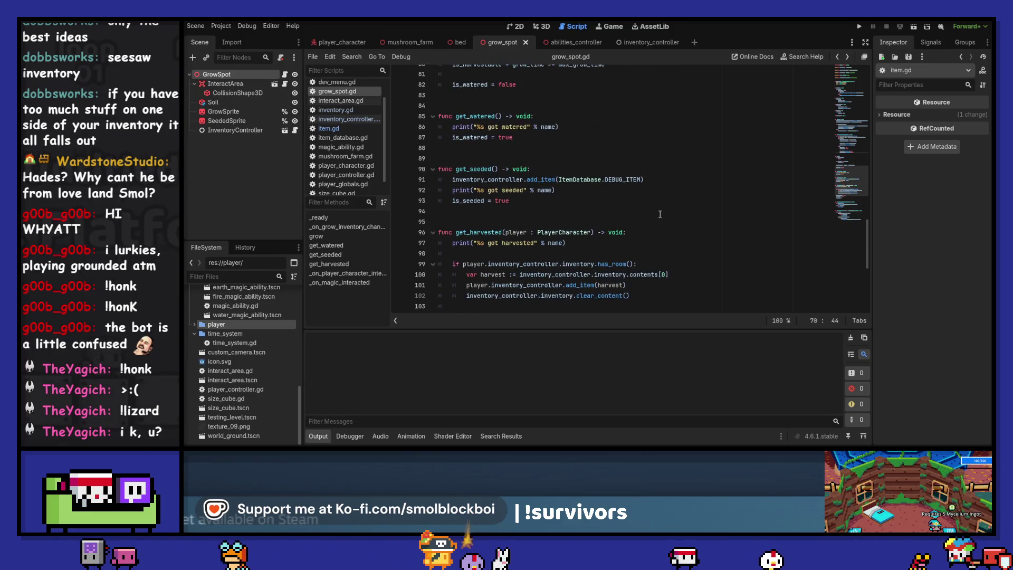
scroll(660, 214, "up", 7)
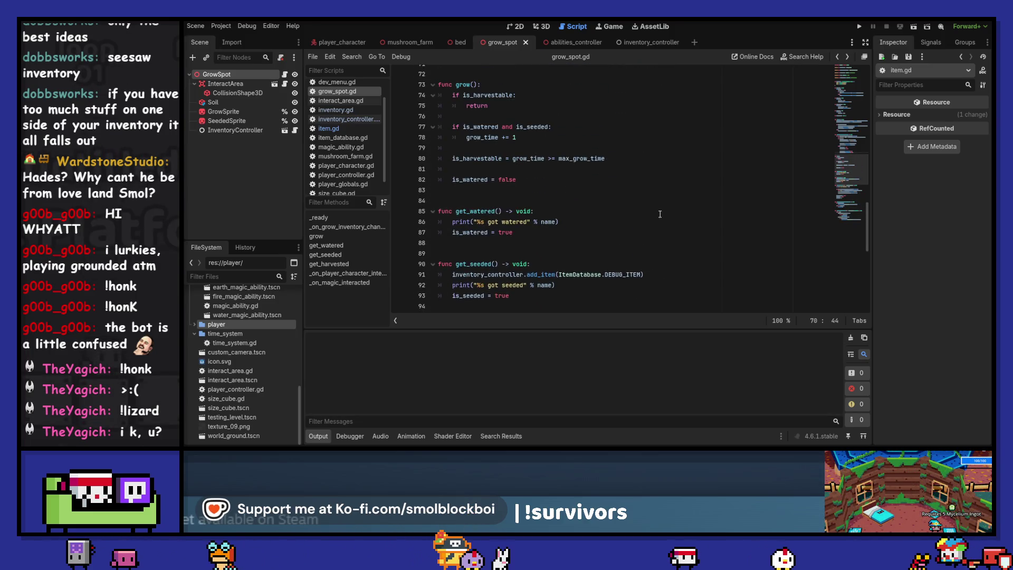
Run the game and jump from the reported error to its line in interact_area.gd.
left_click(236, 74)
key("F5")
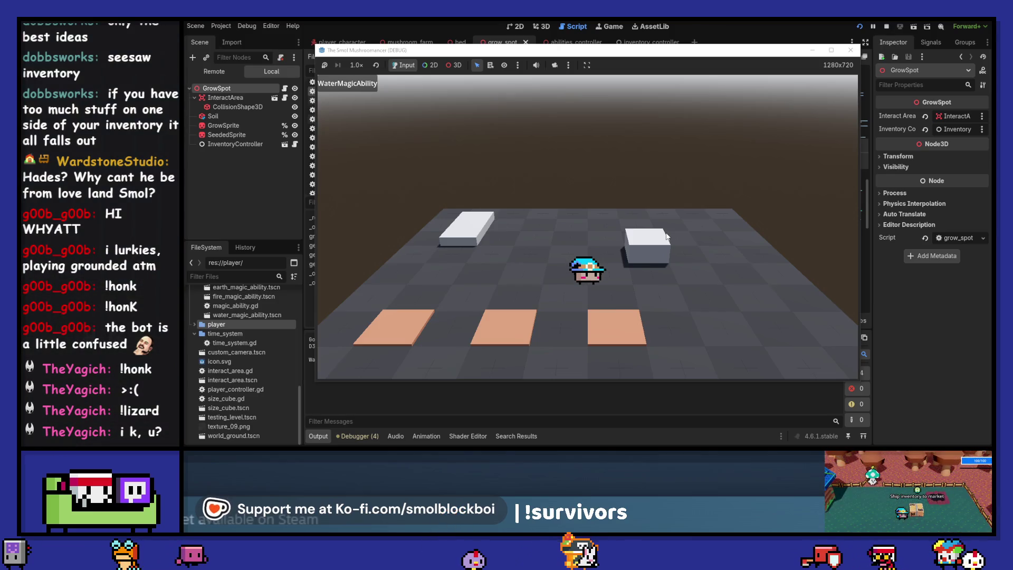
left_click(375, 440)
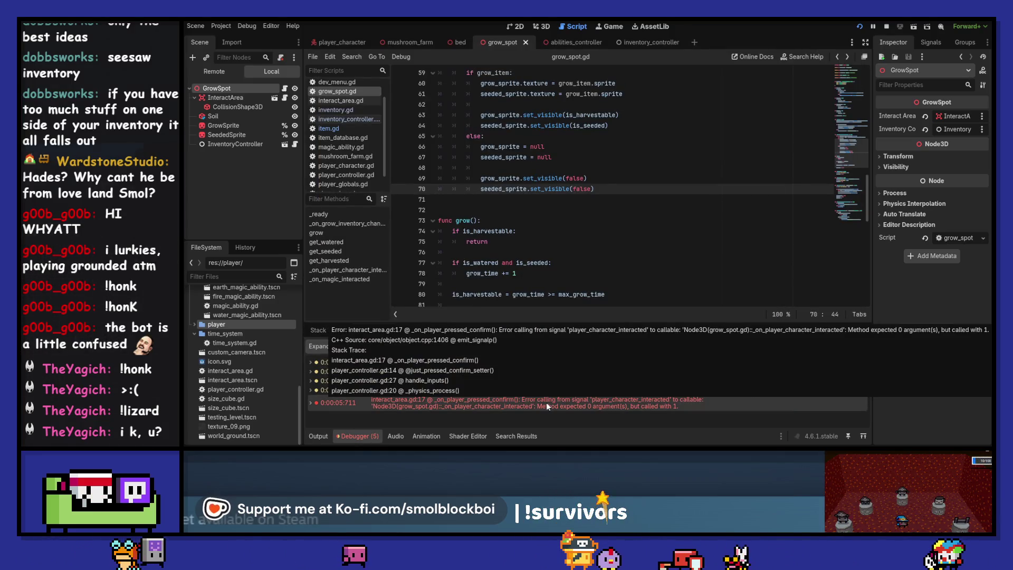
double_click(546, 402)
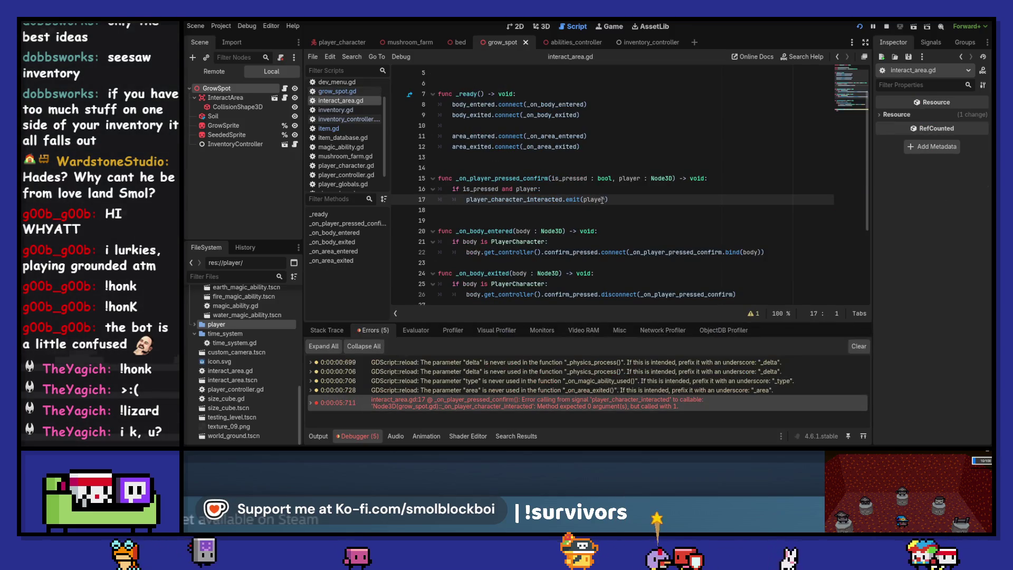
Remove the player argument from the emit call, rerun the game, start a level and interact.
double_click(596, 201)
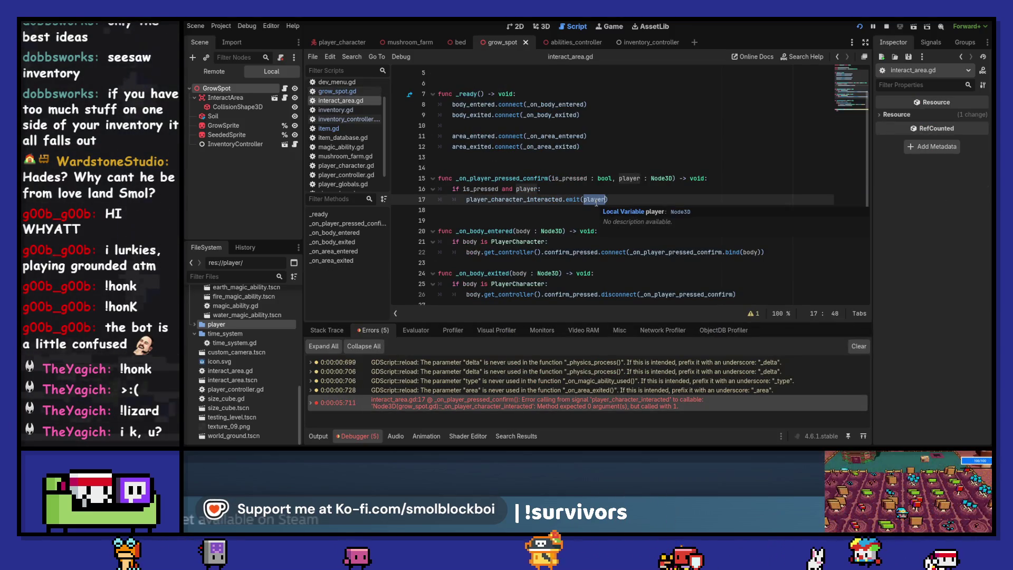
key("BackSpace")
key("F5")
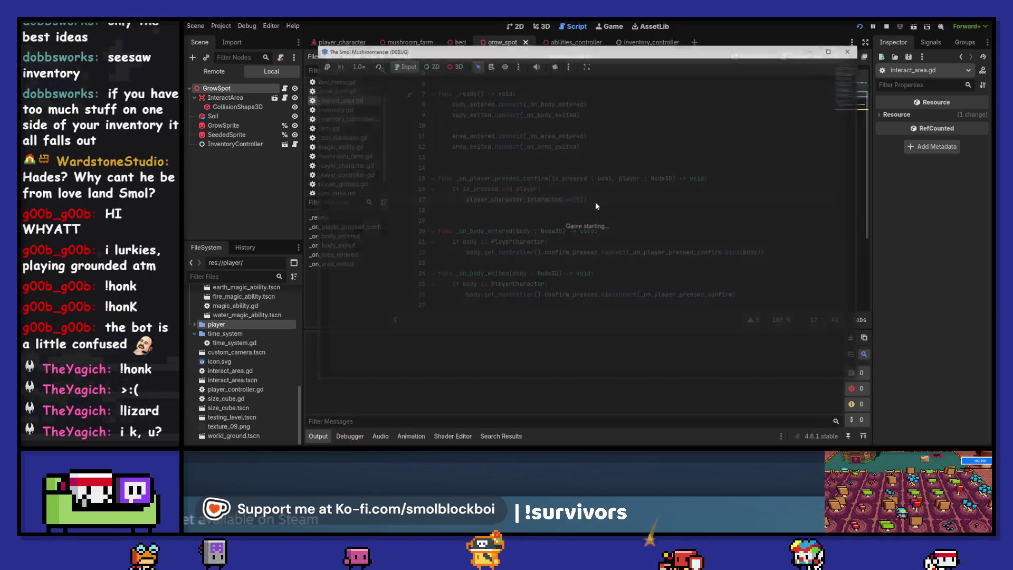
left_click(607, 238)
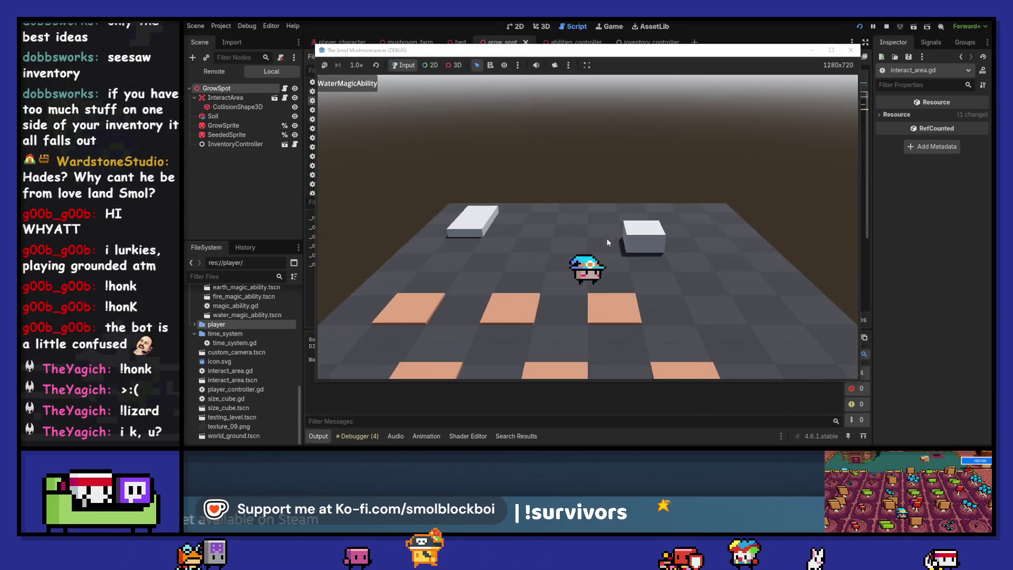
key("e")
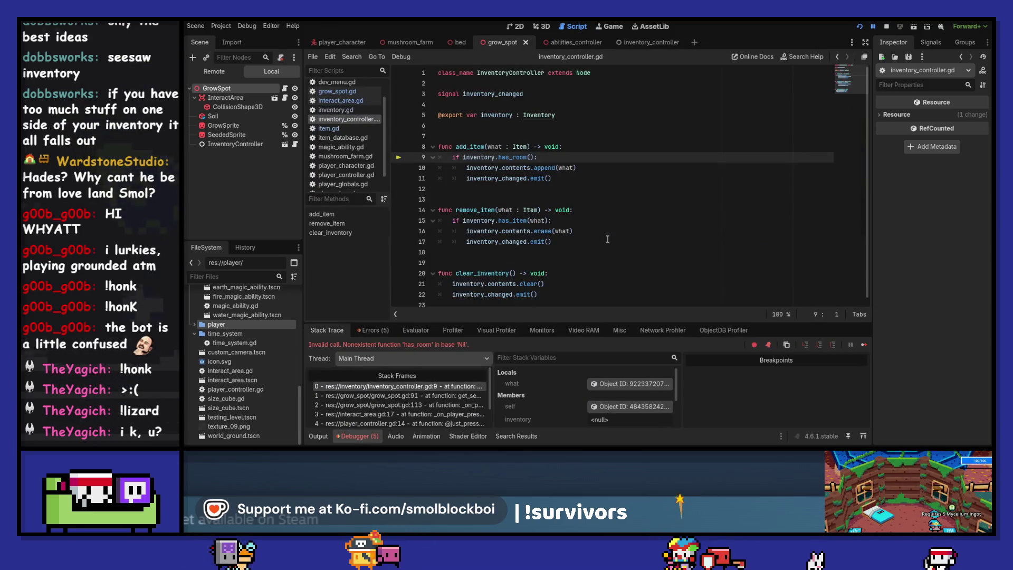
Review the has_room error, stop the game, and add a blank line above add_item in inventory_controller.gd.
left_click(372, 330)
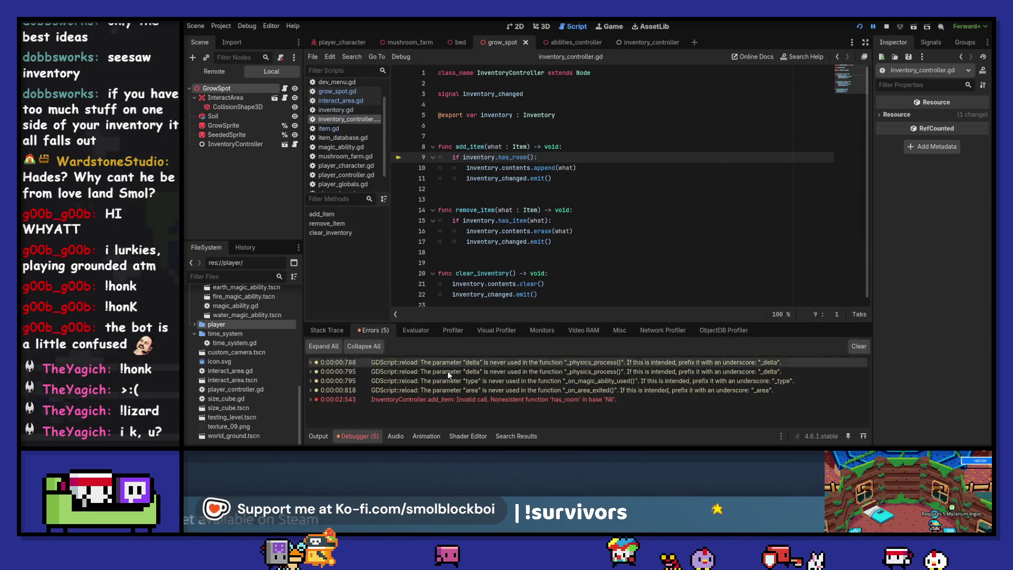
mouse_move(476, 402)
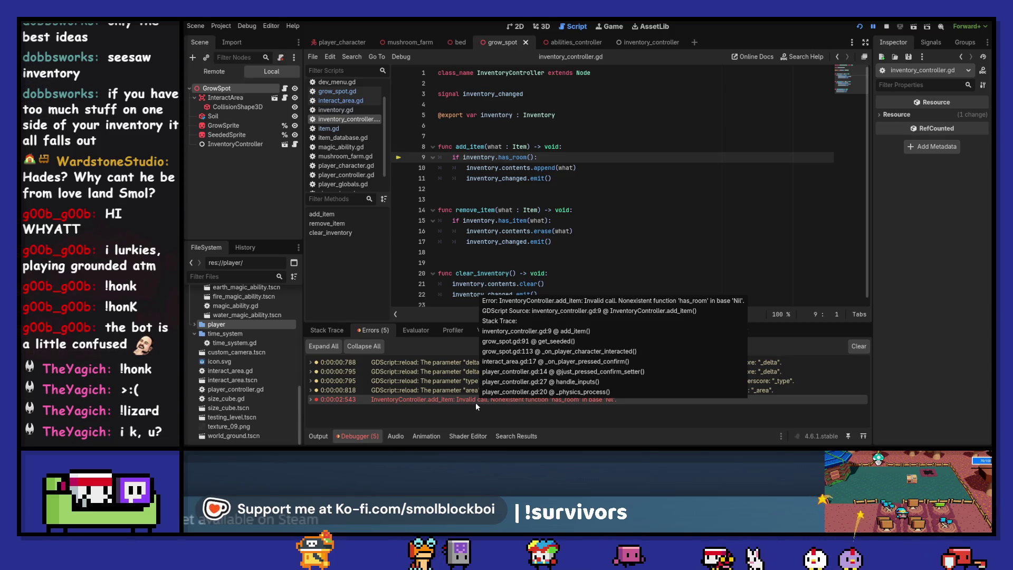
left_click(886, 27)
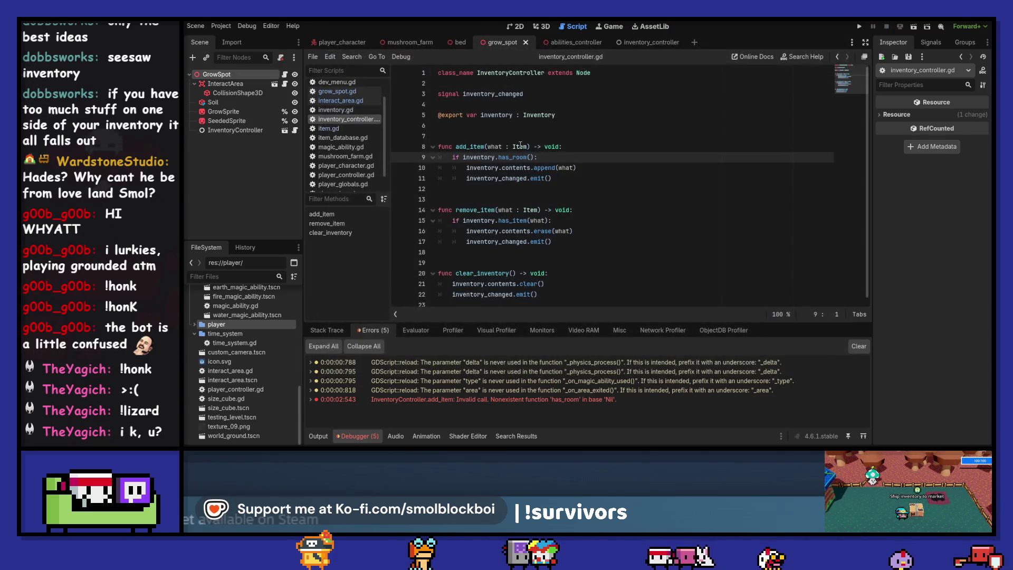
left_click(475, 136)
key("ctrl+shift+Return")
type("func _rea")
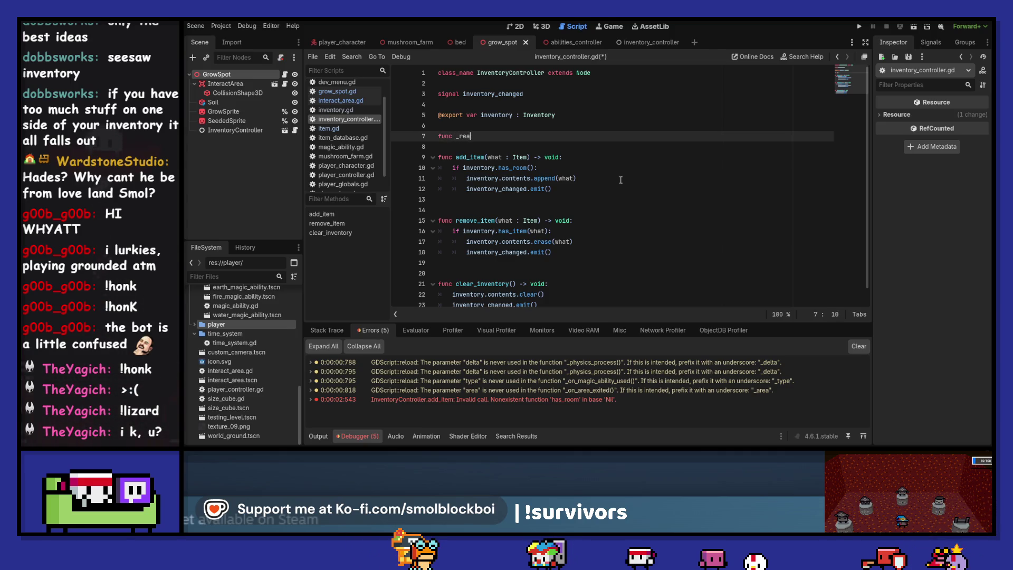
Write a _ready() that sets inventory = Inventory.new() when no inventory is assigned.
key("Return")
key("Return")
type("not inve")
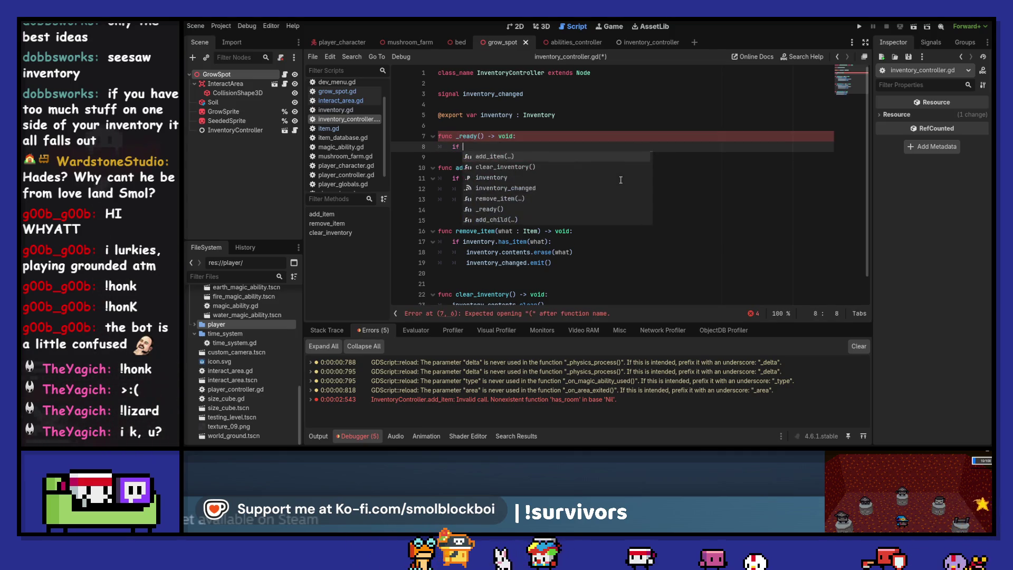
type("ntory:")
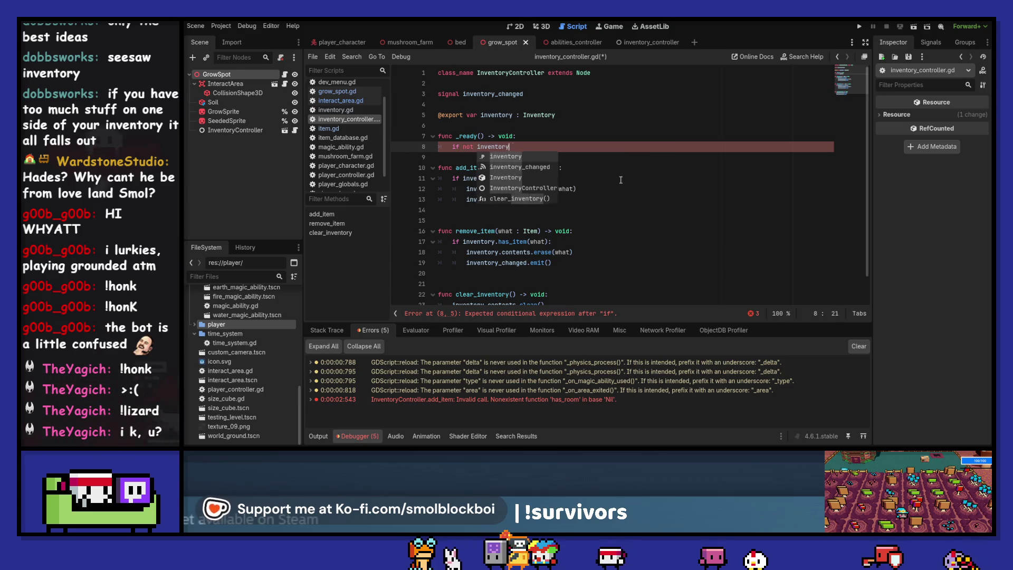
key("Return")
type("ntory.")
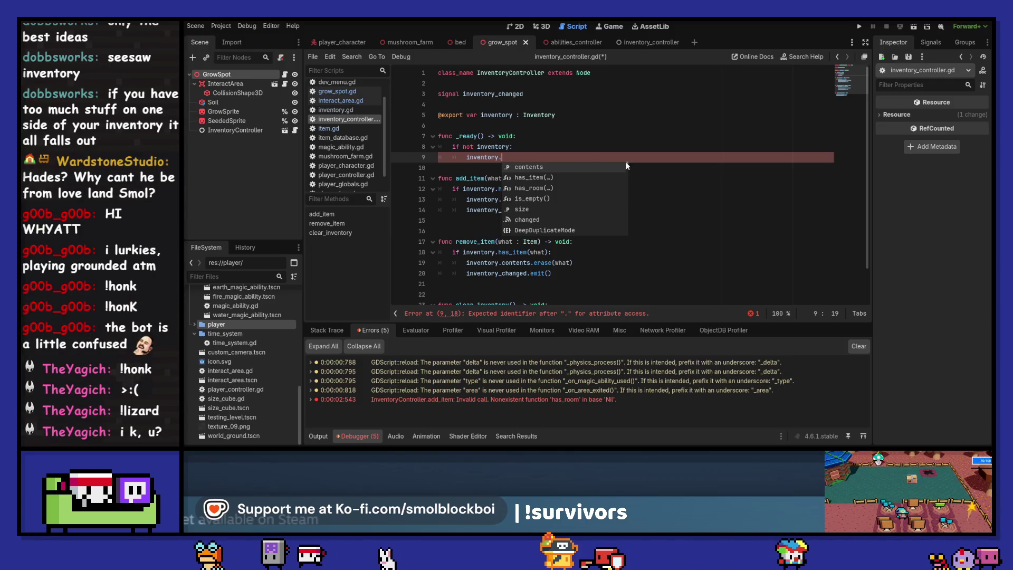
key("shift+Home")
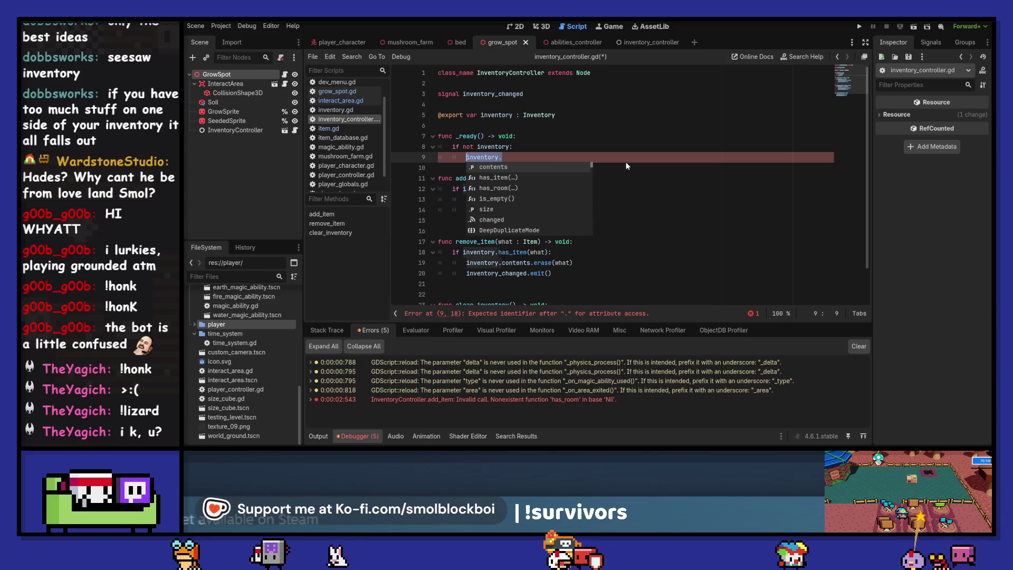
type("inventory")
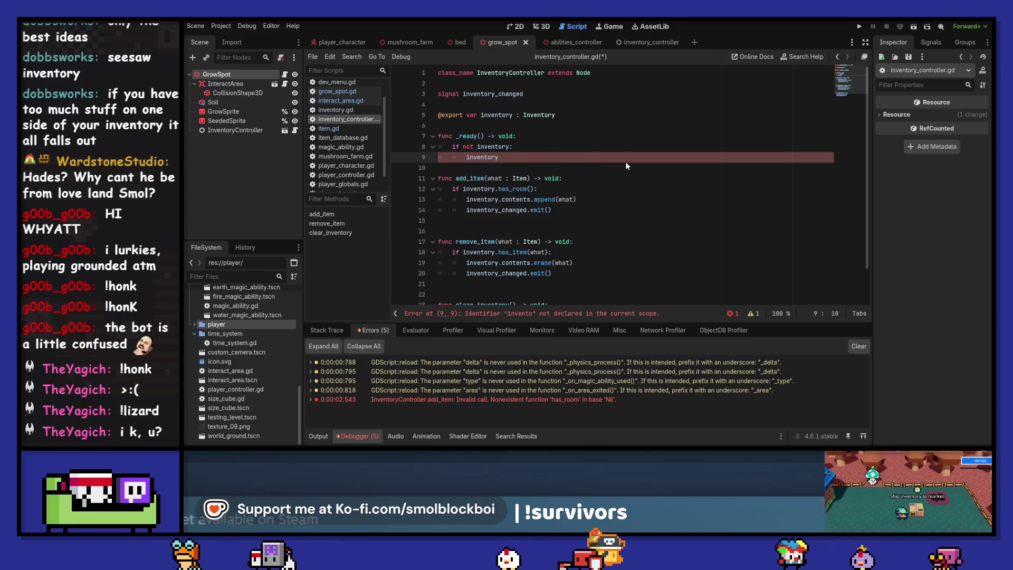
type(" = Inventory")
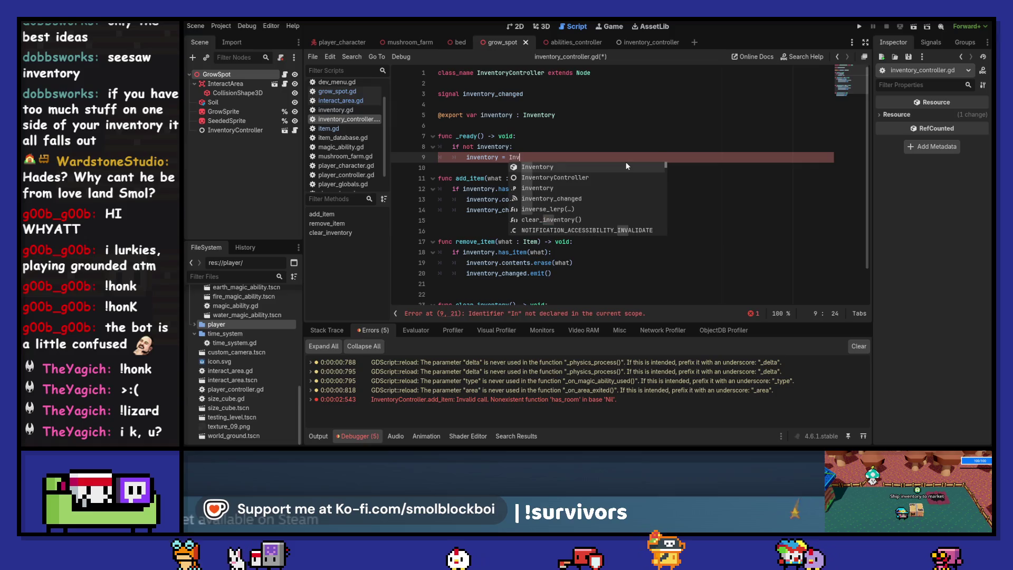
key("Return")
type(".new()")
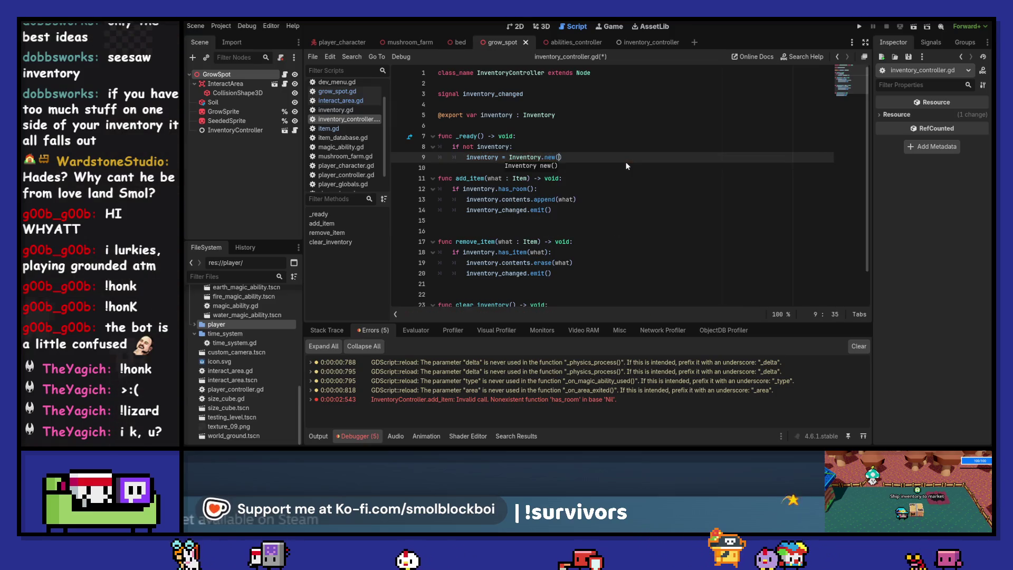
key("Down")
Add blank lines around _ready, save inventory_controller.gd, and switch to player_character.gd.
key("Return")
key("Up")
key("Up")
key("Up")
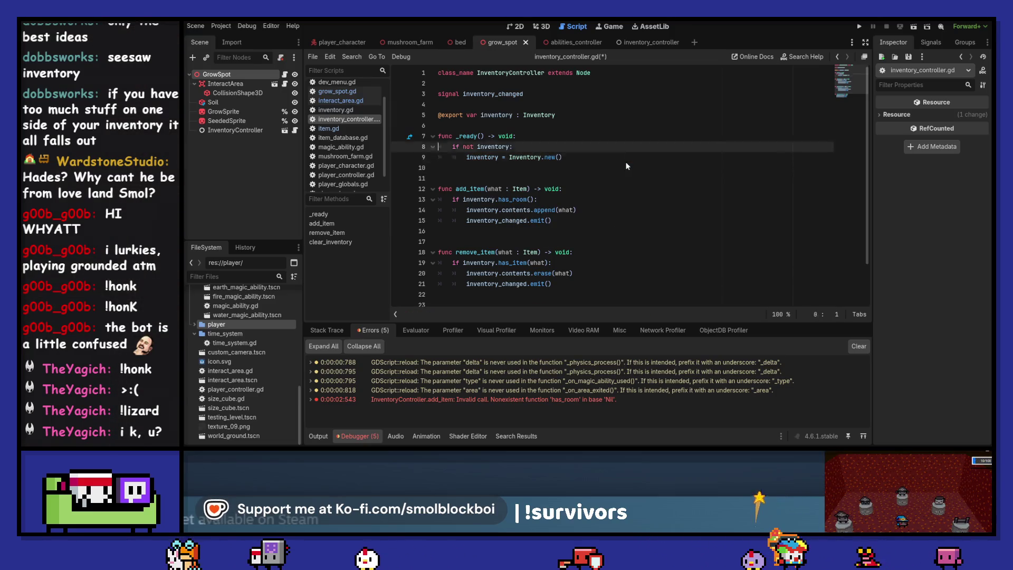
key("Return")
key("Down")
key("Down")
key("Down")
key("End")
key("ctrl+s")
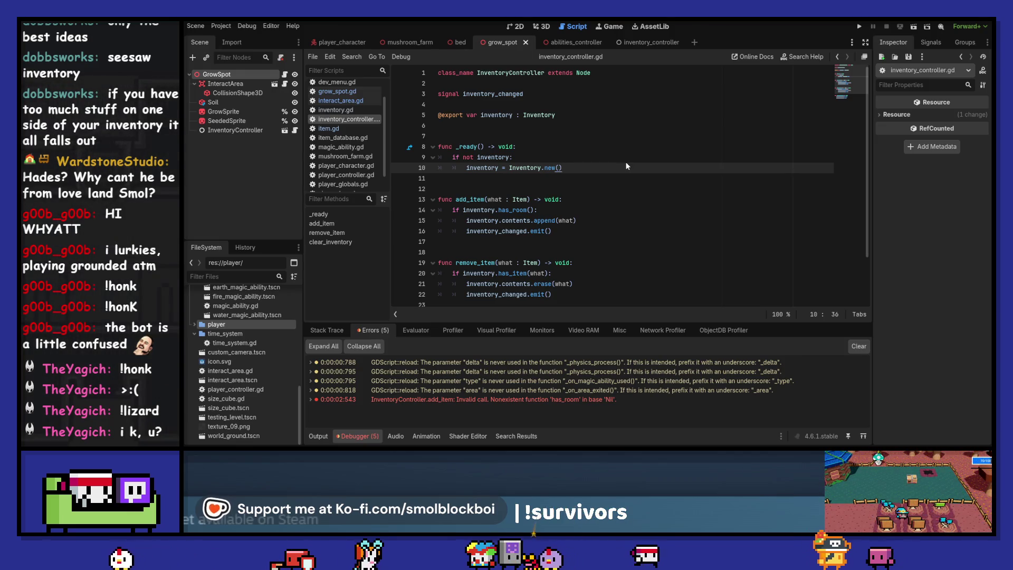
left_click(333, 43)
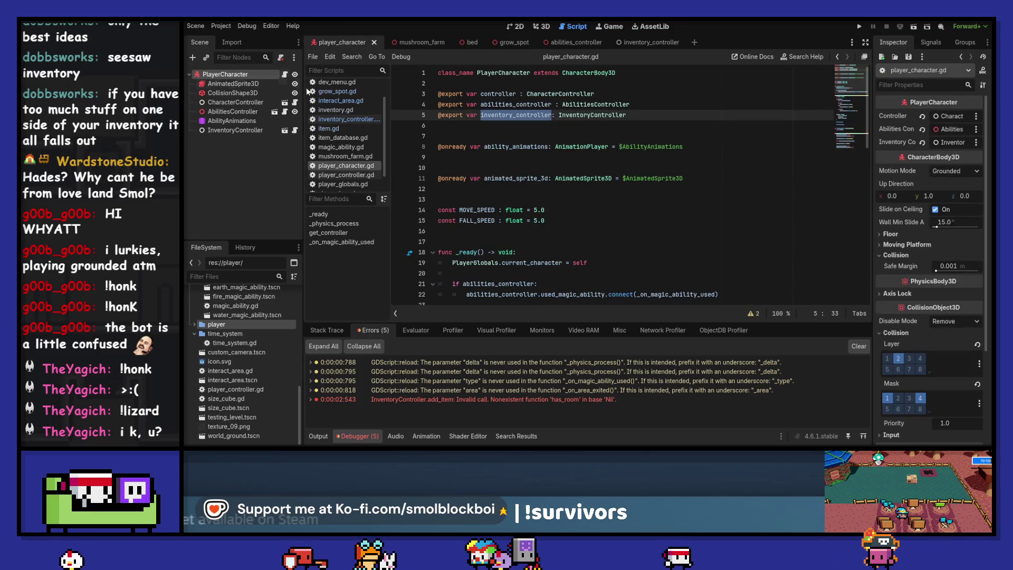
After the connect line in _ready, add an 'if inventory_controller:' block stubbed with pass and save.
scroll(575, 155, "down", 3)
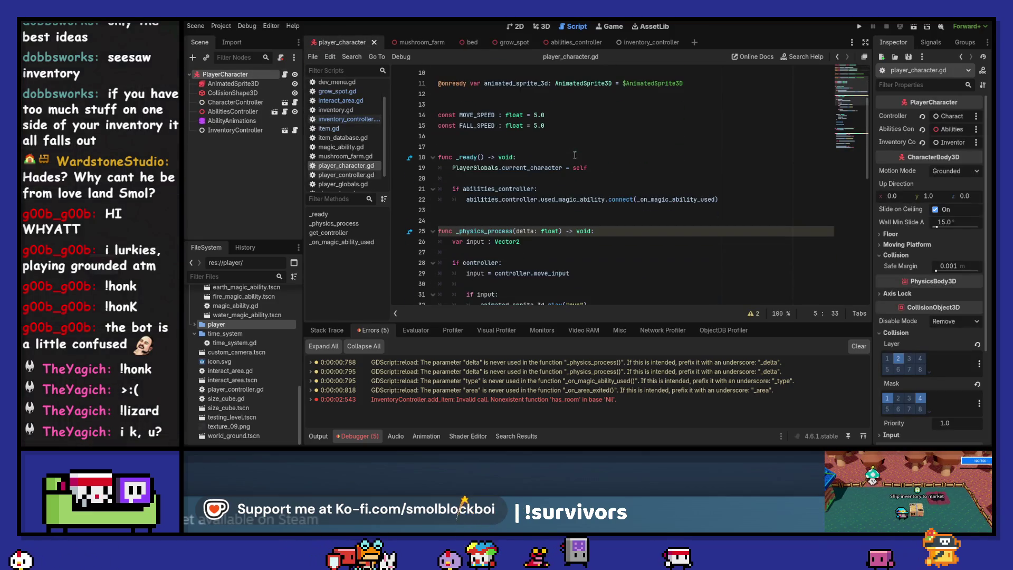
left_click(742, 196)
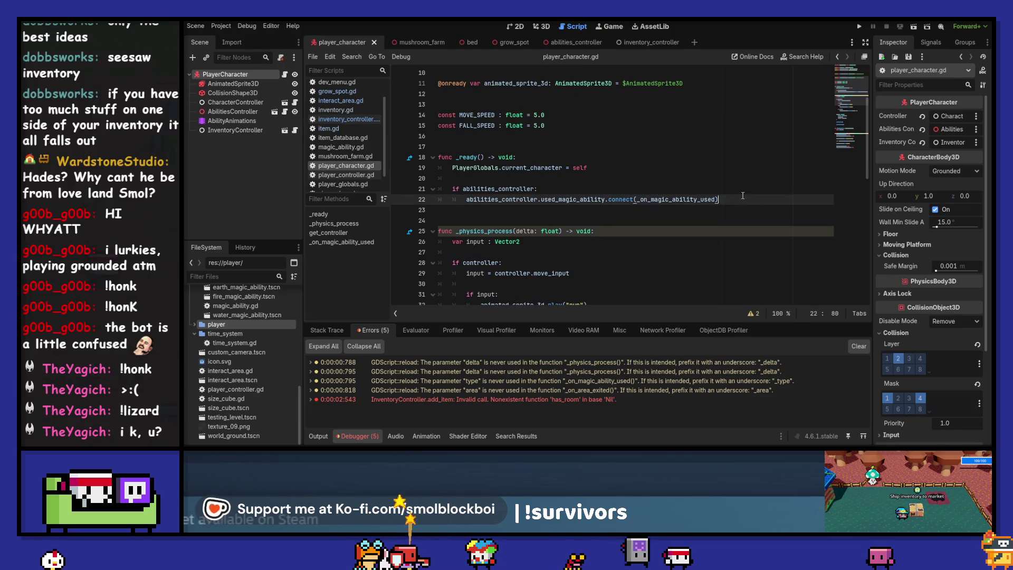
key("Return")
key("BackSpace")
key("Return")
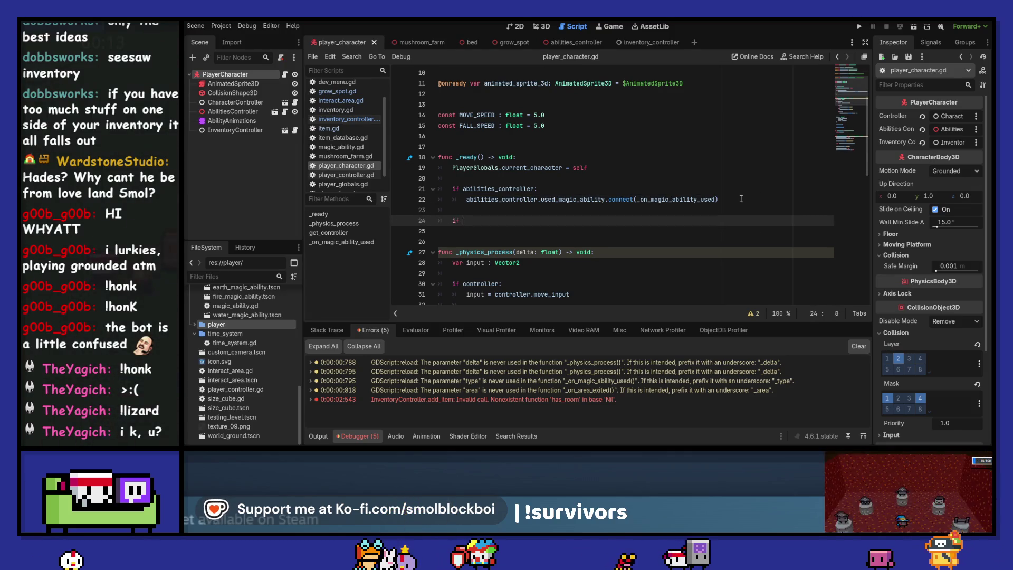
type("if")
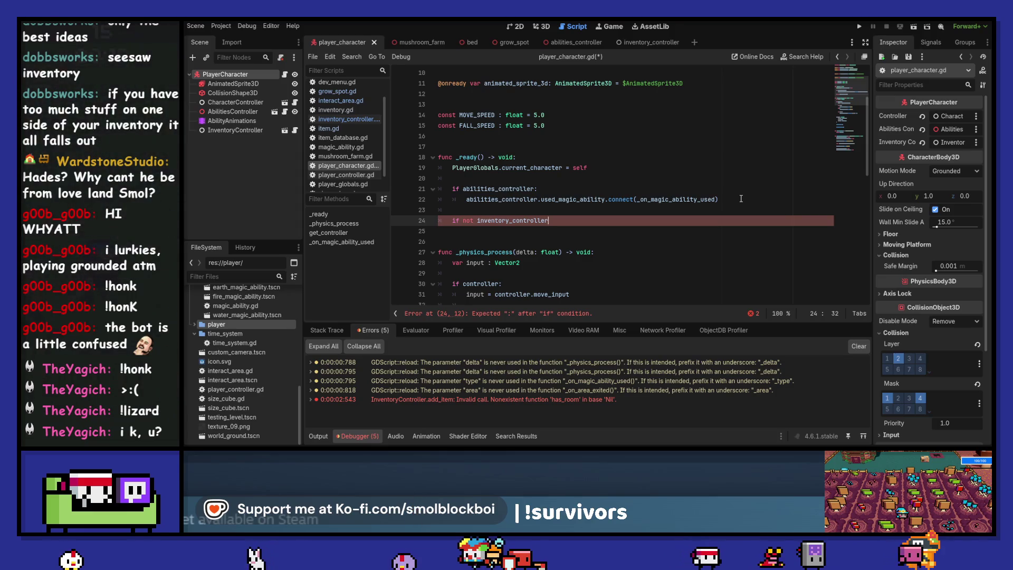
type(":")
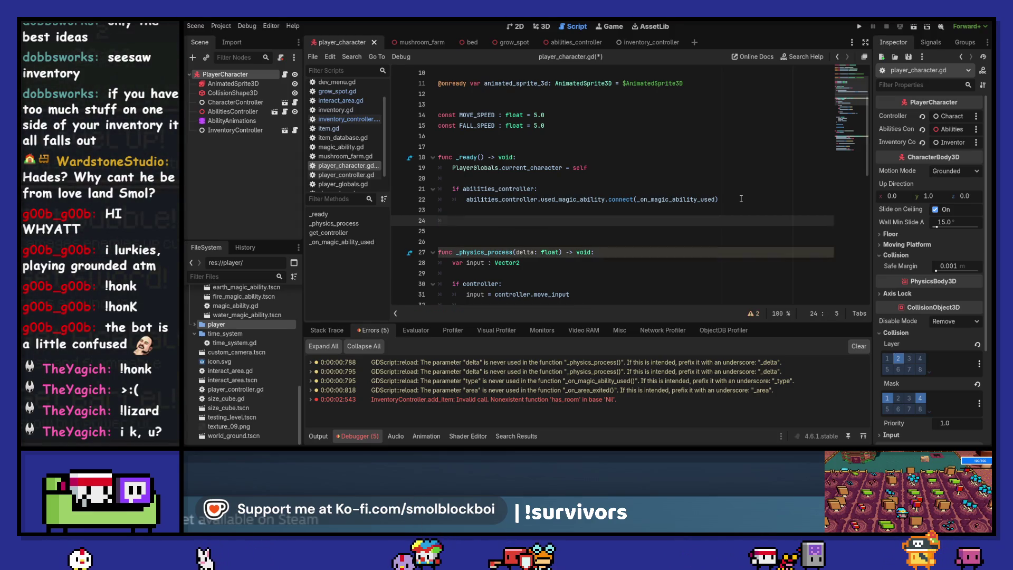
key("Return")
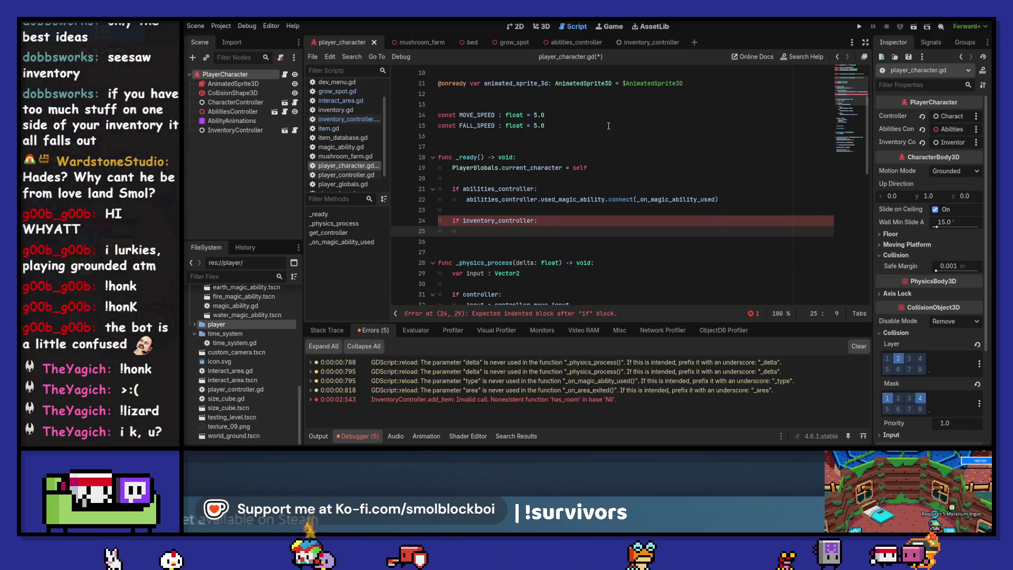
type("pass")
key("ctrl+s")
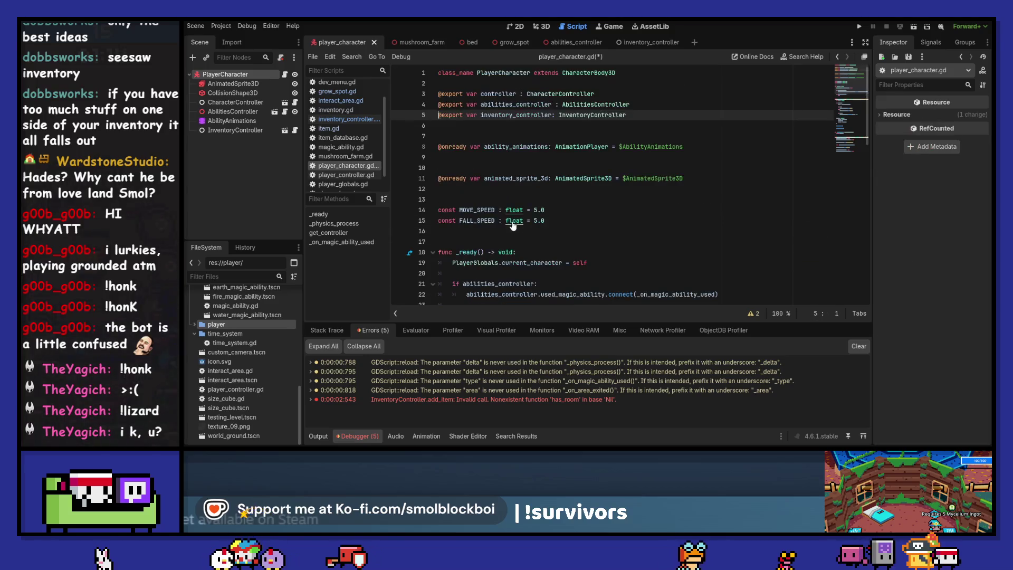
Return to inventory_controller.gd with the caret on the empty line after _ready.
scroll(533, 216, "down", 1)
scroll(529, 220, "up", 4)
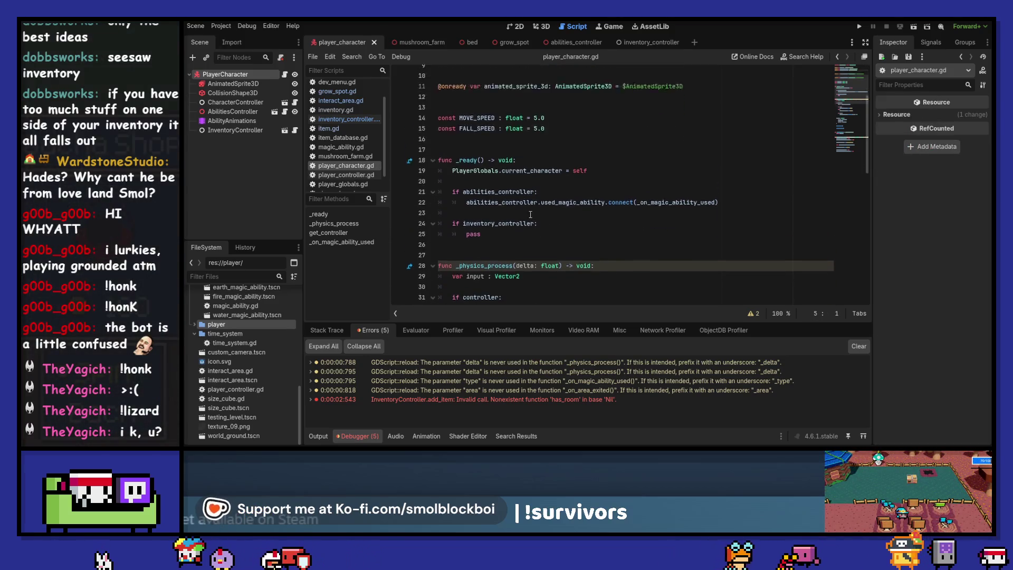
left_click(563, 168, "ctrl")
left_click(501, 189)
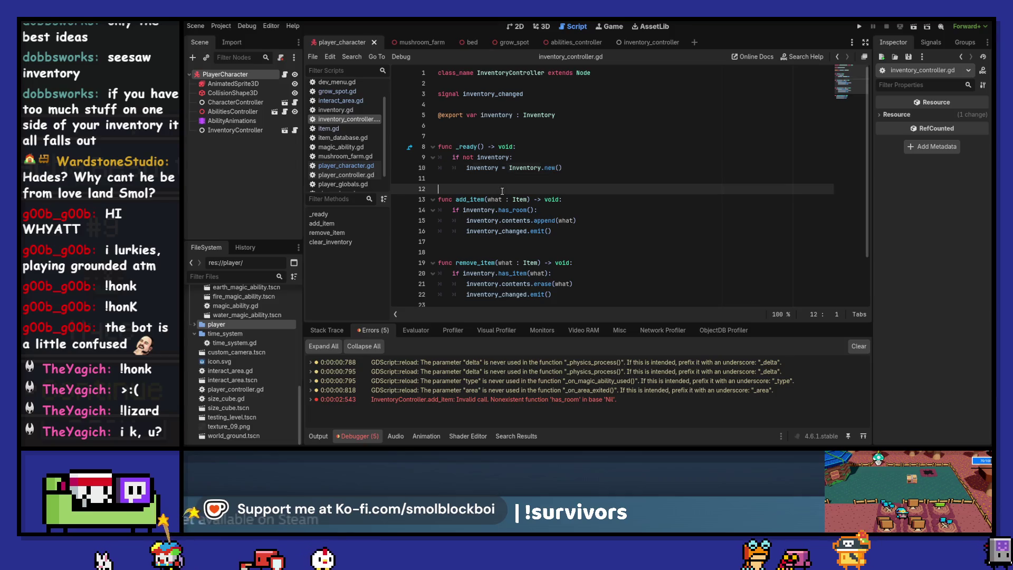
Add a 'func load_inventory() -> void:' stub containing pass and save the controller script.
key("Return")
key("Return")
type("func check_for")
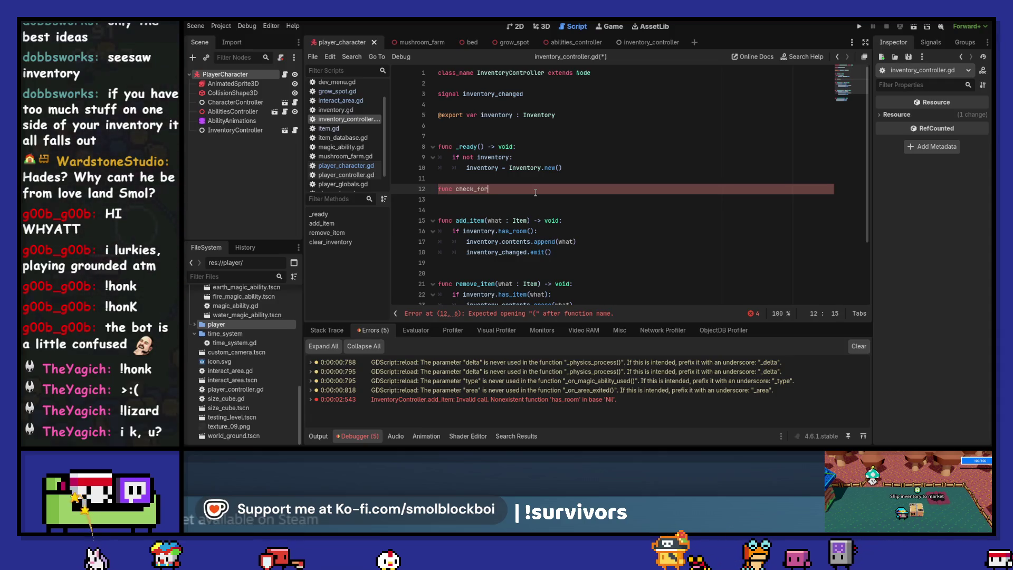
key("ctrl+shift+Left")
type("load_inventory()")
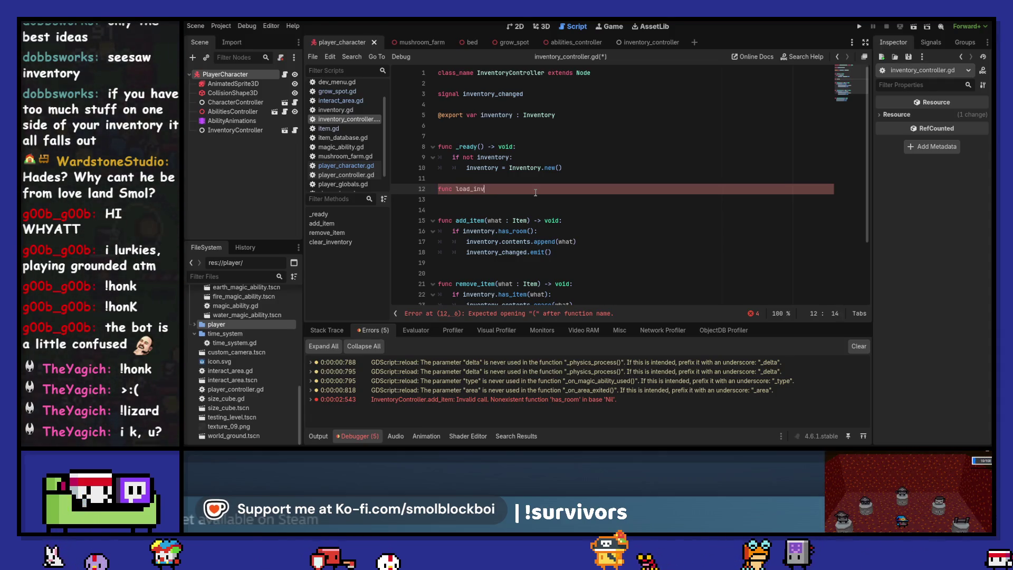
type(" -")
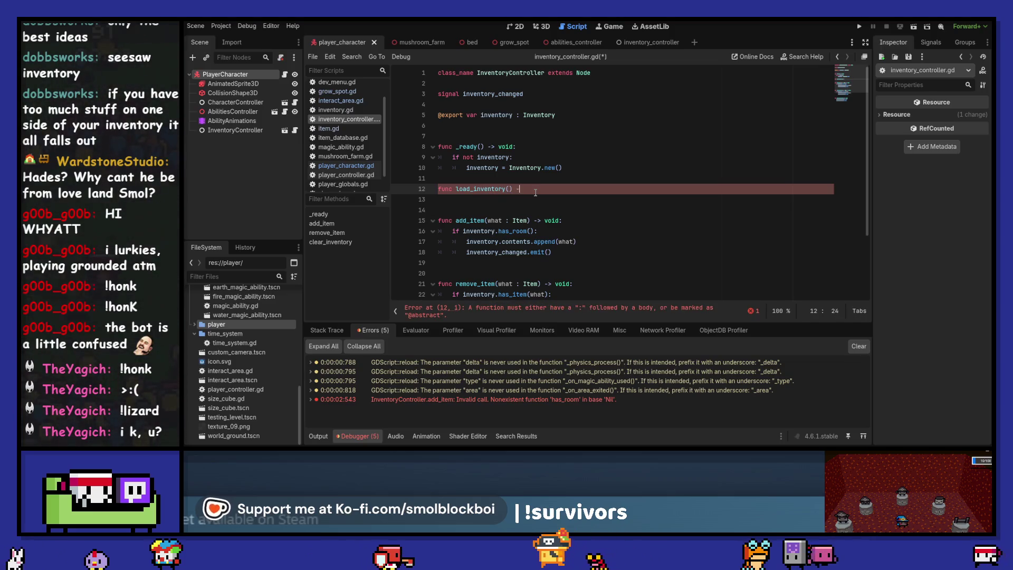
type("> void:")
key("Return")
type("pass")
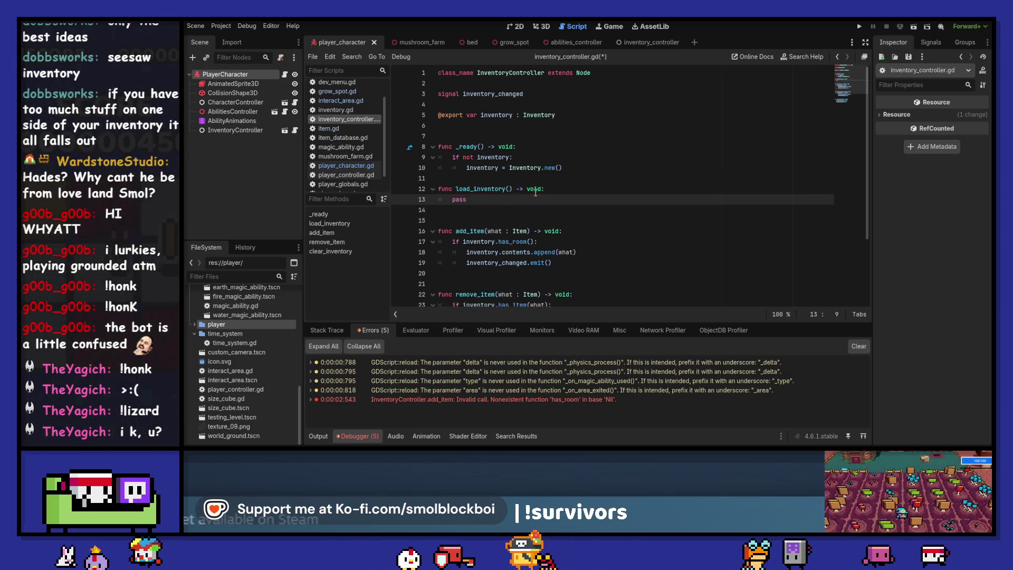
key("ctrl+s")
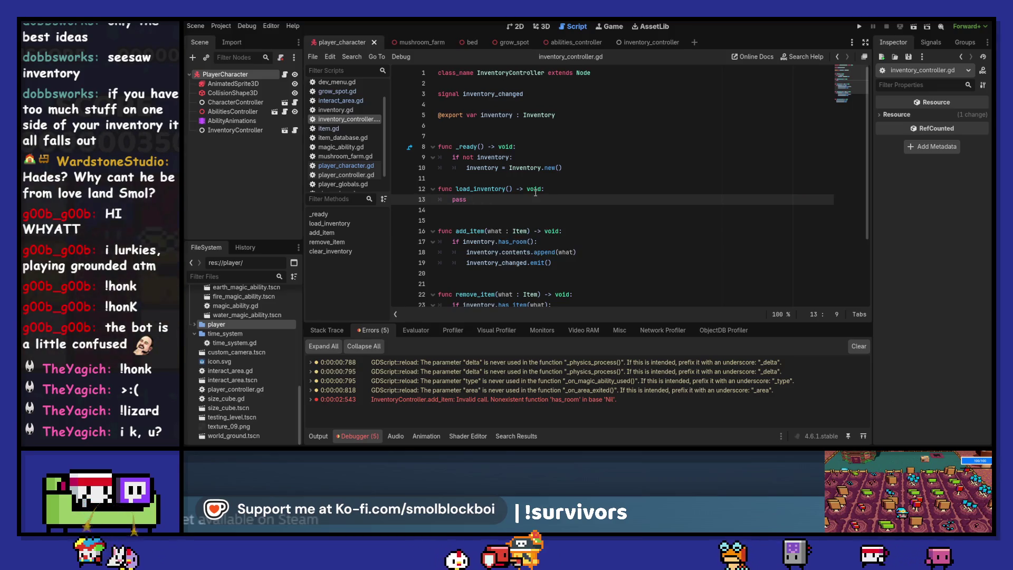
Replace the inventory creation code in _ready with a call to load_inventory().
key("Up")
key("Up")
key("Return")
key("Up")
key("Up")
key("End")
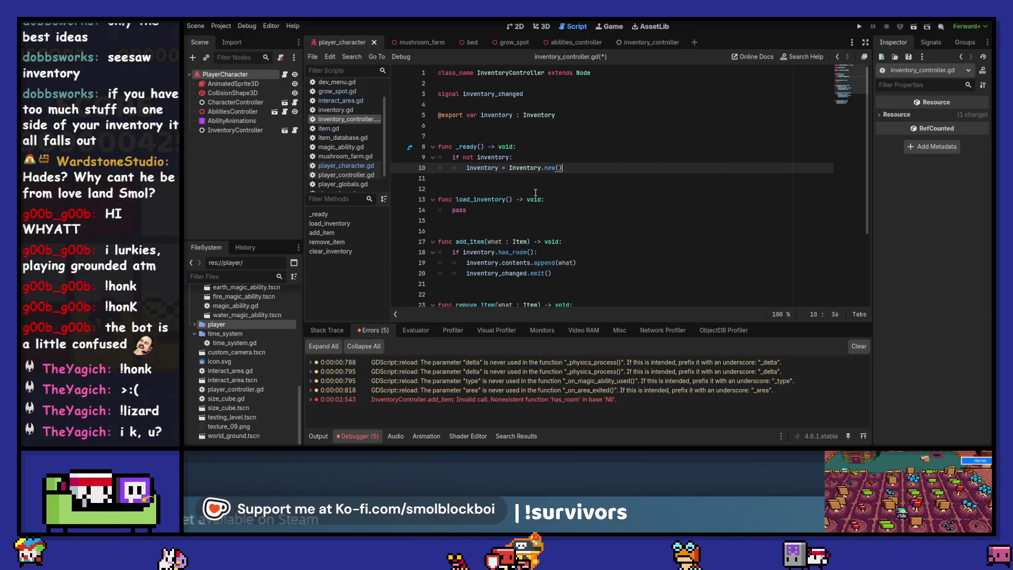
key("ctrl+shift+Left")
key("ctrl+shift+Left")
key("ctrl+shift+Left")
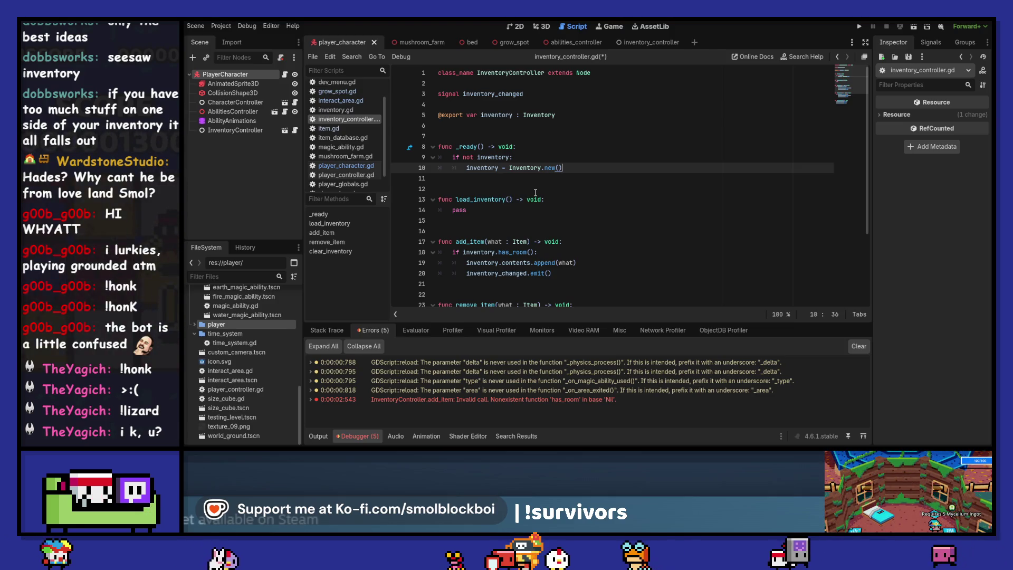
key("shift+Up")
key("shift+Home")
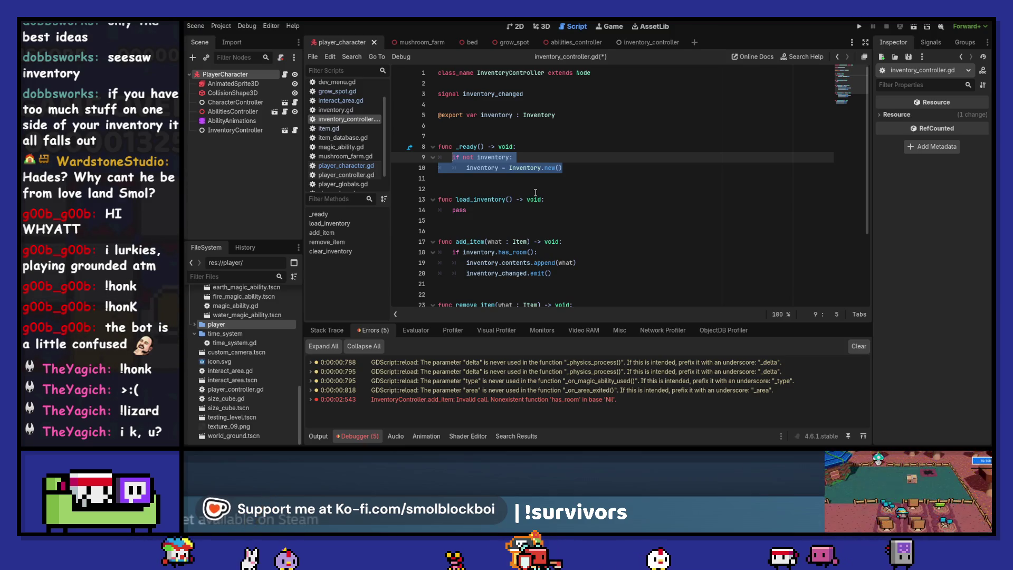
type("load_")
key("Return")
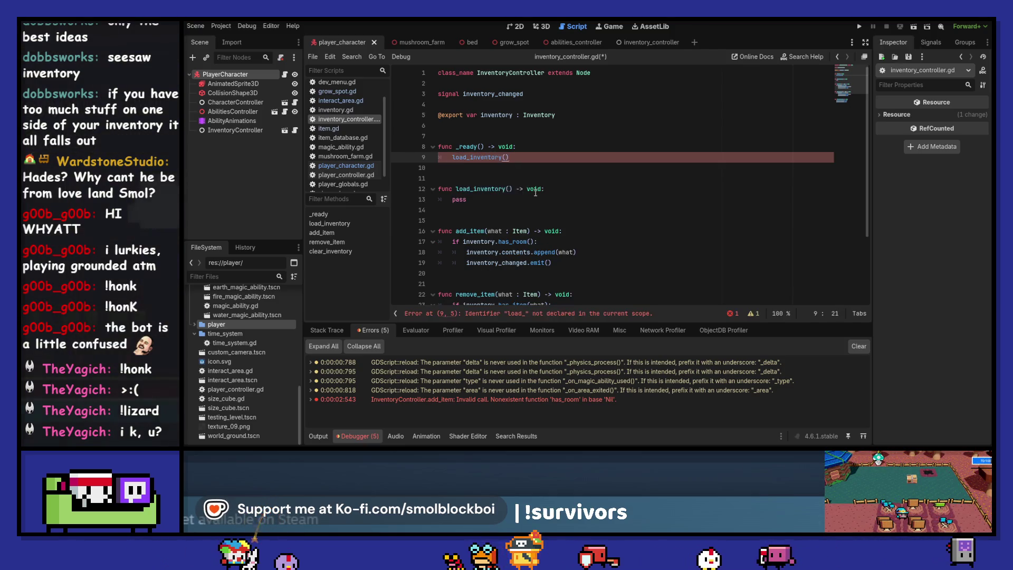
Give load_inventory 'if not inventory: inventory = Inventory.new()', save, and open inventory.gd's size export.
key("Down")
key("Down")
key("Down")
key("Return")
key("Up")
key("Up")
key("Up")
key("End")
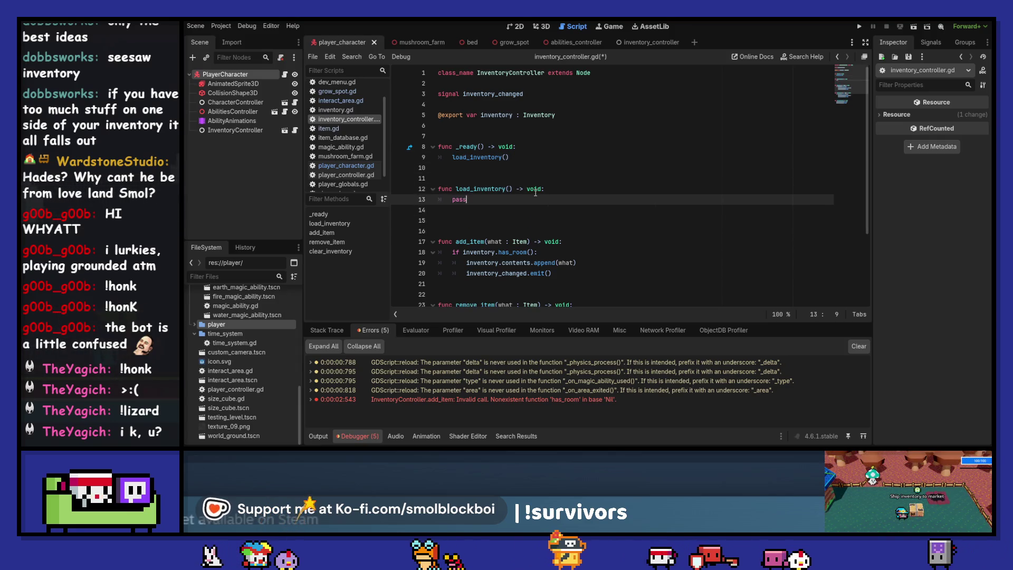
key("shift+Home")
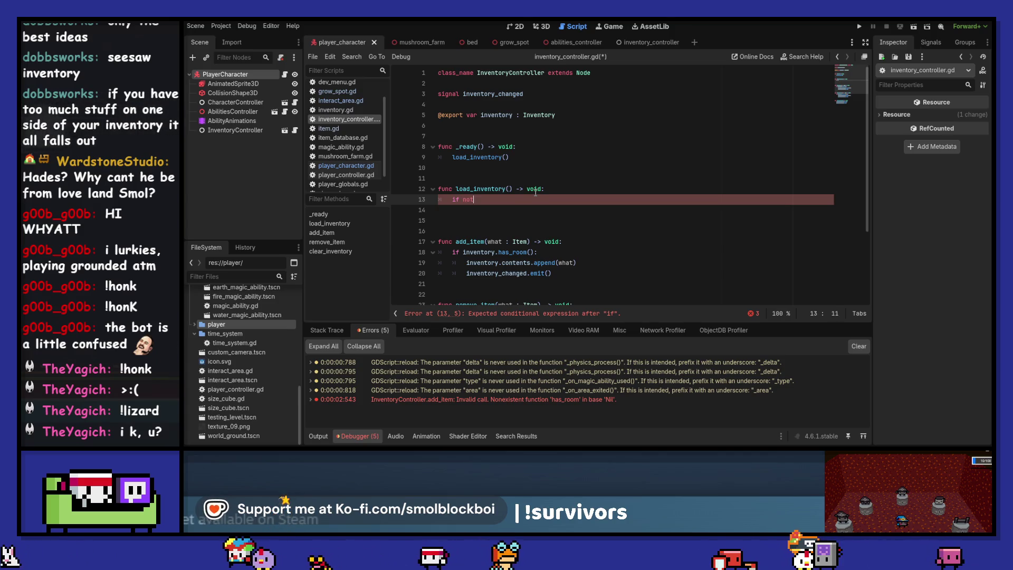
type(" inventory")
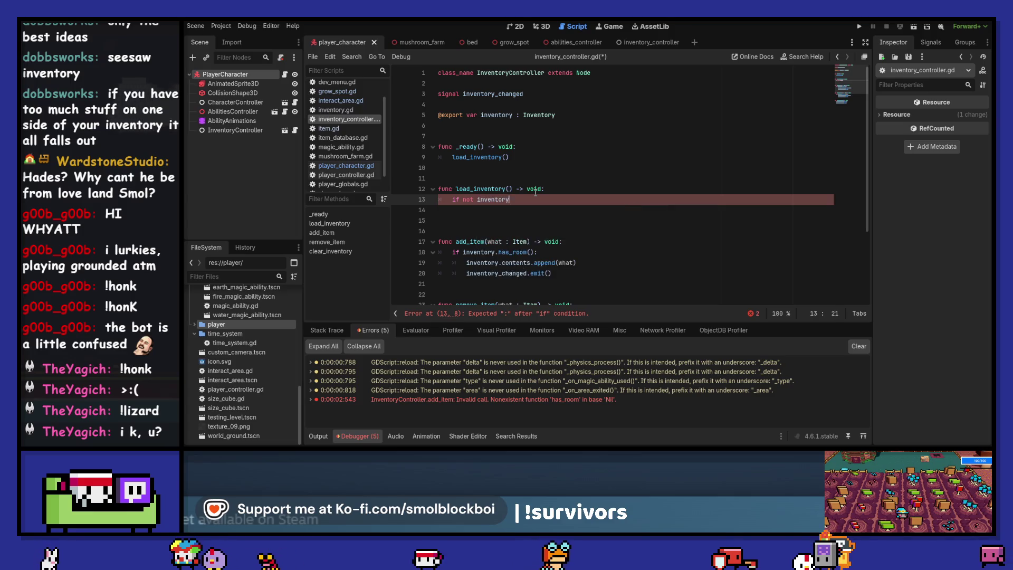
type(":")
key("Return")
type("inventory")
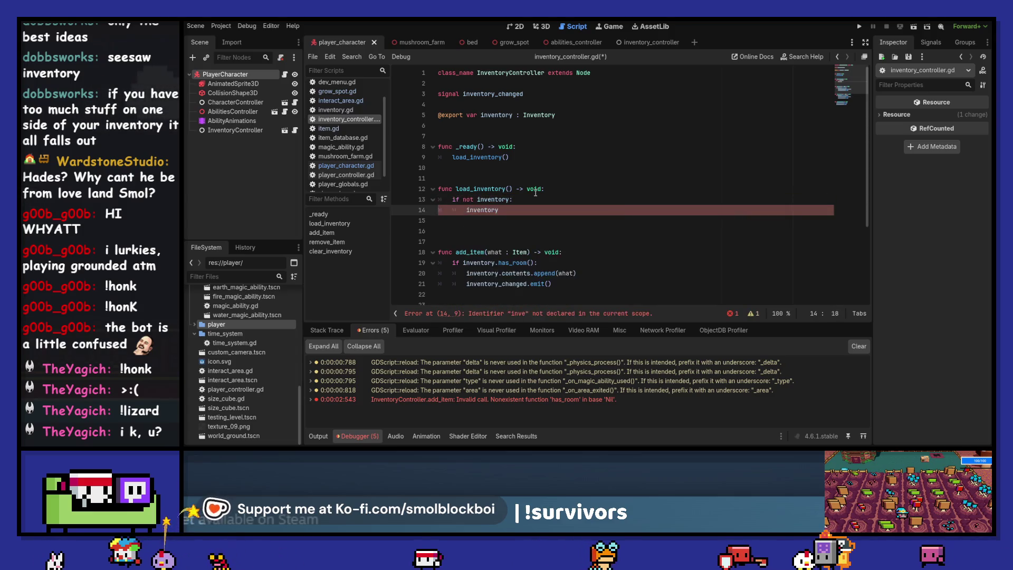
type(" = Inventory.")
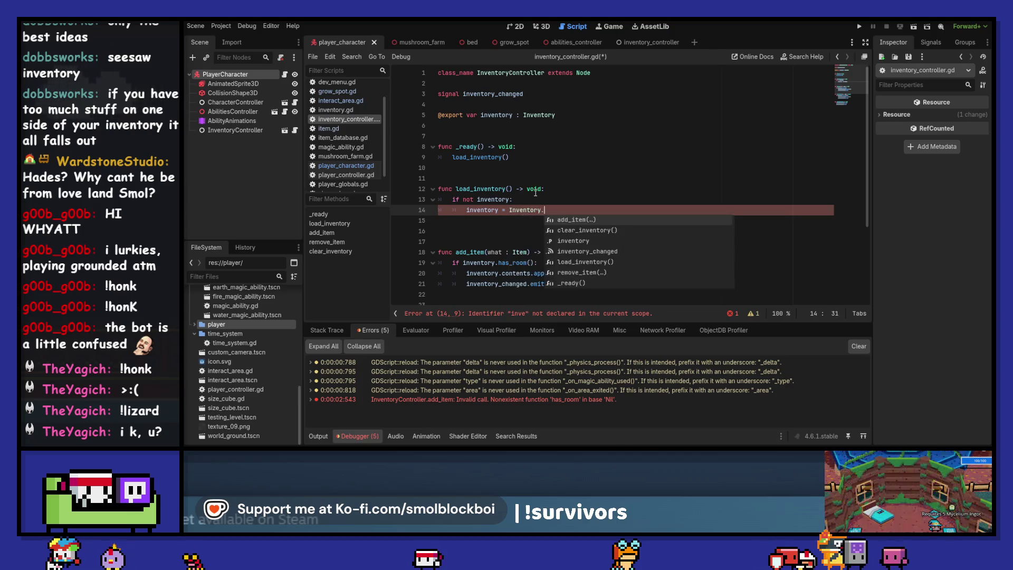
type("new(")
key("ctrl+s")
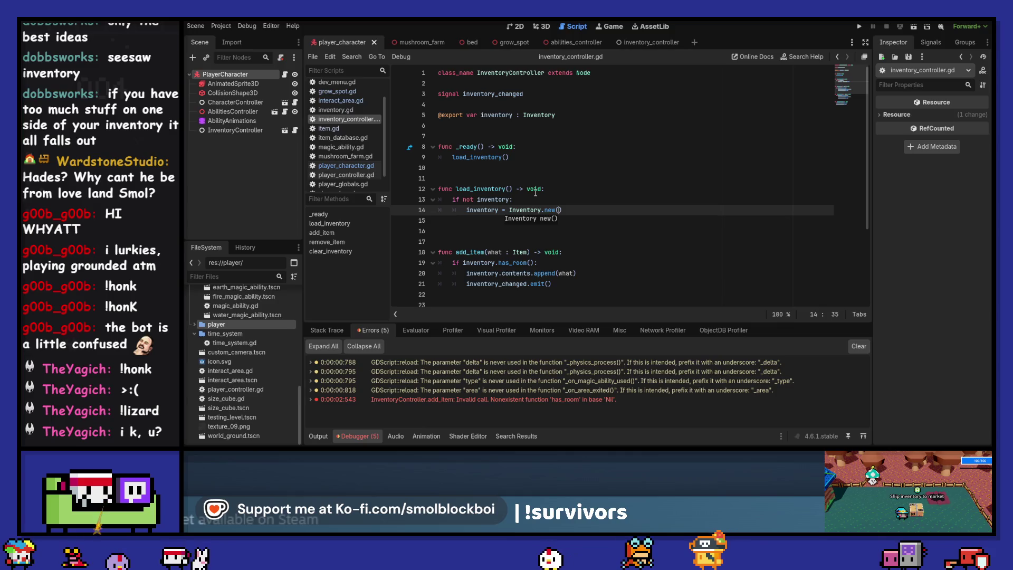
left_click(551, 114, "ctrl")
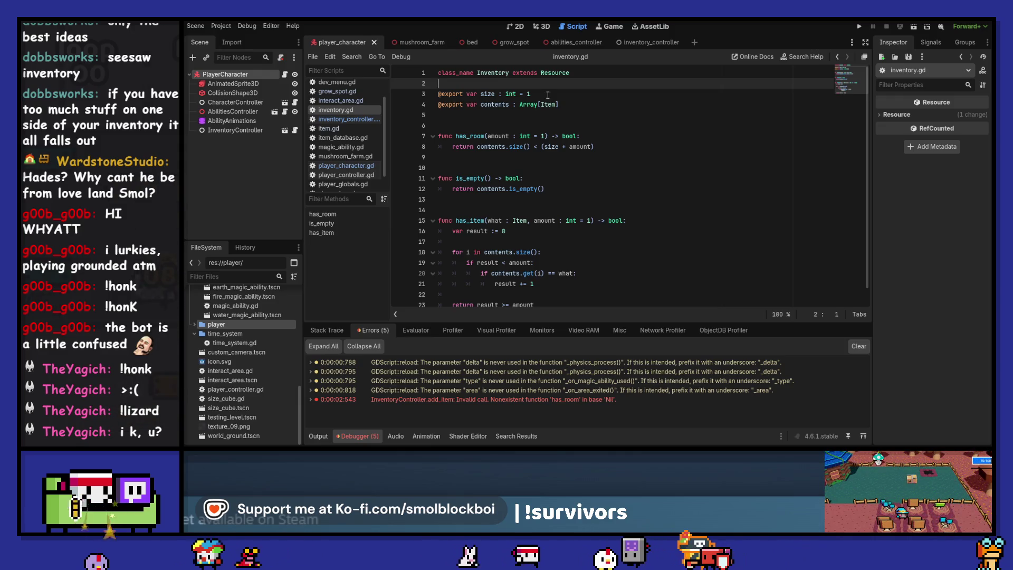
left_click(484, 94)
Clear the debugger's error list and jump from InventoryController to the Inventory class definition.
double_click(485, 94)
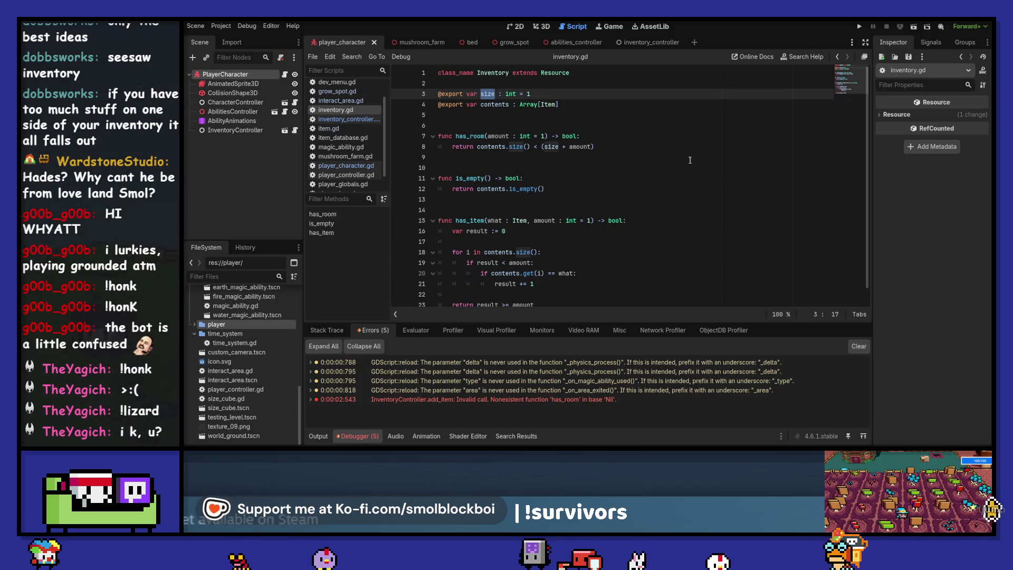
left_click(859, 346)
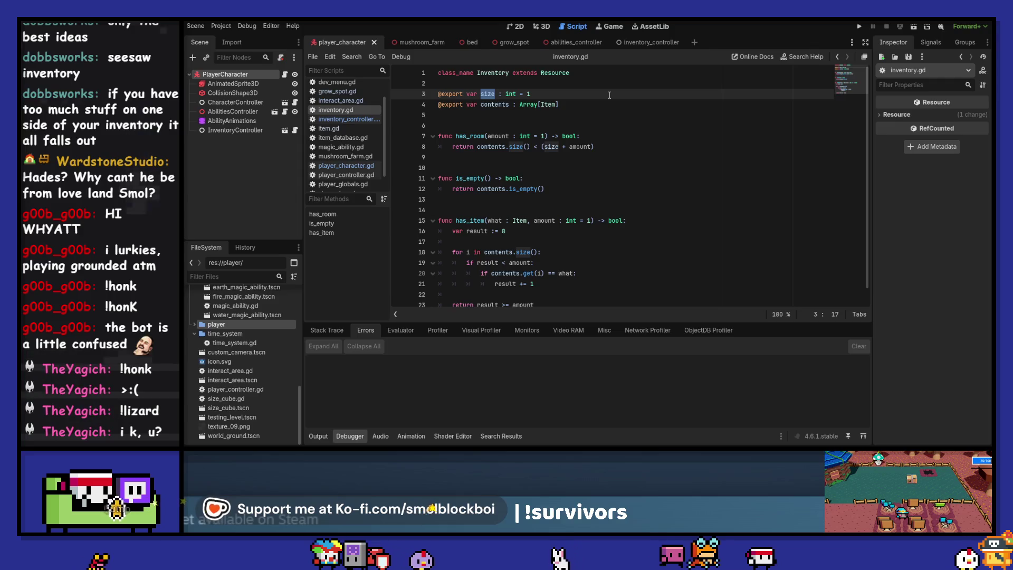
left_click(258, 132)
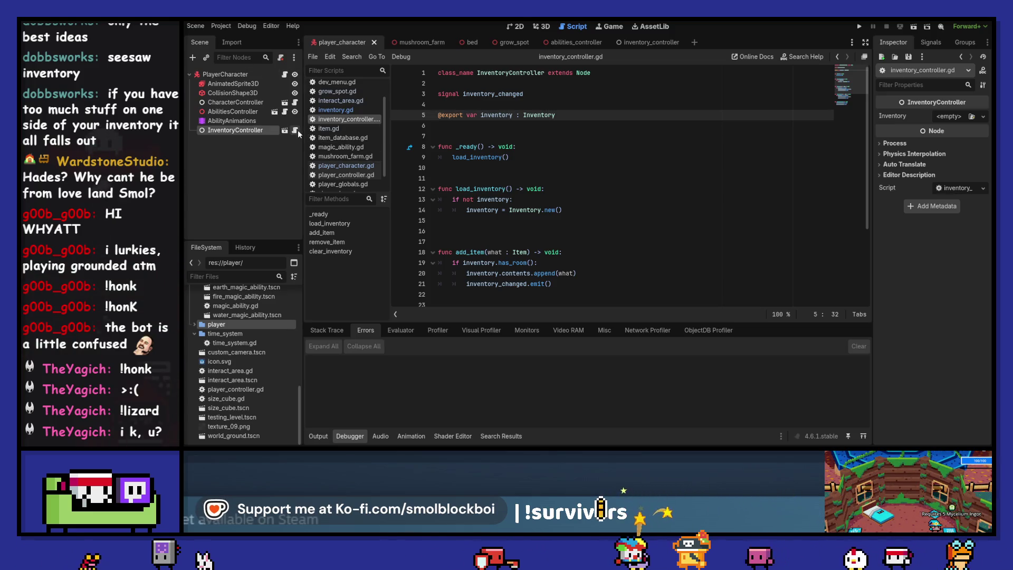
left_click(548, 115, "ctrl")
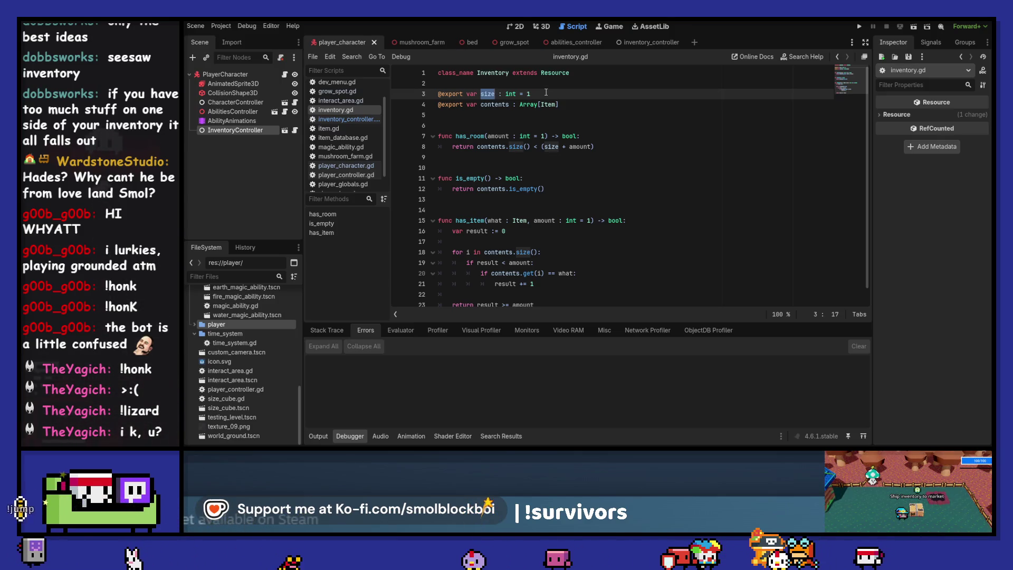
left_click_drag(546, 93, 393, 93)
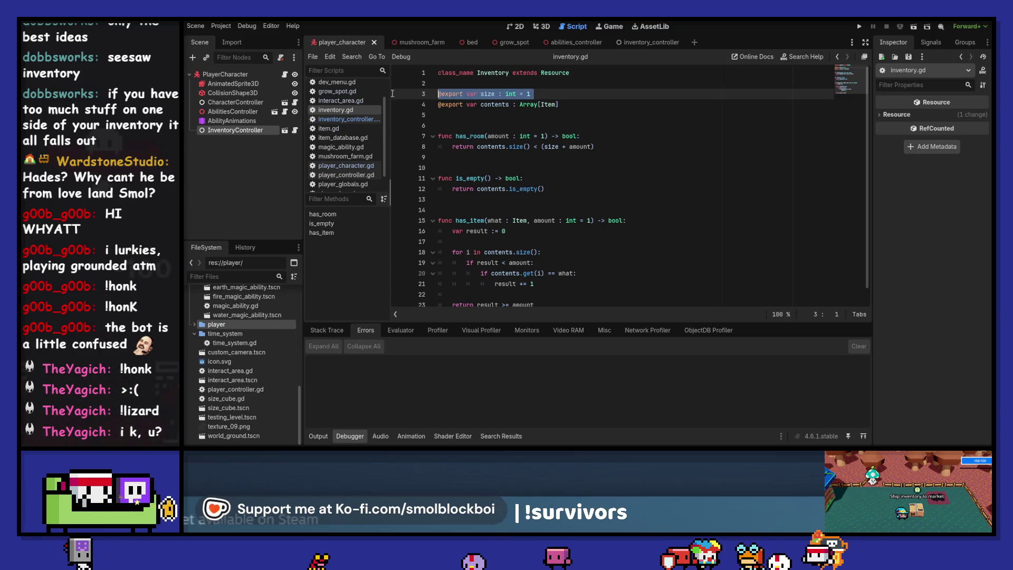
key("BackSpace")
left_click(343, 119)
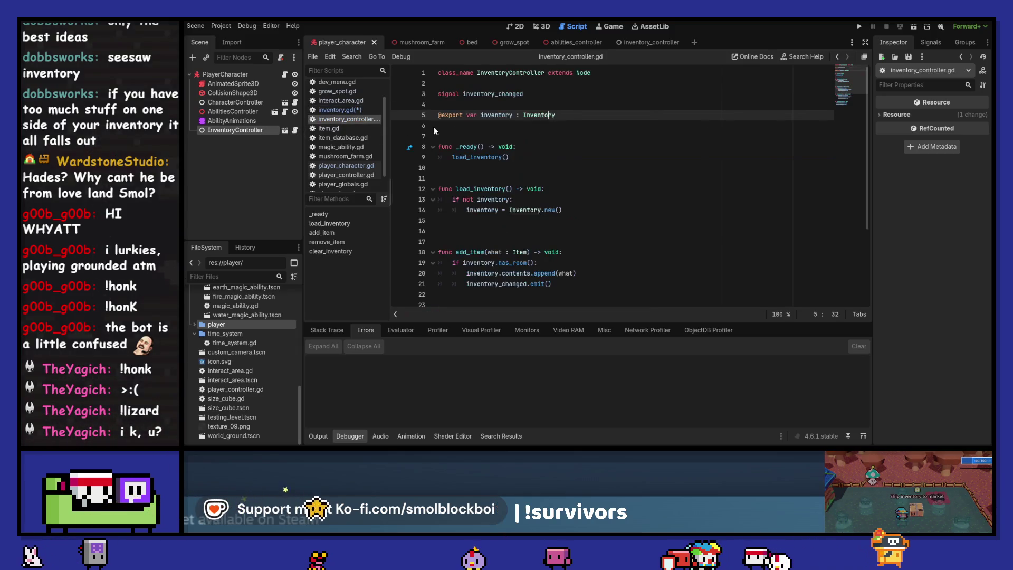
Paste the size export into inventory_controller.gd as inventory_size, an int set to 1, and save.
left_click(562, 132)
key("ctrl+Left")
key("ctrl+Left")
key("ctrl+Left")
type("inventory_")
key("Down")
key("Return")
key("ctrl+s")
In inventory.gd, delete the leftover blank line and has_room's limit parameter, then save.
left_click(550, 112, "ctrl")
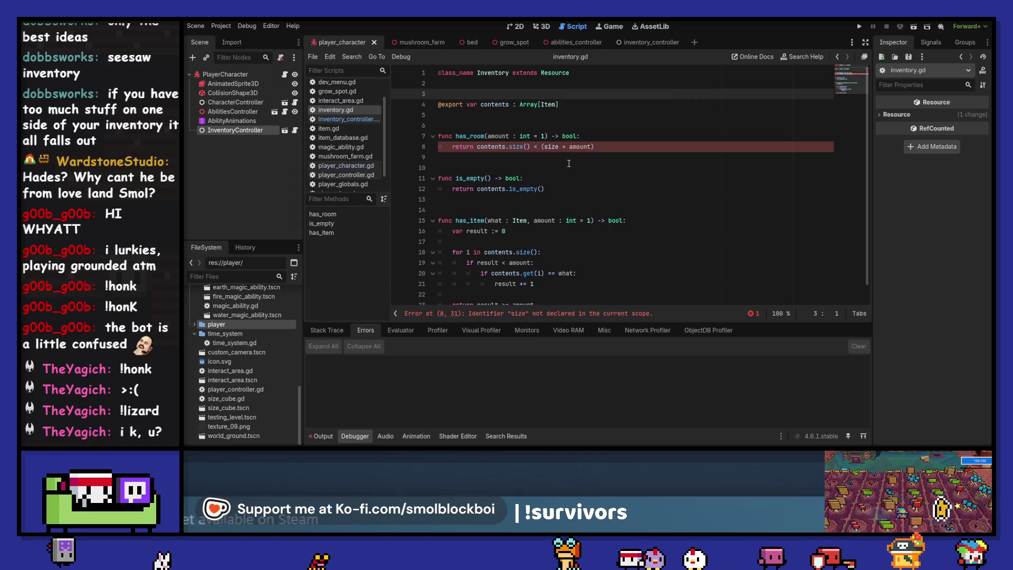
key("BackSpace")
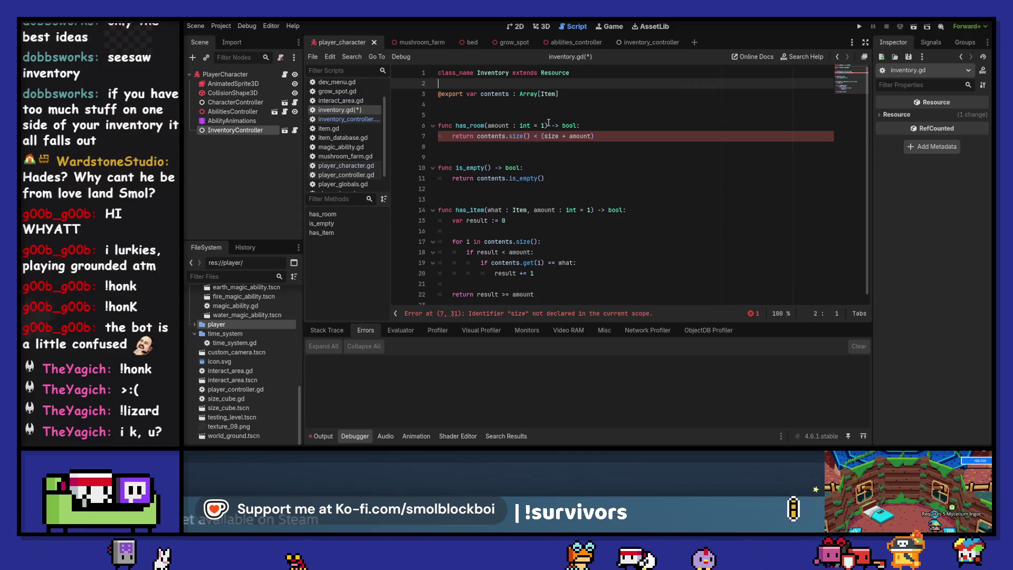
left_click(546, 125)
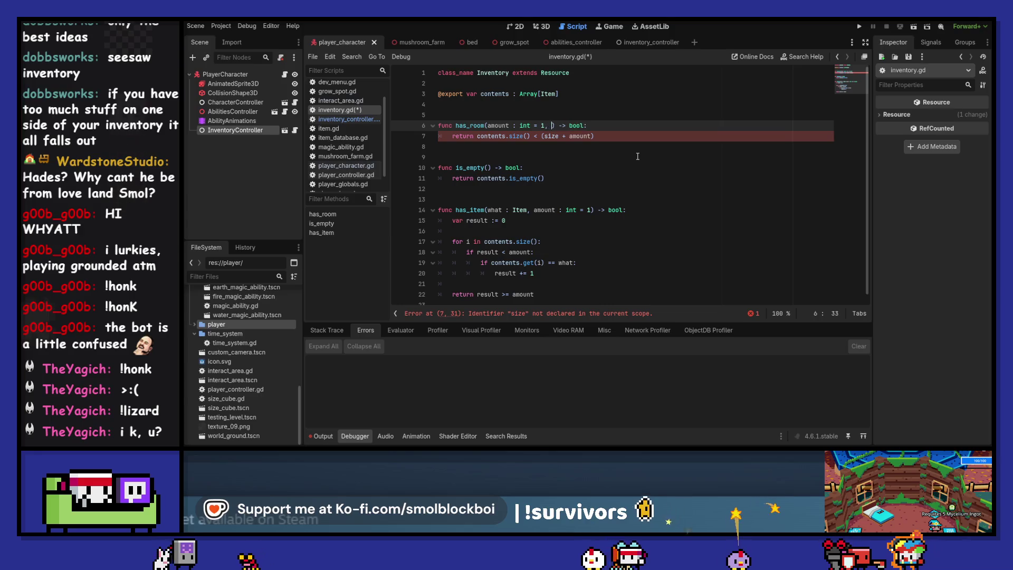
type("limit : int")
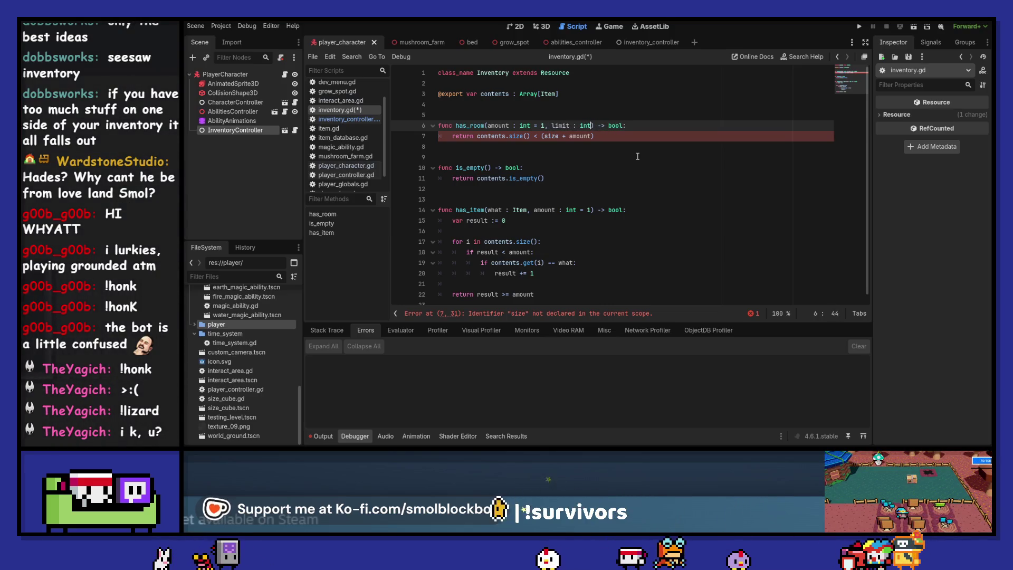
key("Escape")
key("Down")
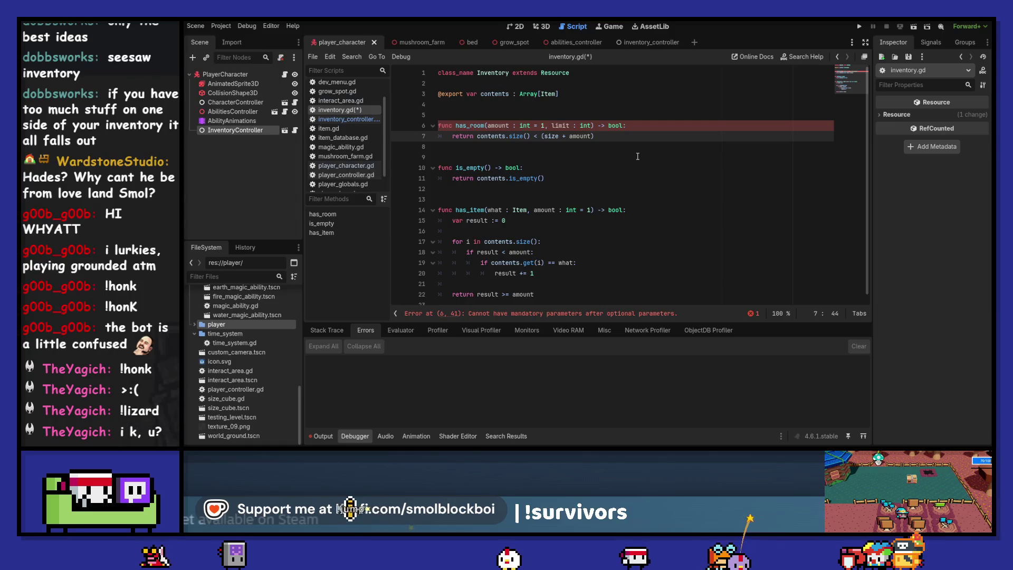
key("Up")
key("ctrl+Left")
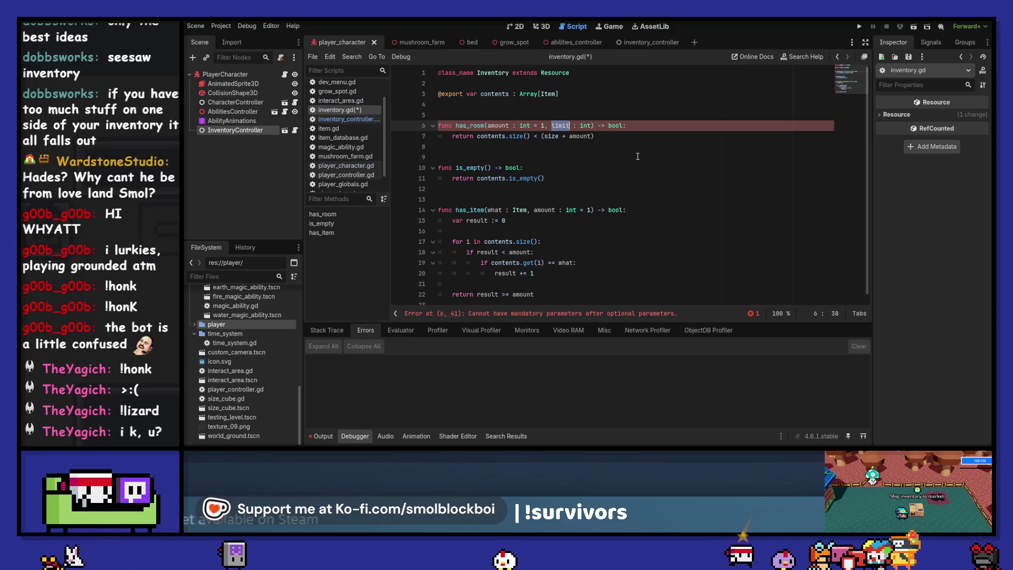
key("Down")
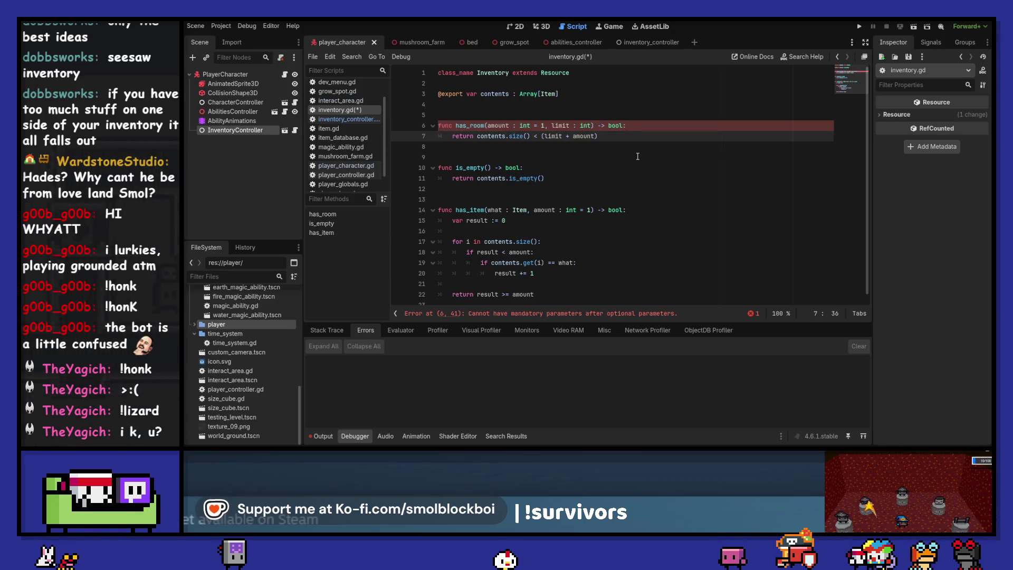
key("Up")
key("ctrl+shift+Right")
key("ctrl+shift+Right")
key("ctrl+shift+Right")
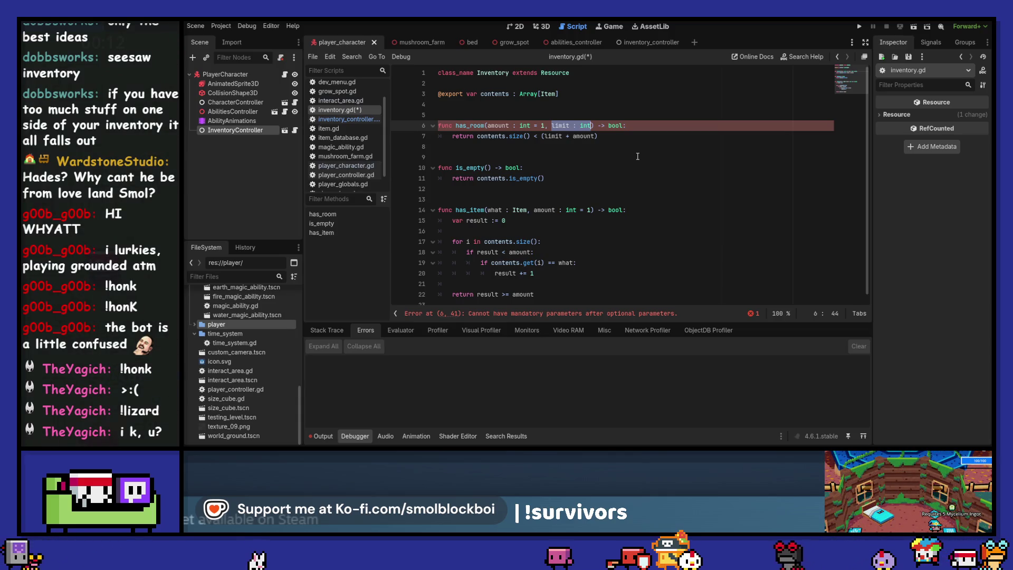
key("BackSpace")
key("BackSpace")
key("BackSpace")
type("size")
key("ctrl+s")
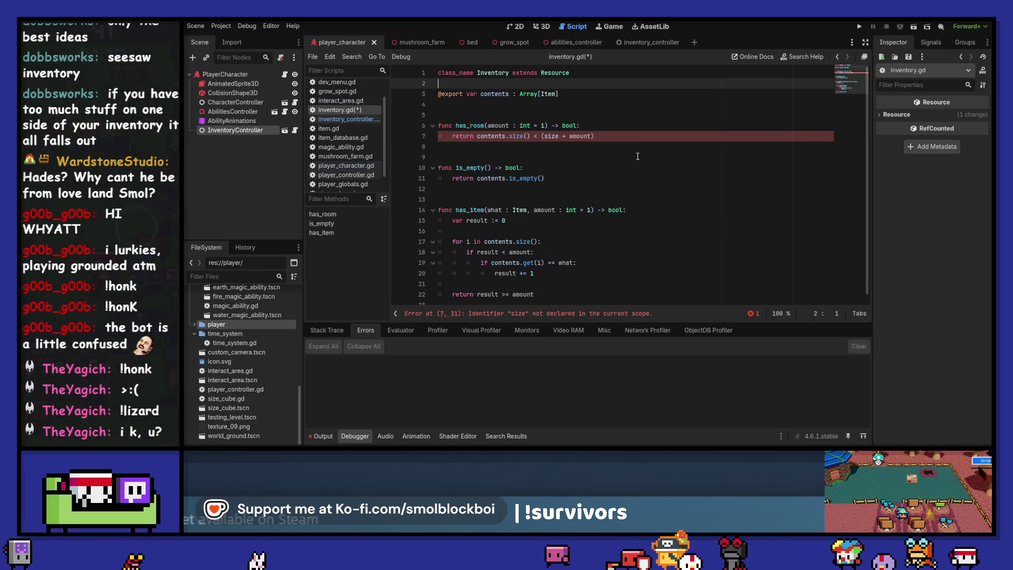
left_click(354, 118)
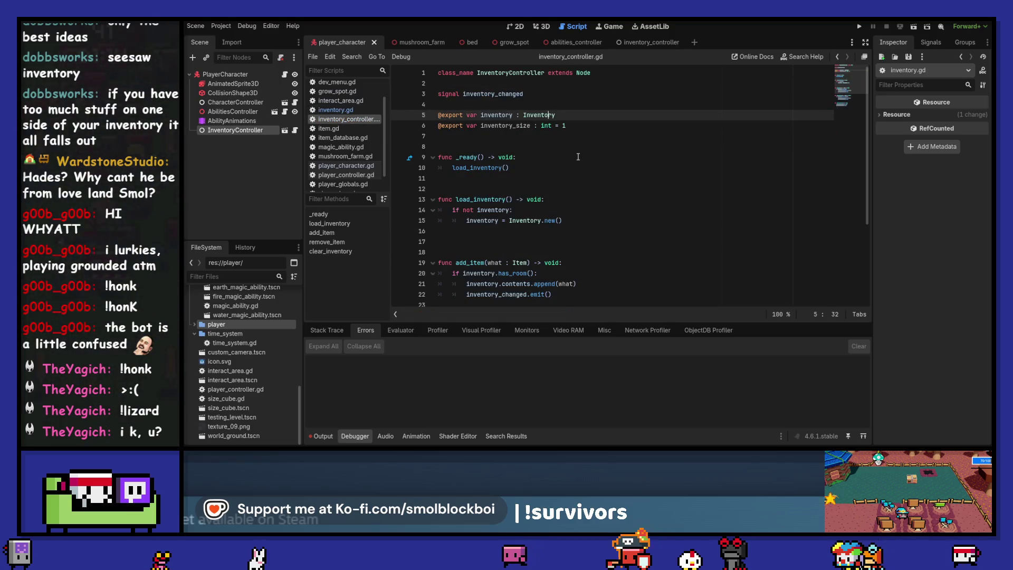
Below Inventory.new(), add a 'for i in inventory_size:' line and an inventory.contents.resize call.
left_click(587, 220)
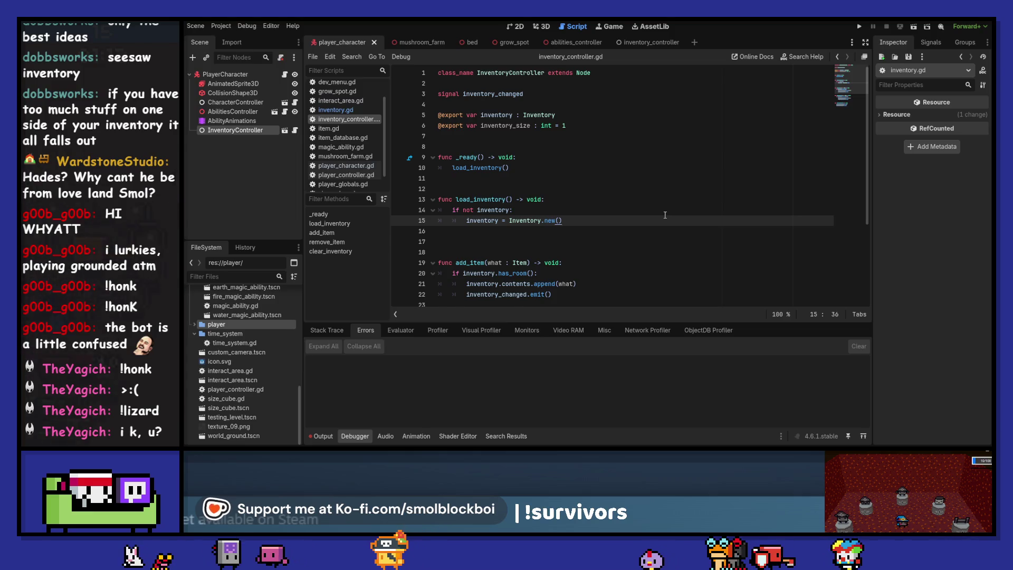
key("Return")
type("fi")
key("BackSpace")
key("BackSpace")
key("BackSpace")
type("o")
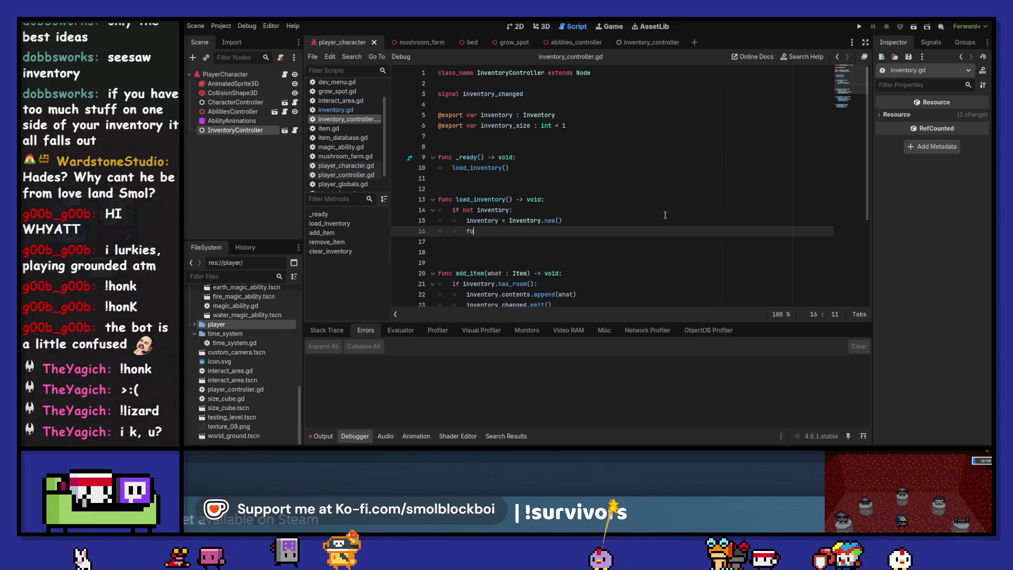
type("r i in inventory_size:")
key("Return")
type("inv")
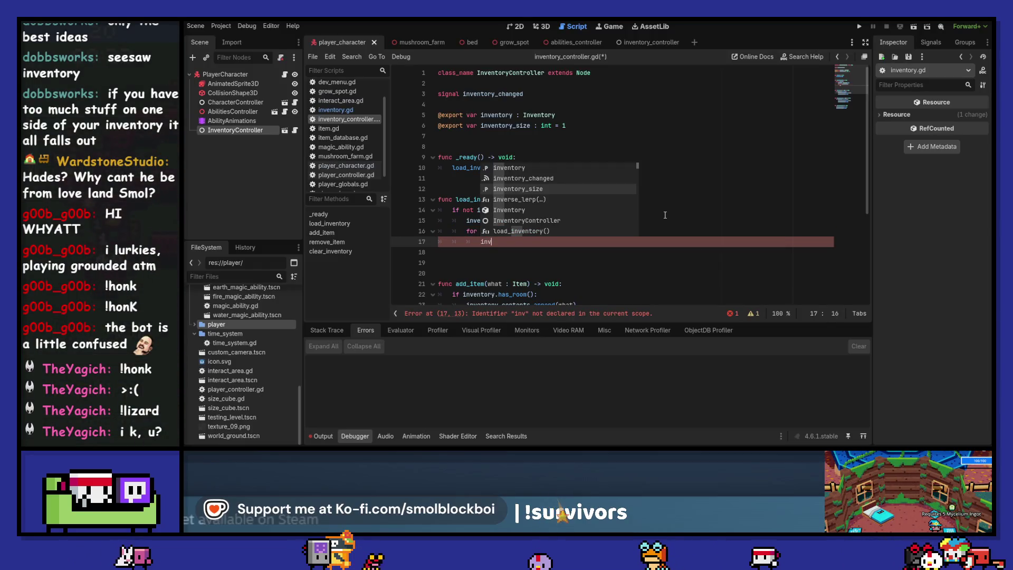
type("entory.")
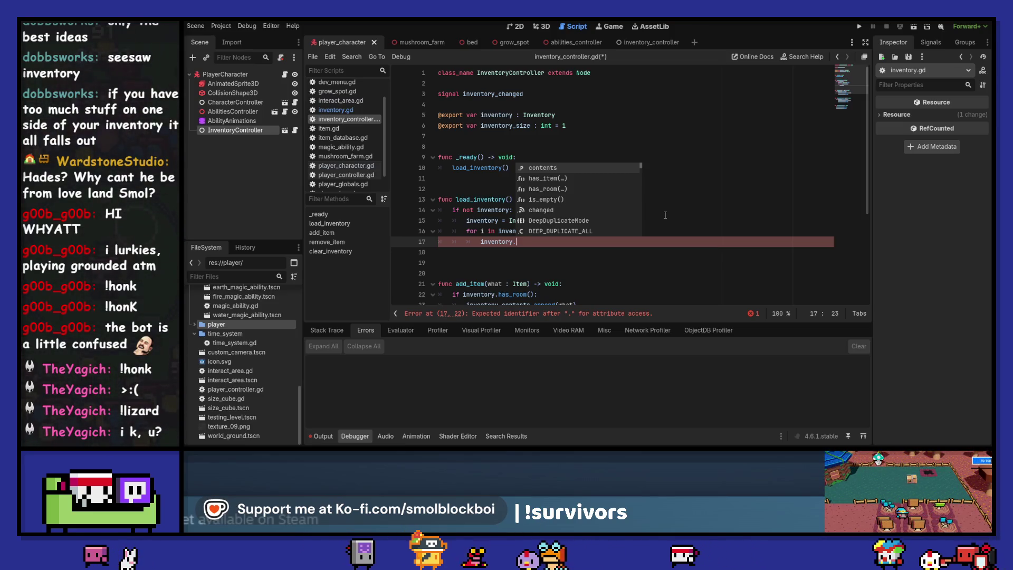
type("contents.res")
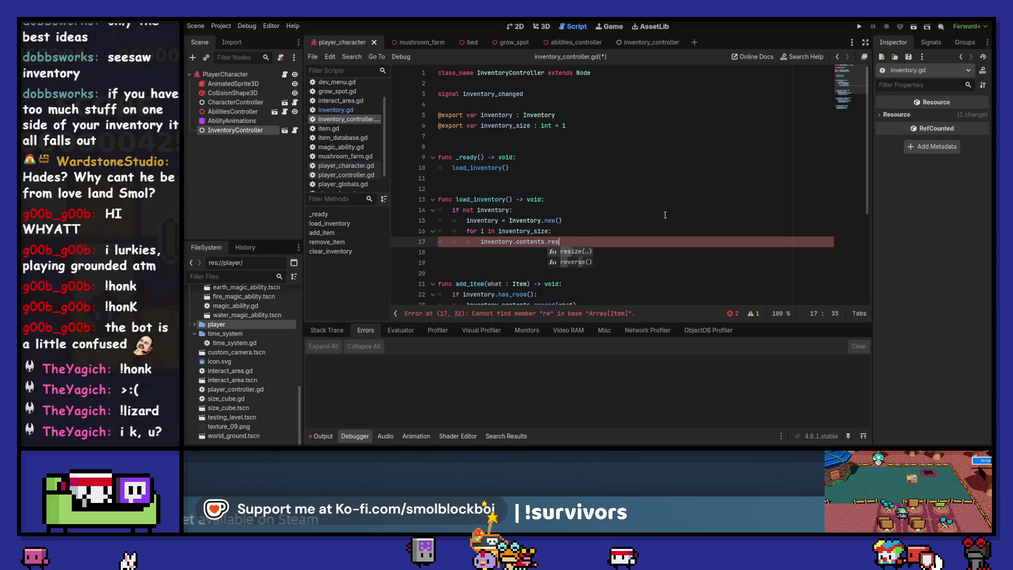
key("Return")
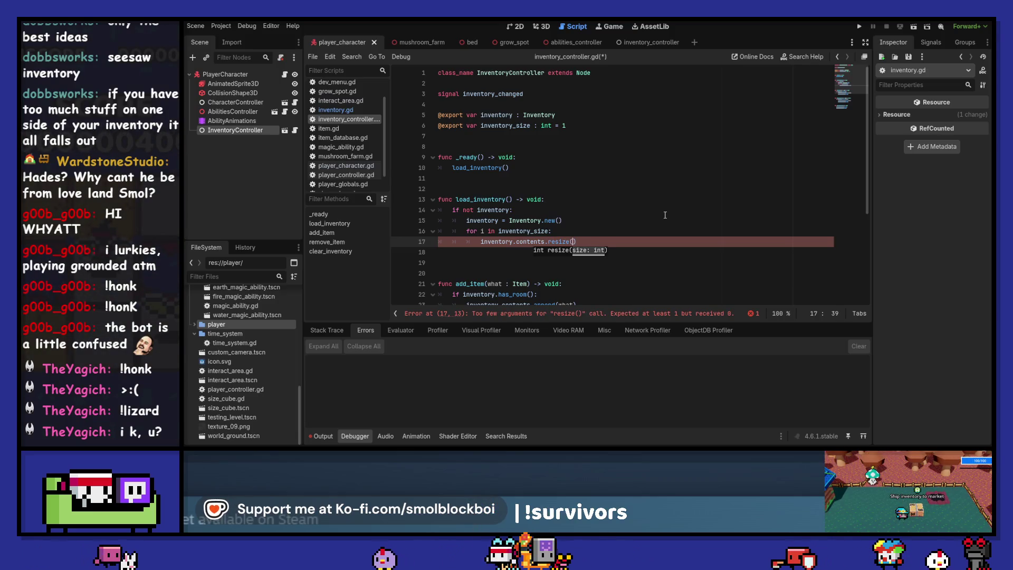
Pass inventory_size to resize, delete the unneeded for loop, fix the indent and save.
type("inven")
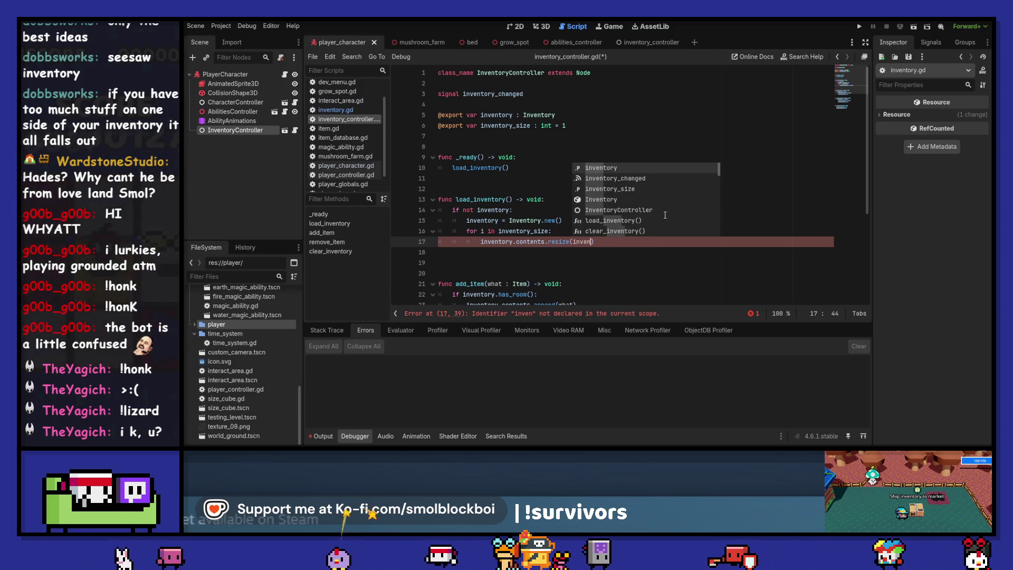
key("Down")
key("Down")
key("Return")
key("Up")
key("ctrl+shift+Left")
key("ctrl+shift+Left")
key("ctrl+shift+Left")
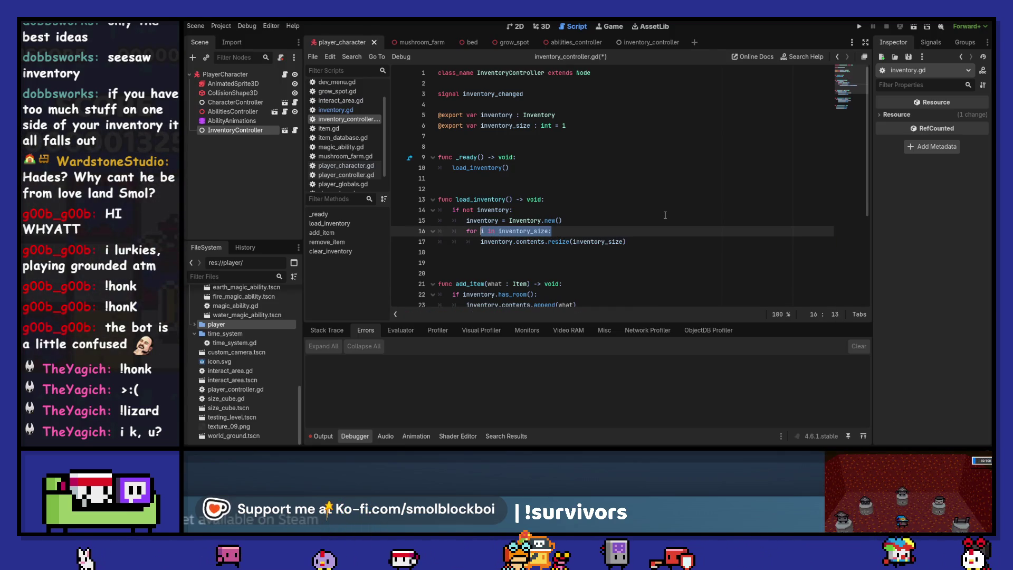
key("ctrl+shift+k")
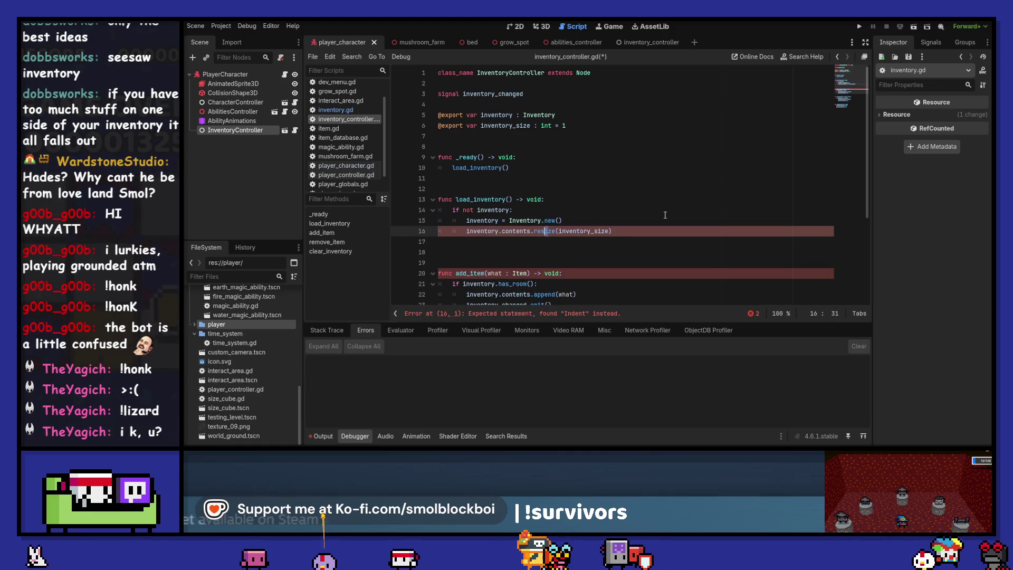
key("ctrl+s")
key("Up")
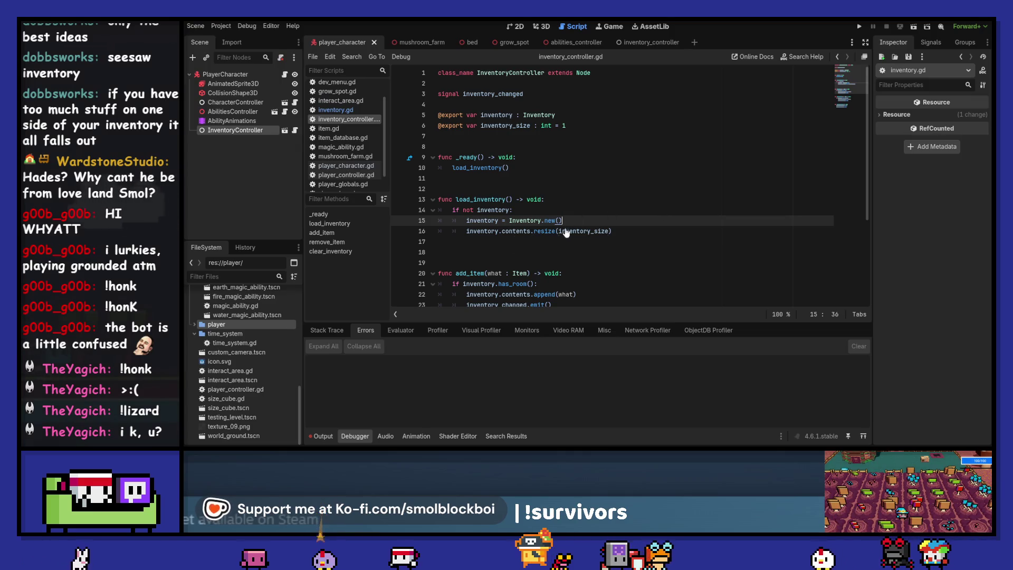
left_click(543, 231, "ctrl")
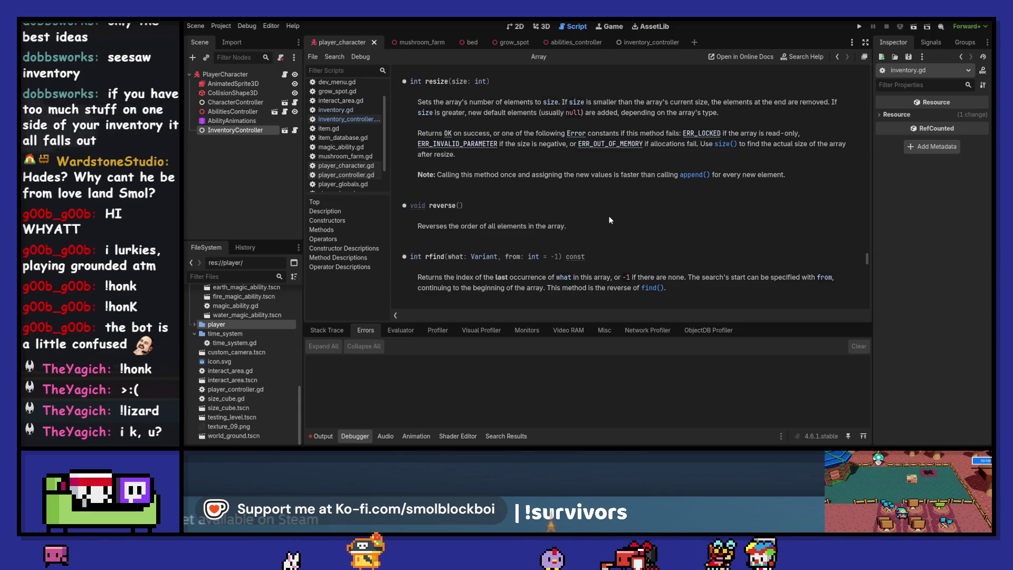
left_click(836, 56)
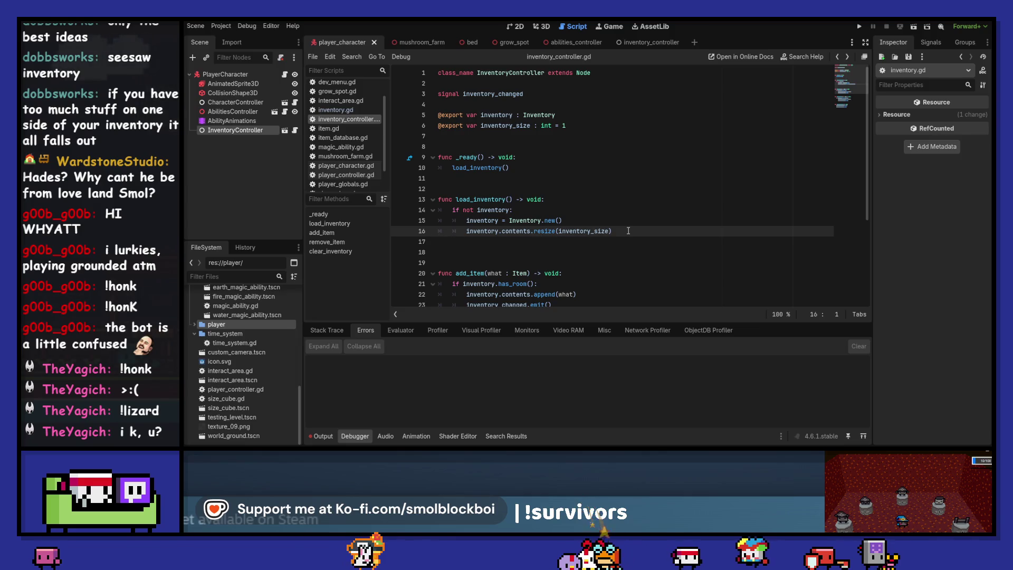
scroll(628, 230, "down", 2)
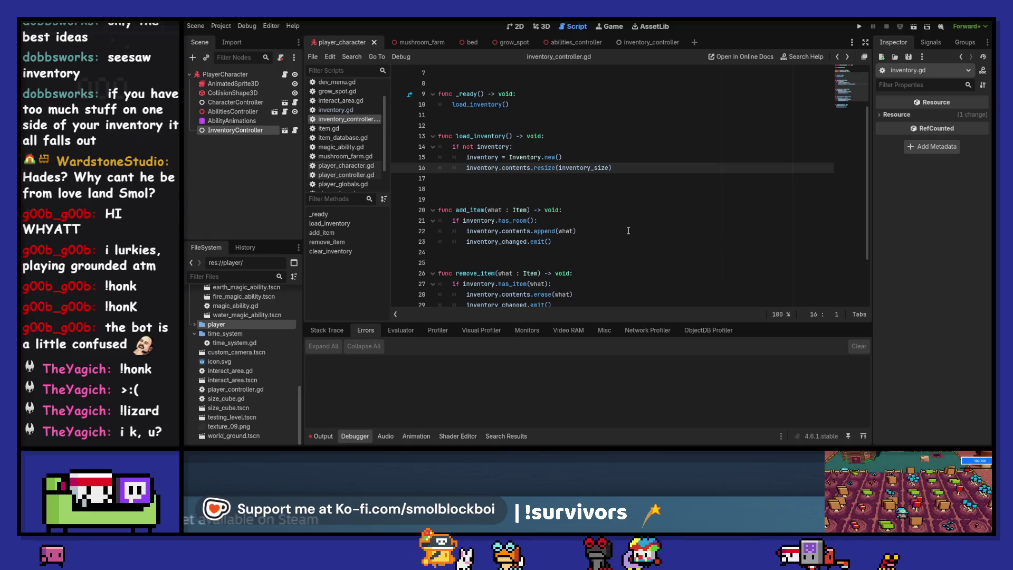
scroll(606, 230, "down", 2)
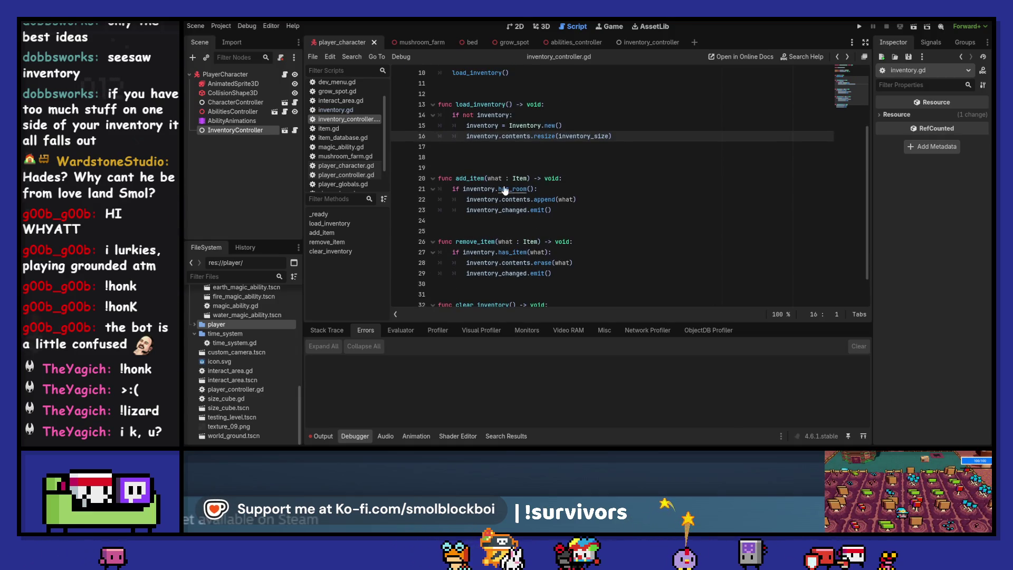
Rewrite has_room as 'for i in contents: if i == null: return true', replacing the size comparison, and save.
left_click(504, 190, "ctrl")
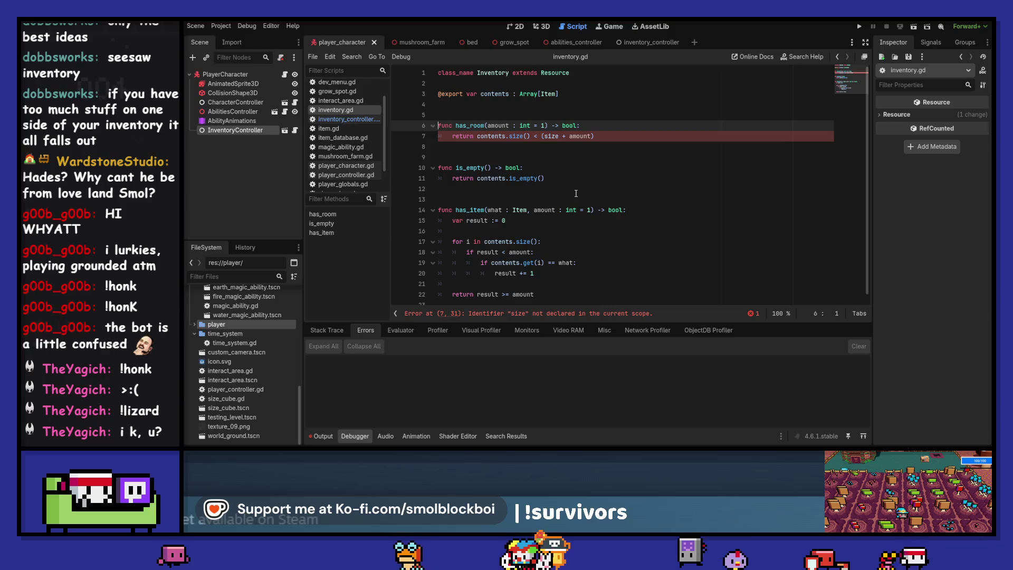
key("Return")
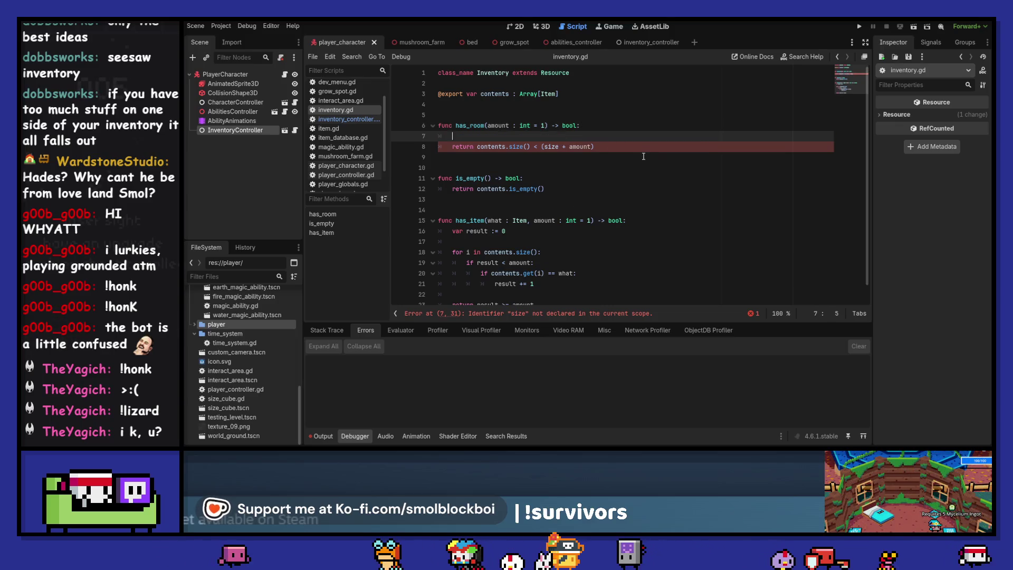
type("ofr")
key("BackSpace")
key("BackSpace")
key("BackSpace")
type("for i in")
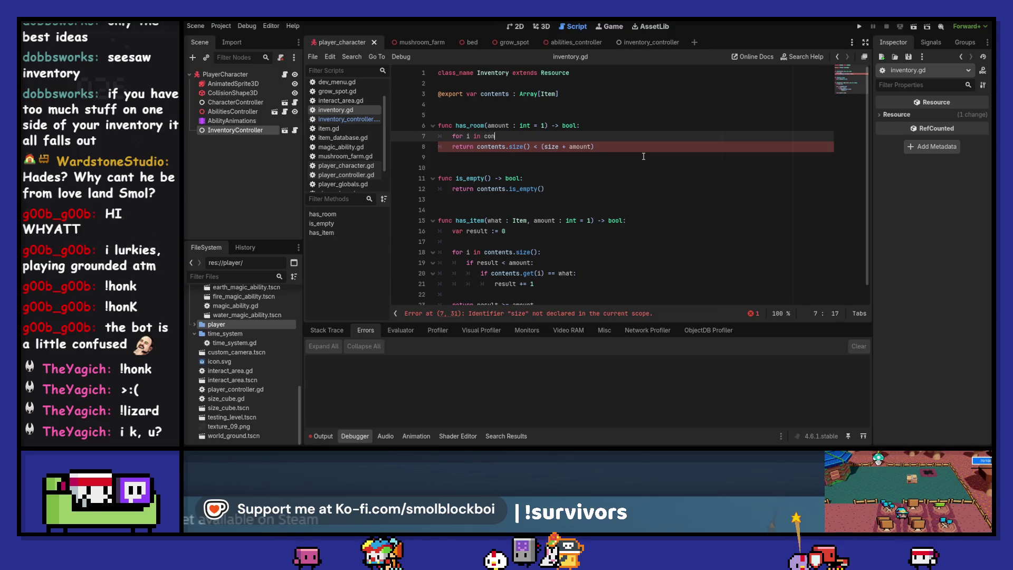
type("contents:")
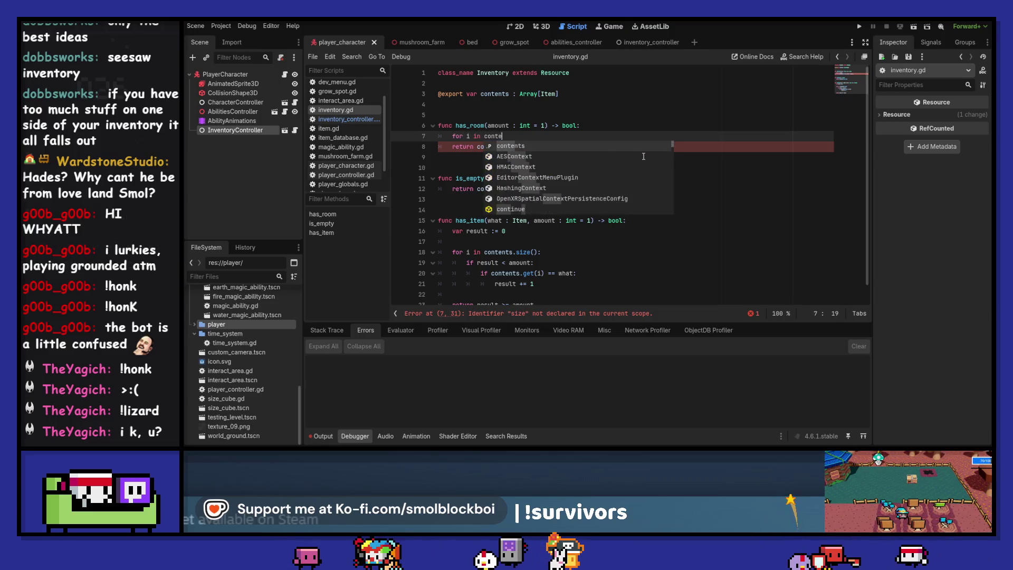
key("Return")
type("i == ")
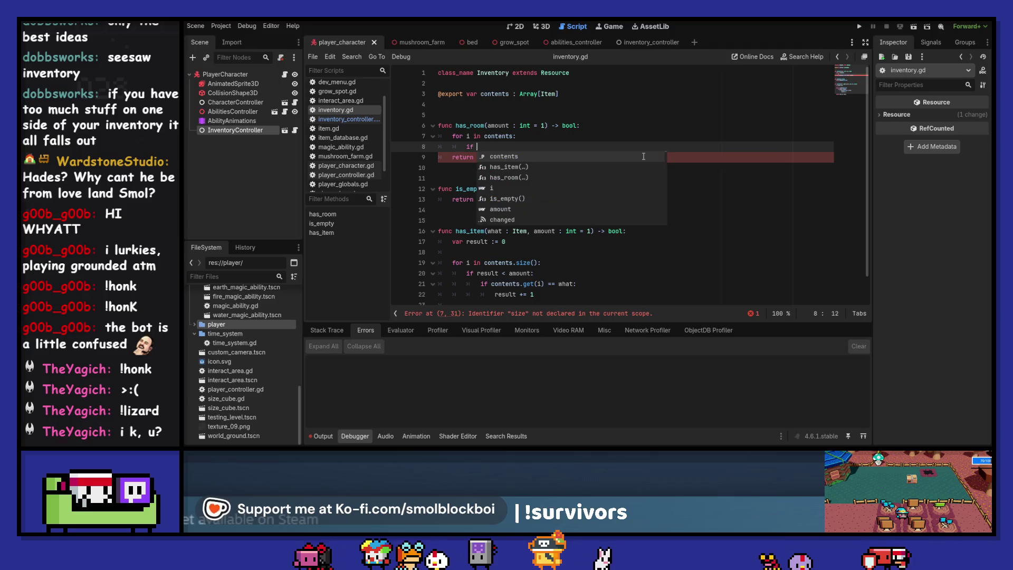
type("null")
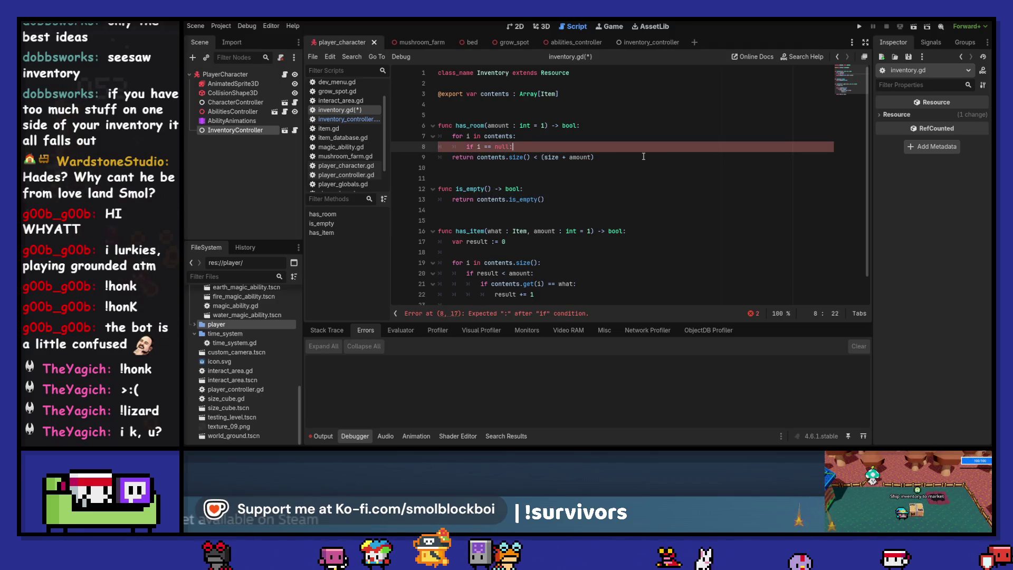
type(":")
key("Return")
type("return true")
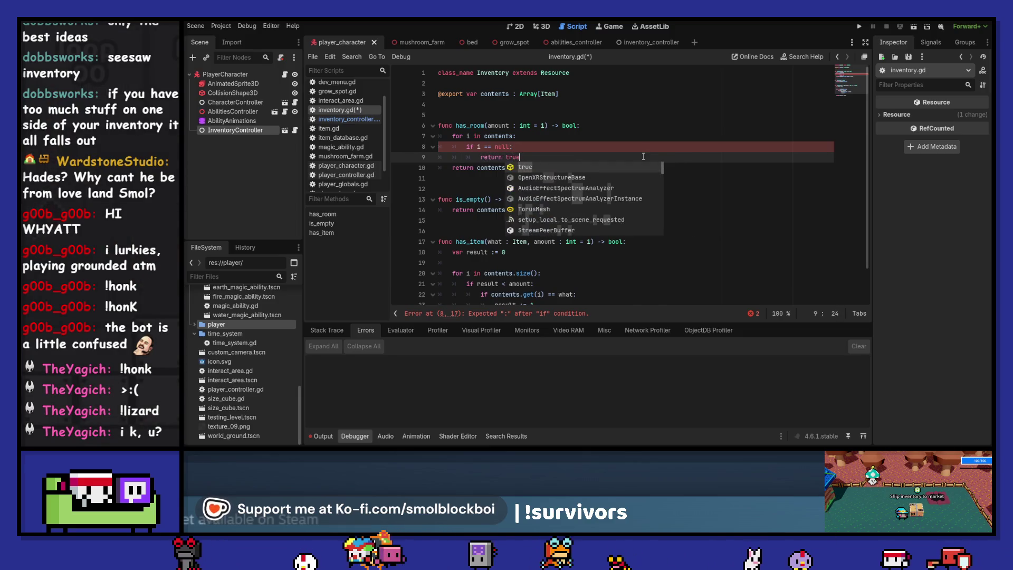
key("Return")
type("return false")
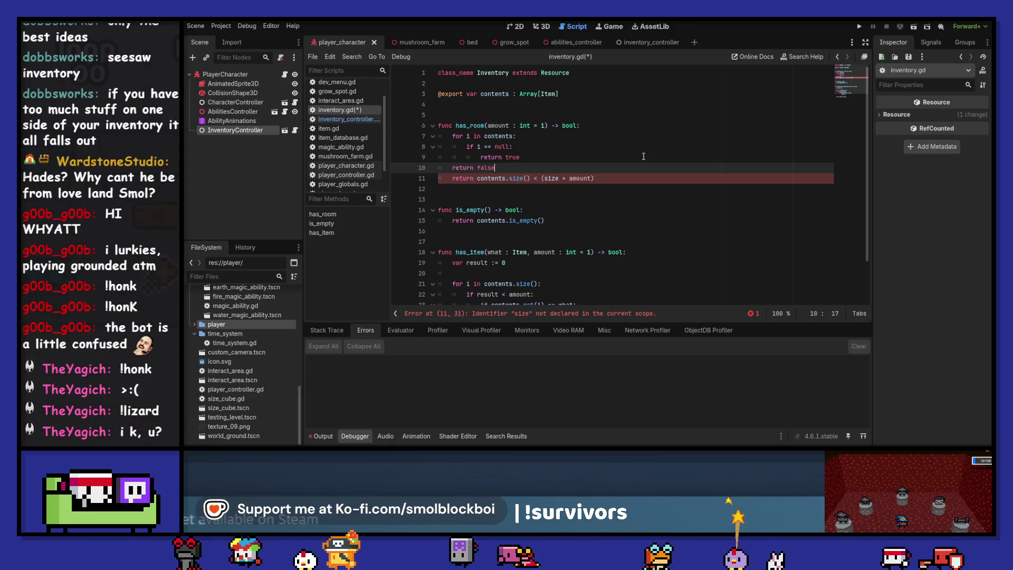
key("Down")
key("ctrl+shift+k")
key("ctrl+s")
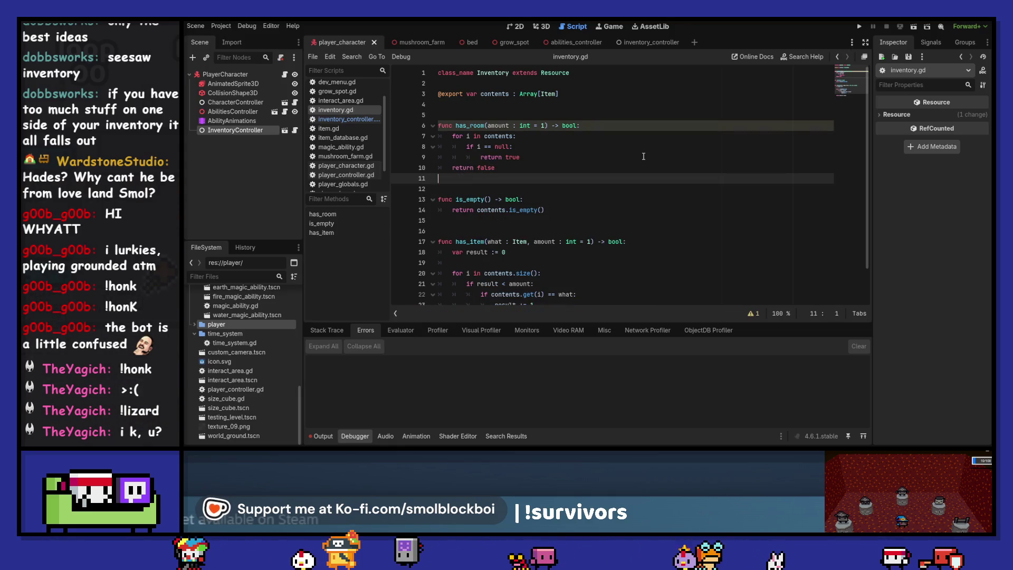
Give is_empty 'for i in contents: if i == null: return false' and end it with 'return true'.
left_click(625, 205)
key("Return")
type("for i in contents:")
key("Return")
type("if")
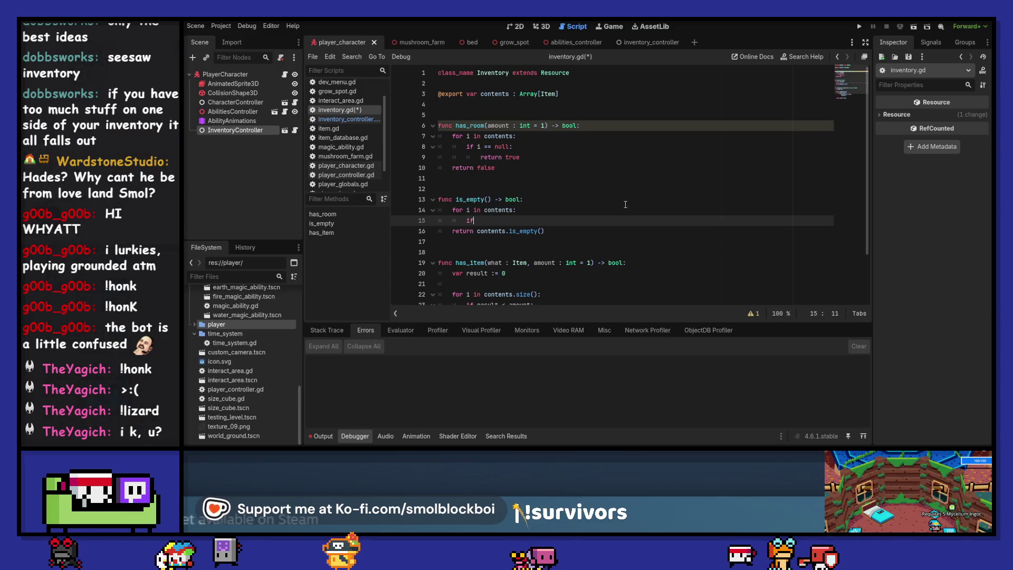
type(" i ==")
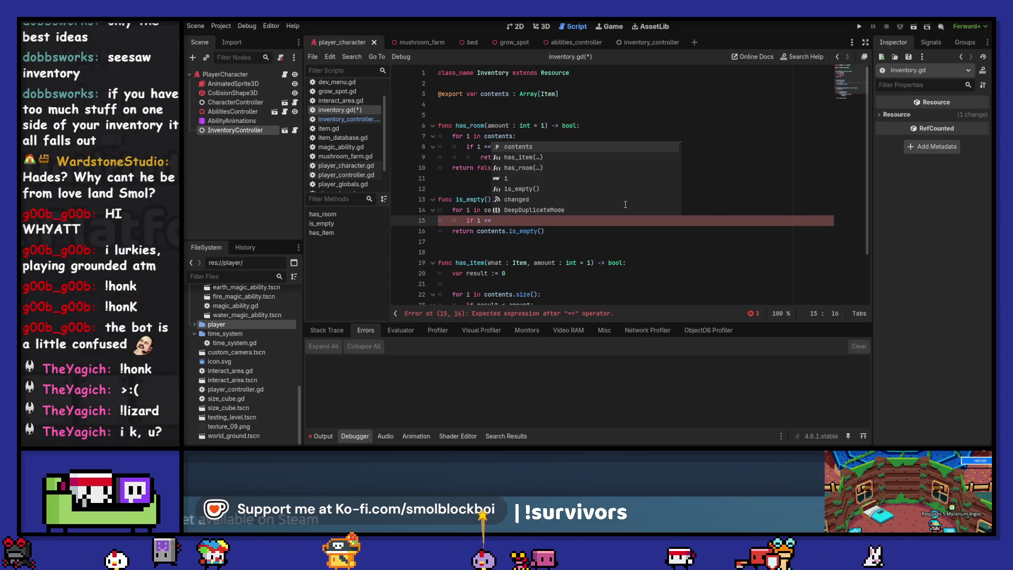
type(" nu")
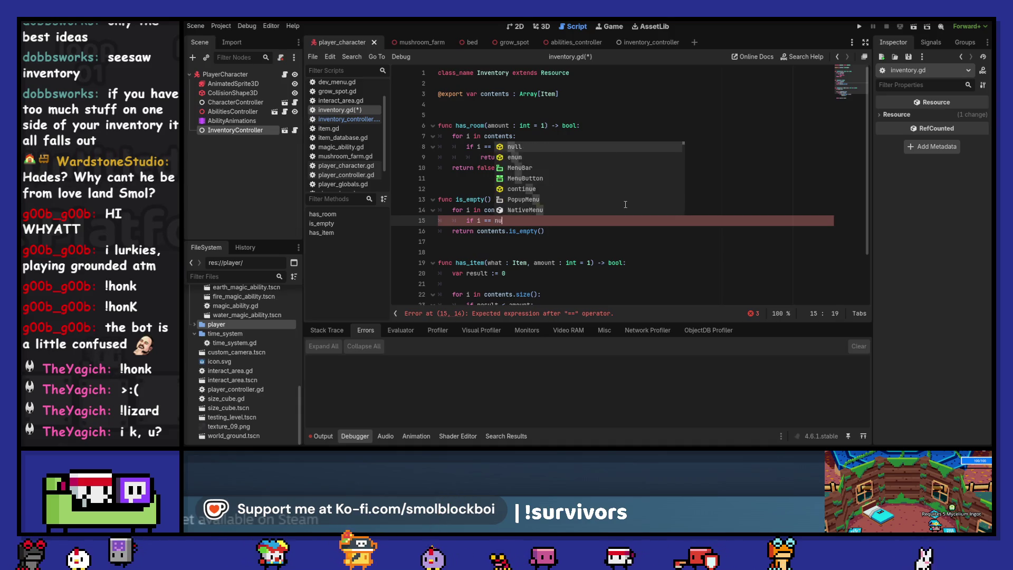
type("ll:")
key("Return")
type("return false")
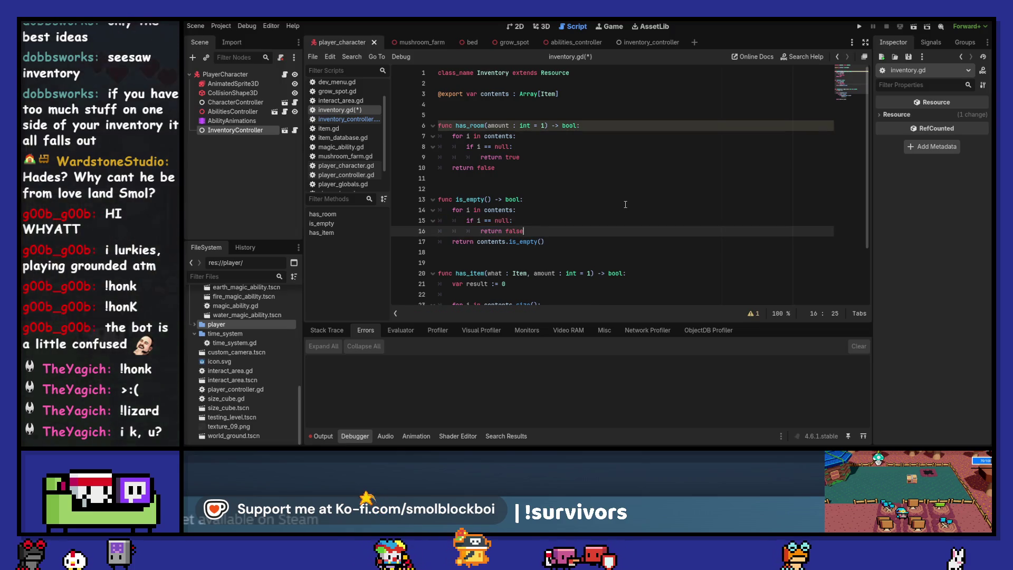
key("Down")
key("ctrl+Left")
key("ctrl+Left")
key("ctrl+shift+Right")
key("ctrl+shift+Right")
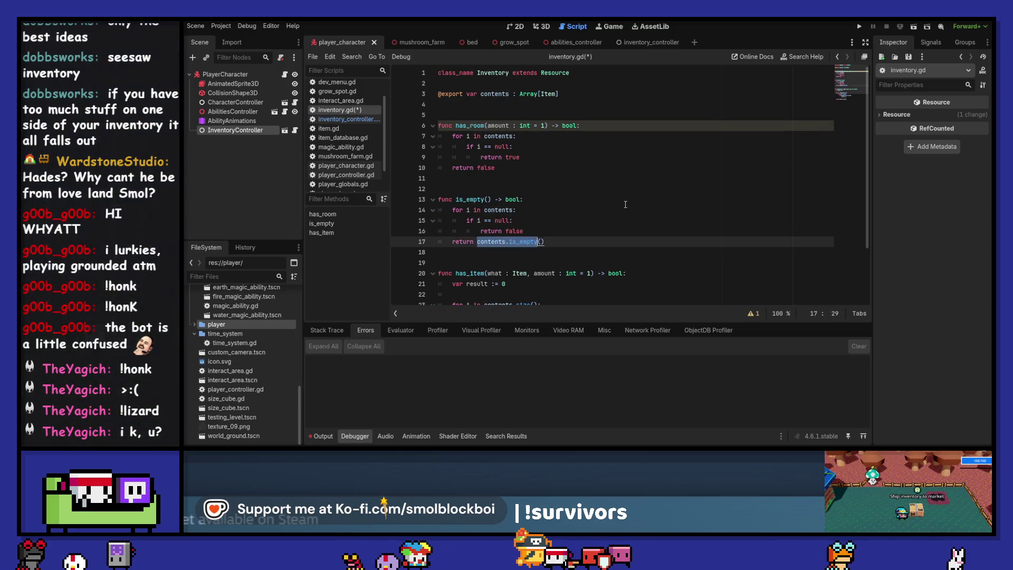
type("true")
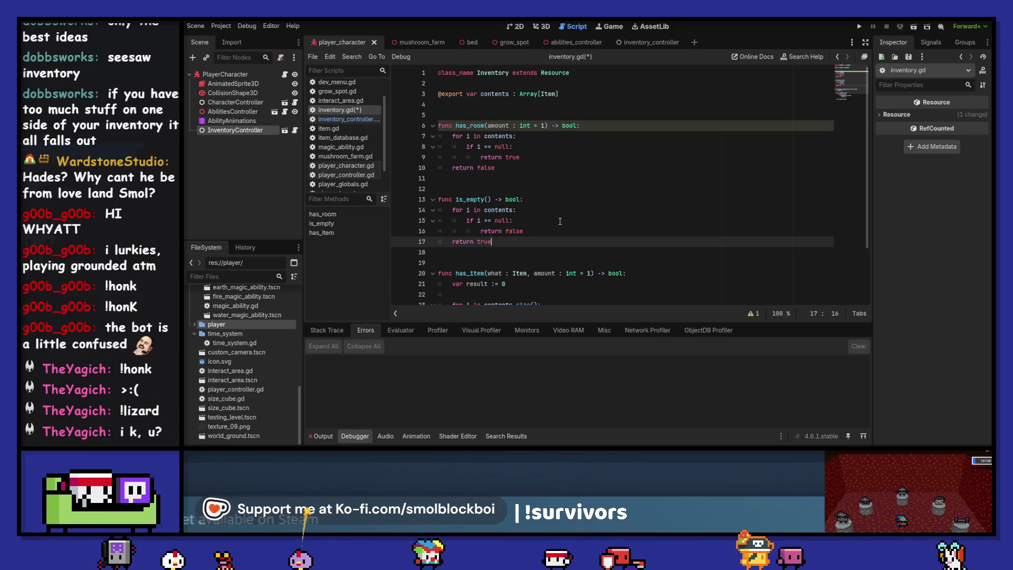
left_click(619, 127)
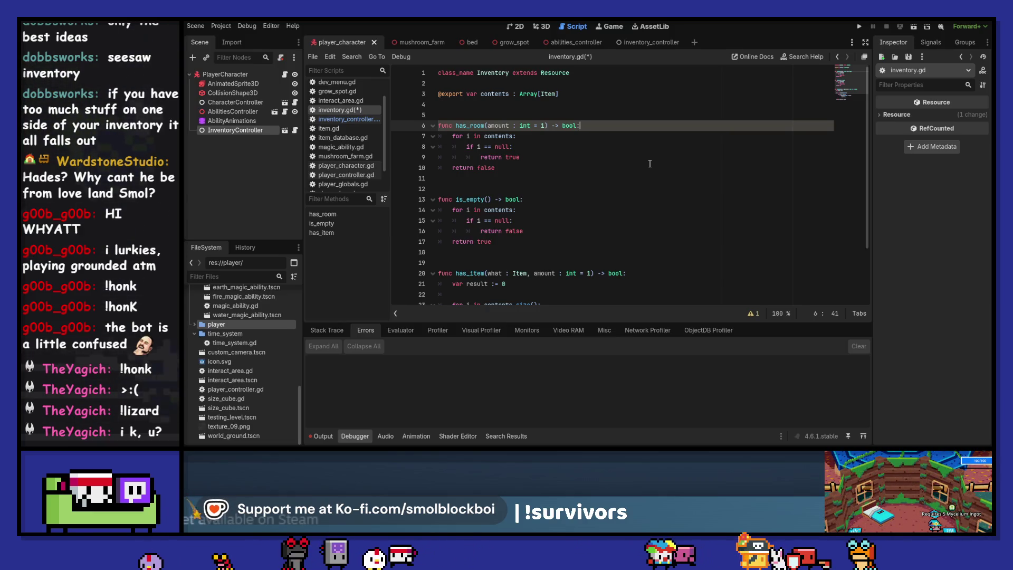
key("Left")
key("Left")
key("Left")
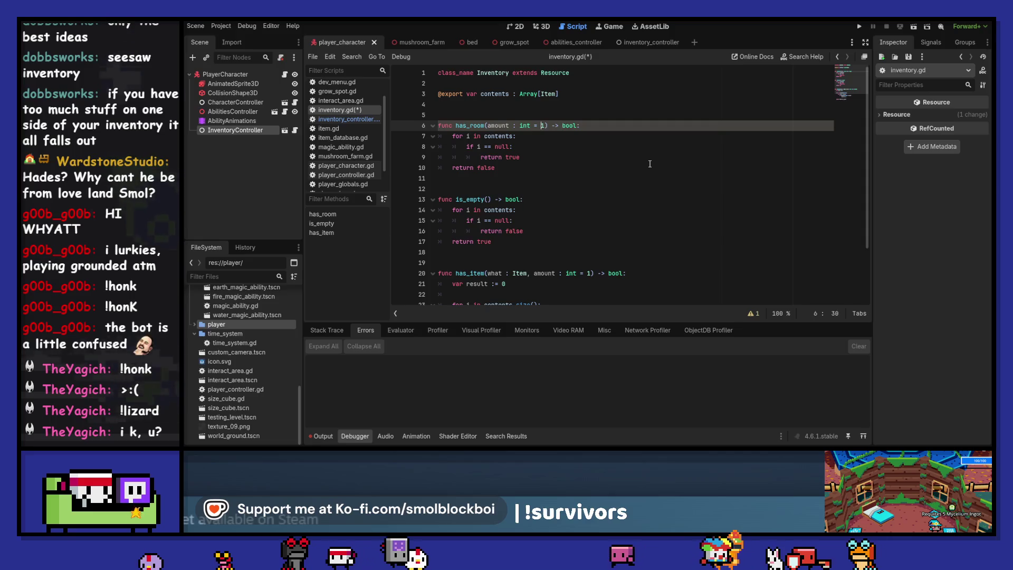
Add a result counter and a 'for i in amount:' loop above has_room's contents loop.
key("Right")
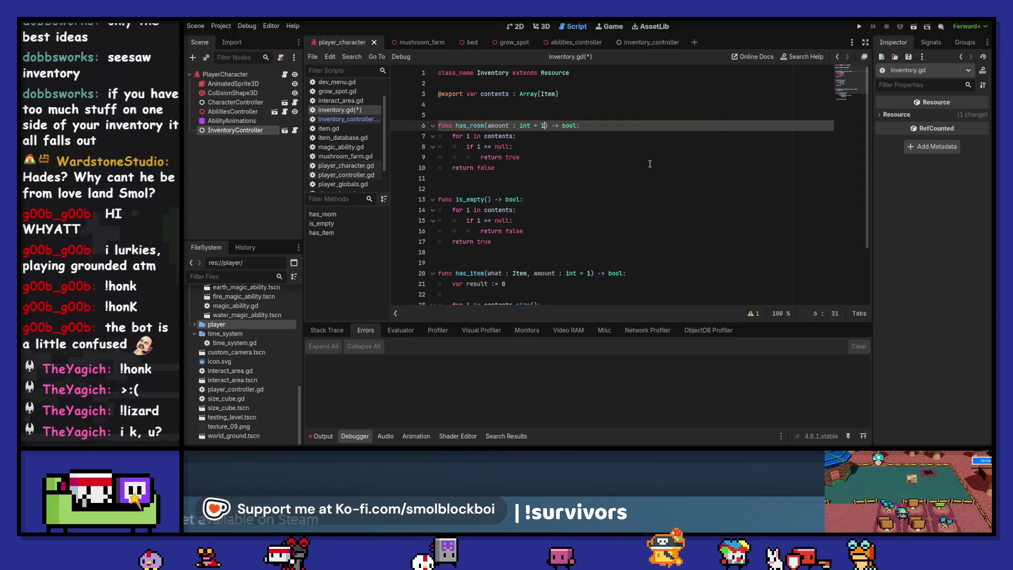
key("Down")
key("ctrl+Left")
key("ctrl+Left")
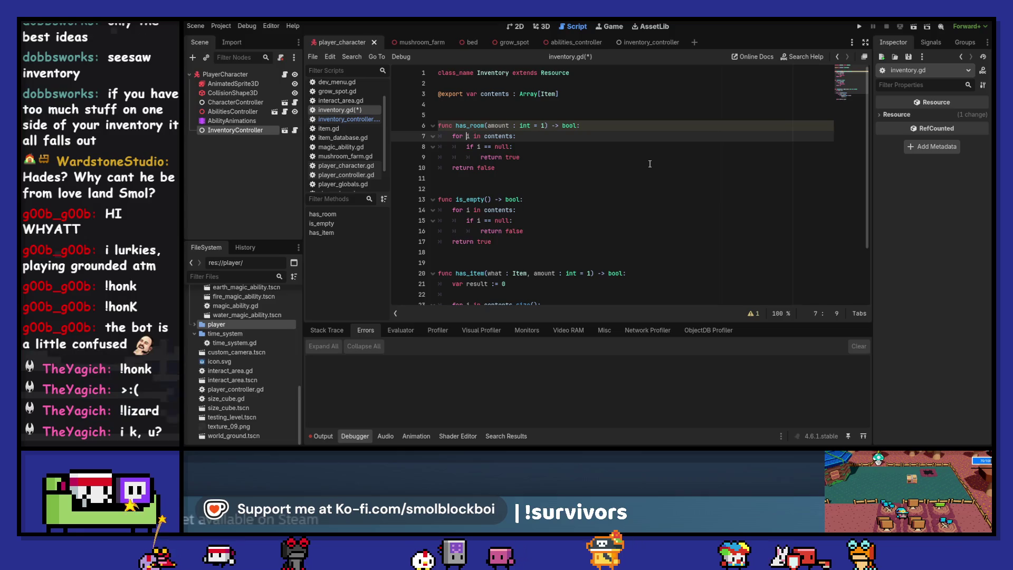
key("ctrl+shift+Return")
type("var result := 0")
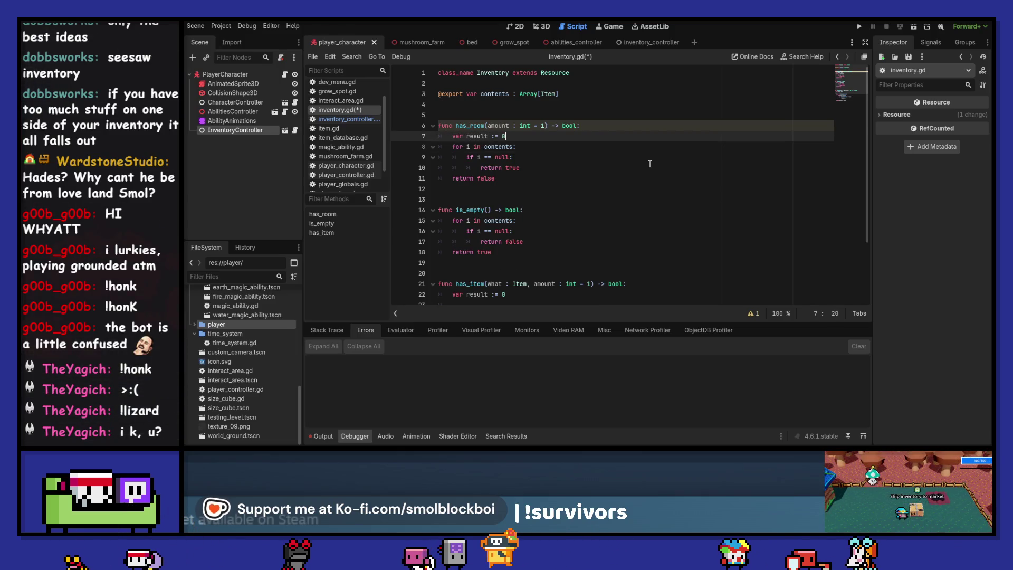
key("Return")
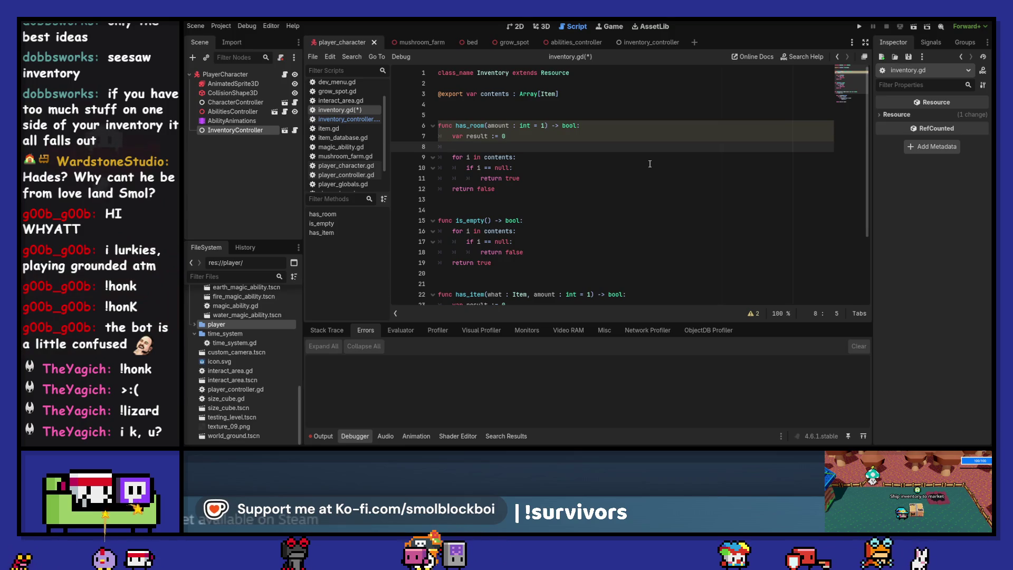
type("for i in")
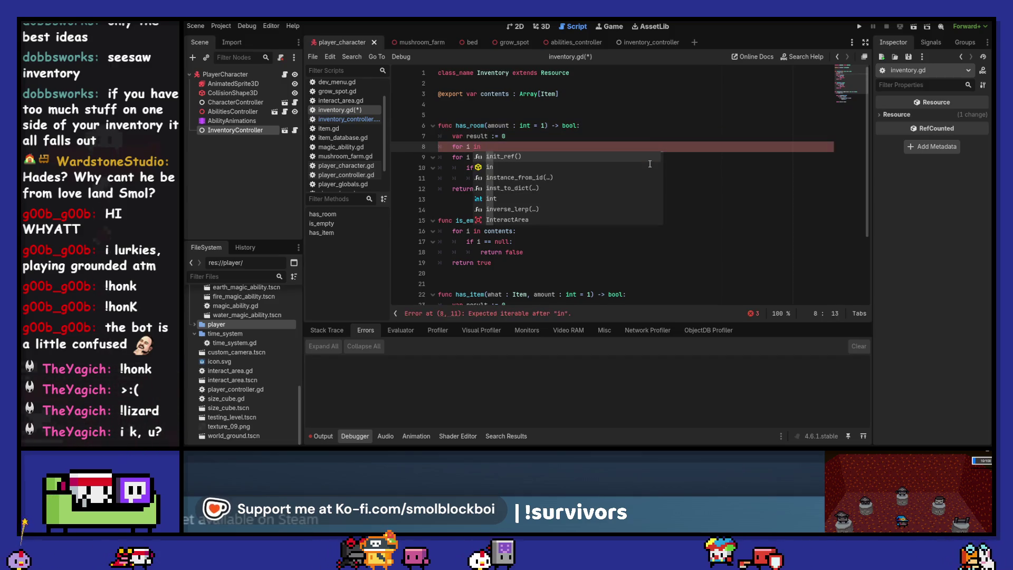
type(" amount:")
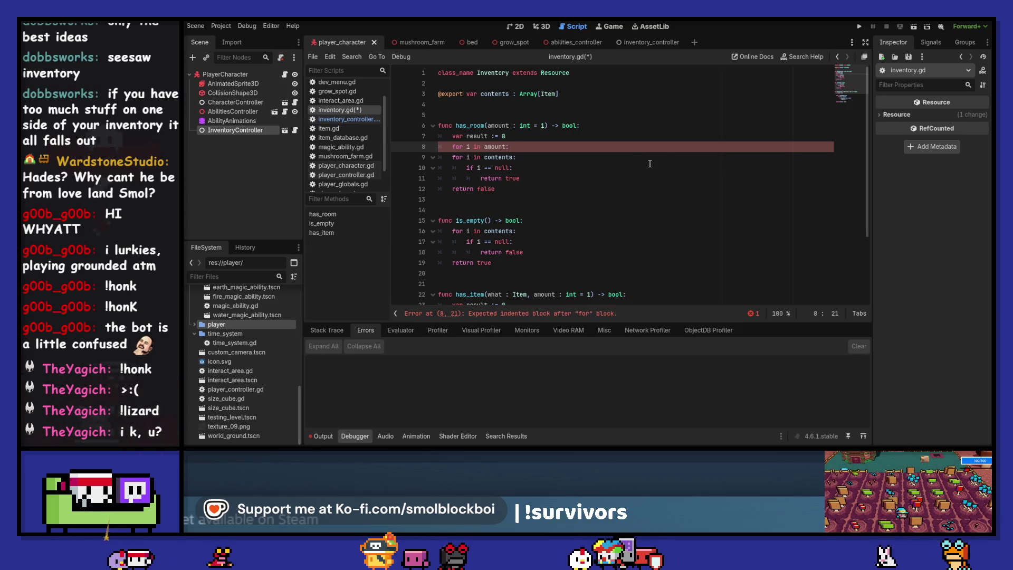
Remove the iterator from the amount loop and give it a placeholder pass body.
key("ctrl+Left")
key("ctrl+Left")
key("ctrl+Left")
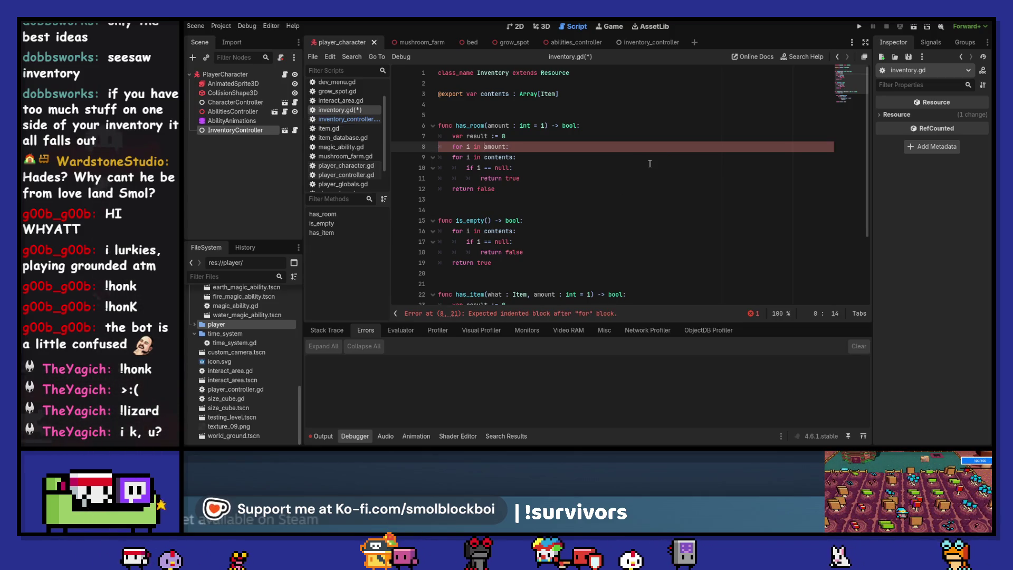
key("BackSpace")
key("Delete")
key("Delete")
key("Delete")
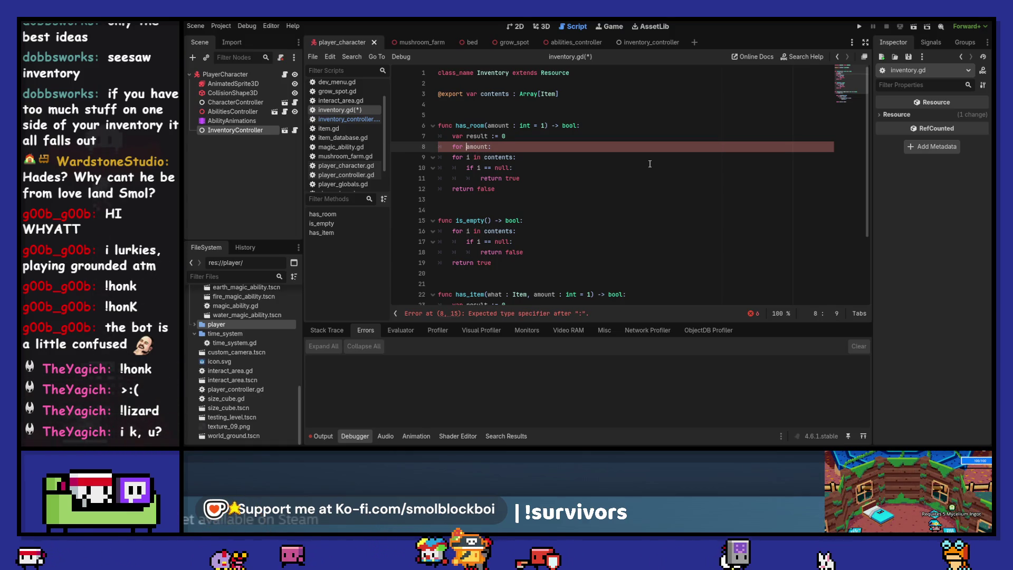
key("End")
key("Return")
type("pass")
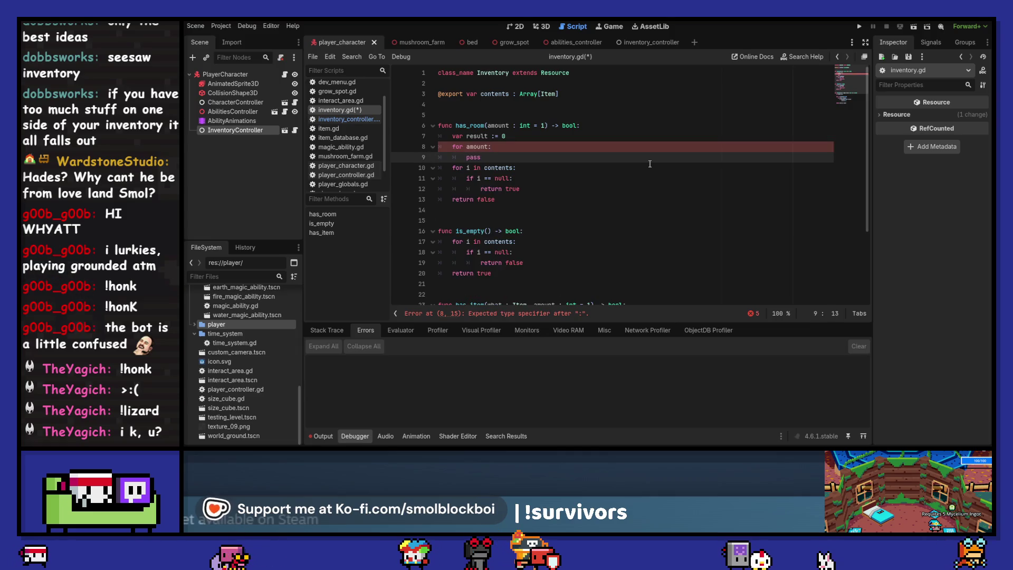
key("Up")
key("ctrl+Left")
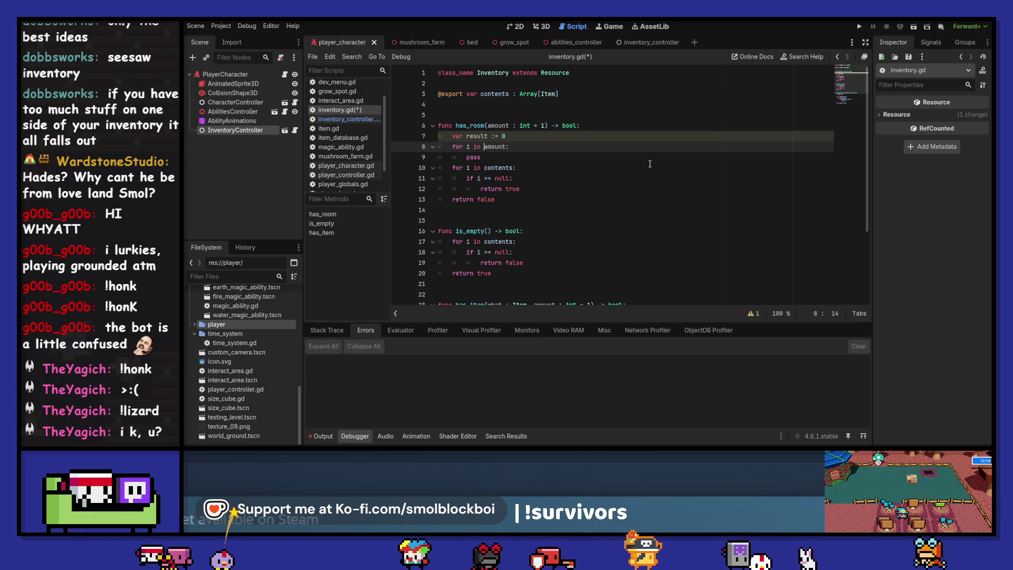
Nest the contents loop inside the amount loop, replacing the pass placeholder.
key("Down")
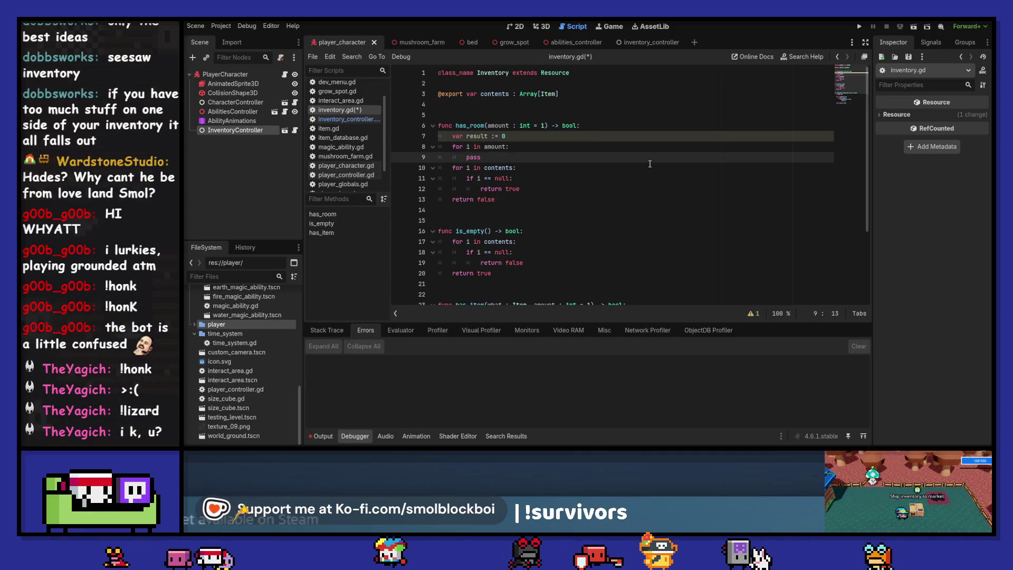
key("Down")
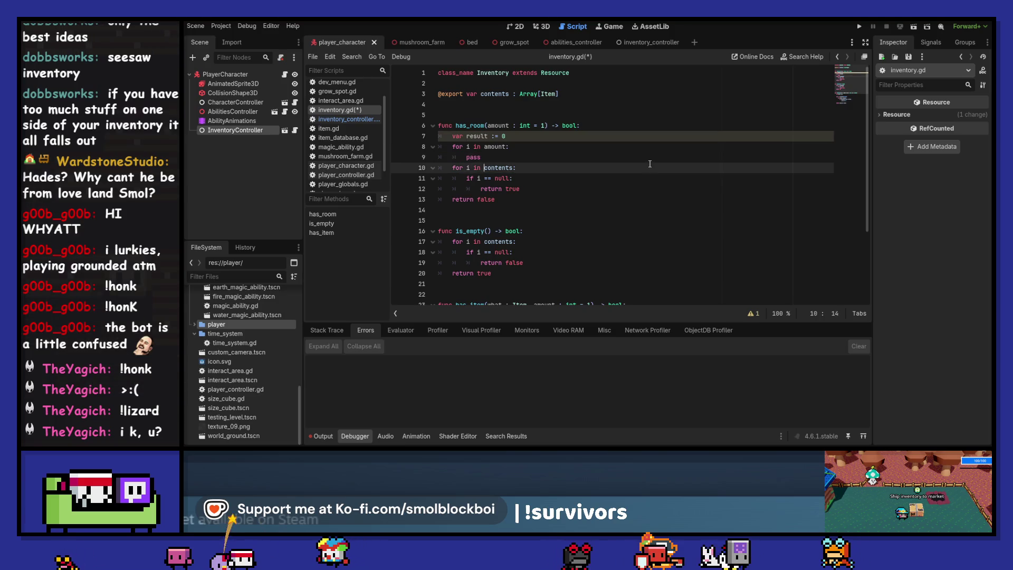
key("shift+Down")
key("shift+Right")
key("Tab")
key("Up")
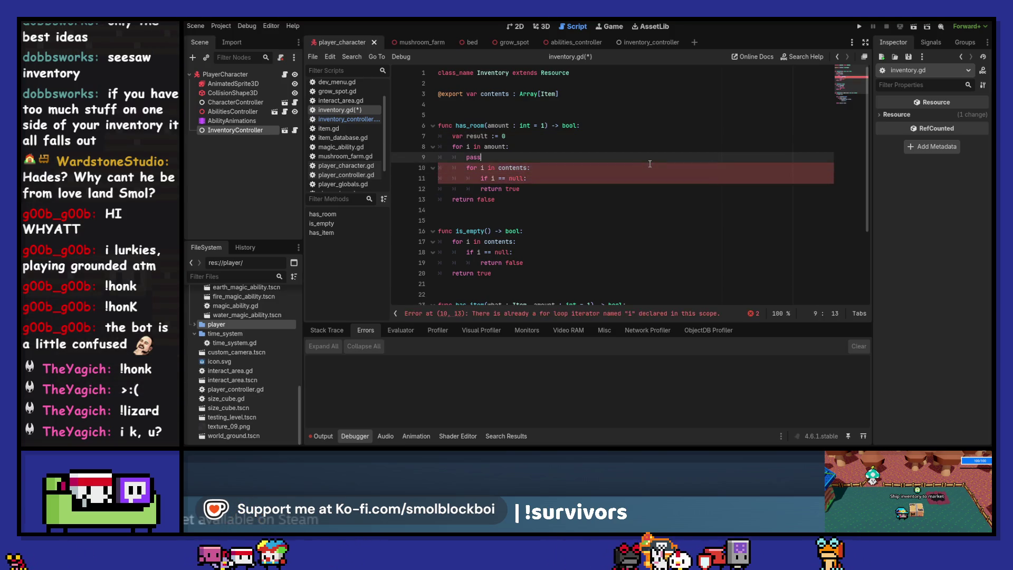
key("BackSpace")
Rename the inner loop variable to item so the null check uses it.
key("Down")
key("Left")
key("Left")
key("Left")
type("te")
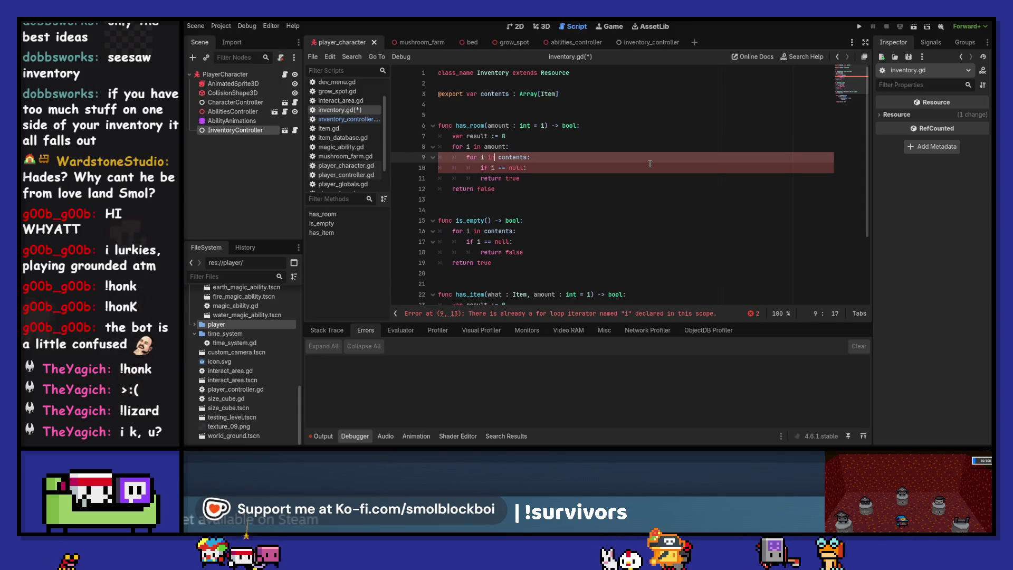
type("m")
key("Down")
type("tem")
key("Escape")
key("Up")
key("Up")
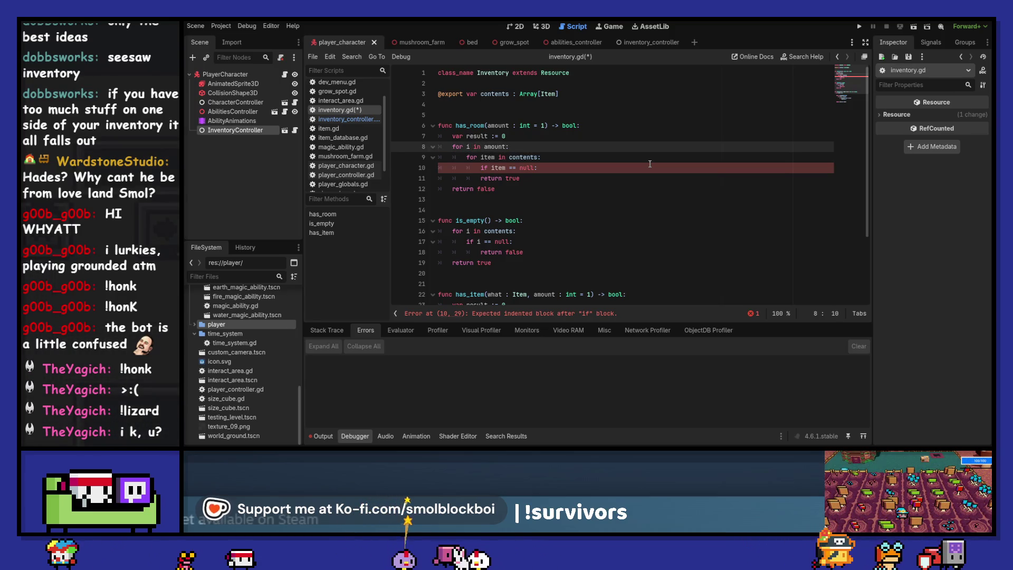
Increment result by 1 for each empty slot and add a result >= amount check.
key("Down")
key("Down")
key("Down")
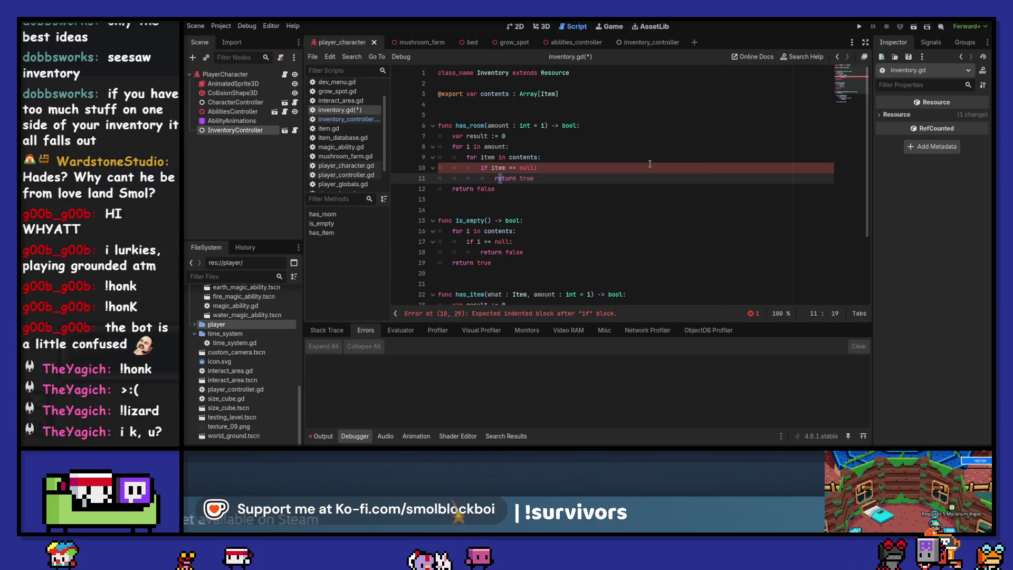
key("BackSpace")
key("Return")
key("Up")
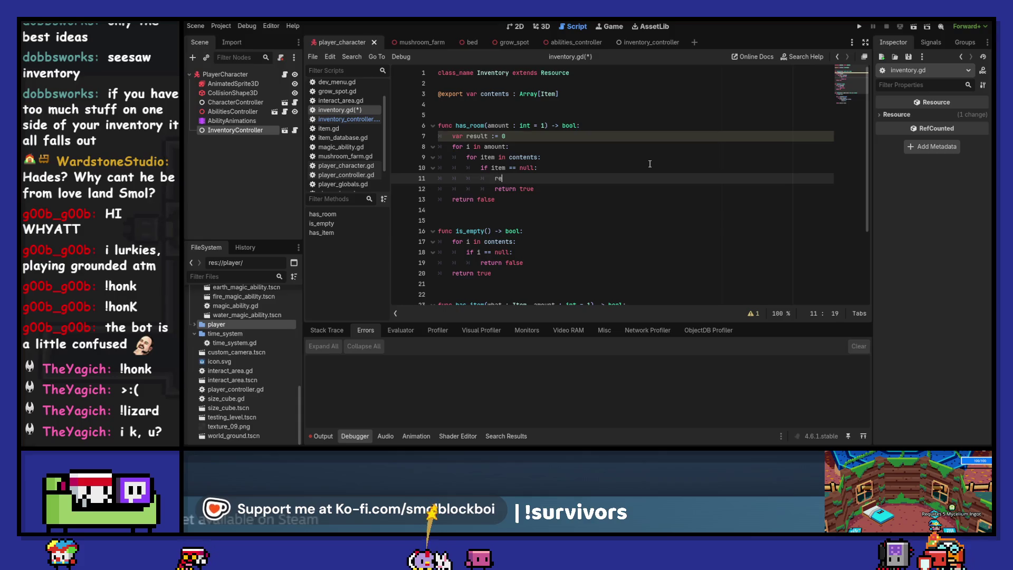
type("sult += 1")
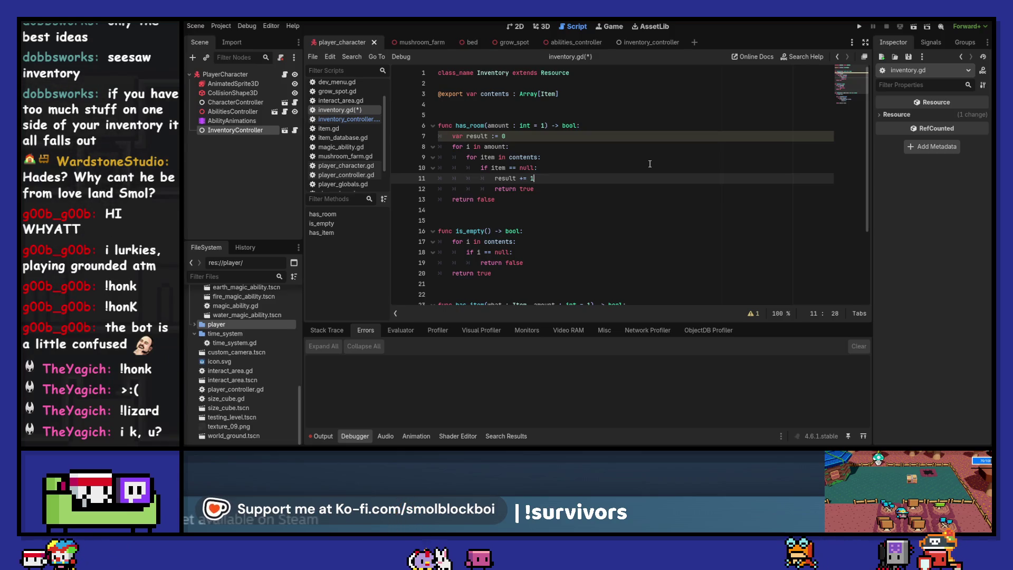
key("Return")
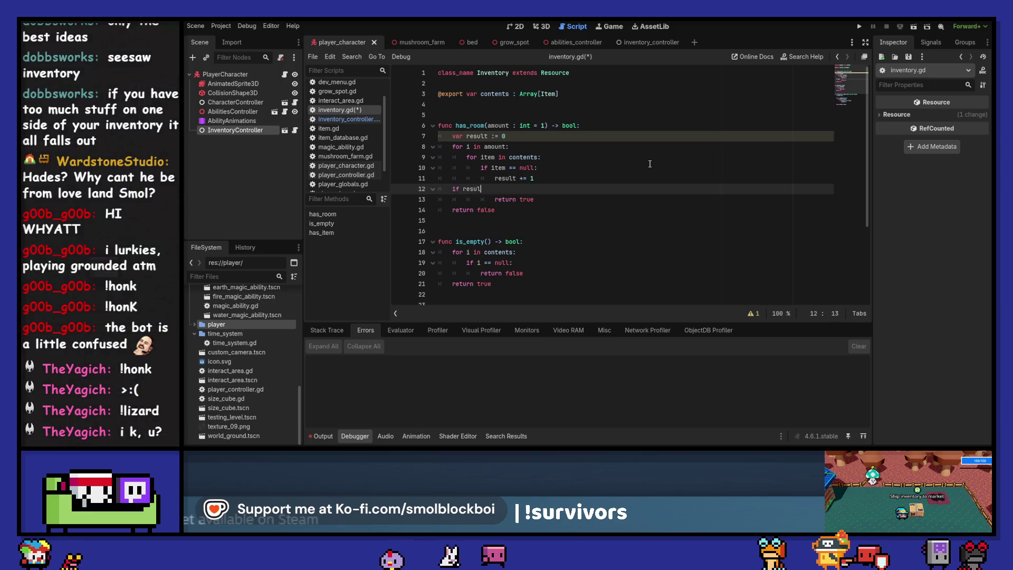
type("t ")
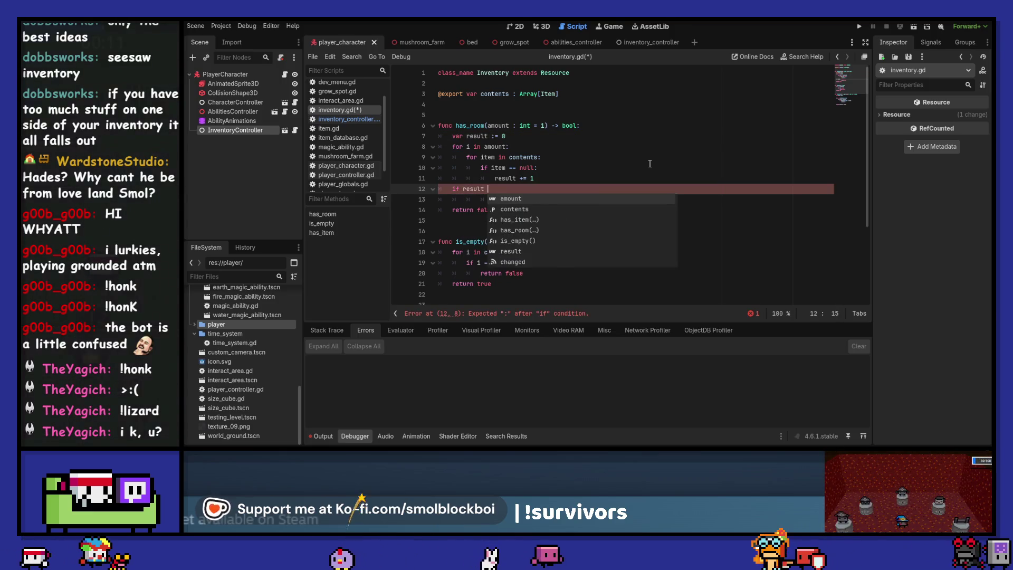
type(">= amount:")
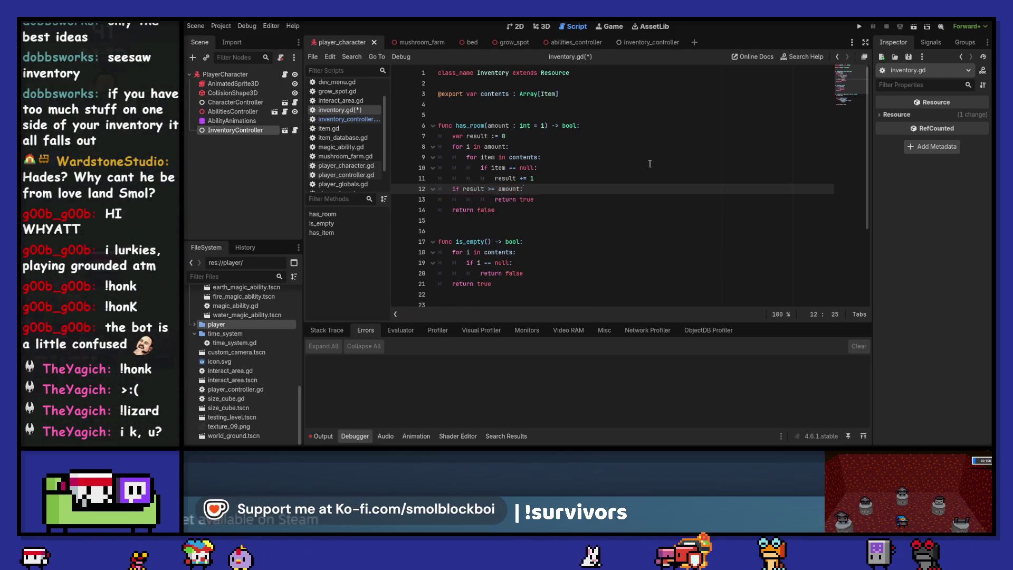
Turn the result >= amount check into a direct return statement.
key("Down")
key("Up")
key("Home")
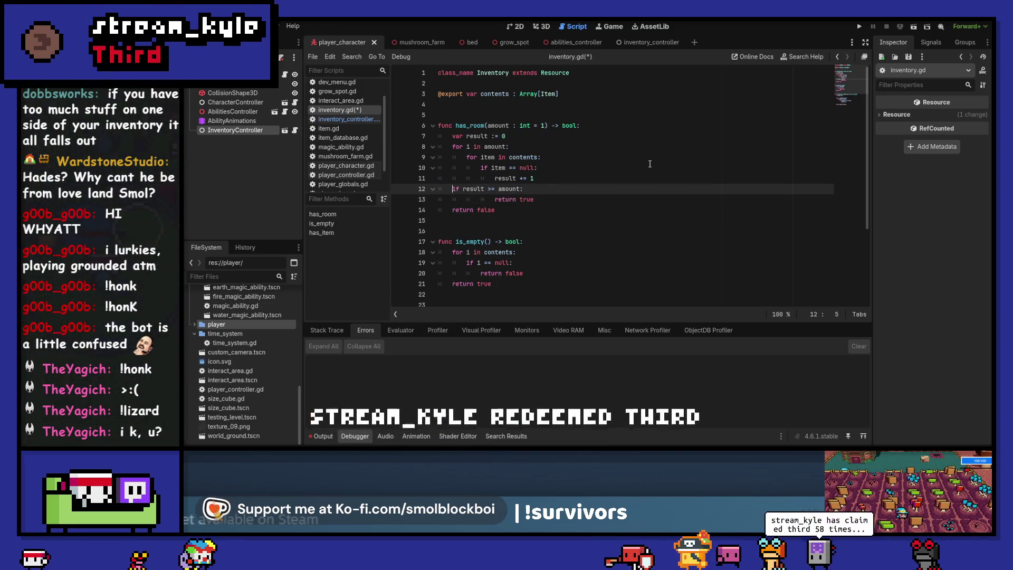
key("End")
key("BackSpace")
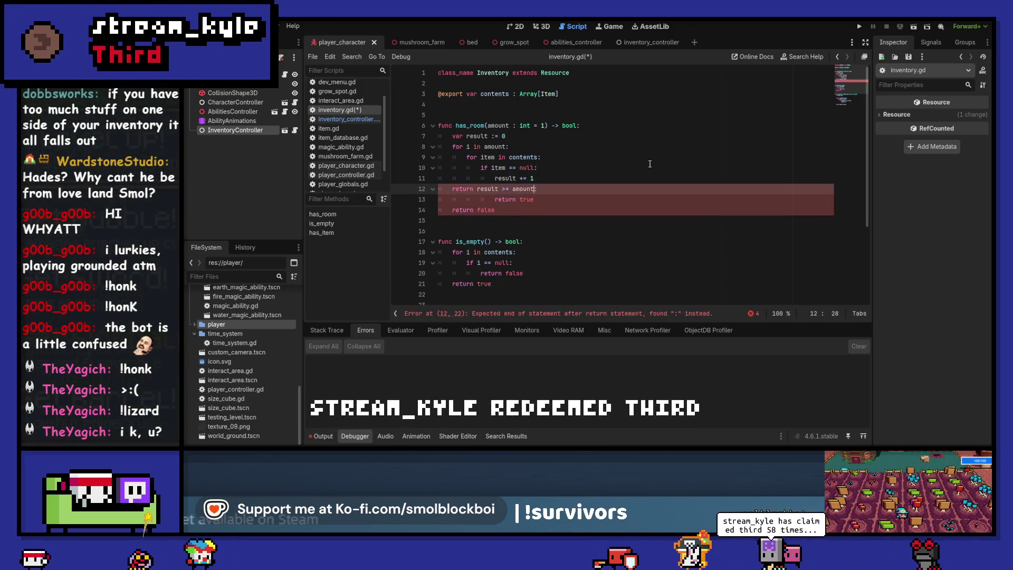
Delete the leftover return true/false lines, space out the counter, and save inventory.gd.
key("Right")
key("shift+Down")
key("shift+End")
key("BackSpace")
key("BackSpace")
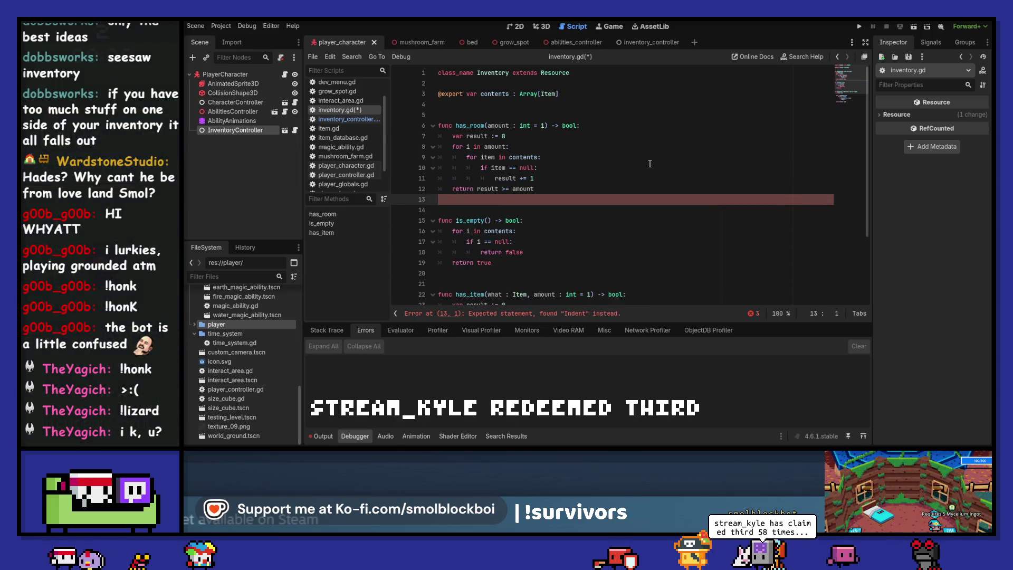
key("Home")
key("Return")
key("Up")
key("Up")
key("Up")
key("Up")
key("Return")
key("ctrl+s")
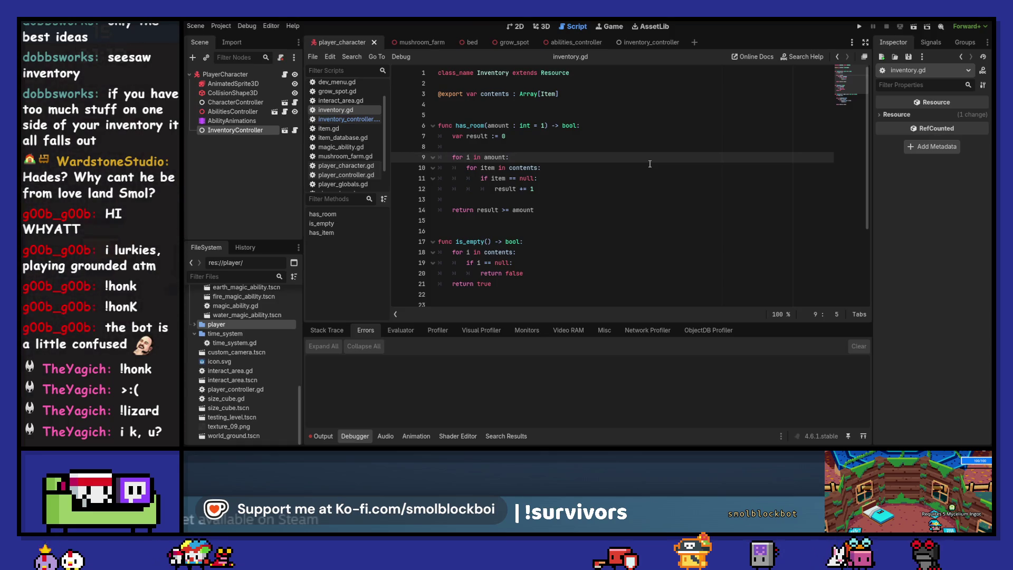
Add a blank line before is_empty's return and review has_room at the top.
key("Down")
key("Down")
key("Down")
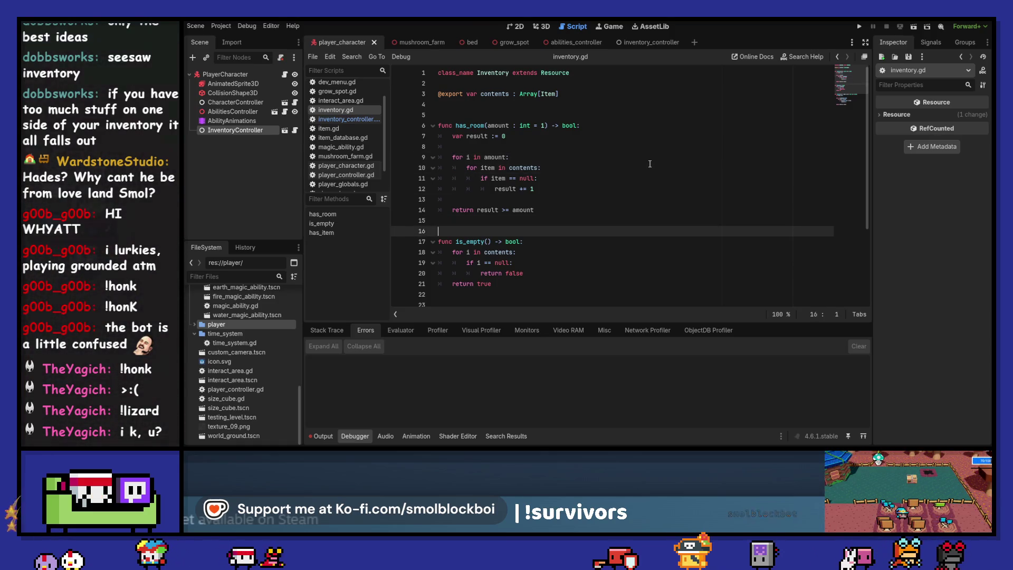
key("Down")
key("Down")
key("Home")
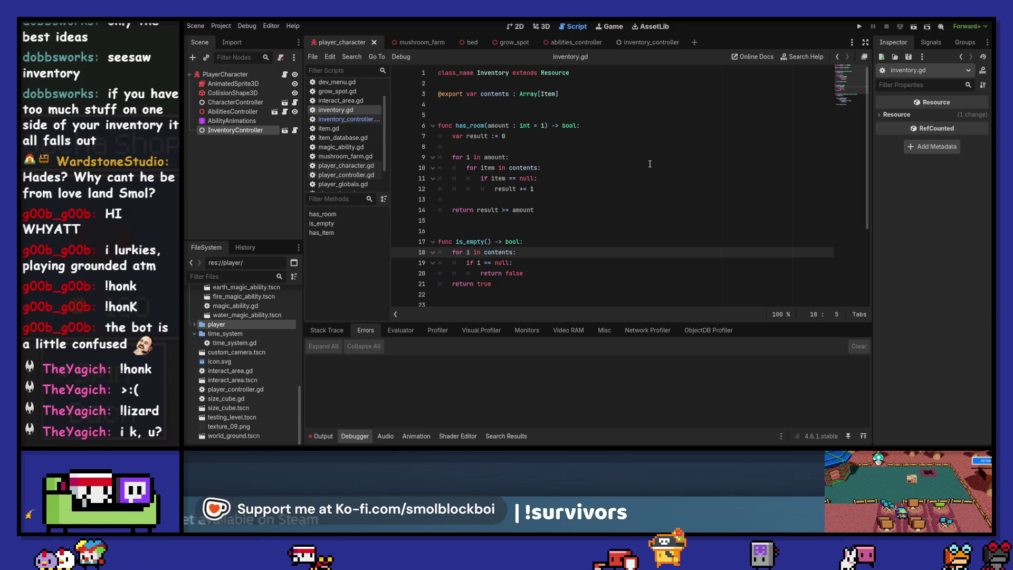
scroll(649, 163, "down", 1)
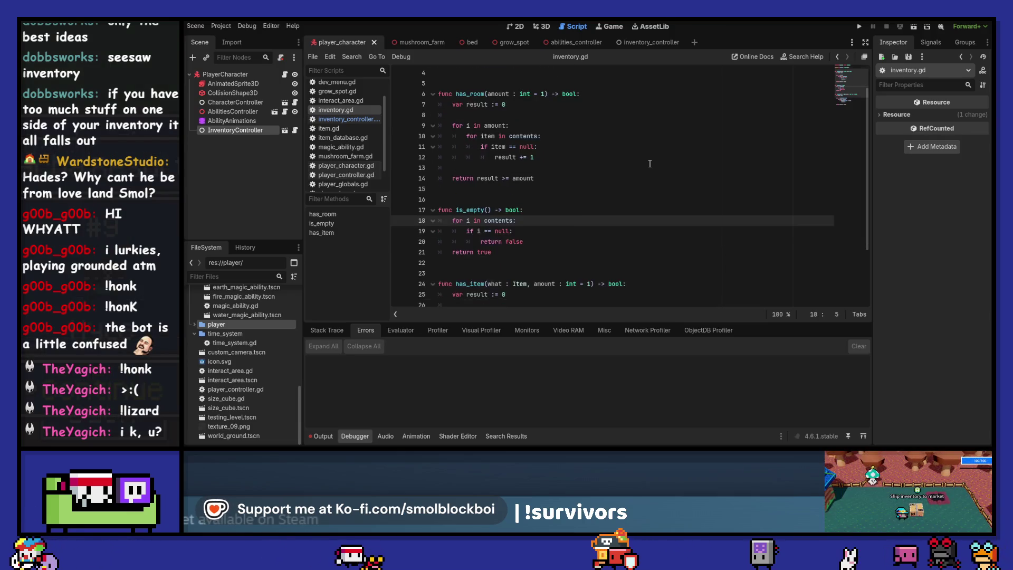
key("Down")
key("Down")
key("Down")
key("Return")
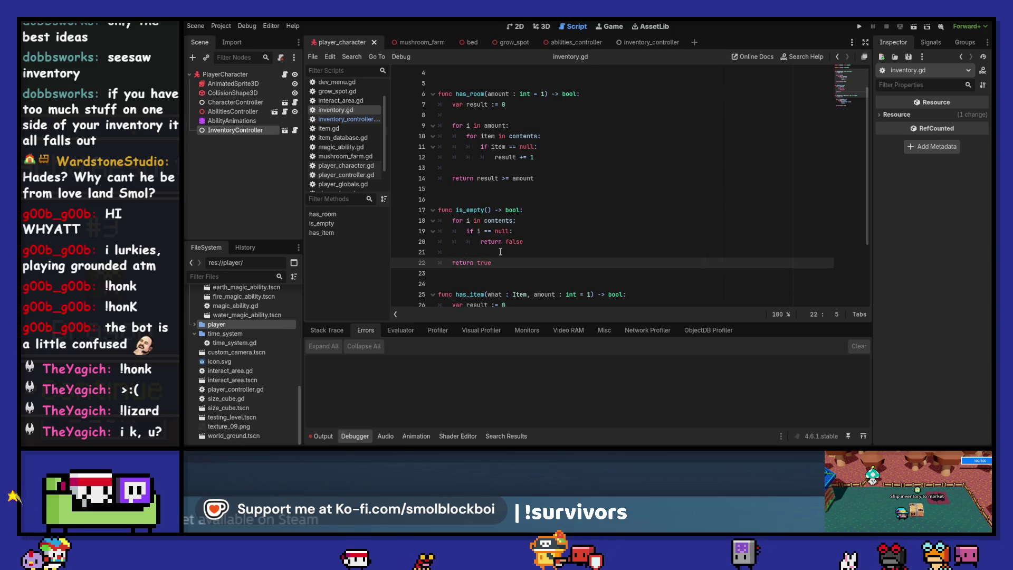
scroll(588, 199, "down", 3)
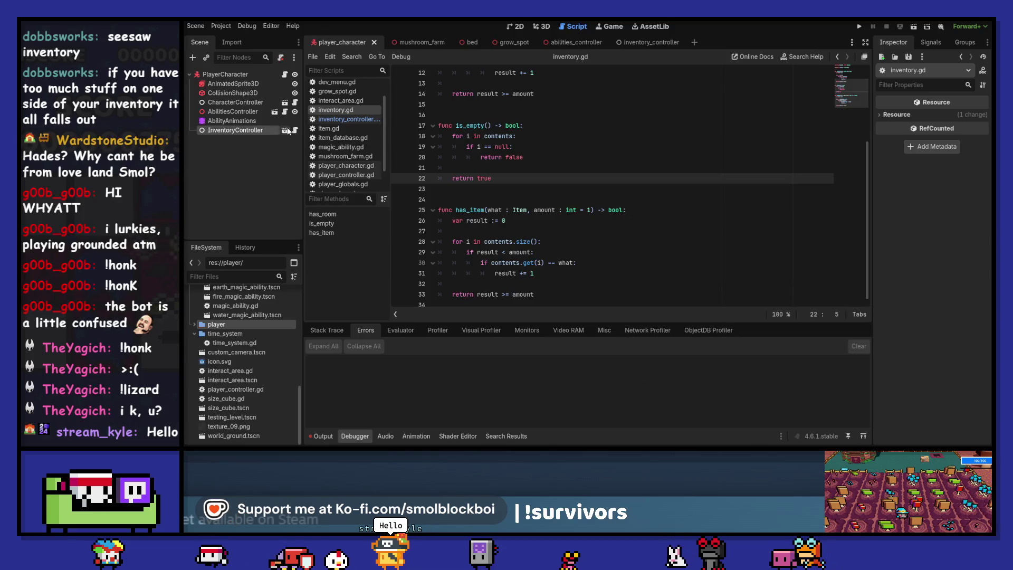
scroll(543, 161, "up", 4)
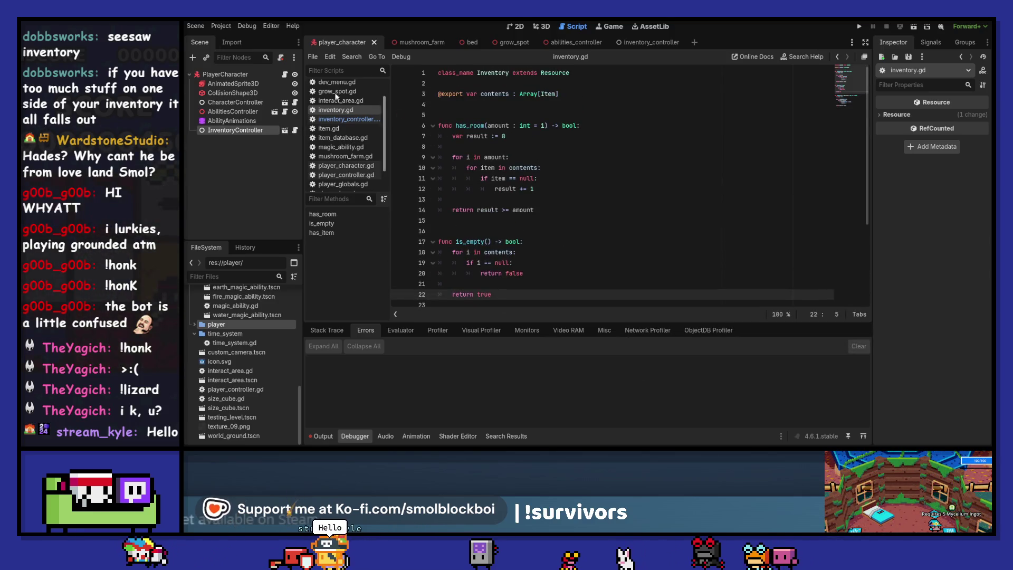
left_click(232, 121)
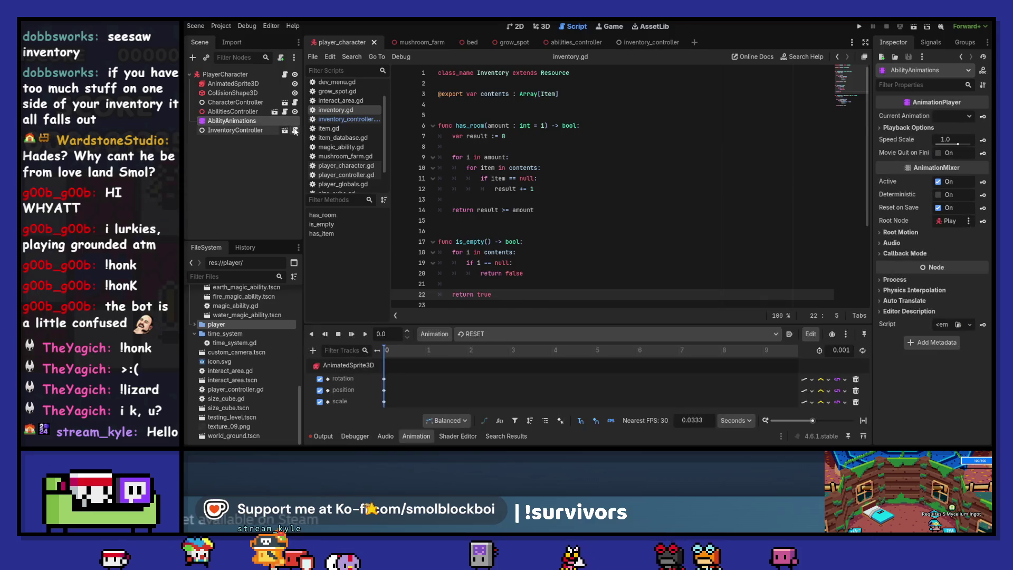
Add 'var index := inventory.get_first_empty_space()' under add_item's has_room check, then jump to Inventory.
left_click(348, 120)
left_click(336, 437)
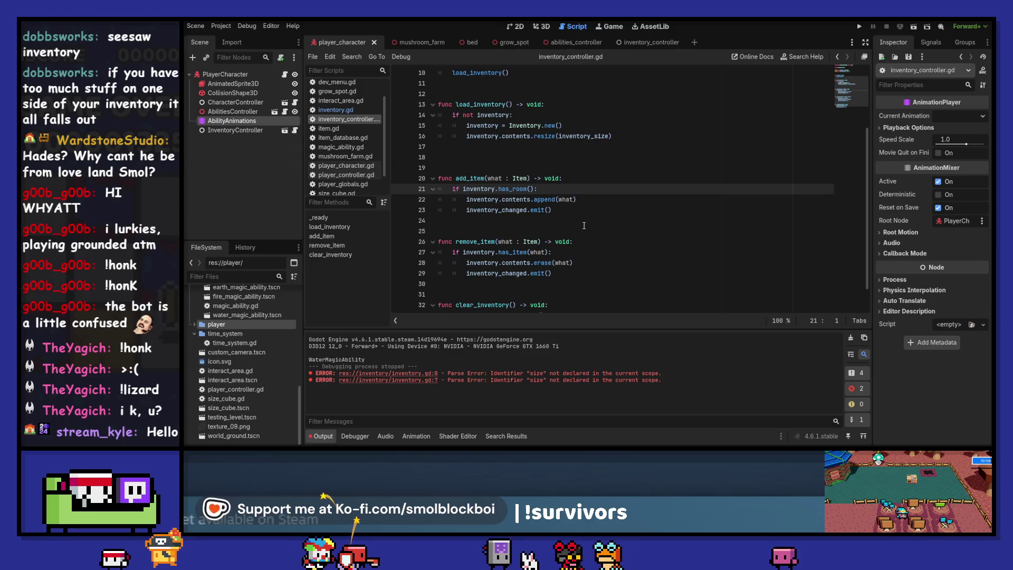
left_click(566, 189)
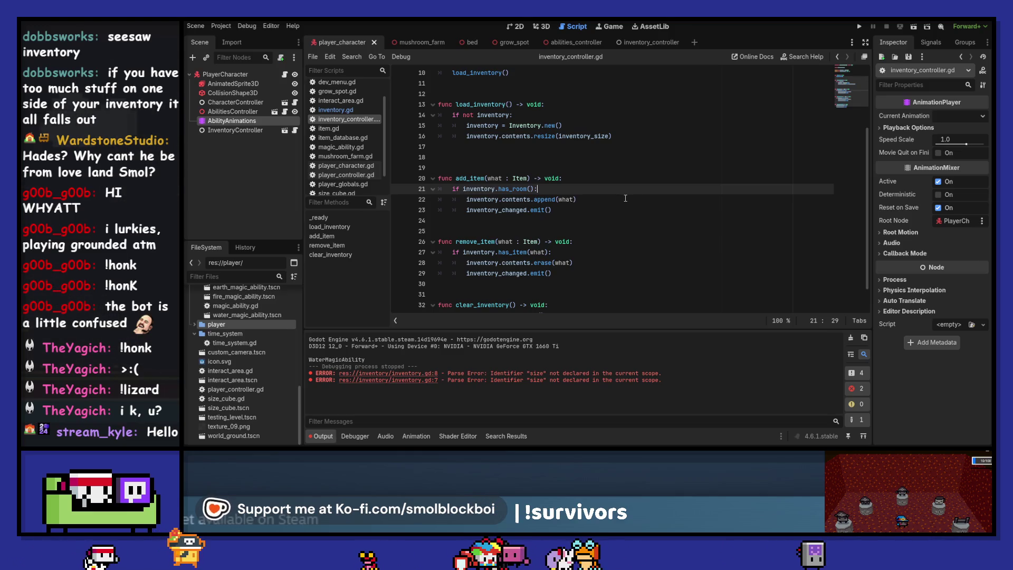
key("Return")
type("var index")
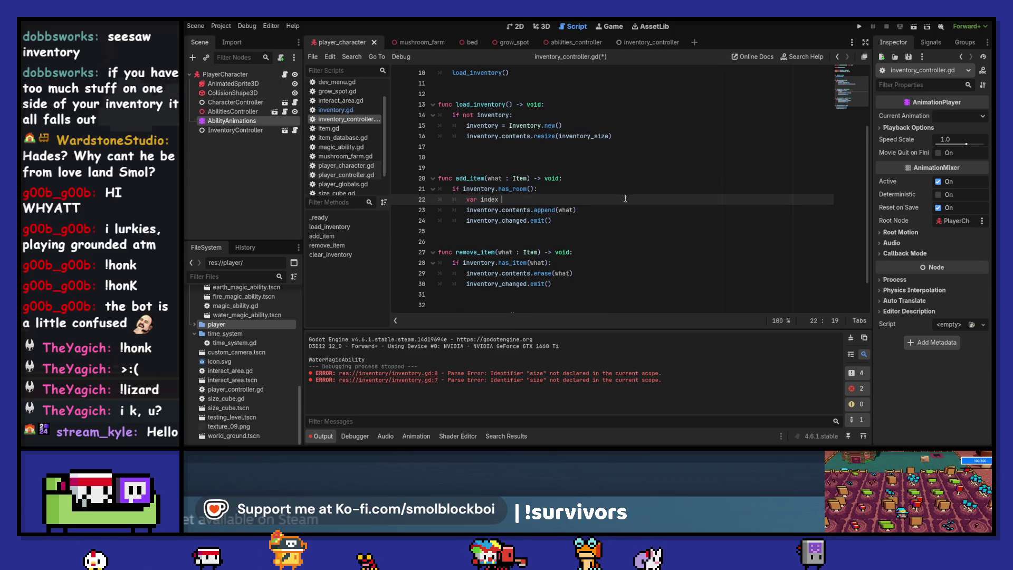
type(":= ")
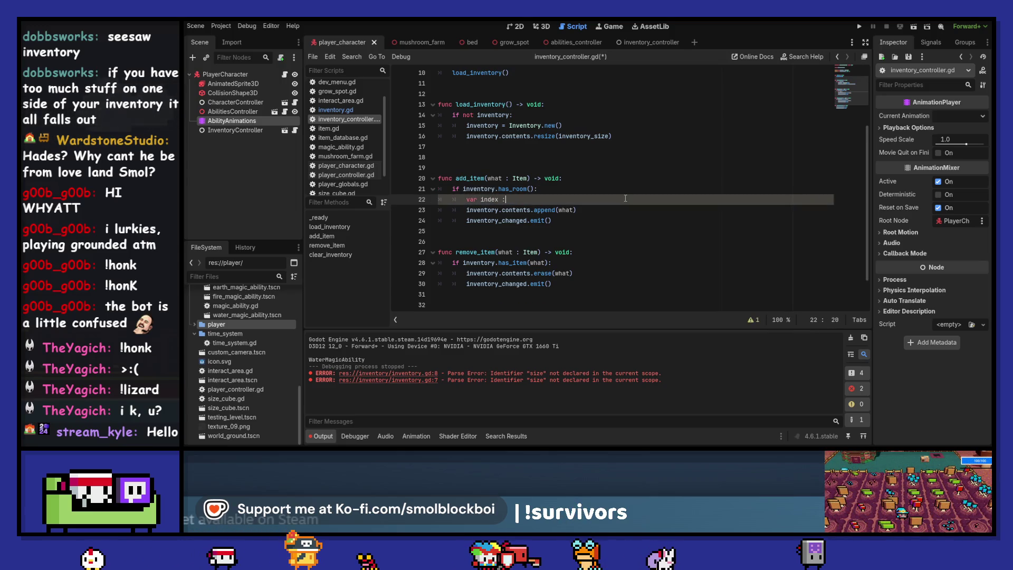
type("inventory.find")
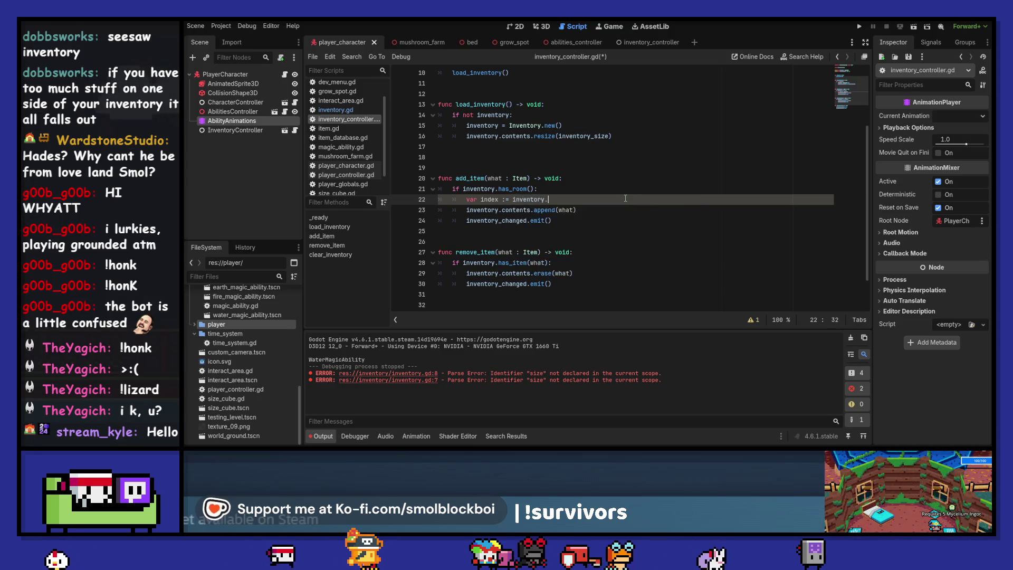
key("BackSpace")
key("BackSpace")
key("BackSpace")
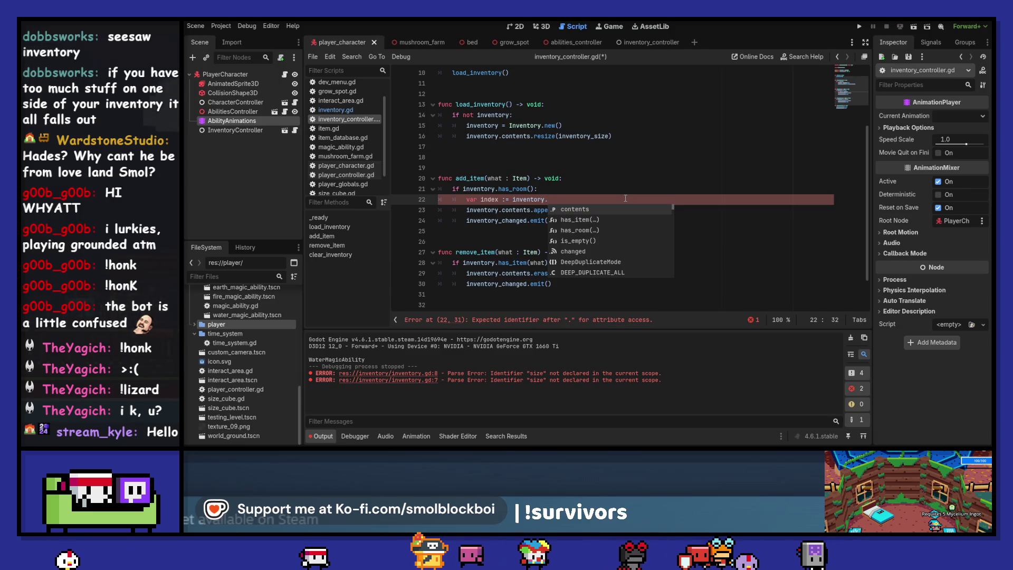
key("Return")
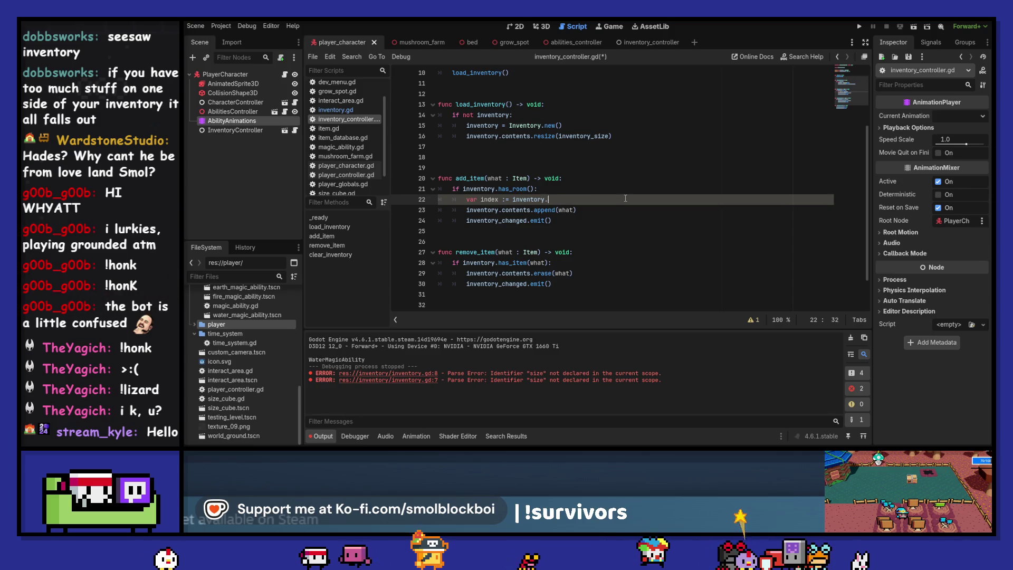
type("get_first_empt")
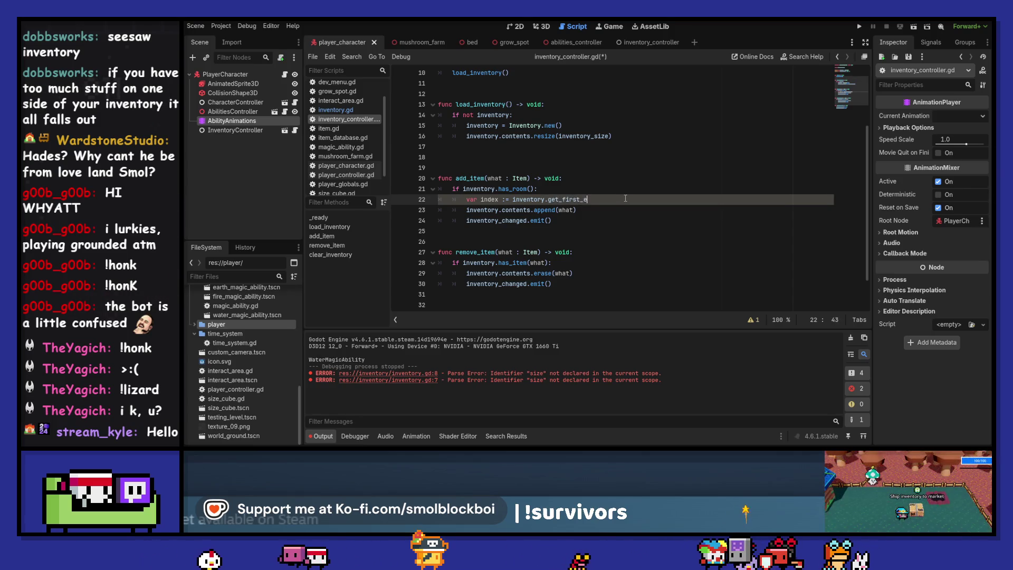
type("y_space(")
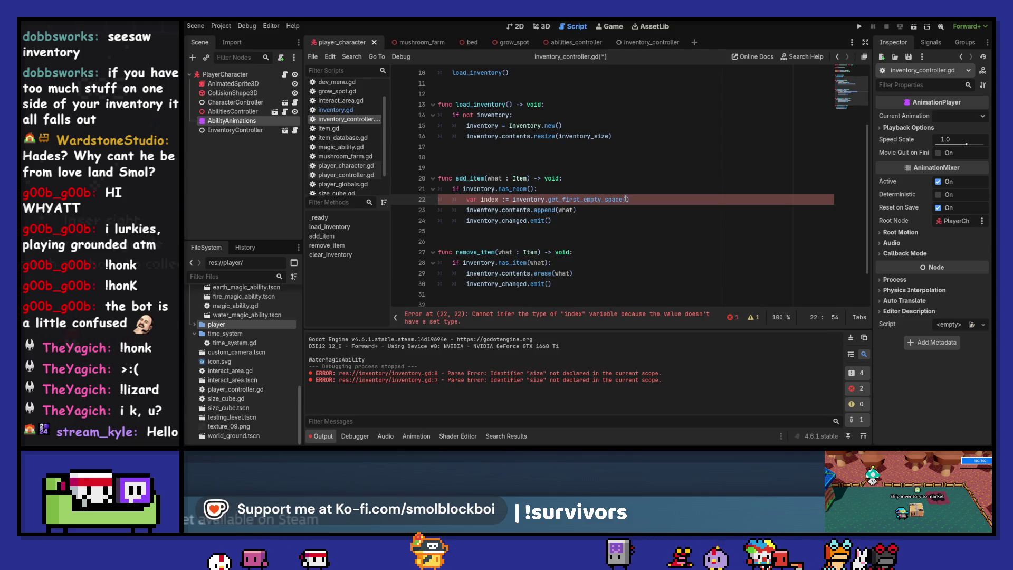
left_click(532, 201, "ctrl")
left_click(543, 120, "ctrl")
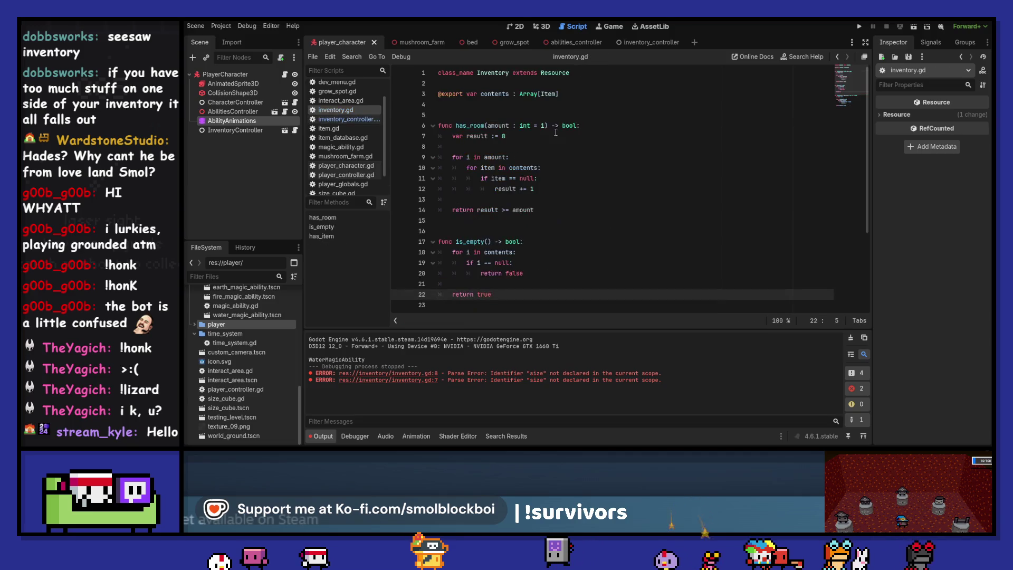
Add a get_first_empty_space() -> int function header after has_room in inventory.gd.
scroll(533, 241, "down", 3)
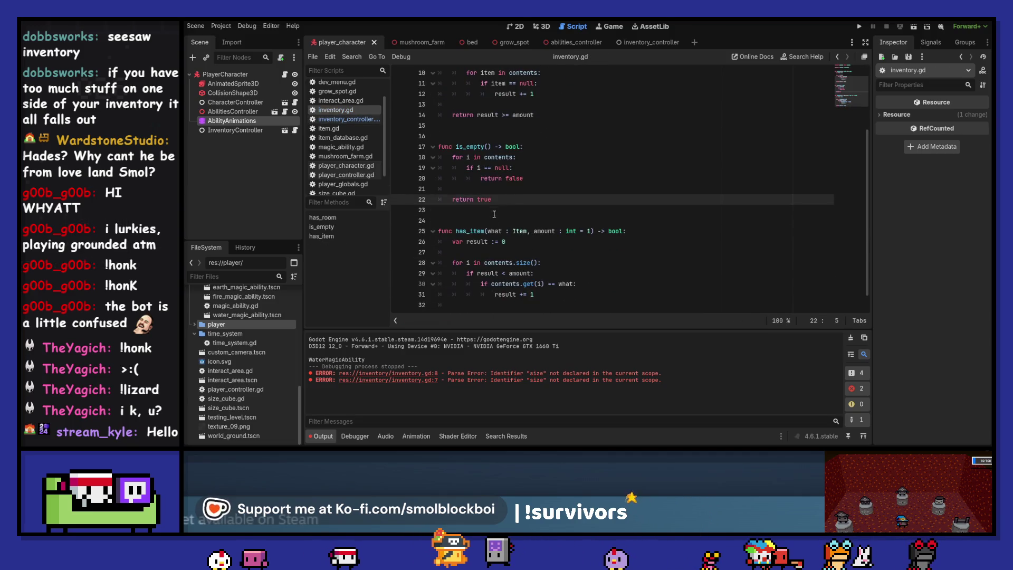
scroll(480, 222, "up", 3)
left_click(476, 230)
key("Return")
key("Up")
type("f")
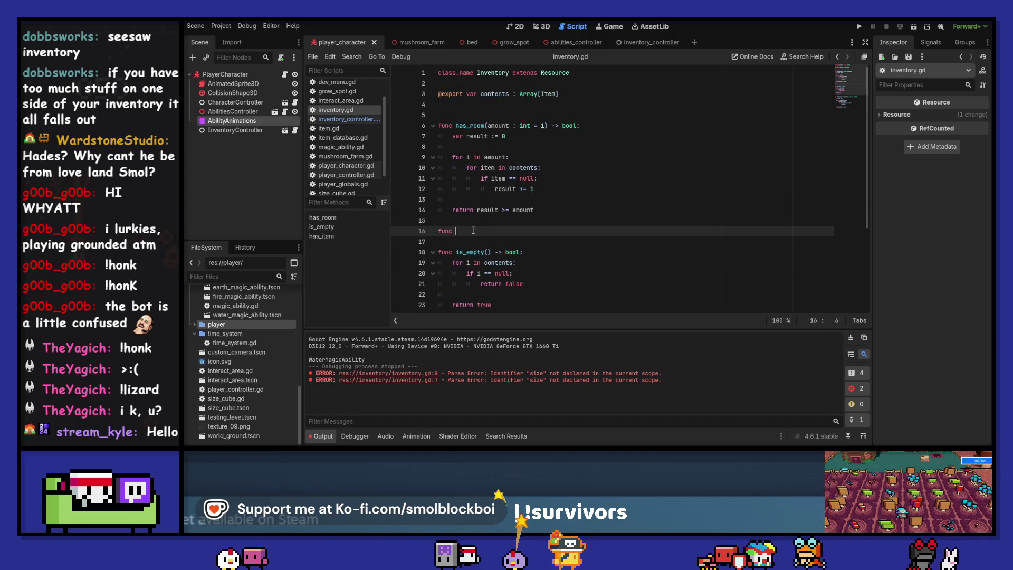
type("get_t")
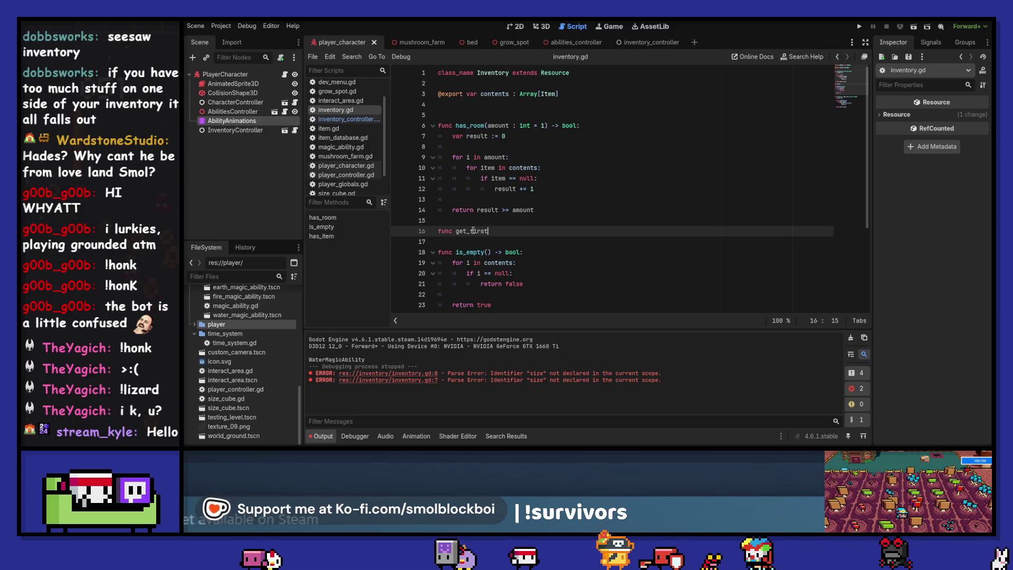
type("pty_space() -")
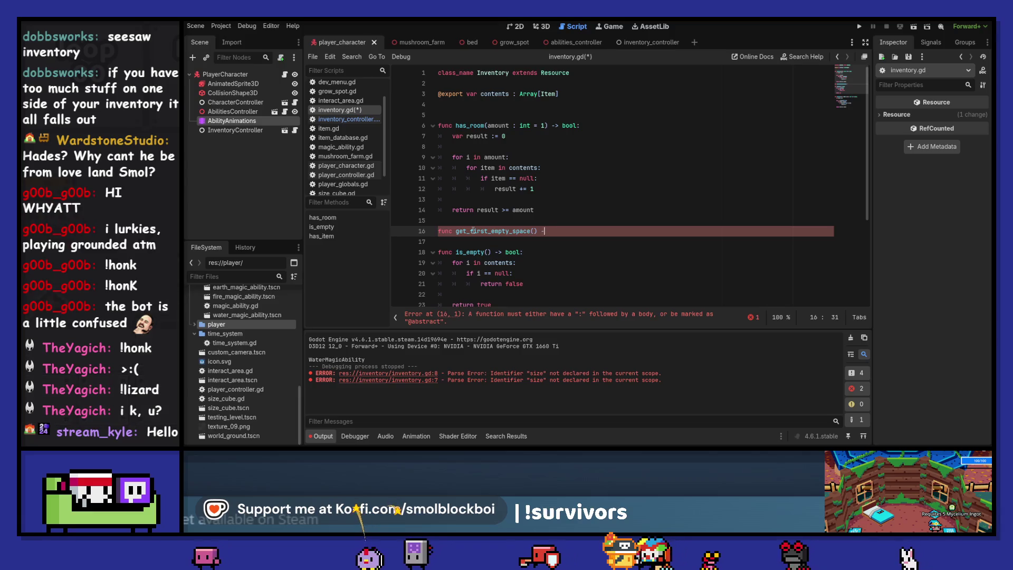
type("> int:")
key("Return")
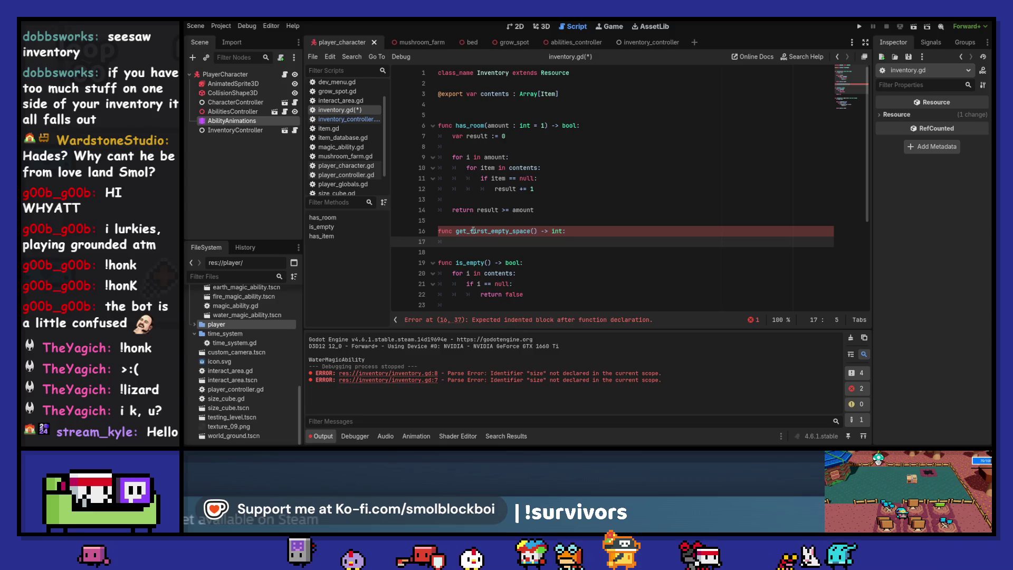
type("contetn")
Make get_first_empty_space return contents.find(null).
key("BackSpace")
key("BackSpace")
type("nts.fi")
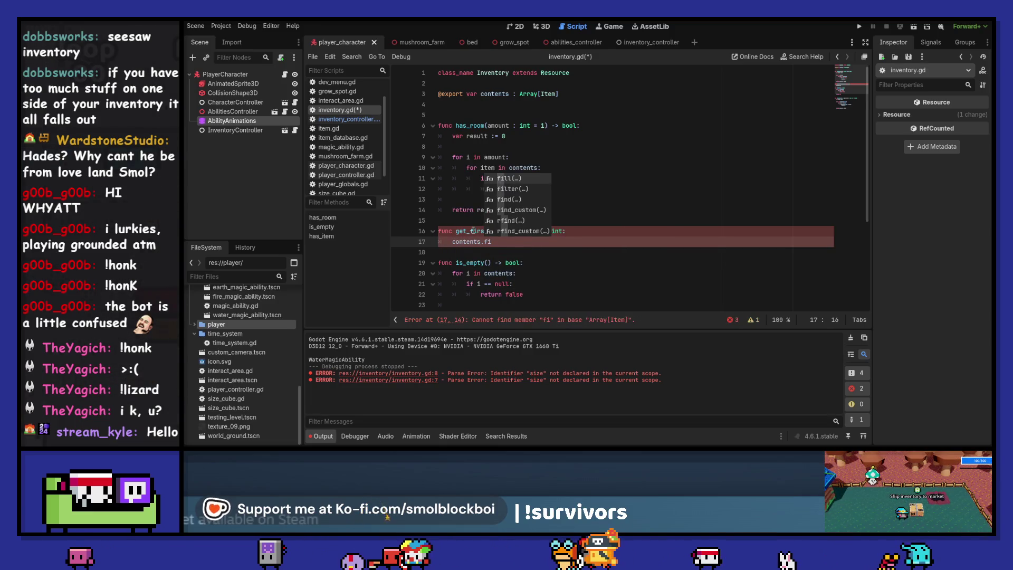
type("nd")
key("Return")
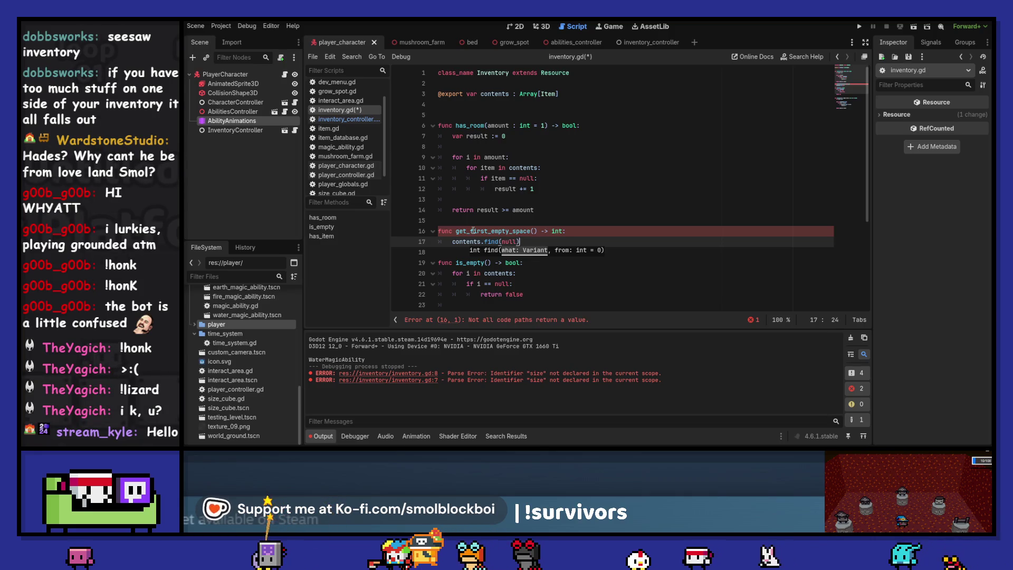
type("return")
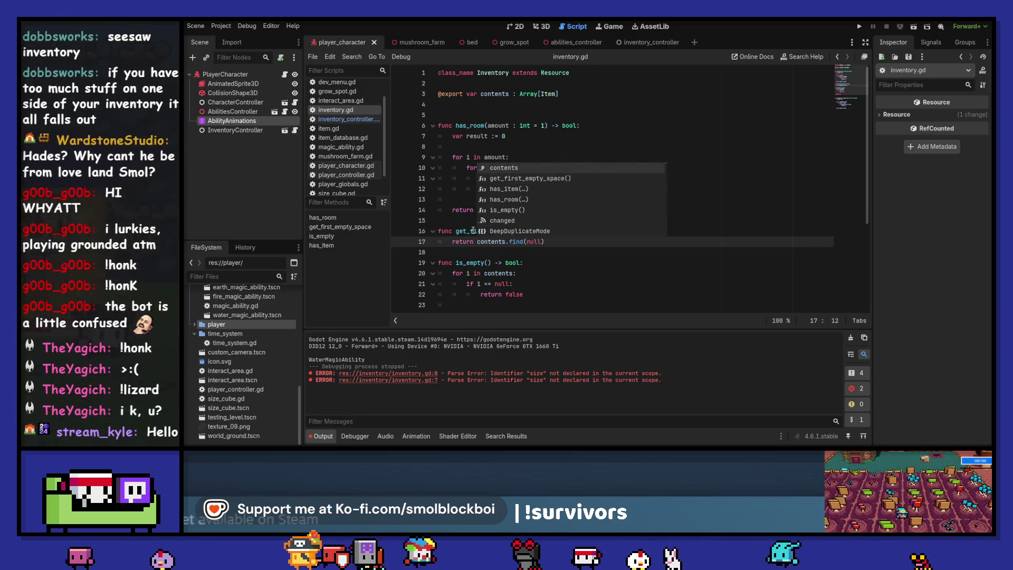
key("Escape")
Add blank lines around the new function, save, and show the Array find documentation.
key("Down")
key("Return")
key("Up")
key("Up")
key("Up")
key("Home")
key("Return")
key("Up")
key("ctrl+s")
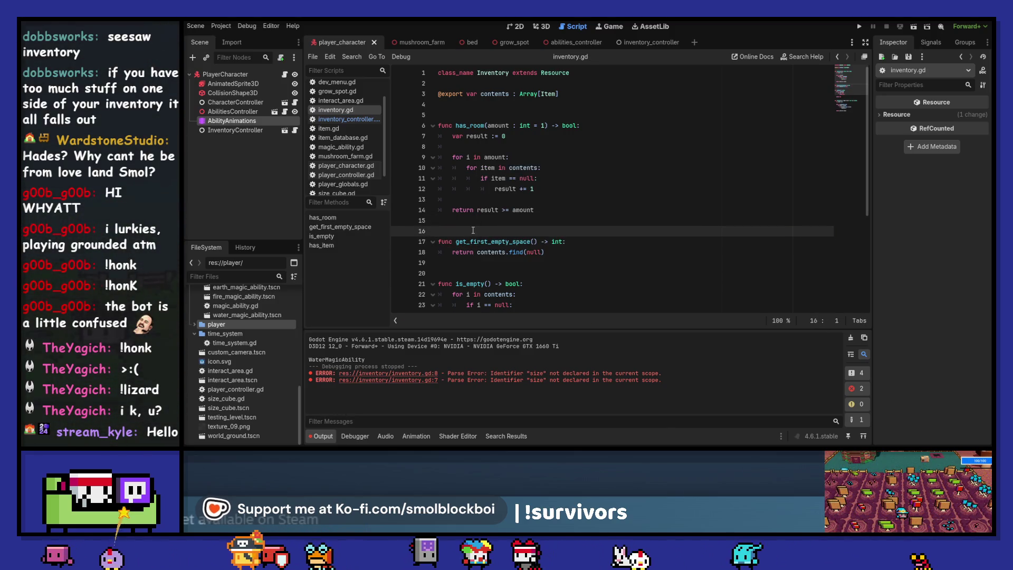
left_click(515, 252, "ctrl")
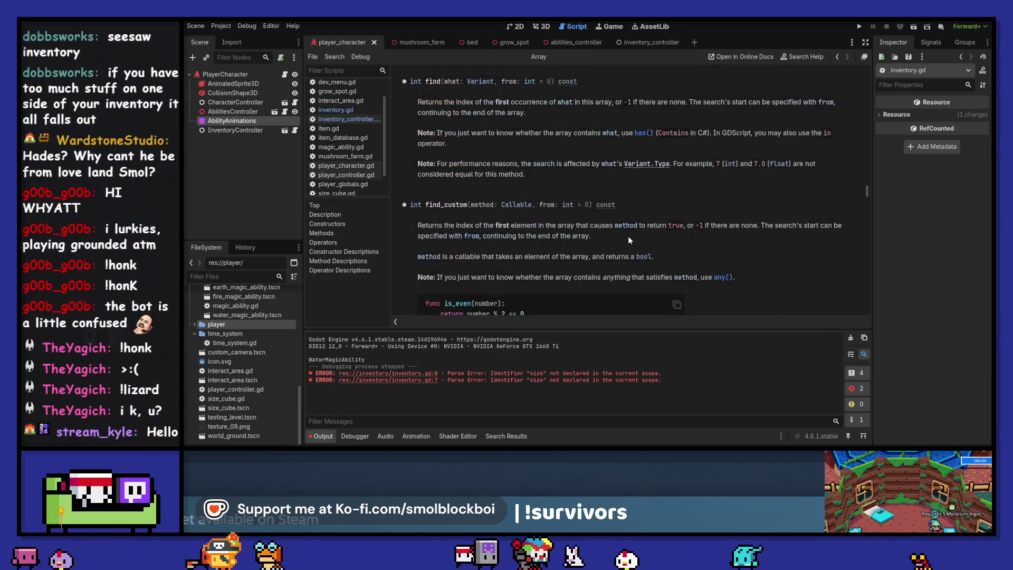
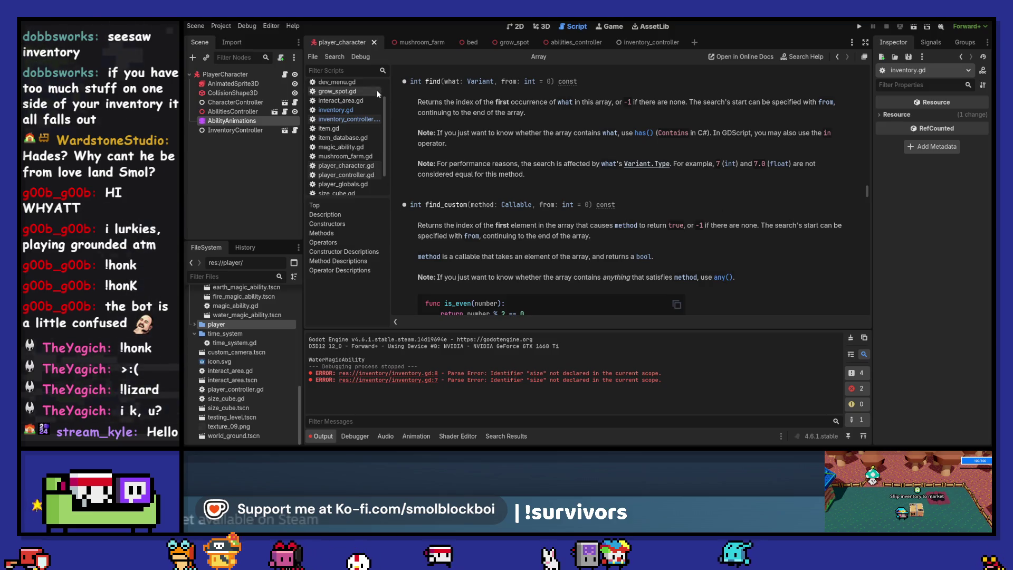
Copy get_first_empty_space from the inventory script and paste it over has_room() in add_item.
left_click(836, 56)
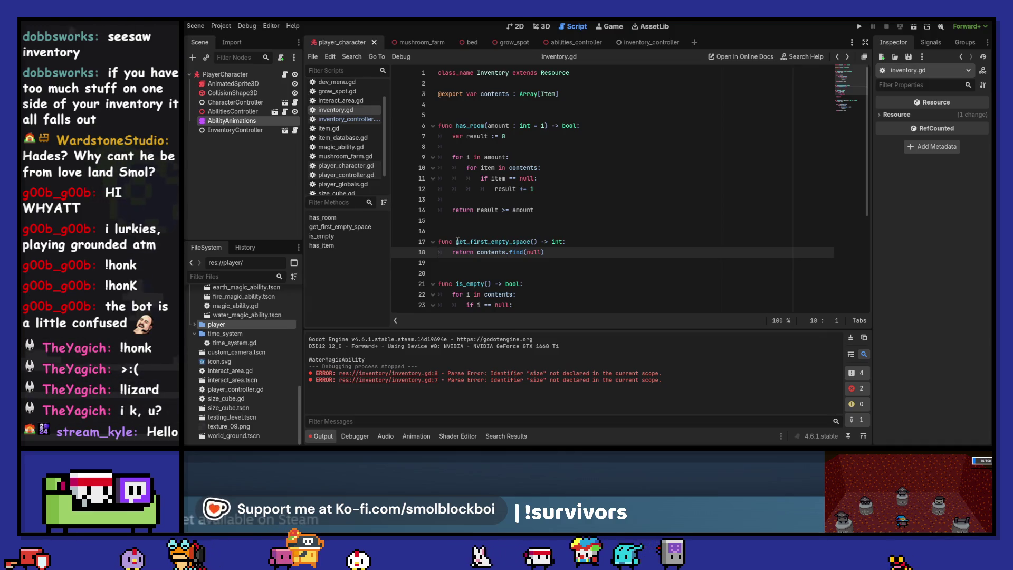
left_click_drag(455, 241, 536, 242)
key("ctrl+c")
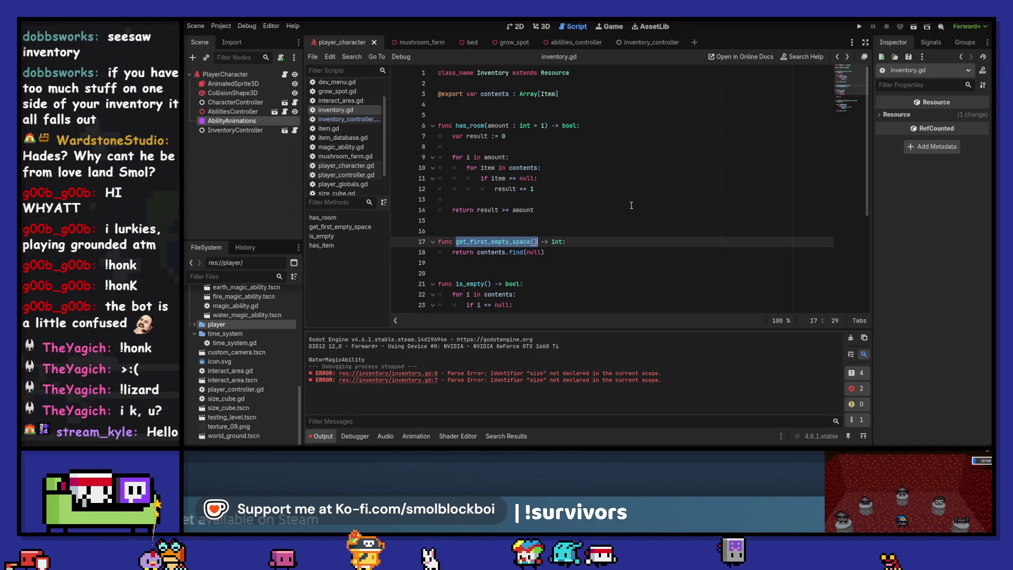
left_click(342, 119)
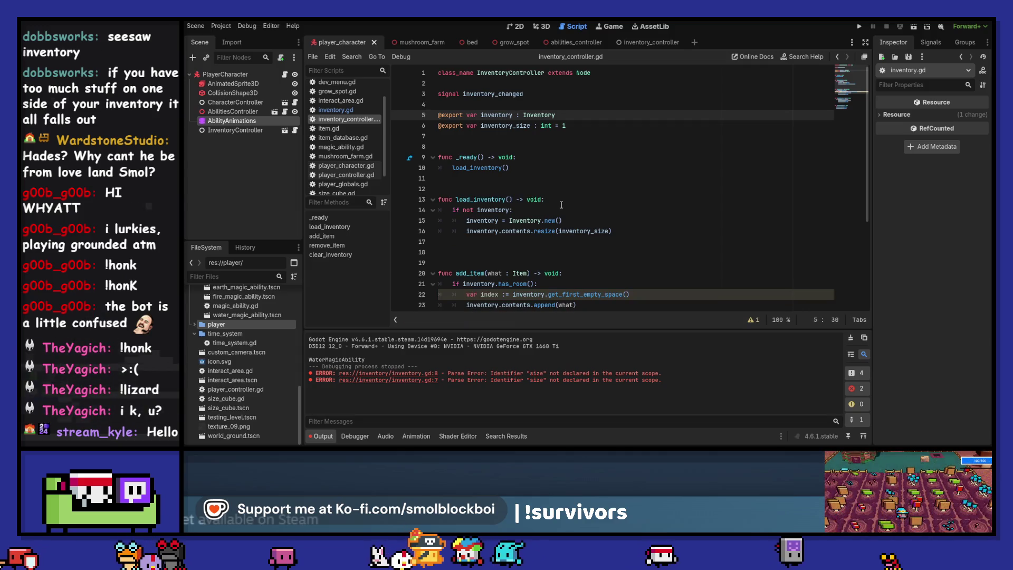
scroll(500, 219, "down", 2)
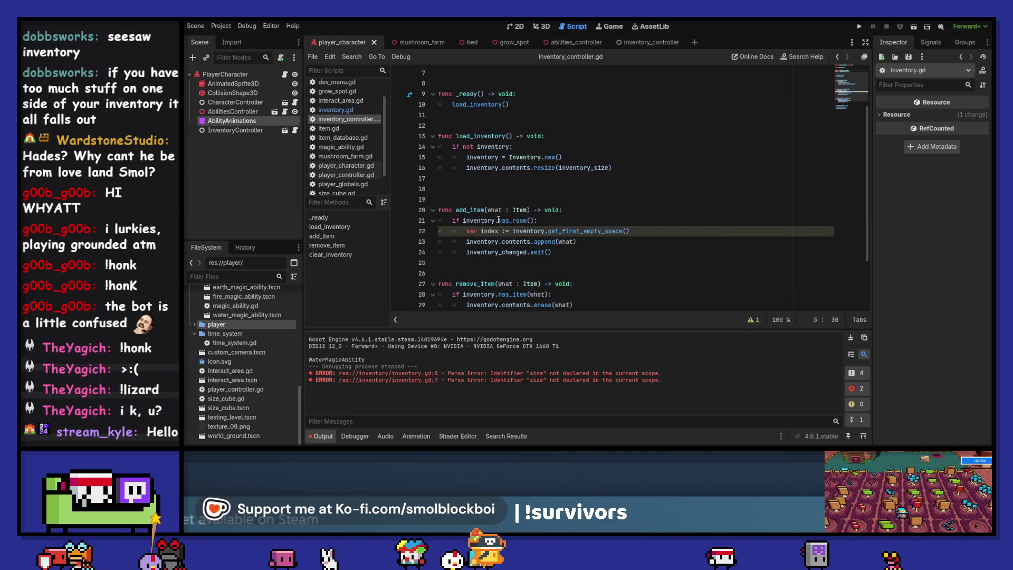
left_click_drag(499, 220, 535, 221)
key("ctrl+v")
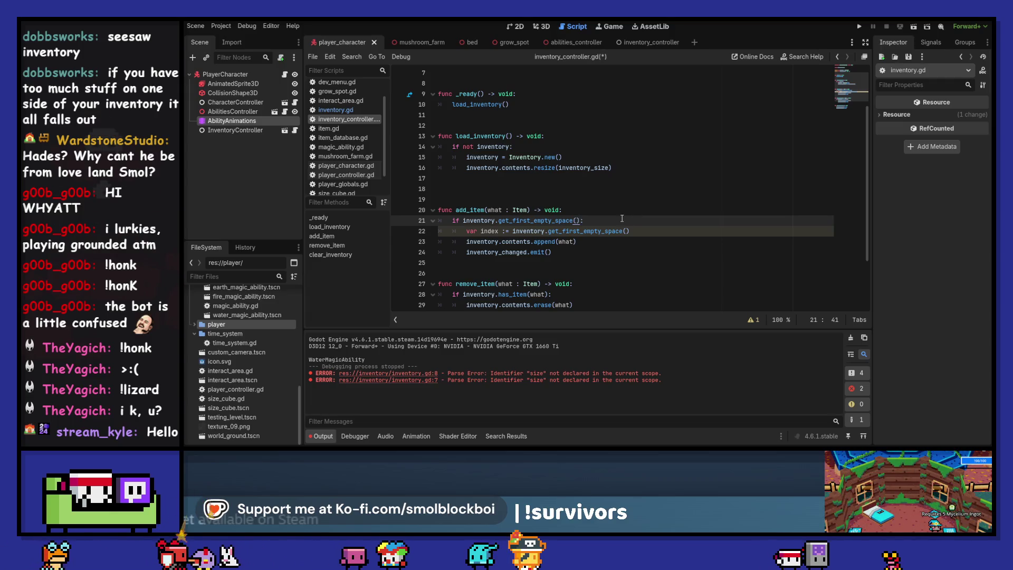
Finish the add_item condition and add a blank line below the index line.
key("Left")
key("ctrl+space")
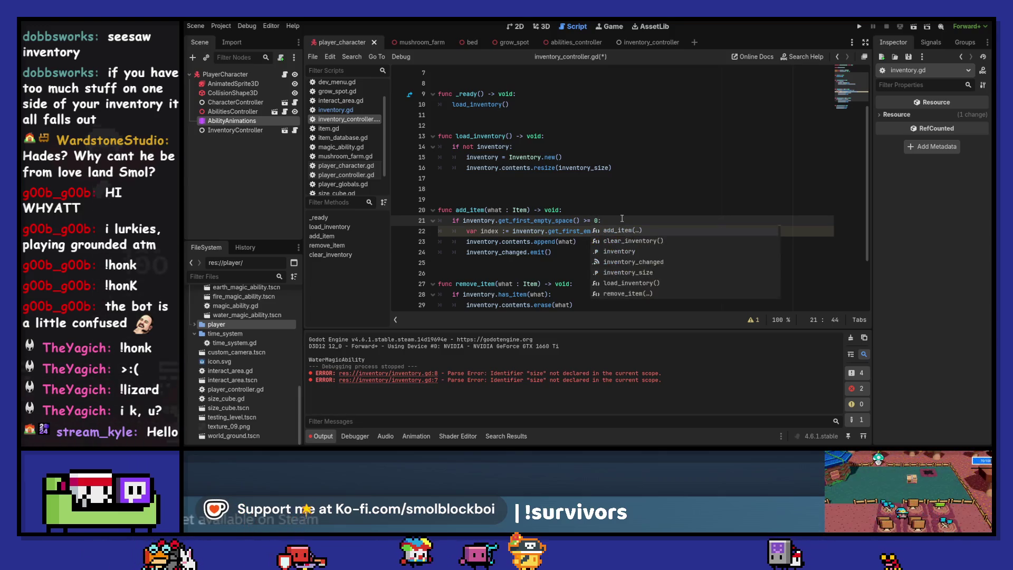
key("Escape")
key("Down")
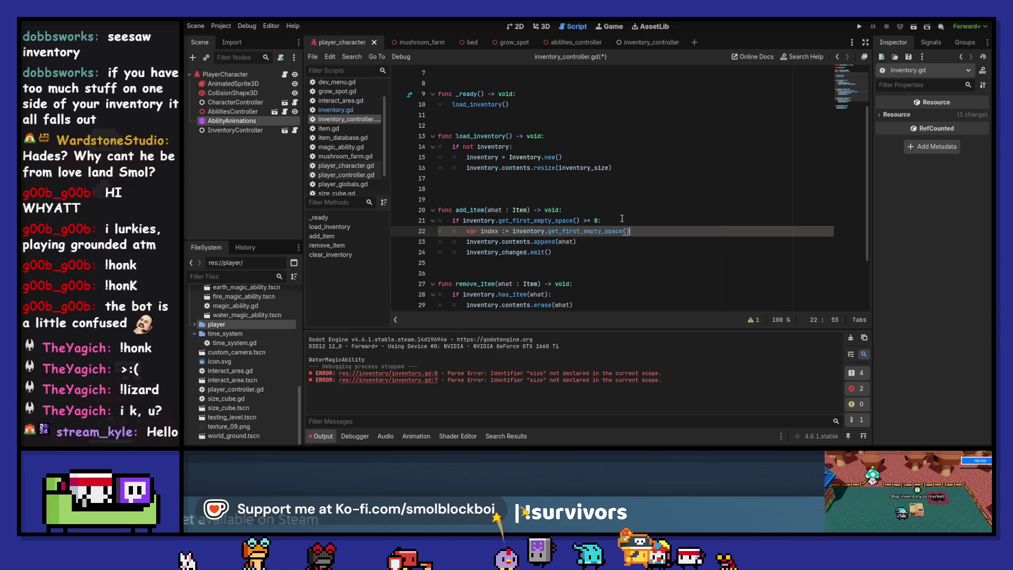
key("Return")
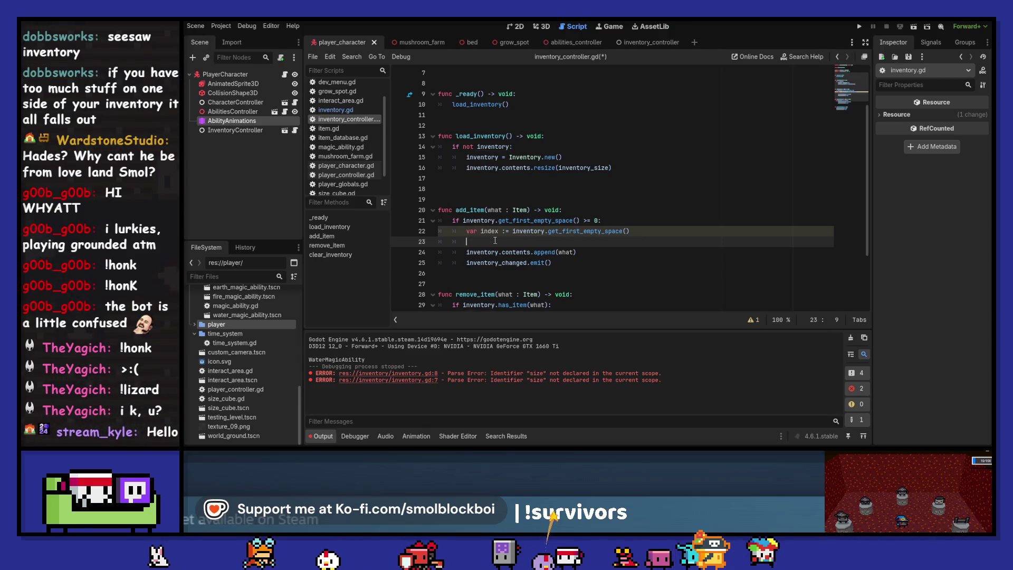
left_click(485, 253, "ctrl")
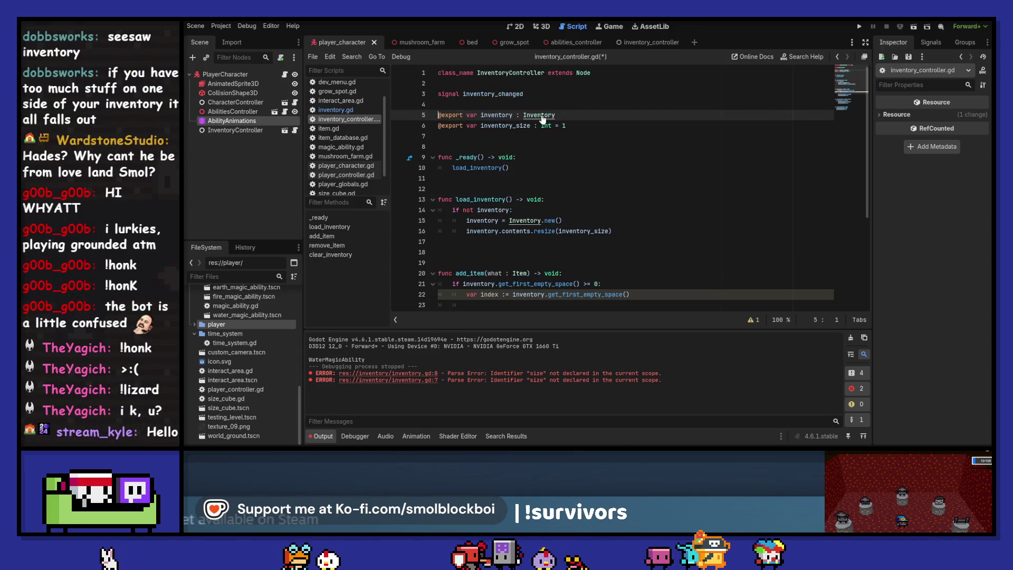
Write inventory.contents.set(index, what) on line 23 of add_item.
left_click(585, 294, "ctrl")
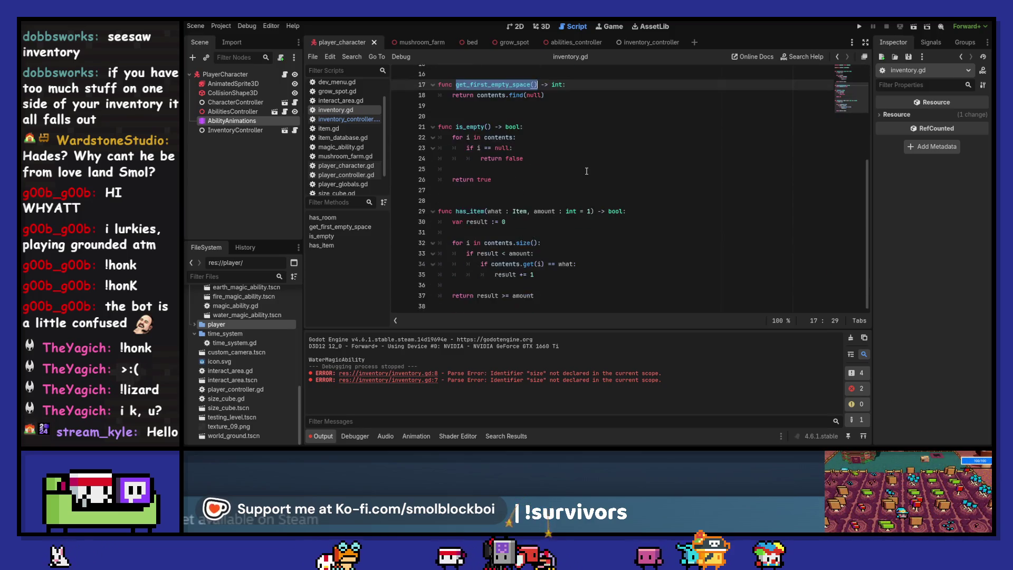
scroll(787, 92, "up", 3)
left_click(837, 58)
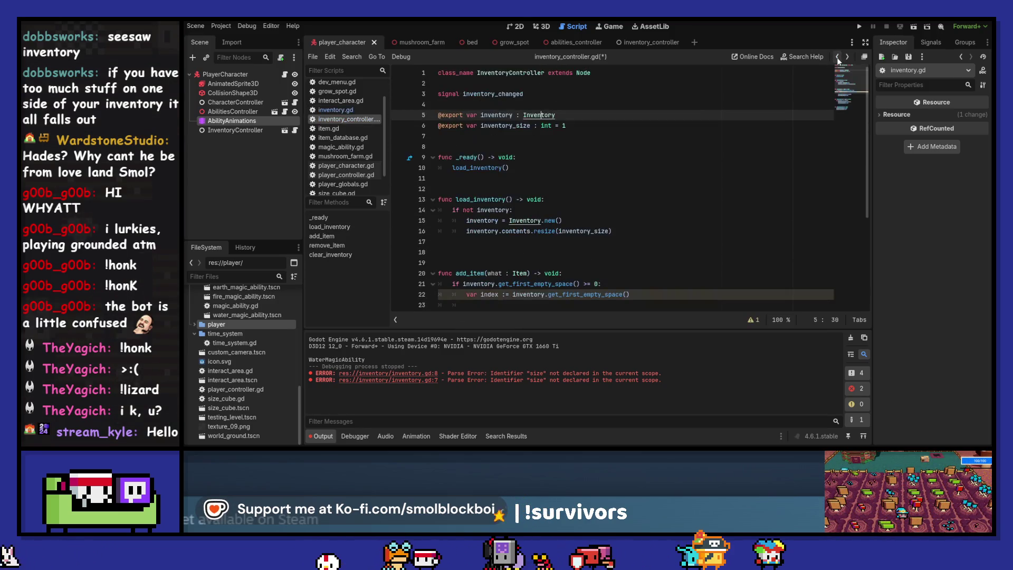
scroll(644, 173, "down", 2)
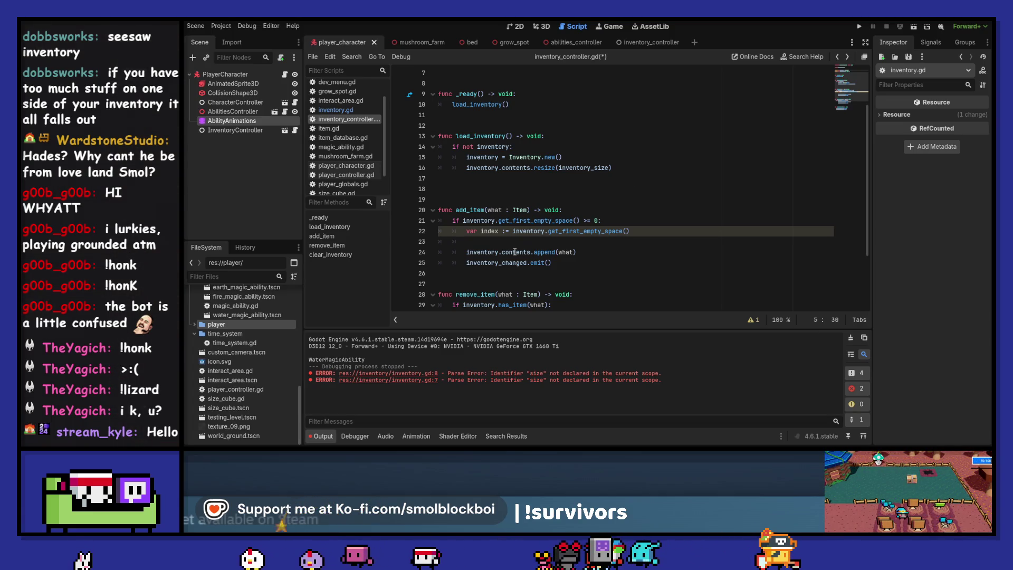
left_click(573, 241)
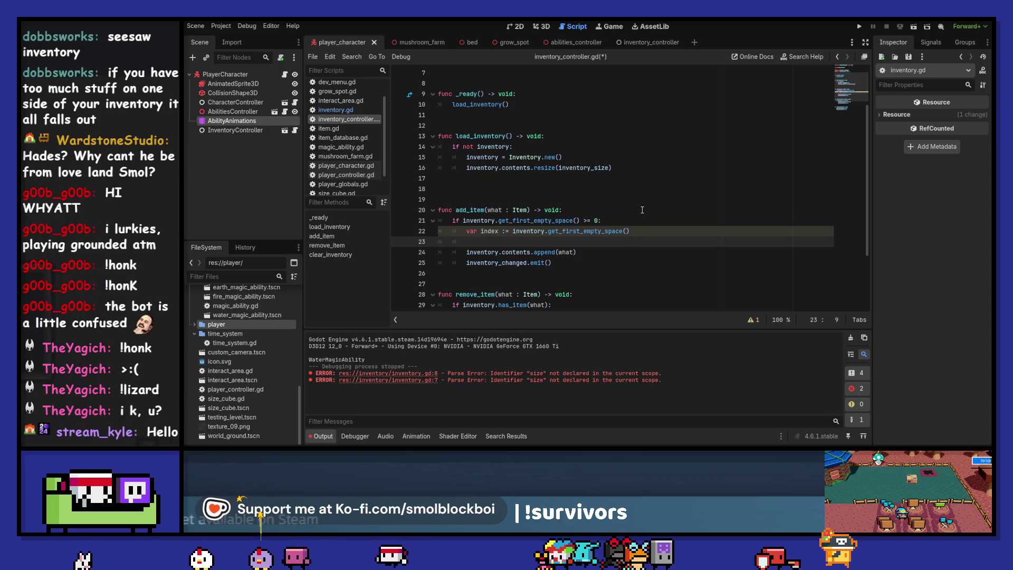
type("inventory.")
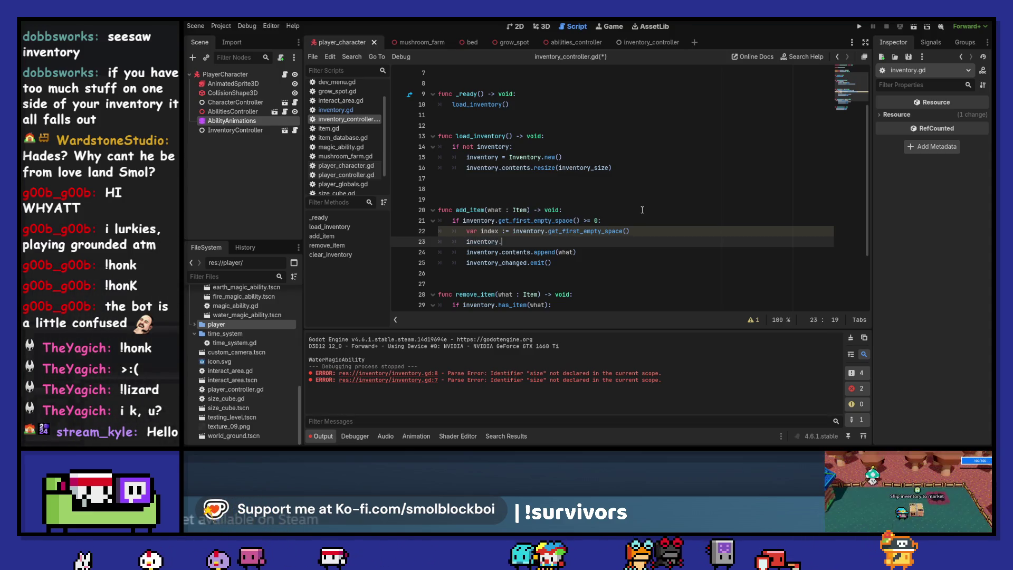
type("contents.")
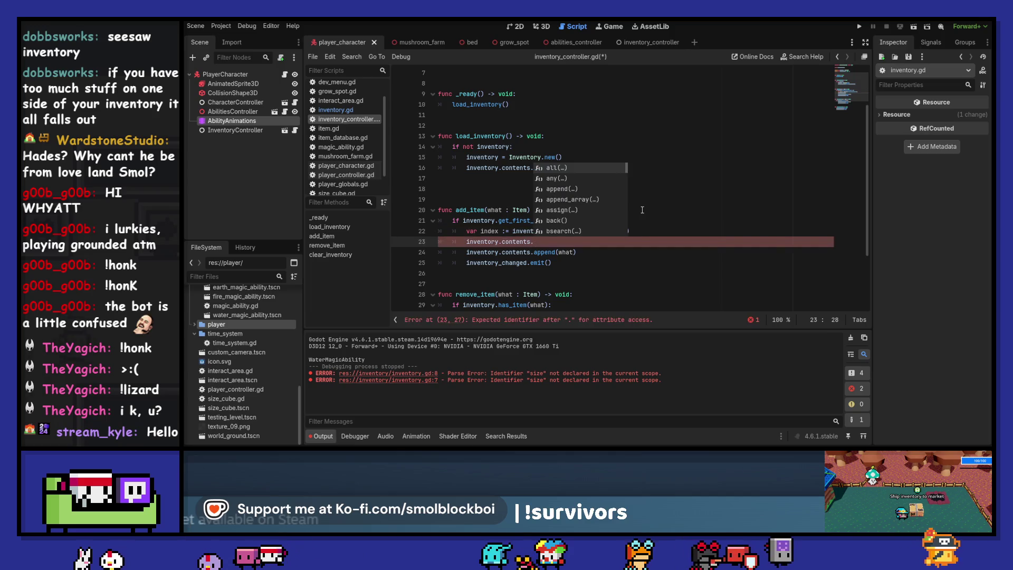
key("Return")
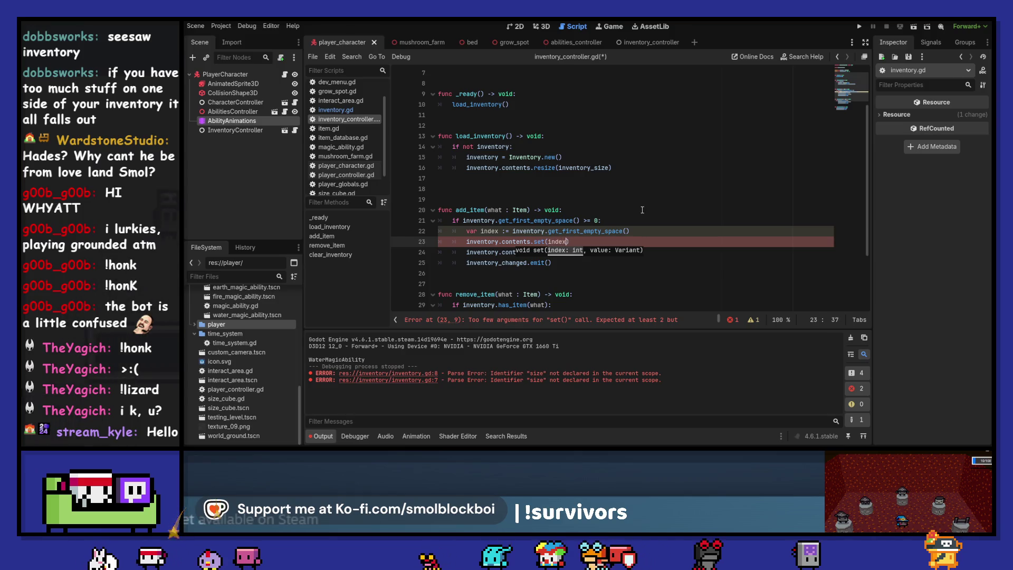
key("ctrl+space")
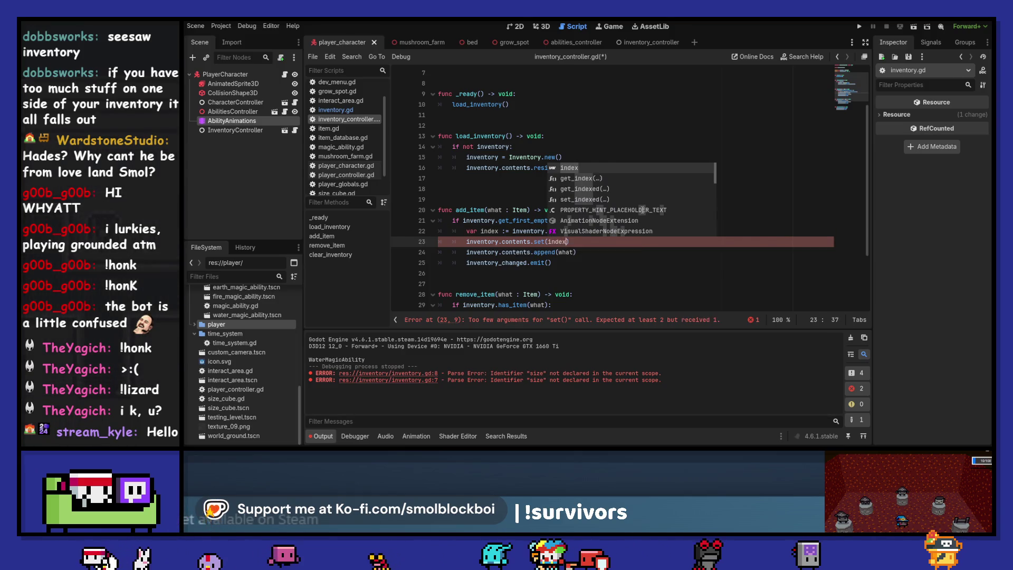
type(", what")
Delete the old append(what) line, save, and check set() in the Array documentation.
key("Down")
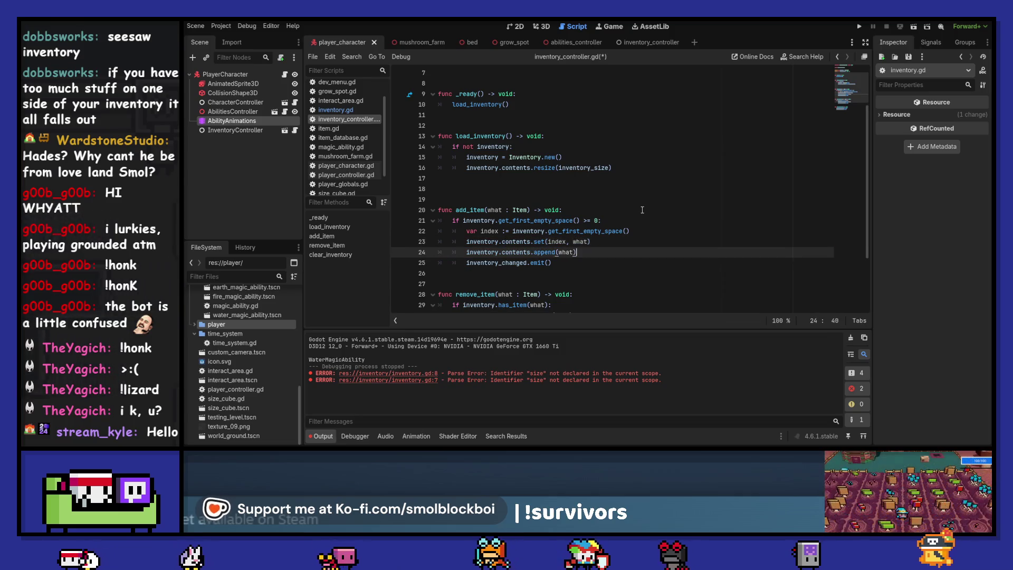
key("ctrl+shift+k")
key("ctrl+s")
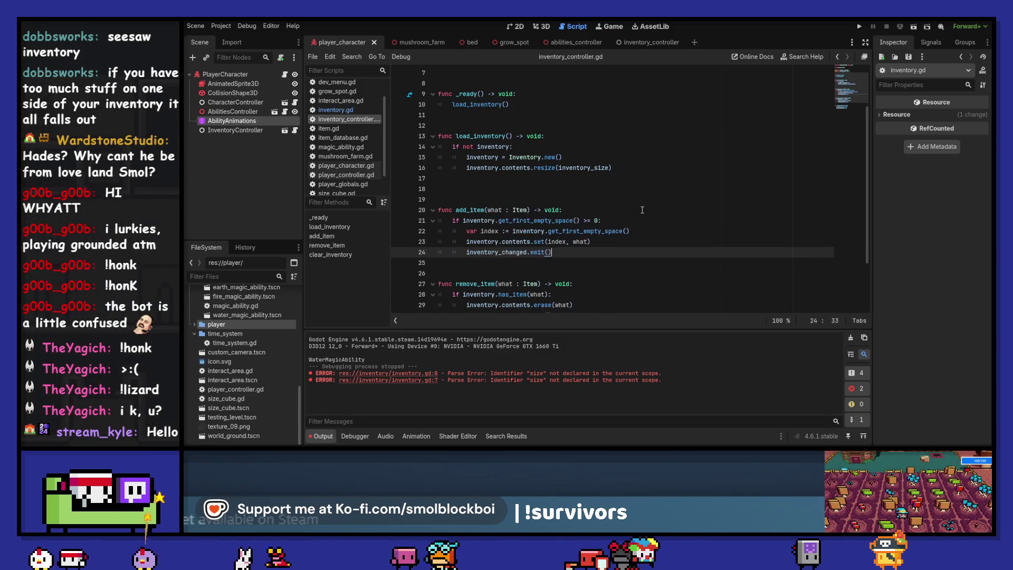
left_click(545, 244, "ctrl")
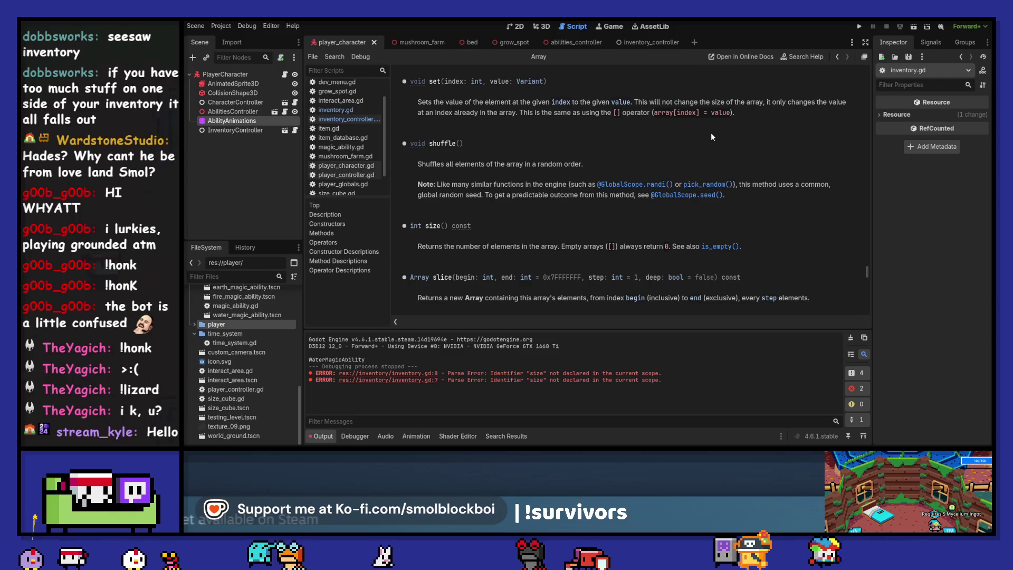
left_click(838, 57)
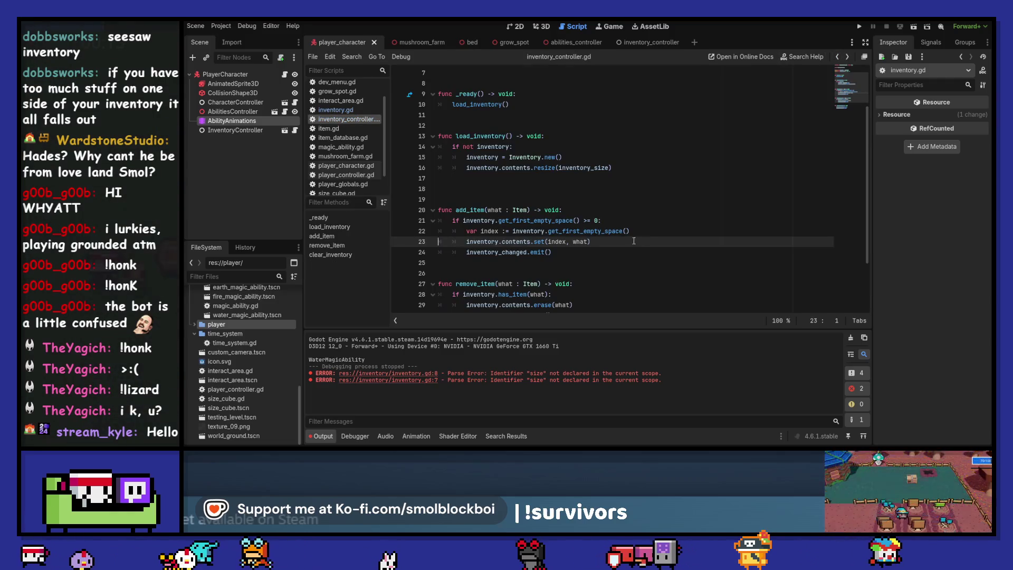
key("ctrl+s")
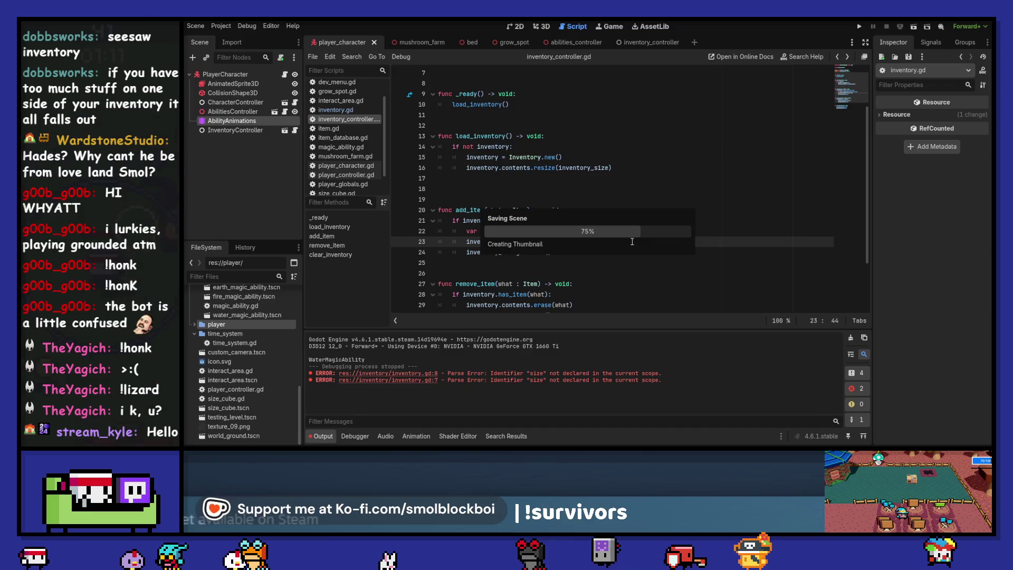
scroll(643, 237, "down", 2)
left_click(662, 231)
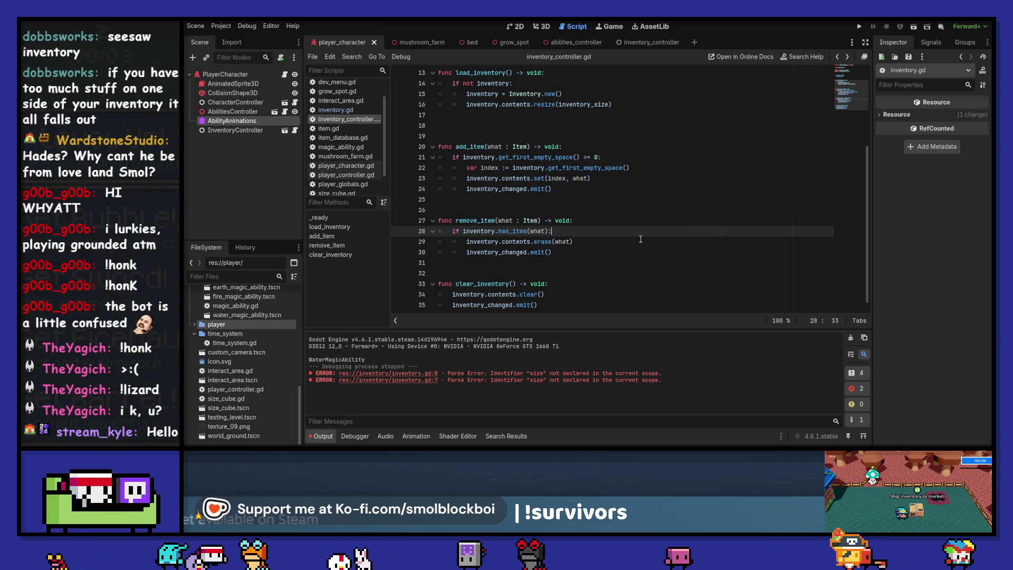
Start an inventory.contents.set() line in remove_item and glance at the has_item definition.
key("Return")
type("inven")
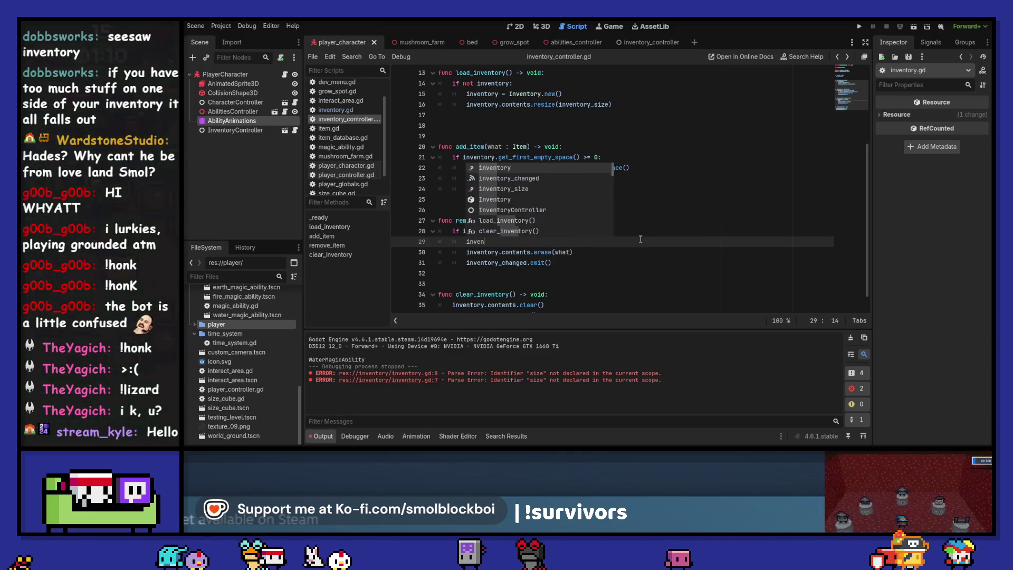
type("tory.contents.set(")
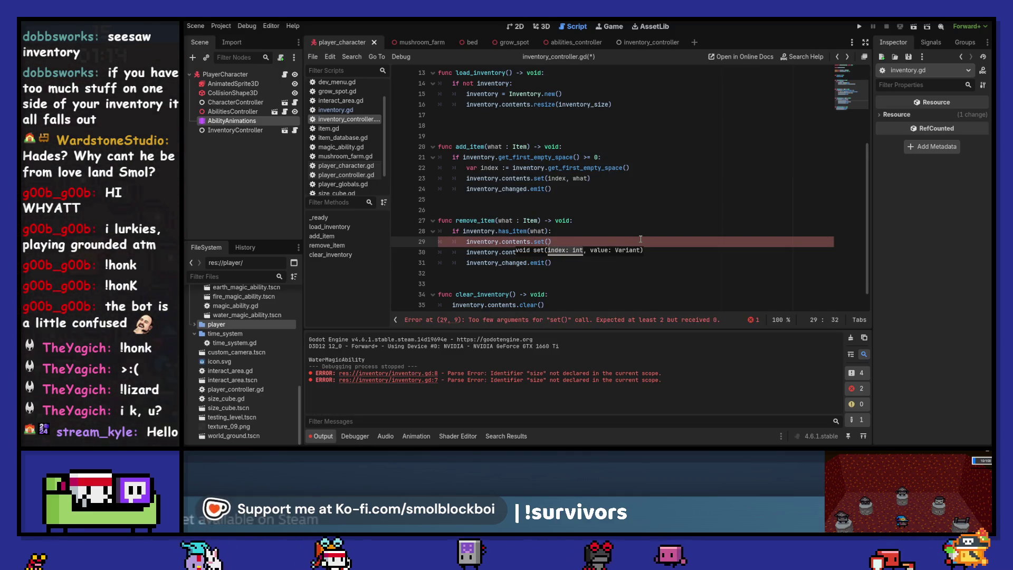
key("Escape")
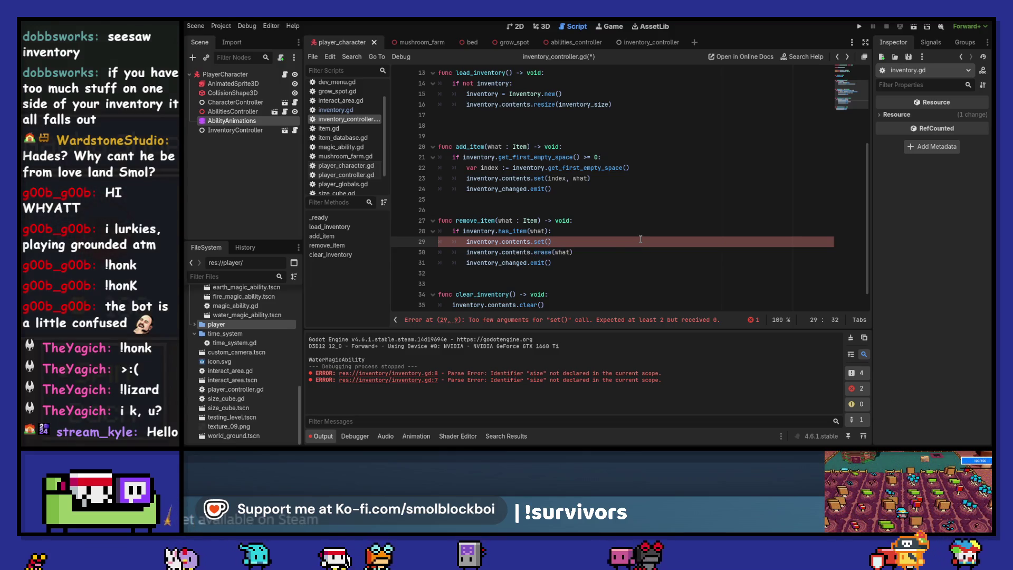
key("Up")
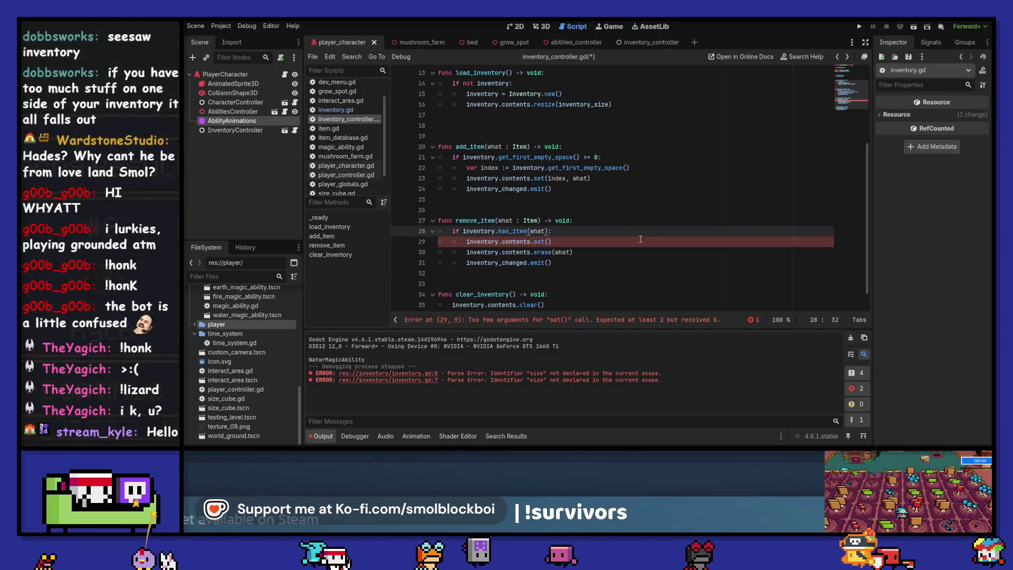
left_click(514, 230, "ctrl")
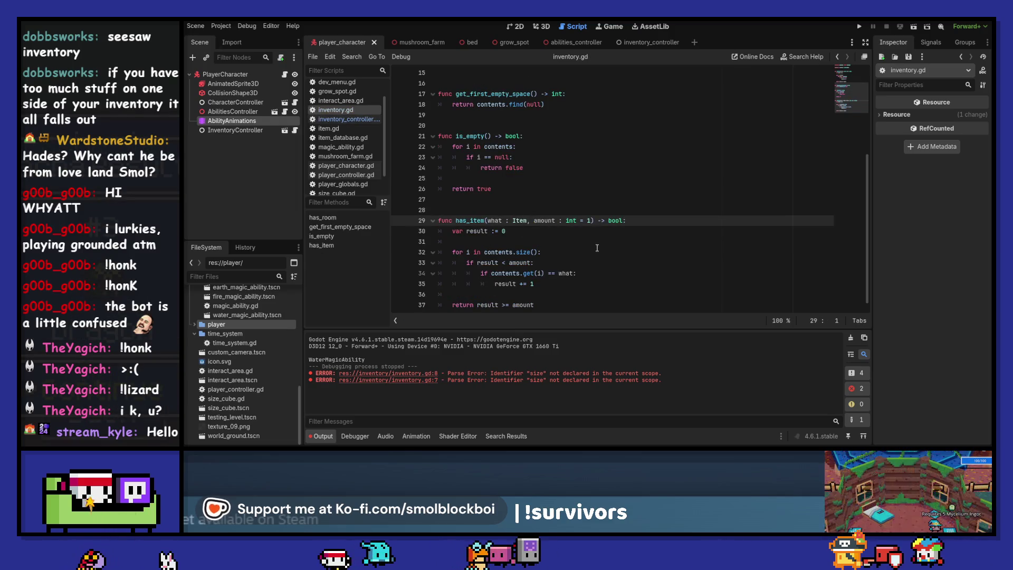
left_click(837, 56)
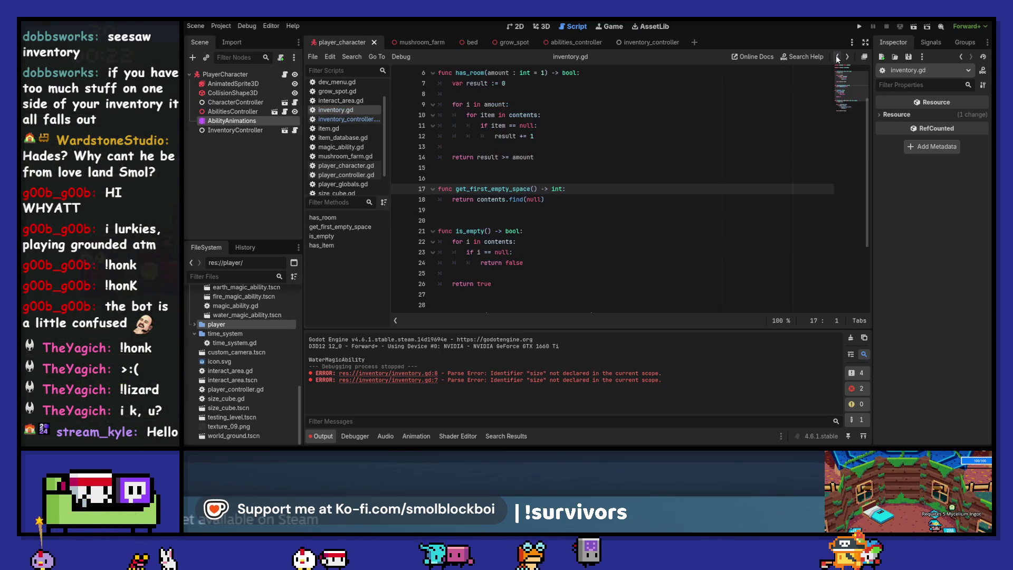
left_click(838, 57)
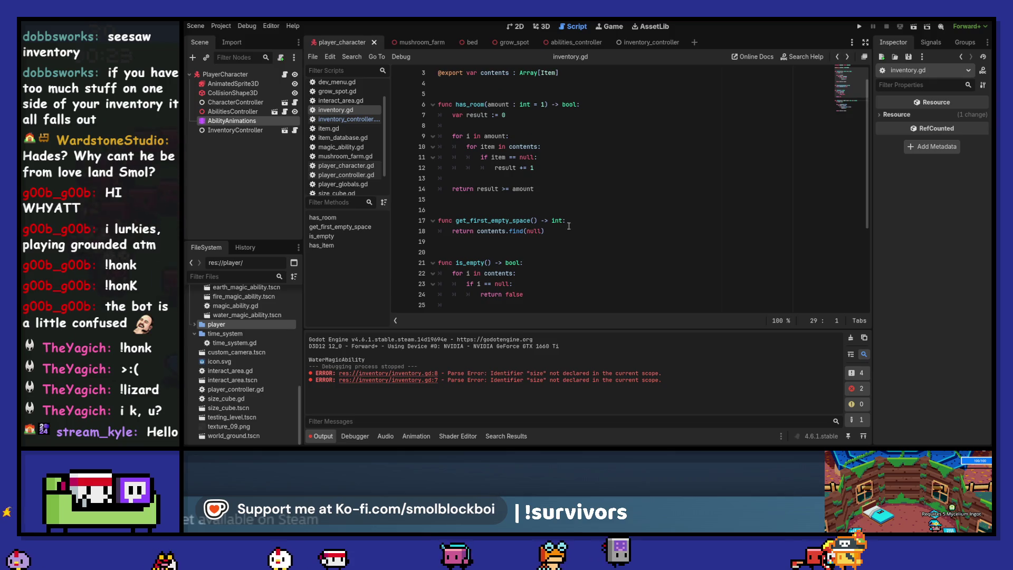
left_click(838, 56)
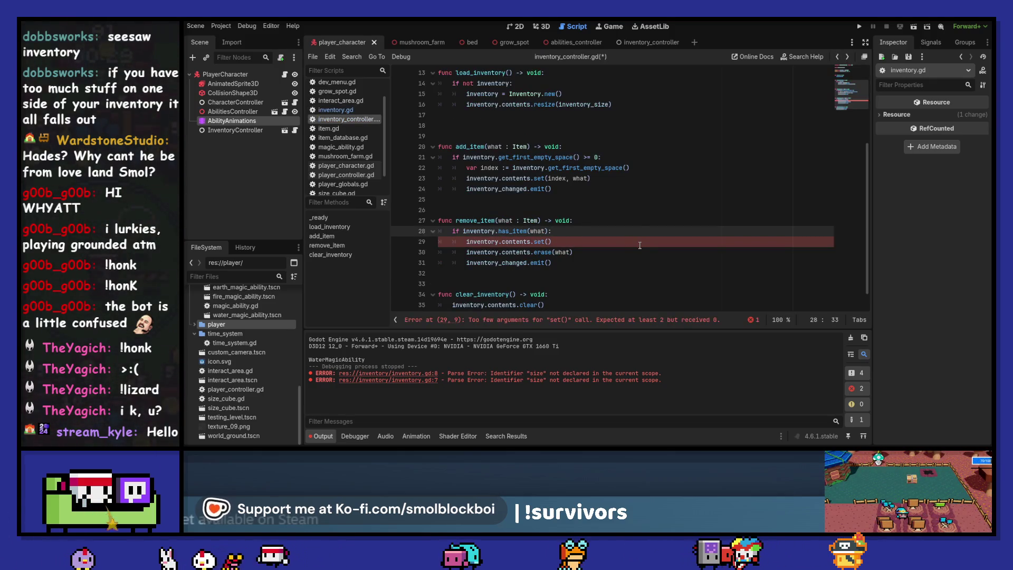
Add 'var index := inventory.contents.find(what)' and make the call set(index, null).
key("Return")
type("var index :")
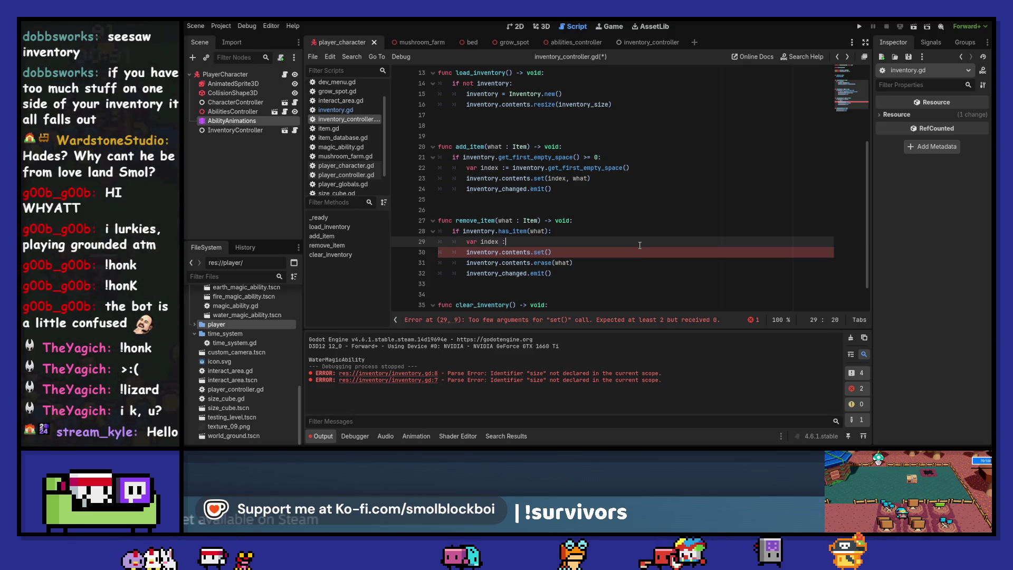
type("= inventory.")
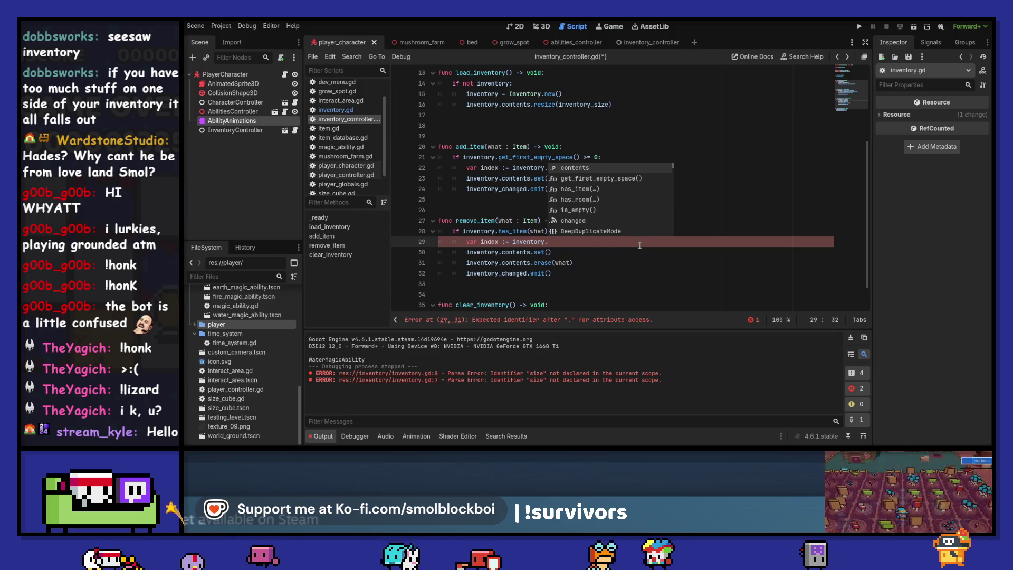
type("contents.find(w")
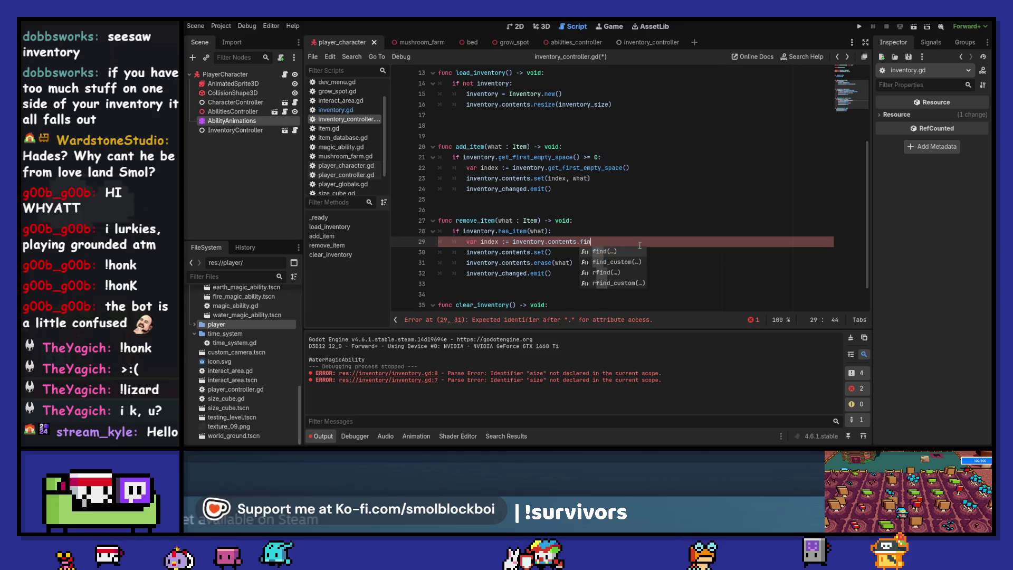
type("hat")
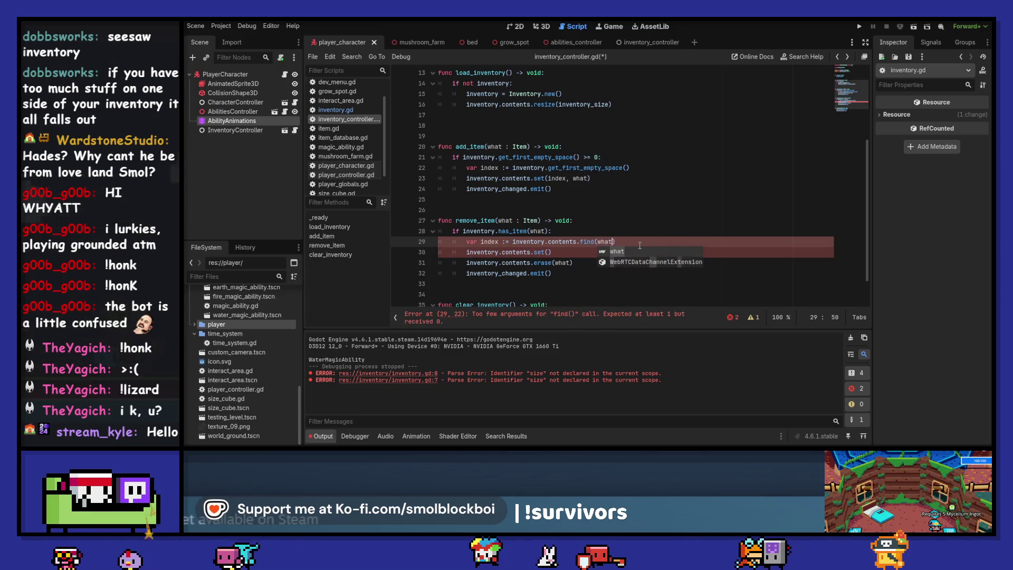
key("Down")
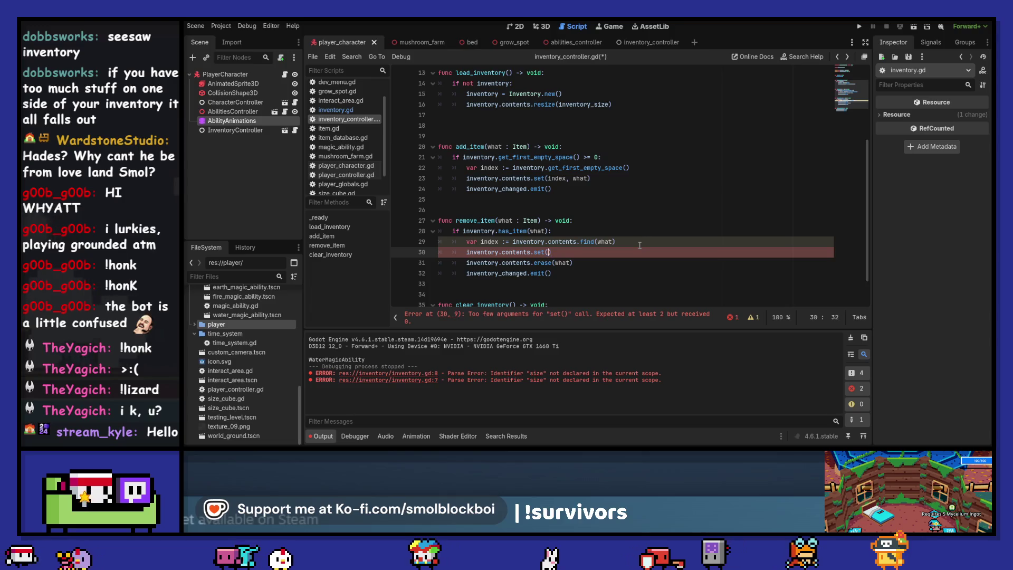
type("in")
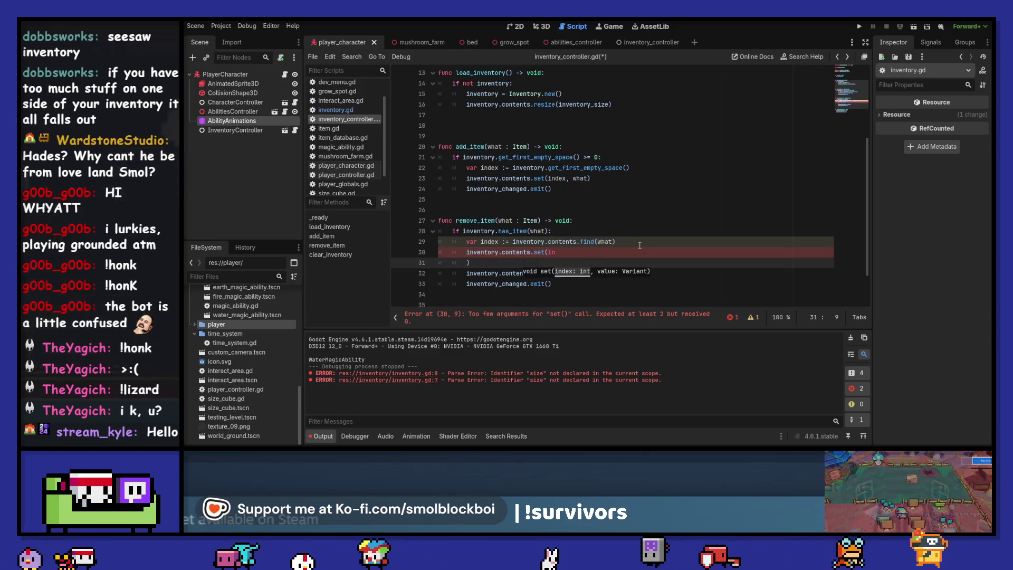
type("dex, n")
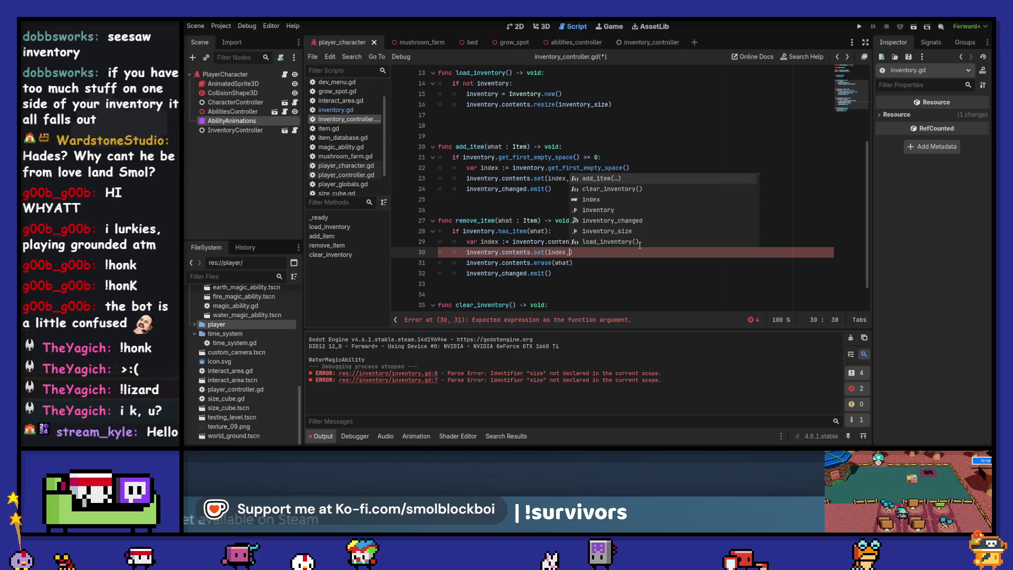
type("ull")
Delete the old erase line, save, and open has_item's definition in inventory.gd.
key("ctrl+s")
key("Down")
key("ctrl+shift+k")
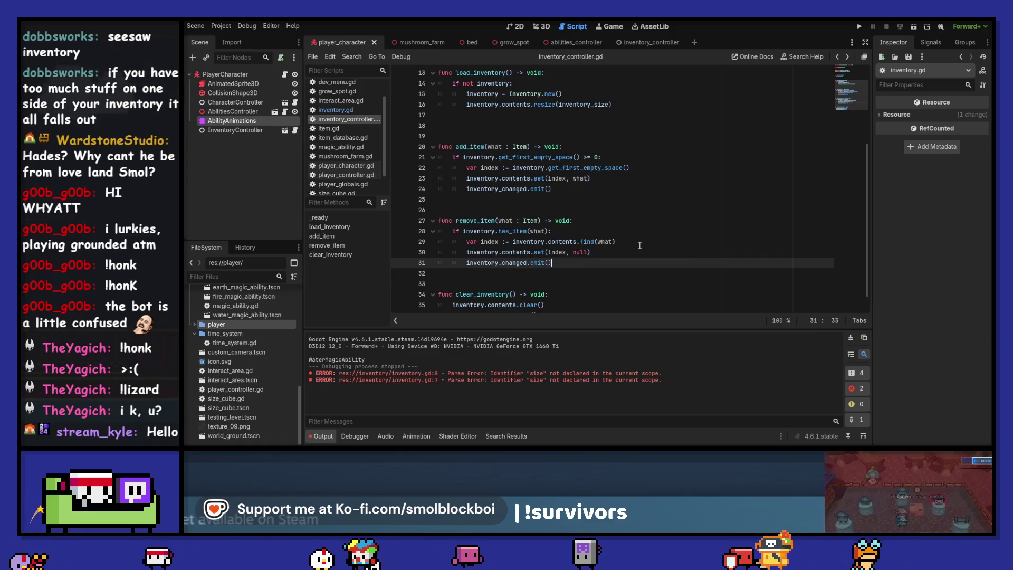
key("Up")
key("Up")
key("ctrl+Left")
key("ctrl+Left")
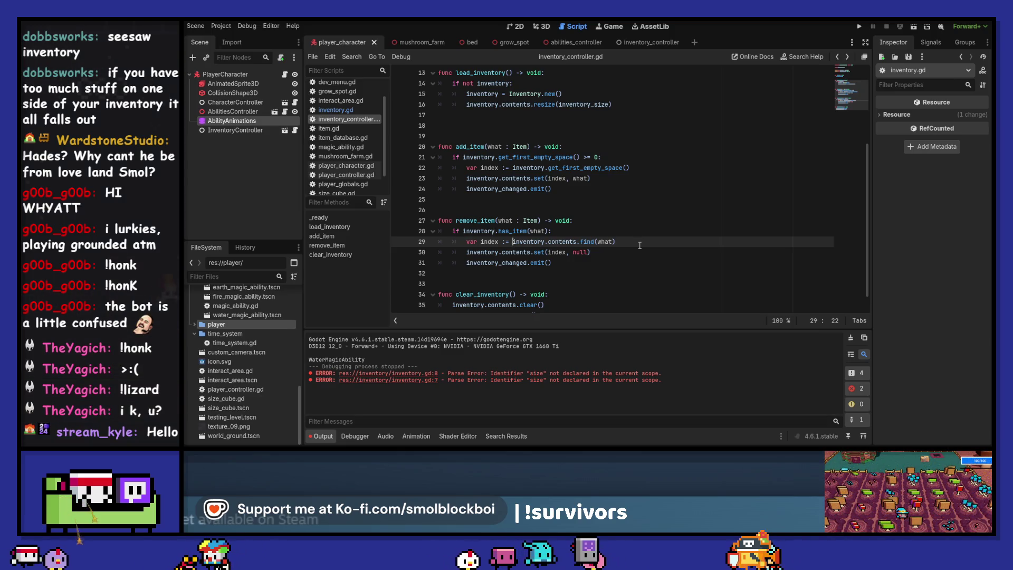
left_click(516, 237, "ctrl")
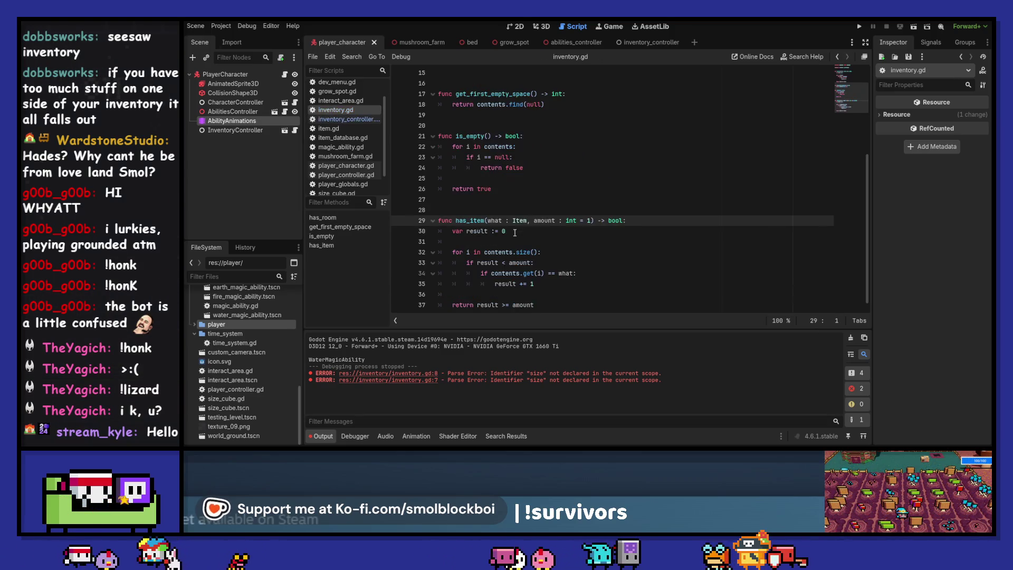
Add 'func find_item(what : Item) -> int:' returning contents.find(what) at the top of inventory.gd.
scroll(549, 180, "up", 5)
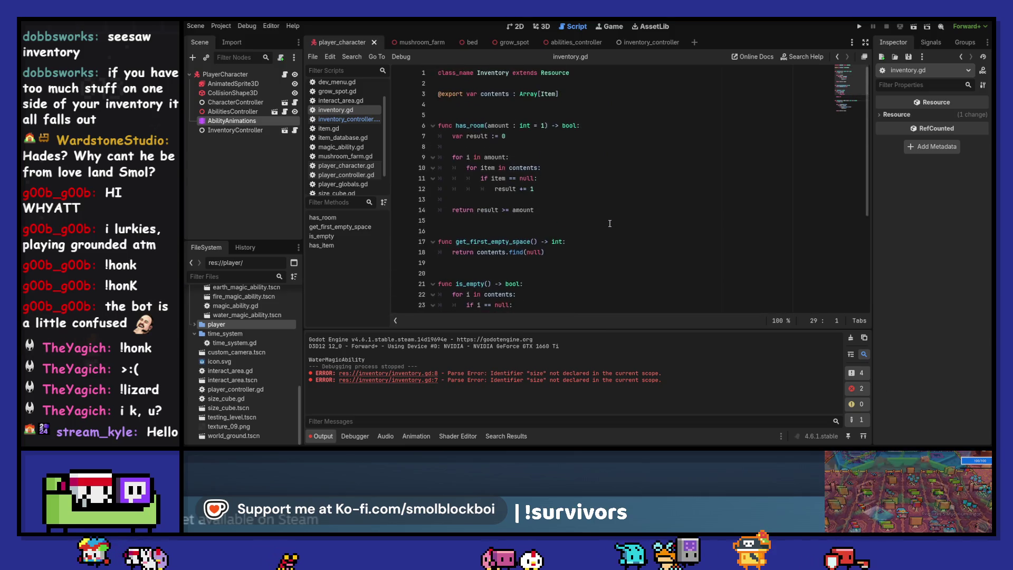
left_click(485, 119)
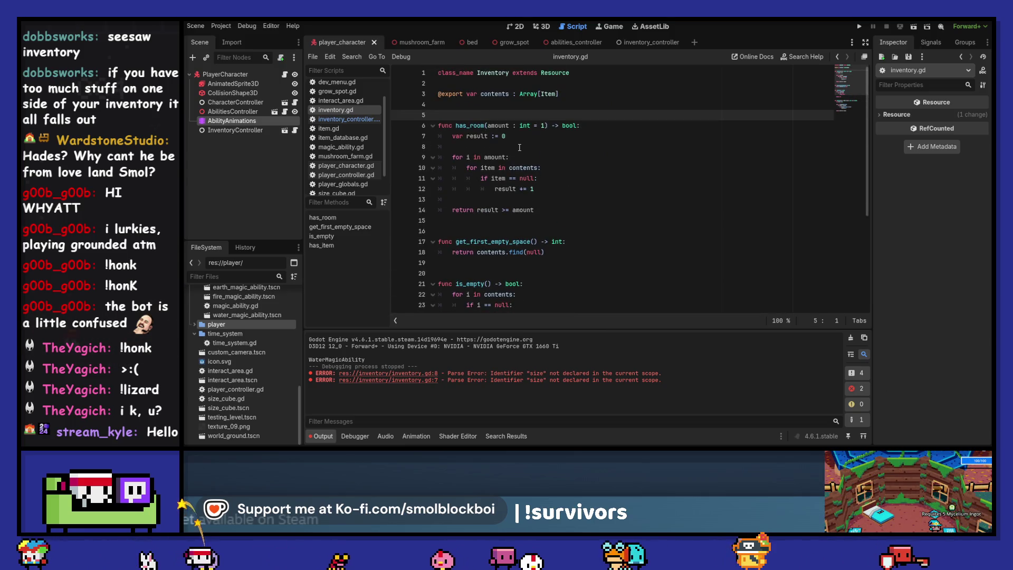
key("Return")
key("Return")
key("Return")
key("Up")
key("Up")
type("fun")
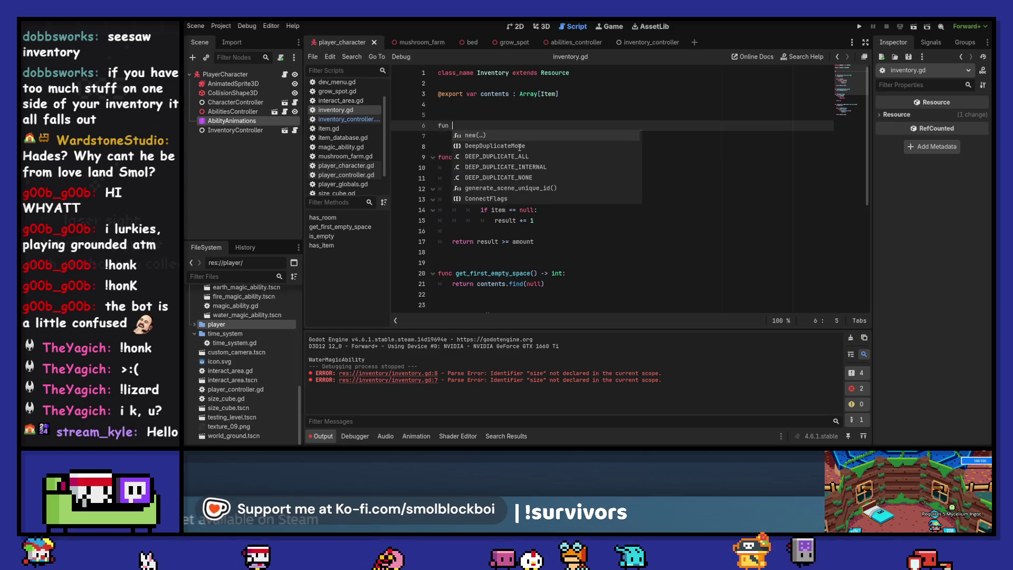
type("c find_i")
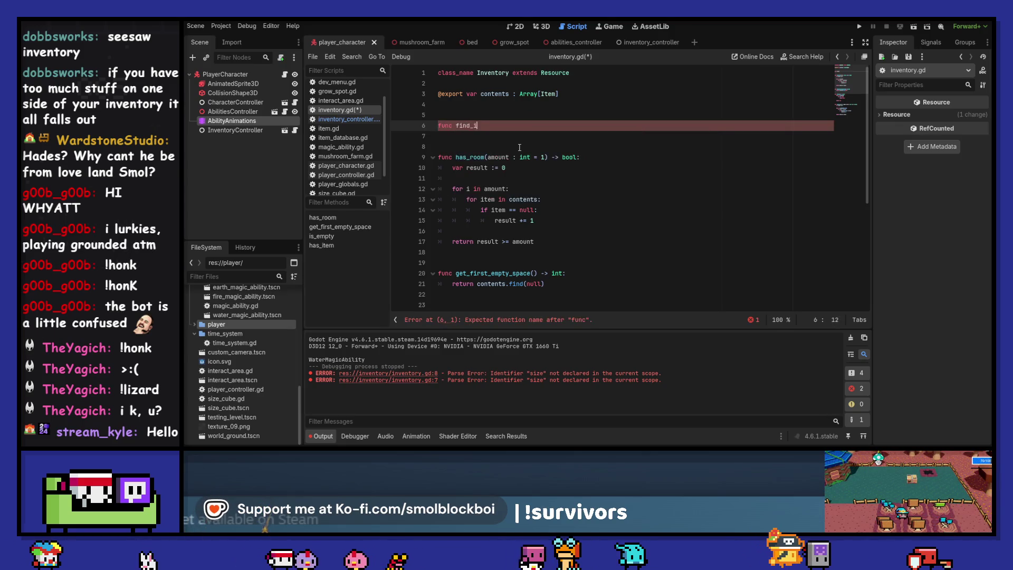
type("tem(what : Item) -> in")
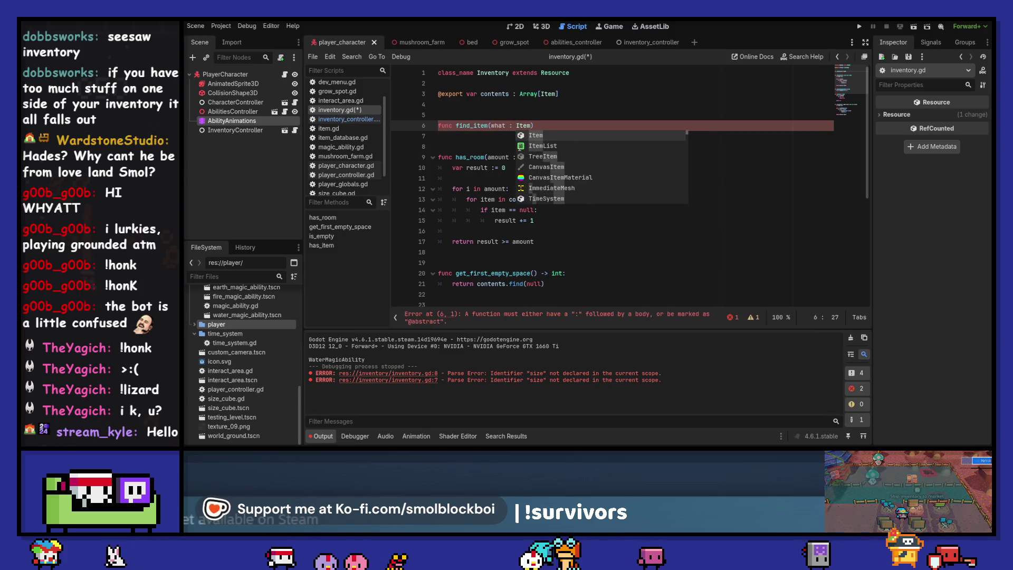
type("t:")
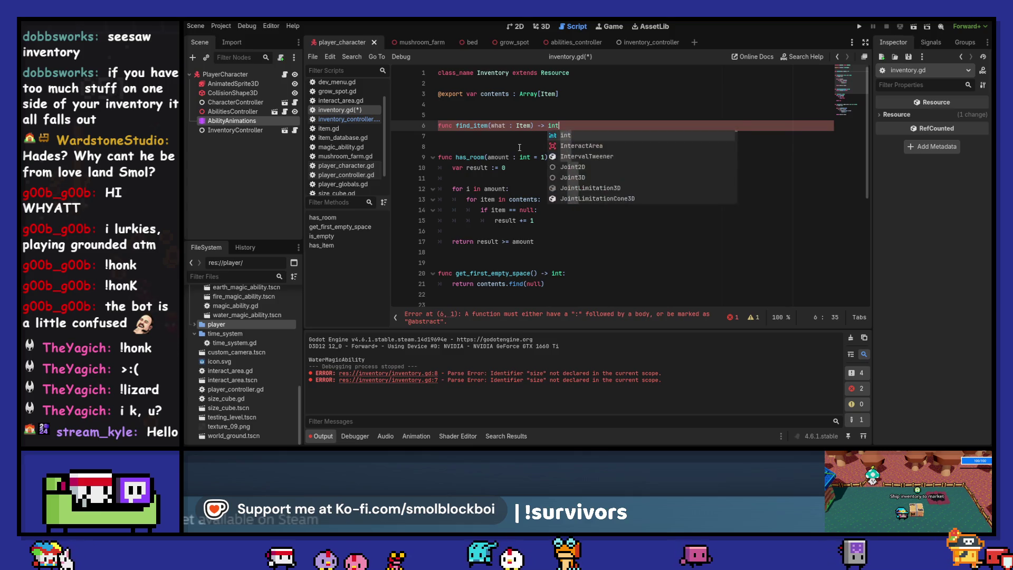
key("Return")
type("return")
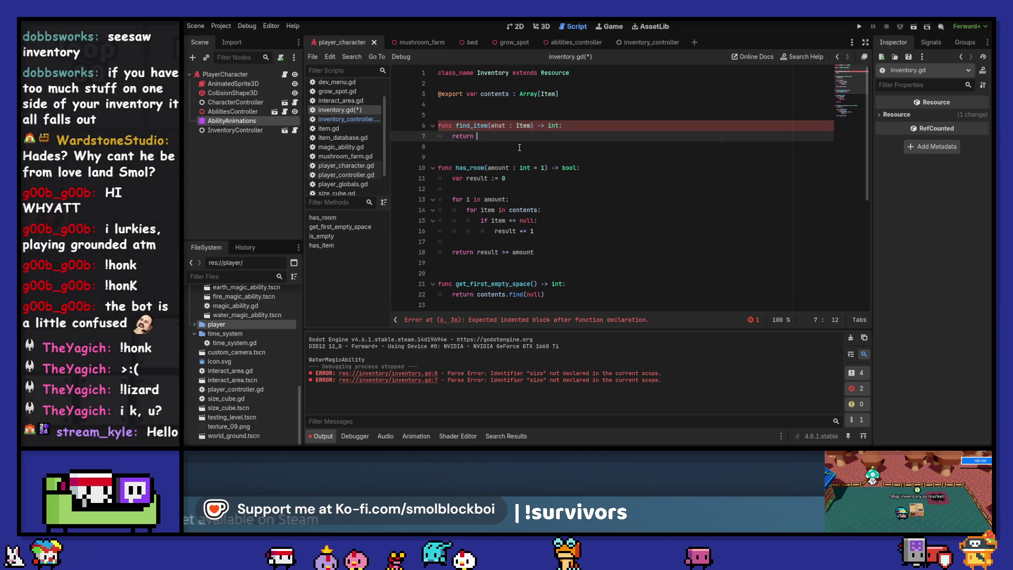
type(" contents.find(what")
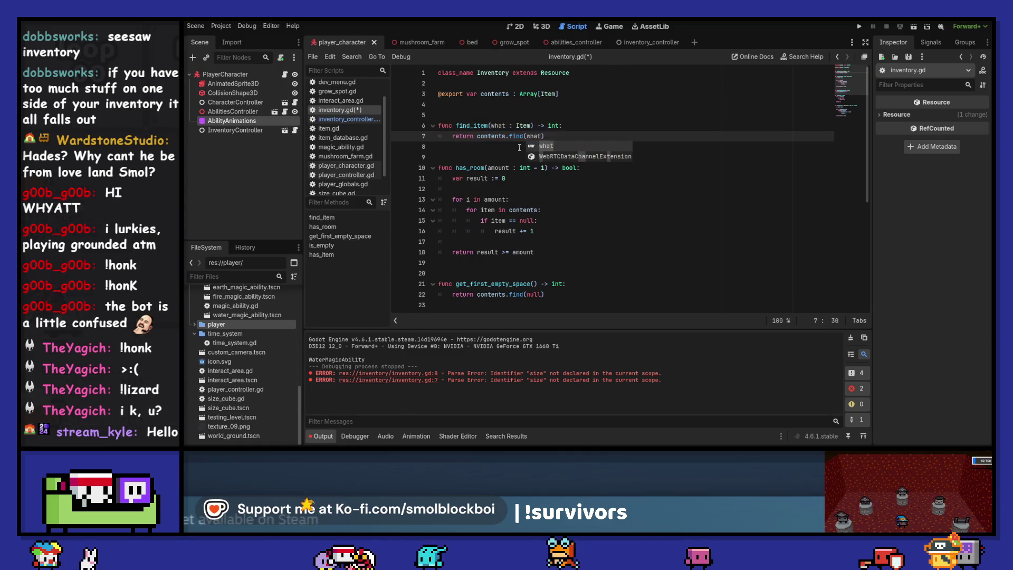
Copy the find_item name and go back to remove_item in inventory_controller.gd.
double_click(460, 125)
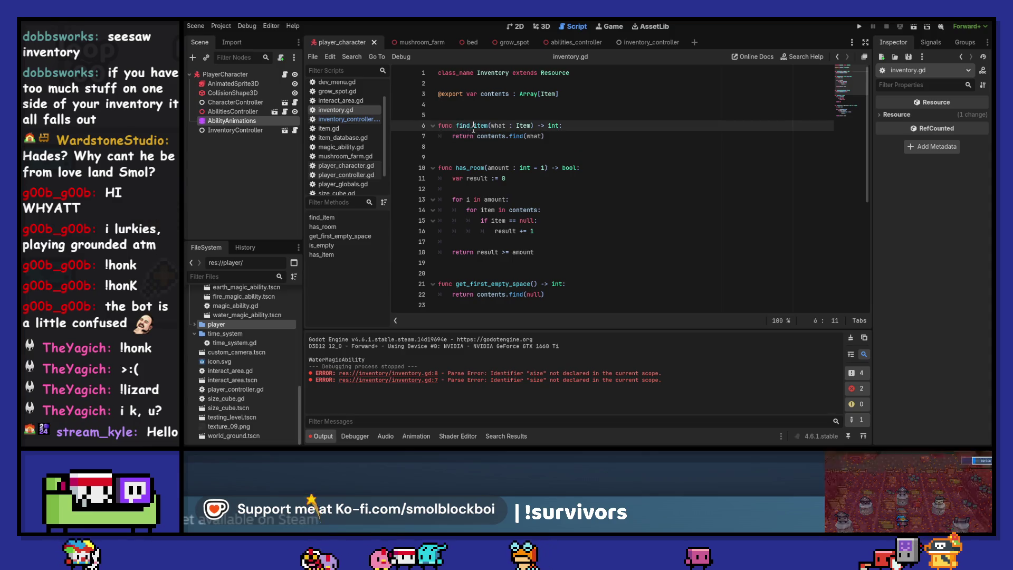
left_click(834, 58)
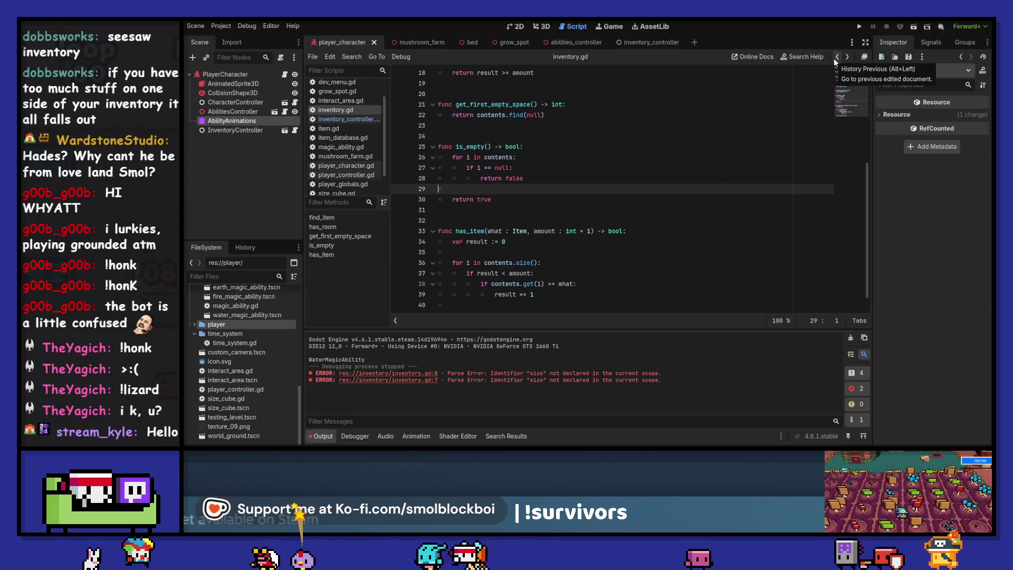
left_click(835, 58)
left_click(835, 58)
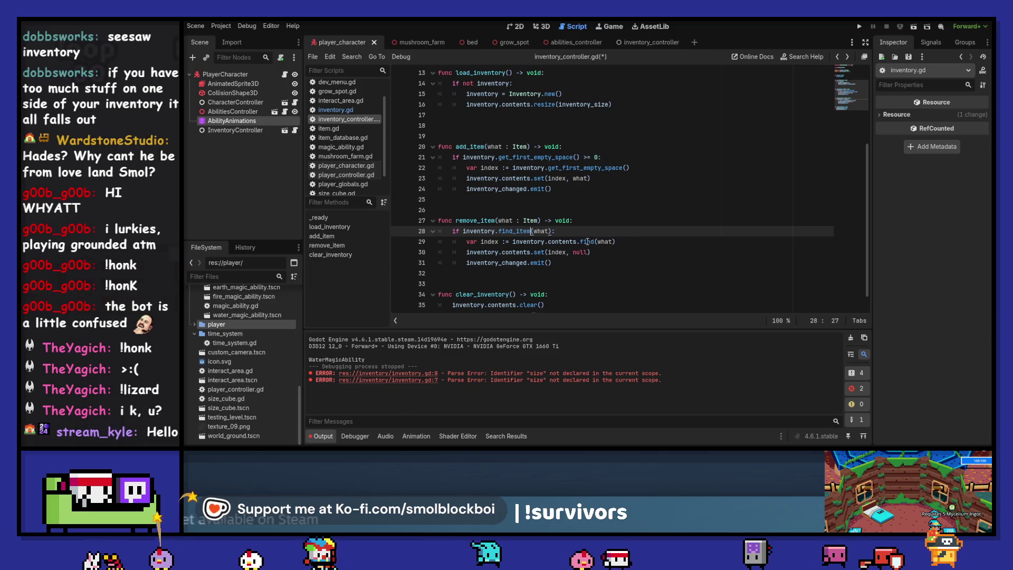
Switch the lookup to find_item and place the index declaration above remove_item's if.
double_click(587, 241)
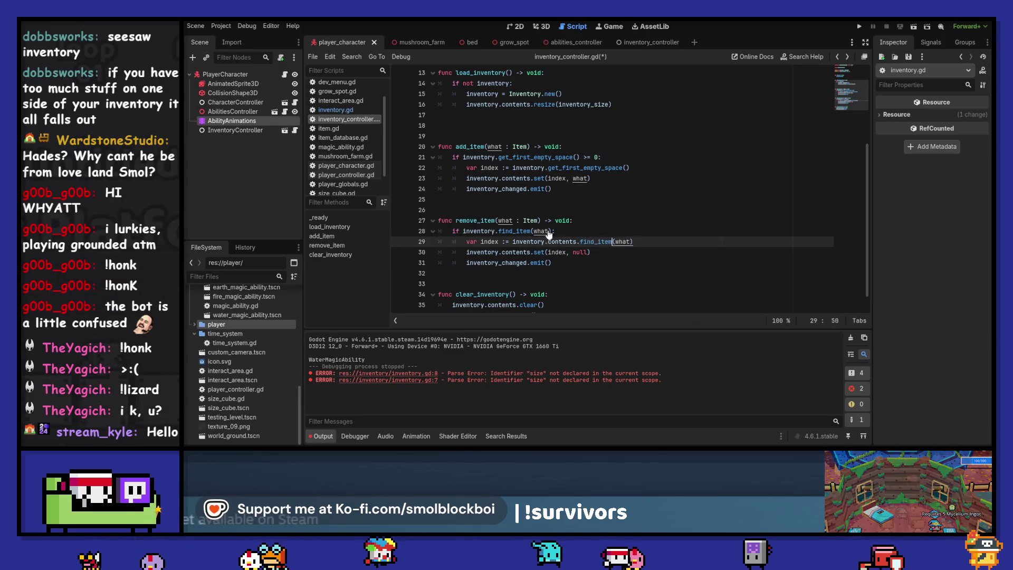
type("find_item")
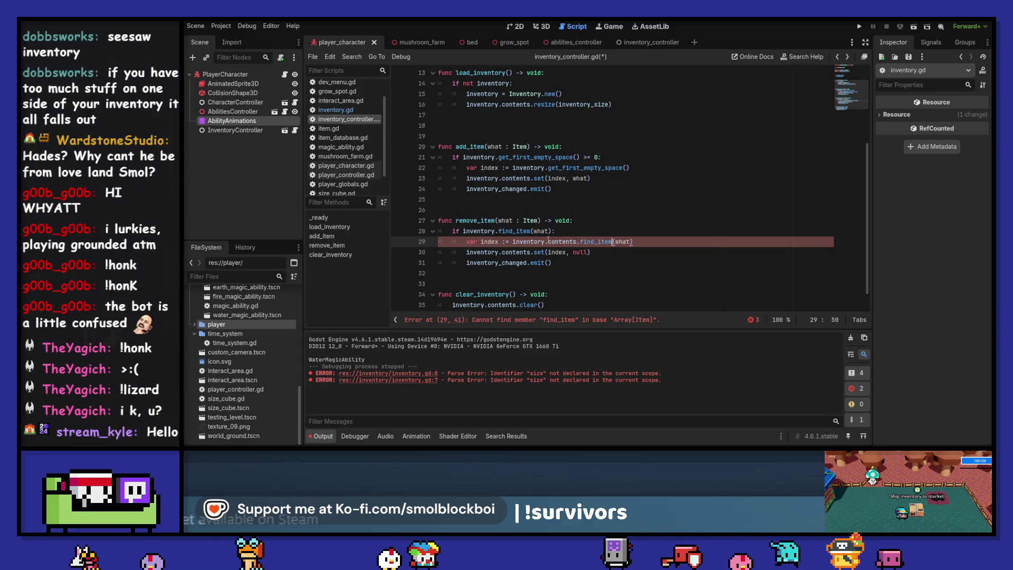
type("find_item")
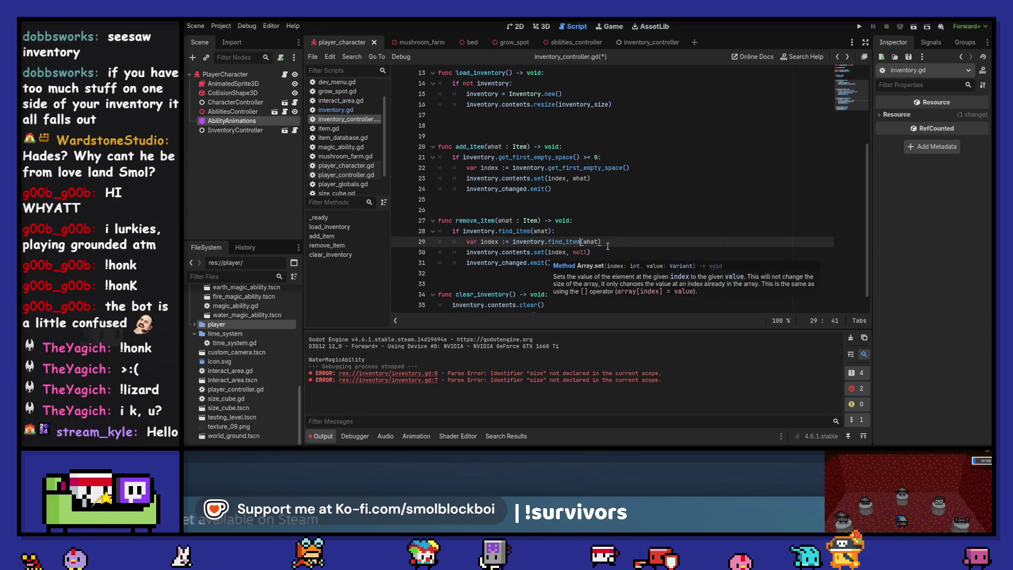
left_click_drag(601, 242, 467, 244)
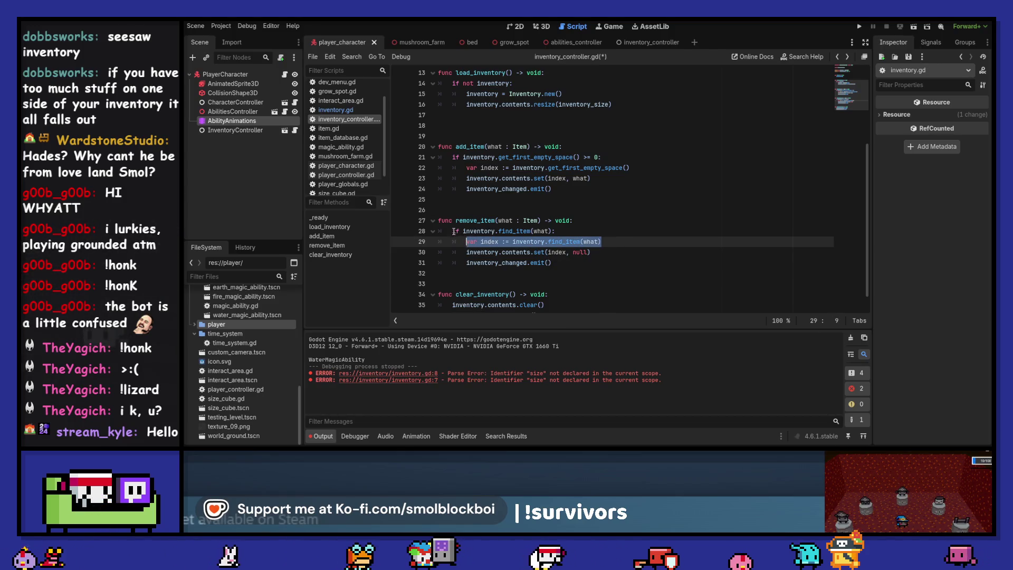
left_click(452, 231)
key("Return")
key("Up")
type("var index := inventory.find_item(what)")
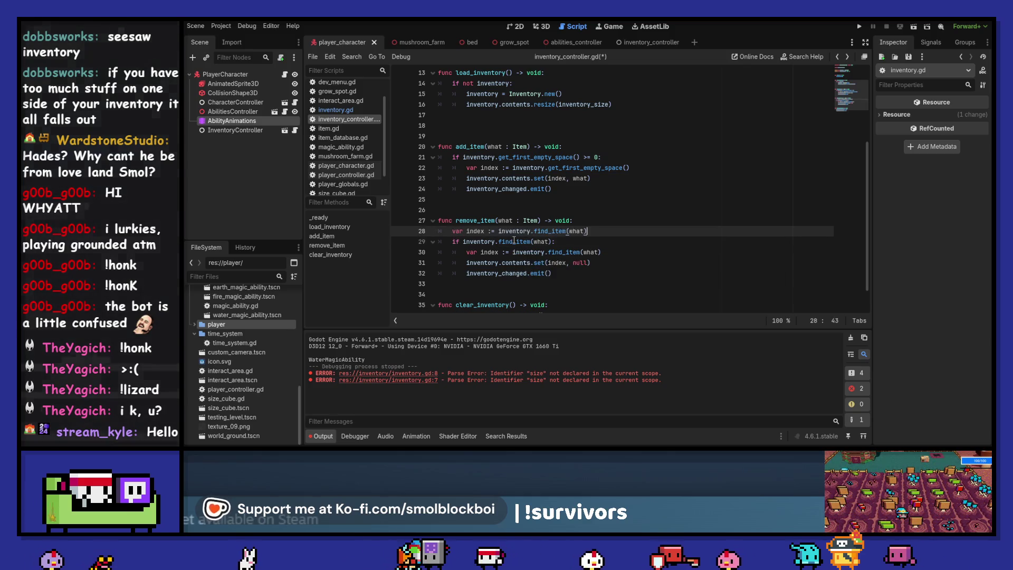
Delete the duplicate line, make the check find_item(what) > 0, save, and lift add_item's index line.
key("Down")
key("shift+Down")
key("shift+End")
key("Delete")
key("Left")
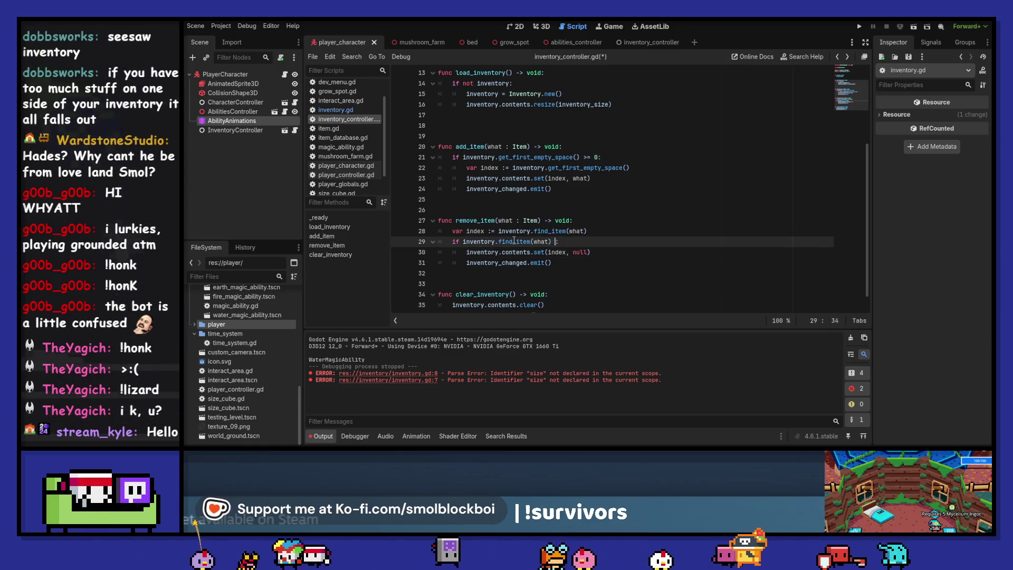
type("0")
key("ctrl+s")
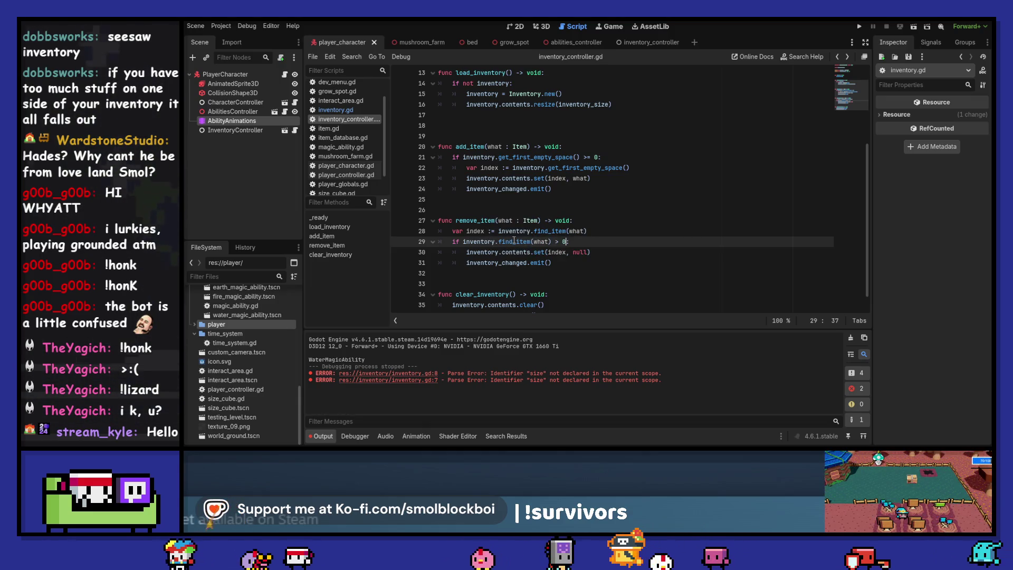
key("Up")
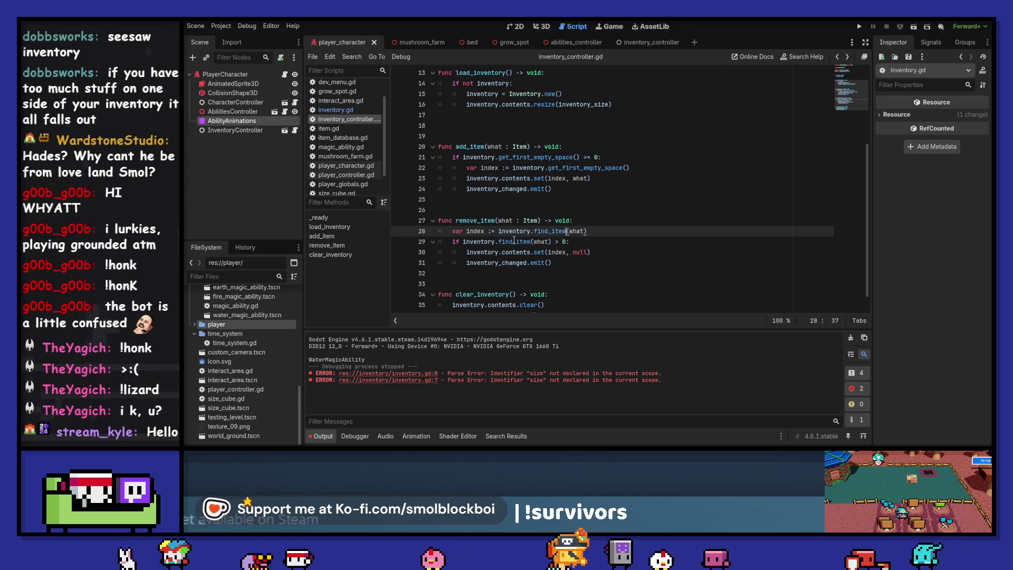
key("Up")
key("Up")
key("Up")
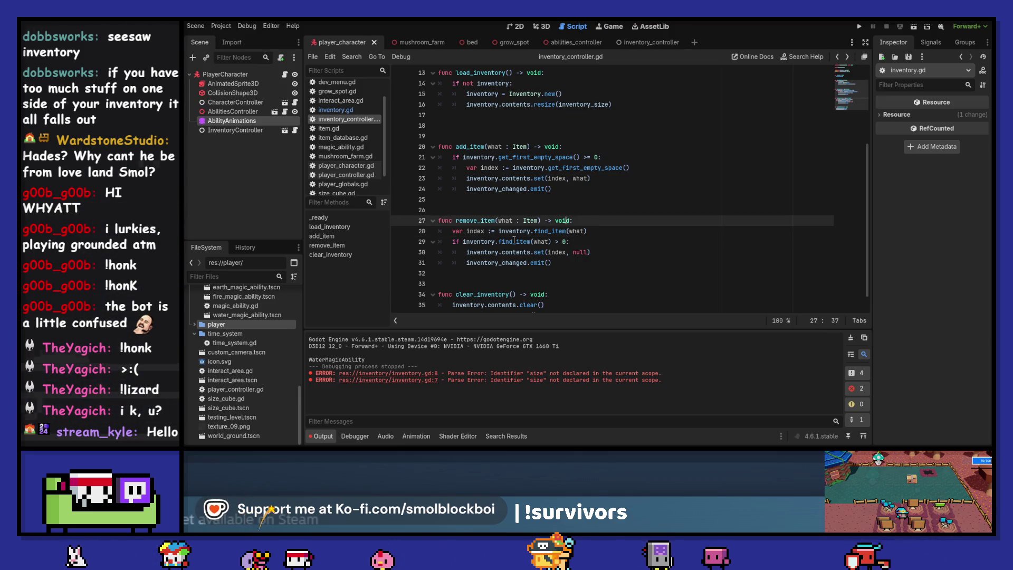
key("alt+Up")
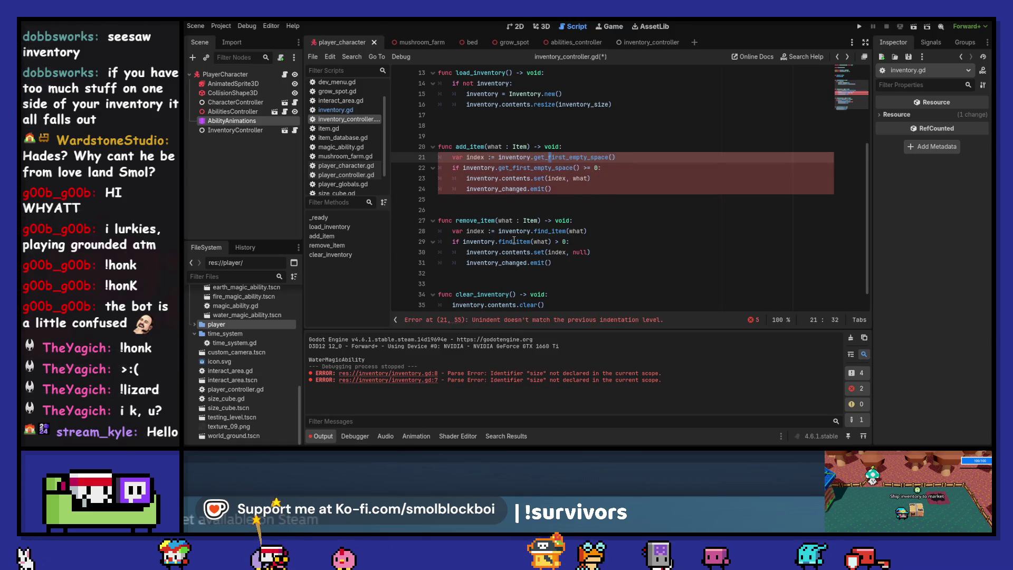
Fix the index line's indentation and change add_item's condition to index >= 0.
key("shift+Tab")
key("Down")
key("Up")
key("Home")
key("ctrl+Right")
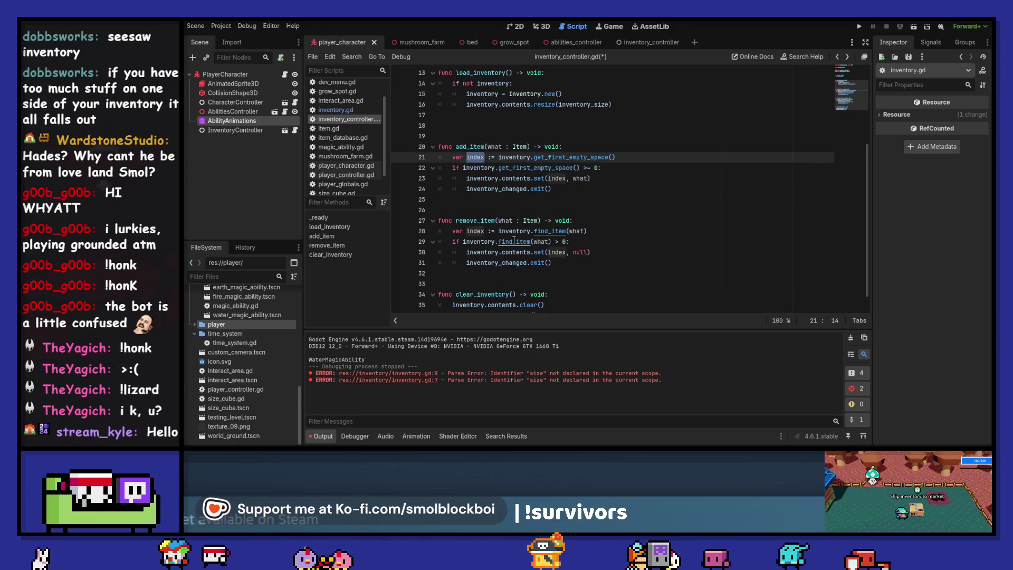
key("Down")
key("ctrl+shift+Right")
key("ctrl+shift+Right")
key("ctrl+shift+Right")
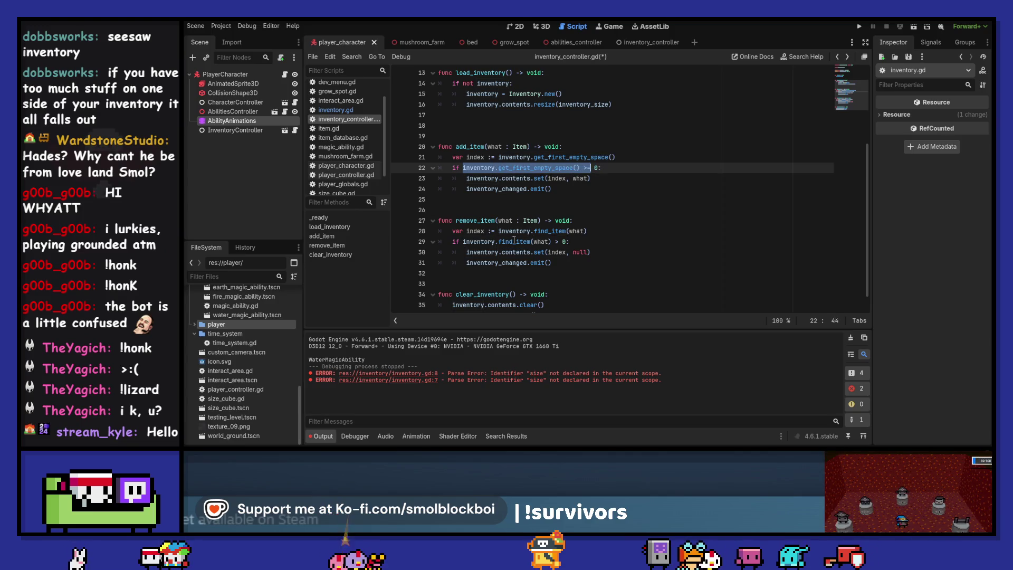
type("index")
Change remove_item's check to find_item(what) >= 0 and save the script.
key("Down")
key("Down")
key("Down")
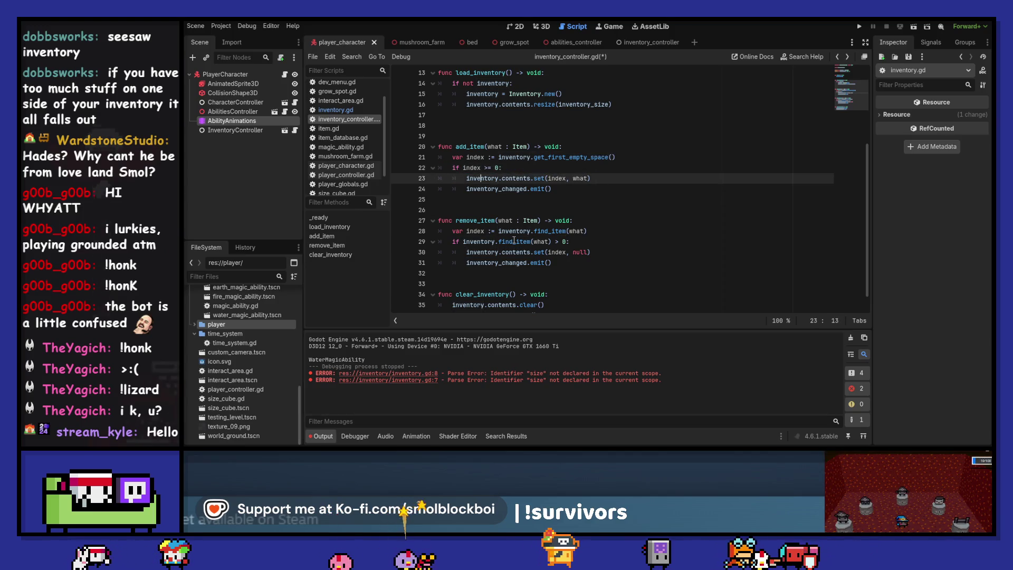
key("ctrl+Right")
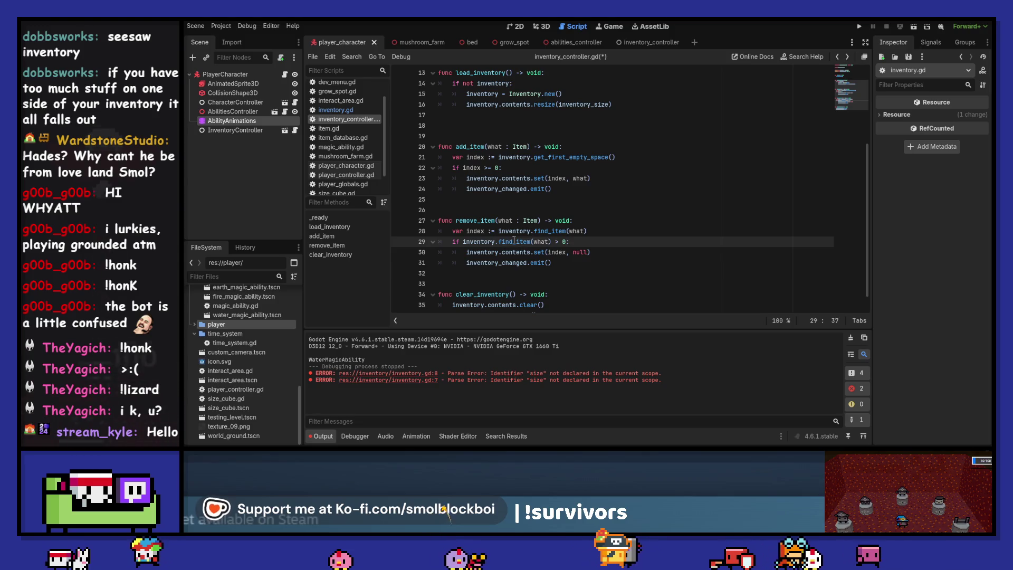
key("BackSpace")
type("=")
key("ctrl+s")
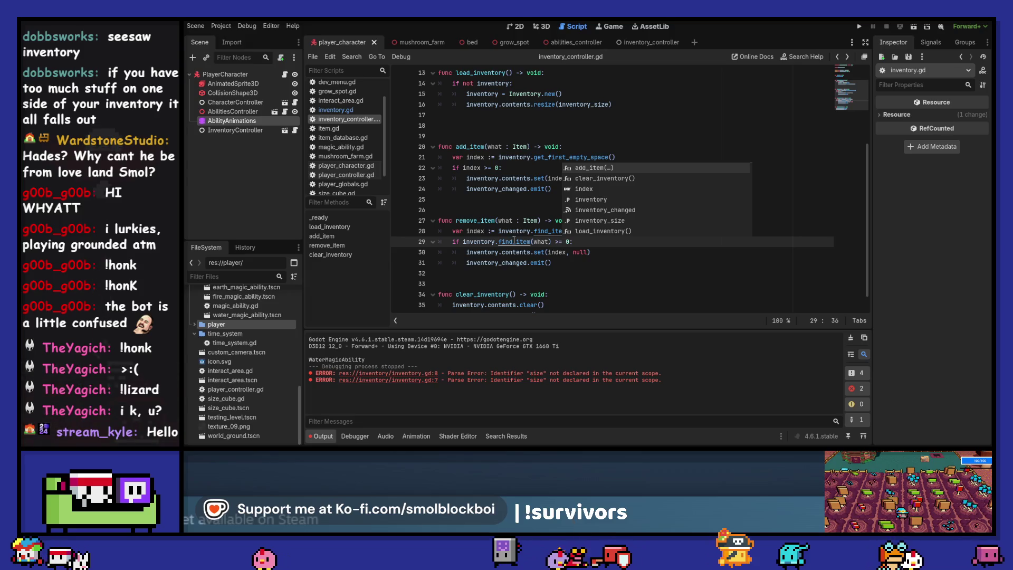
left_click(514, 241)
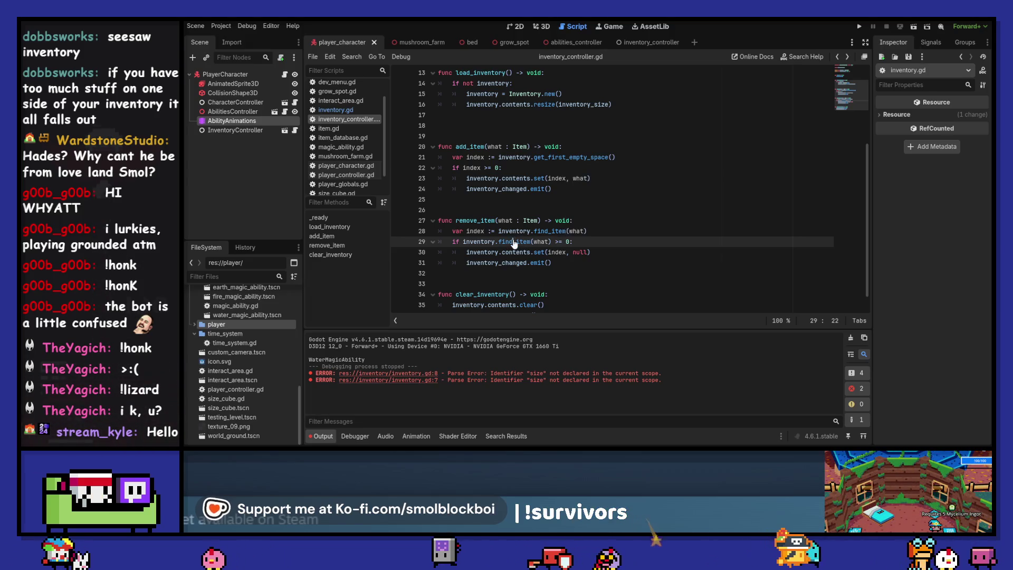
scroll(576, 207, "down", 1)
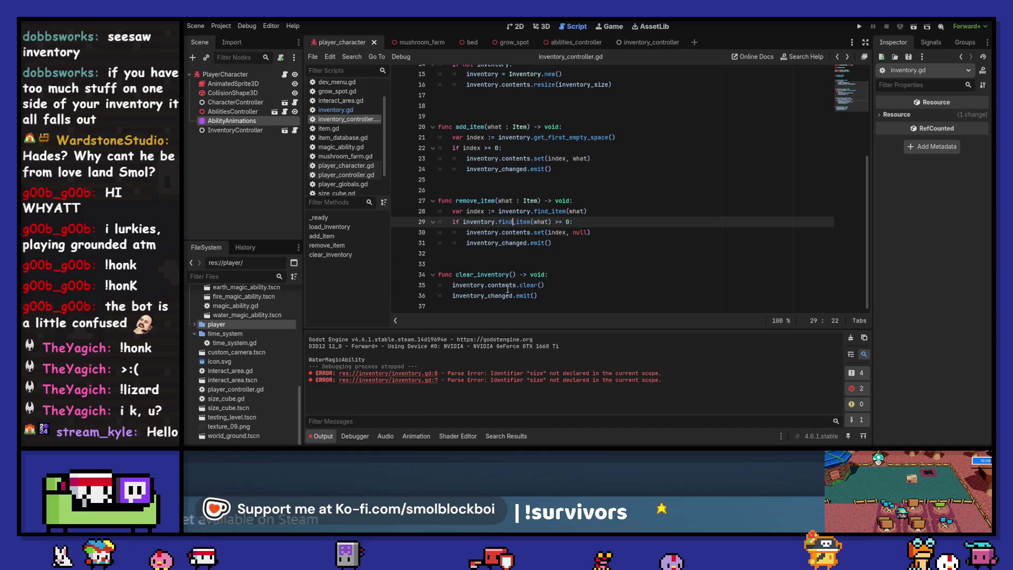
left_click(469, 285, "ctrl")
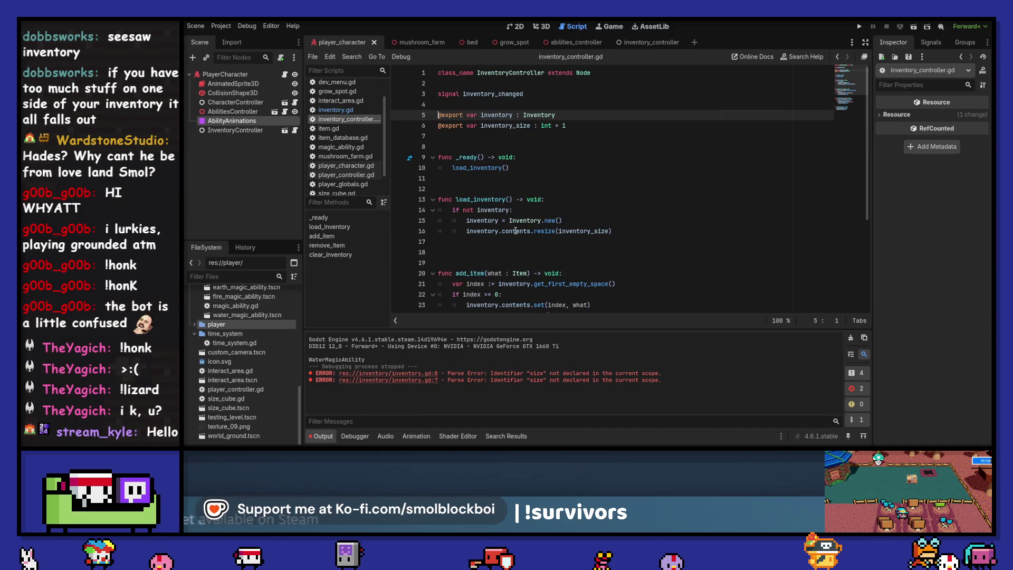
left_click(543, 116, "ctrl")
scroll(598, 176, "down", 6)
scroll(596, 174, "up", 6)
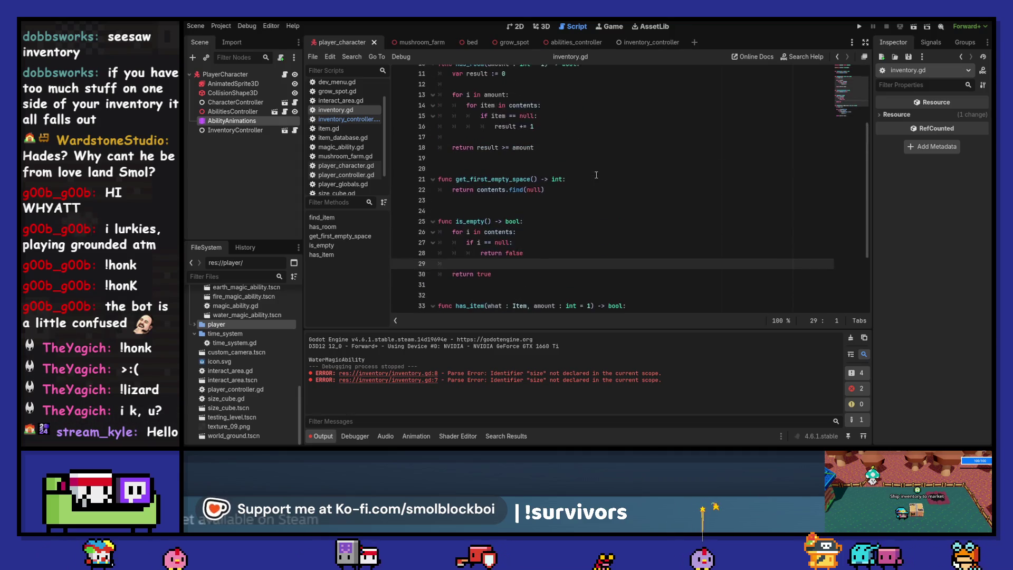
left_click(482, 115)
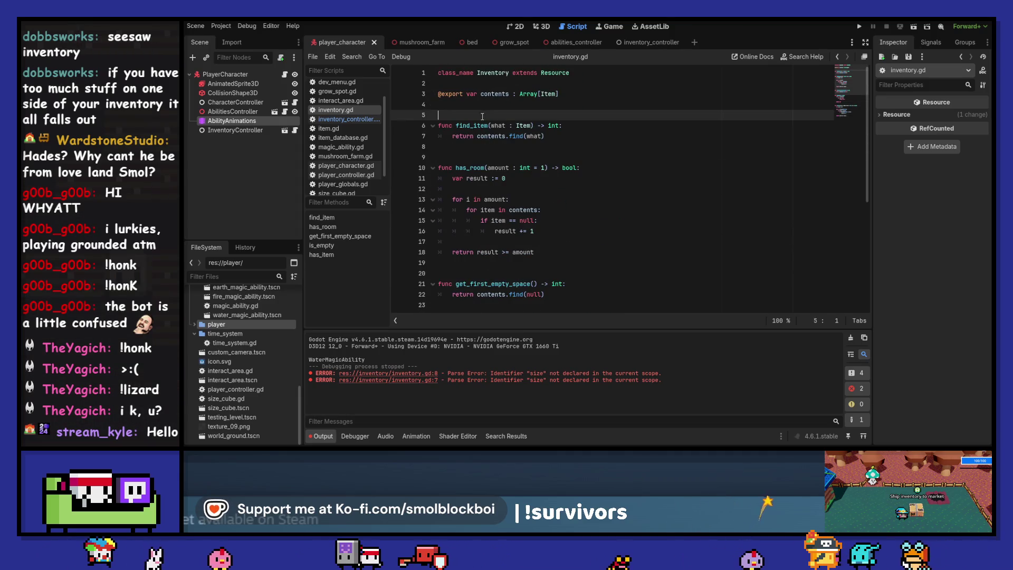
left_click(832, 57)
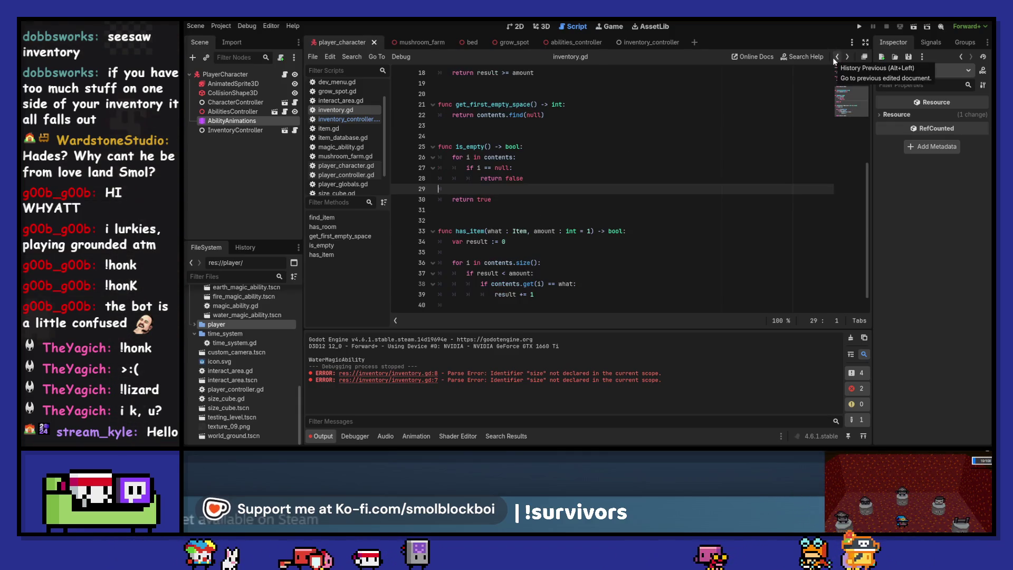
left_click(832, 57)
scroll(604, 199, "down", 5)
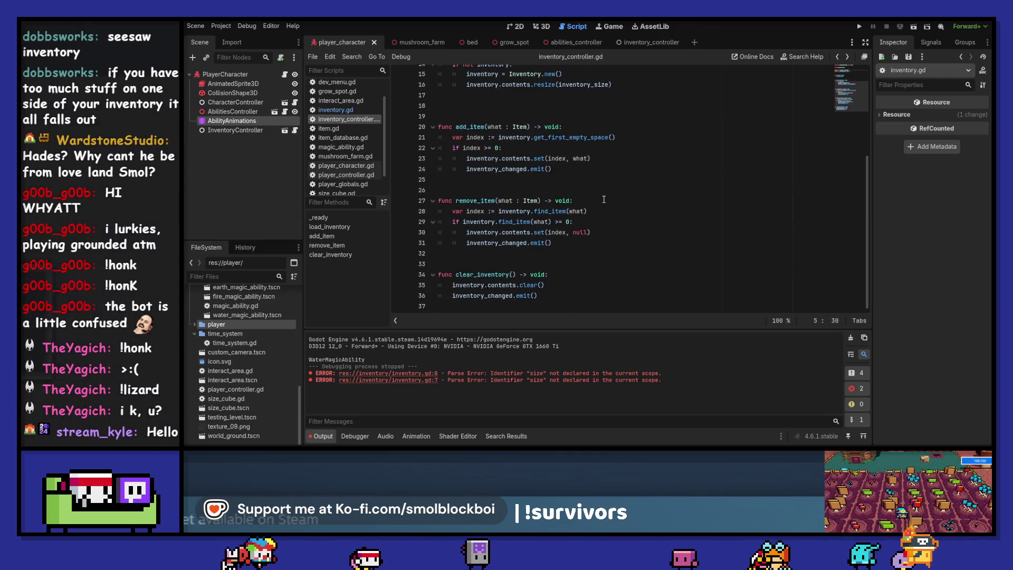
Start a for loop over the inventory inside clear_inventory, with a blank line above it.
left_click(564, 274)
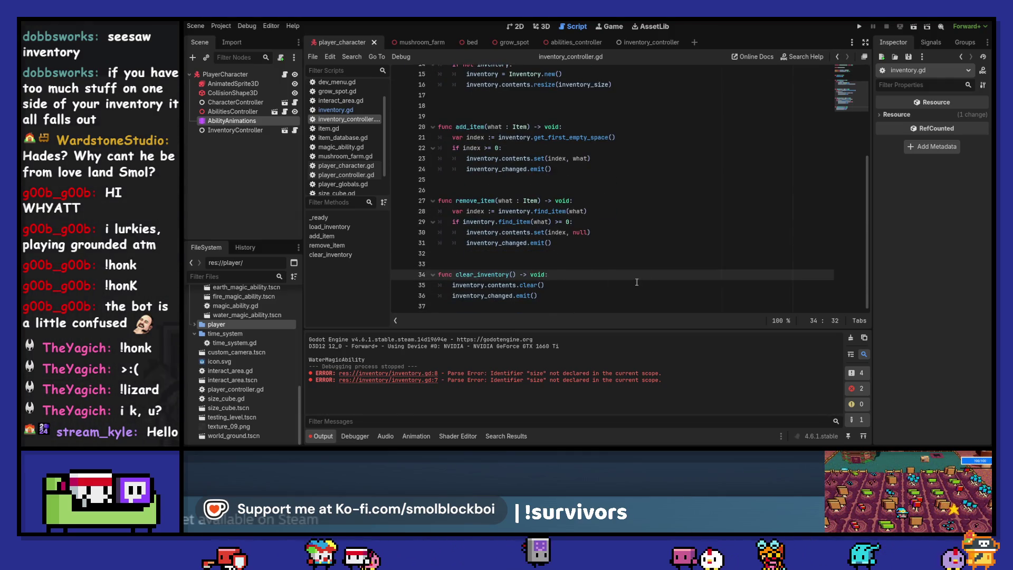
key("Return")
type("for i in")
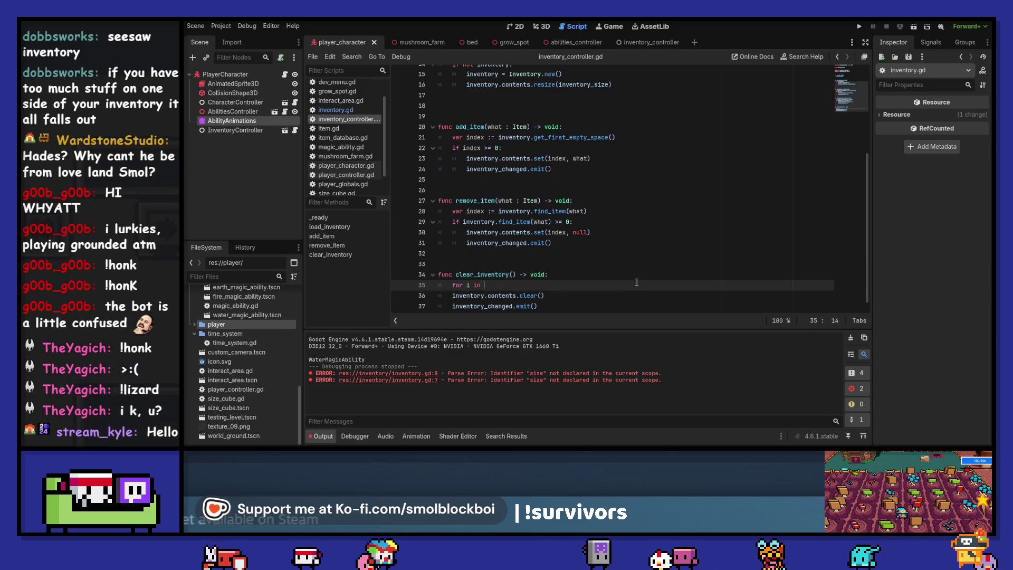
type(" inventory.contents")
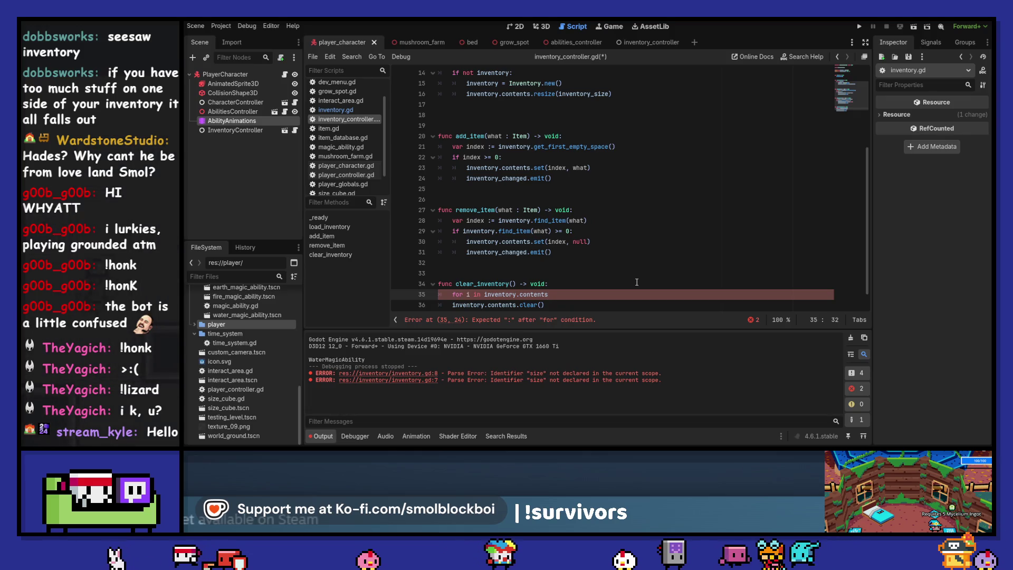
key("ctrl+BackSpace")
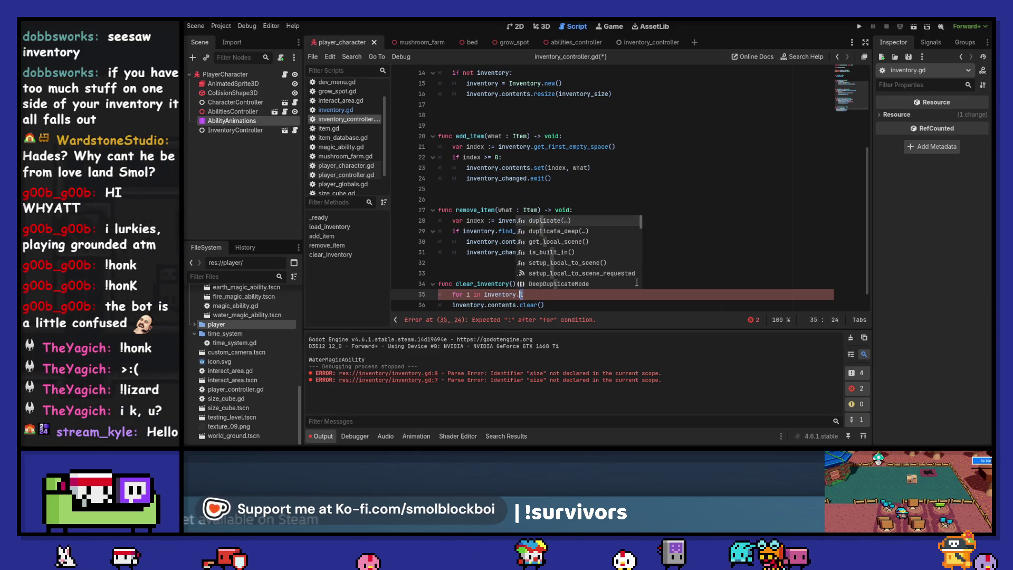
key("ctrl+Left")
type("inventor")
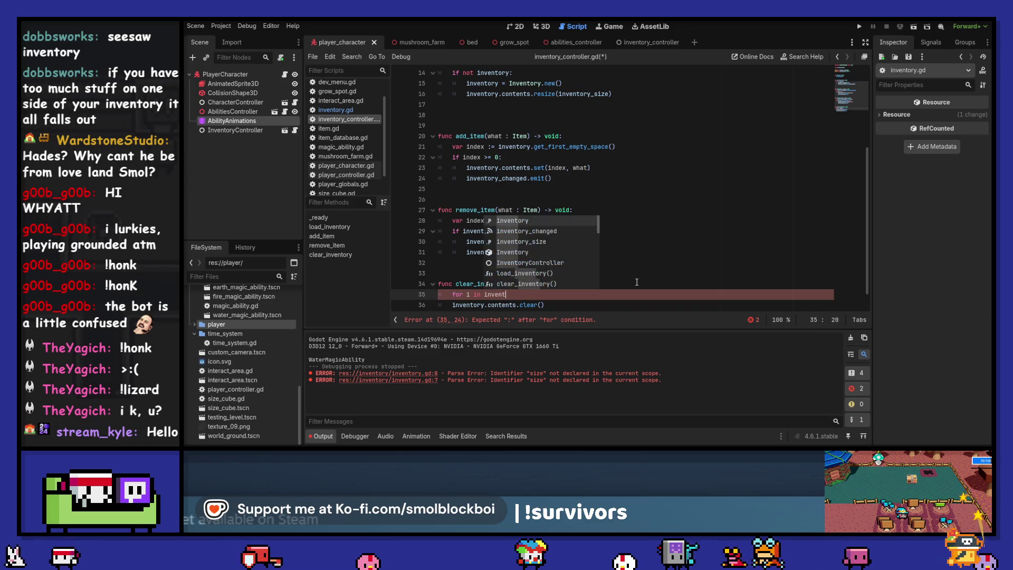
key("Down")
key("Return")
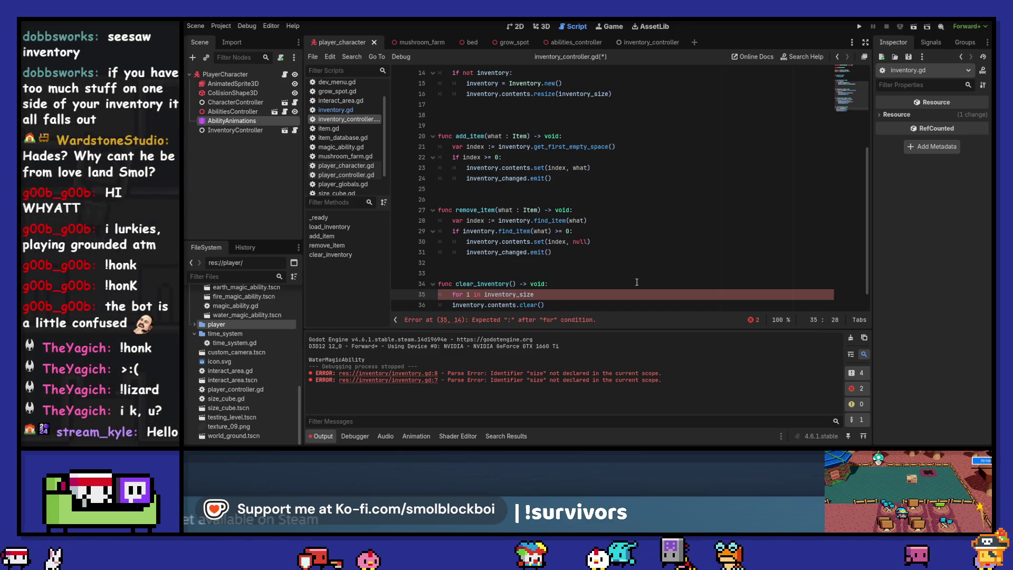
key("Up")
key("End")
key("Right")
key("Left")
key("Return")
Make the loop iterate over the size of inventory.contents.
key("Down")
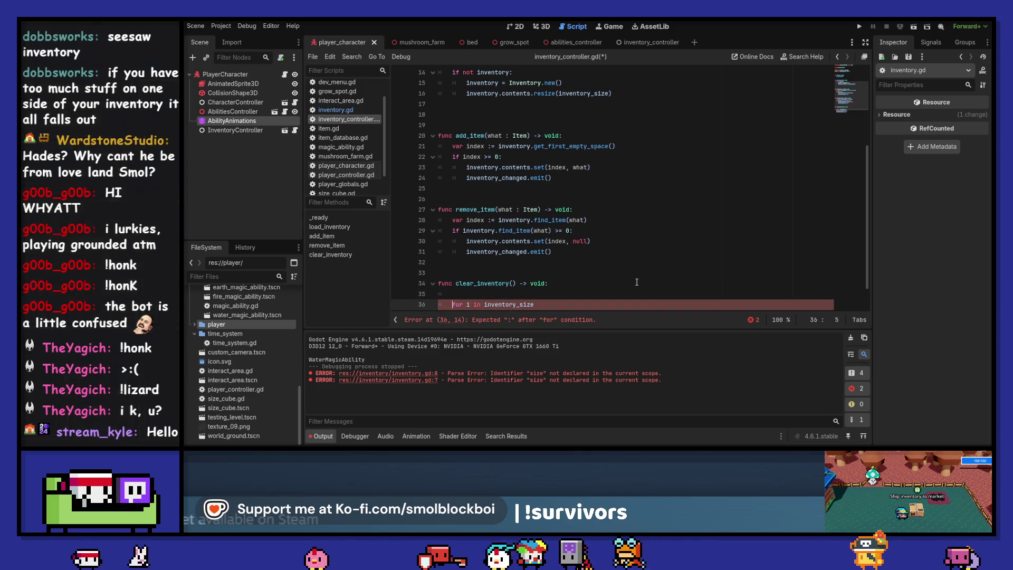
key("Down")
key("End")
key("Left")
key("Left")
key("Left")
key("Up")
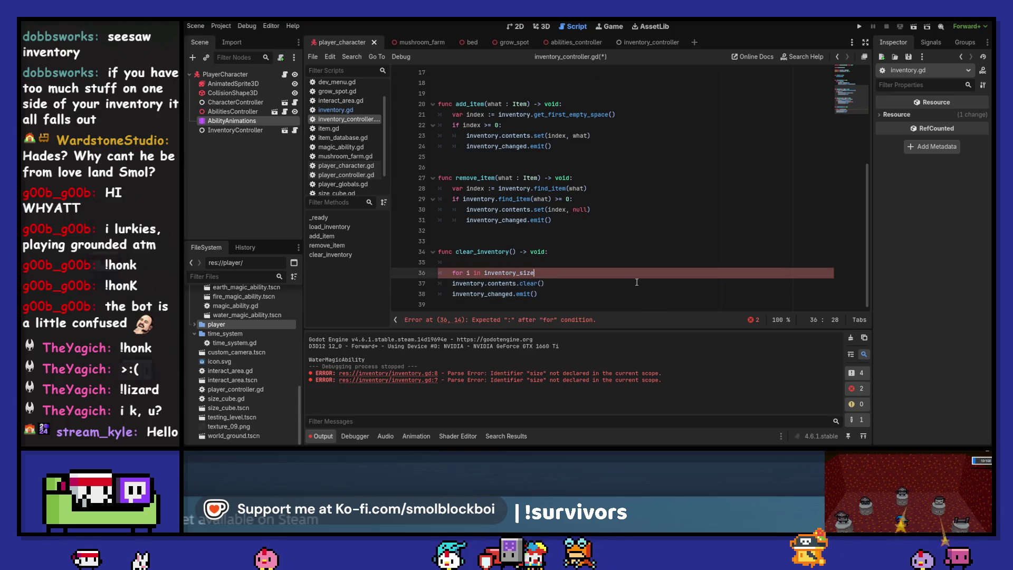
key("ctrl+shift+Left")
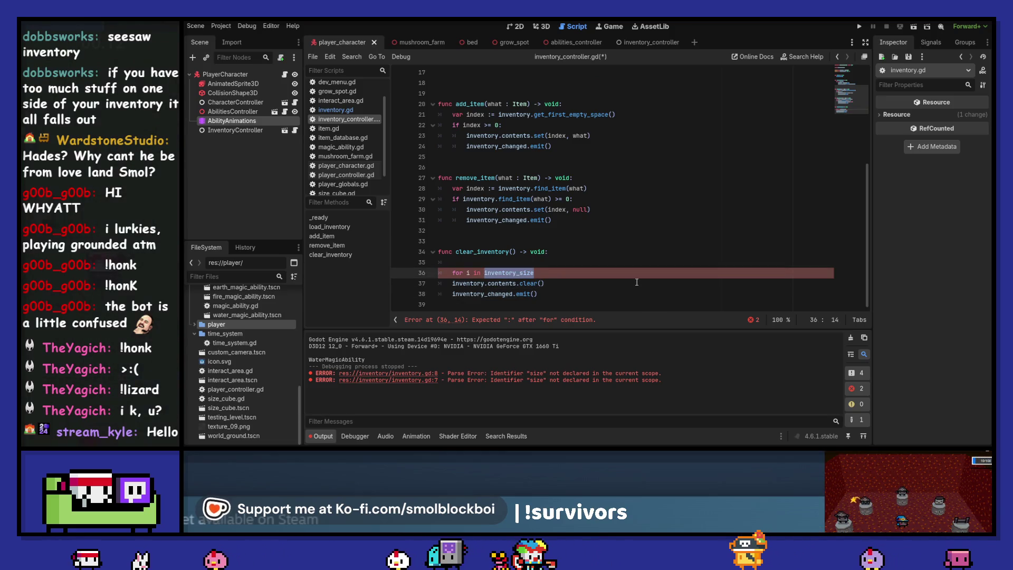
type("inventory.con")
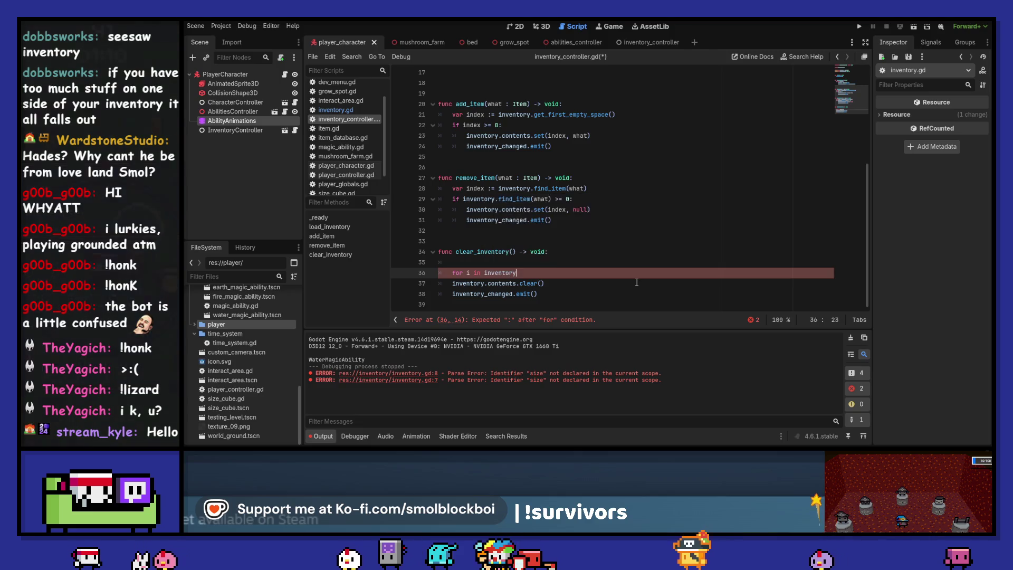
key("Return")
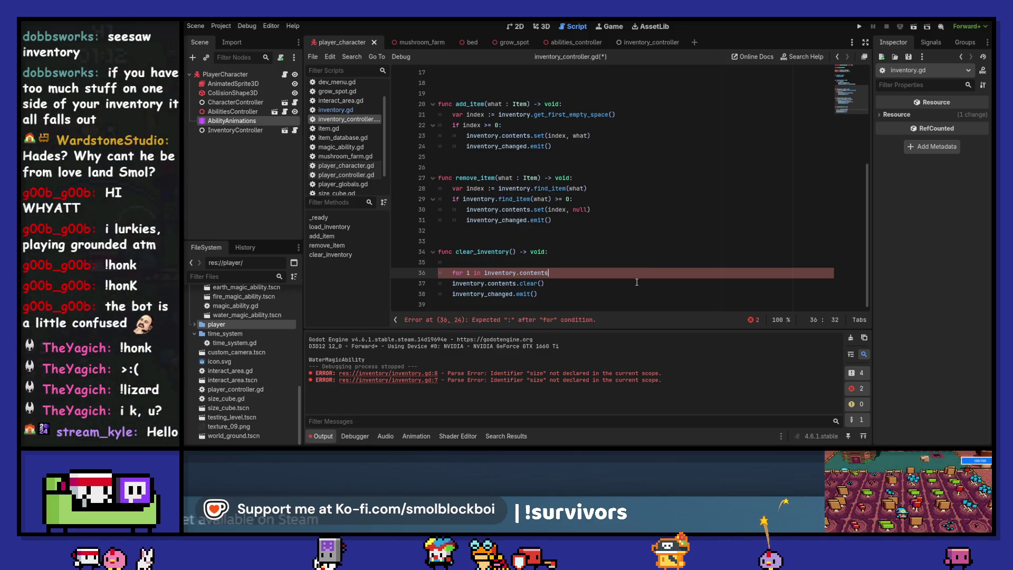
type(".size")
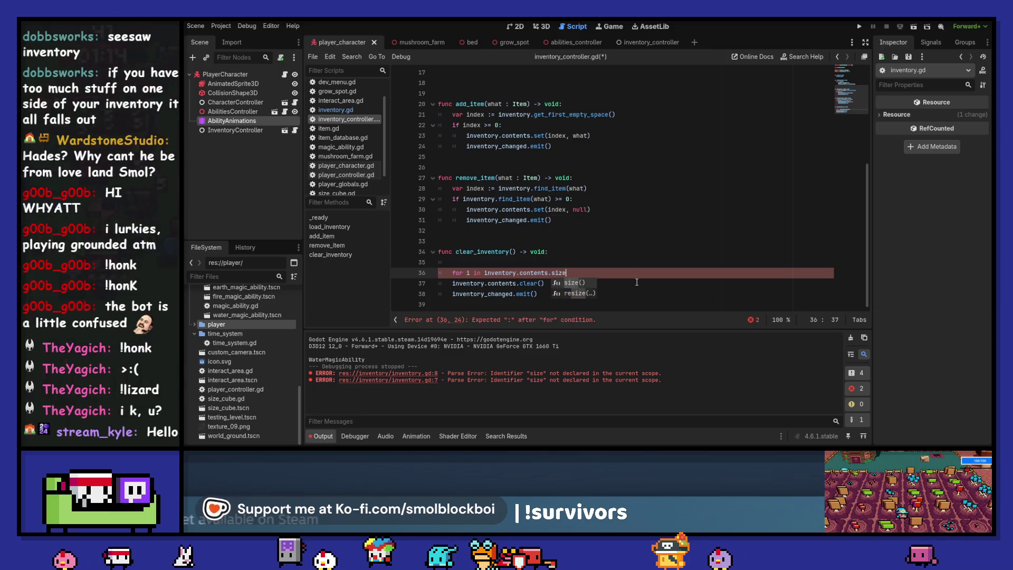
type("():")
key("Return")
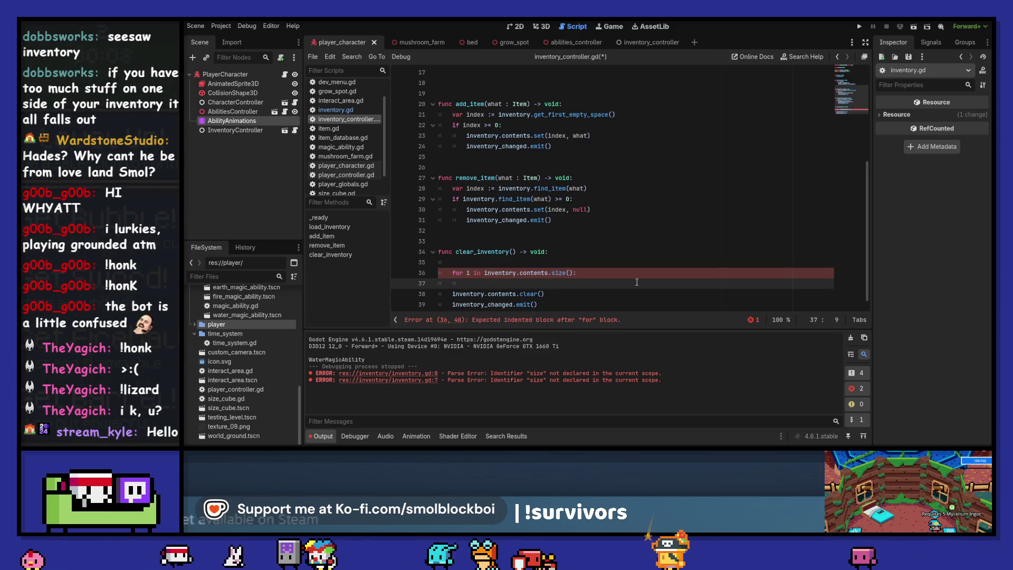
Set each slot with inventory.contents.set(i, null), remove the contents.clear() line, and save.
type("inventory.")
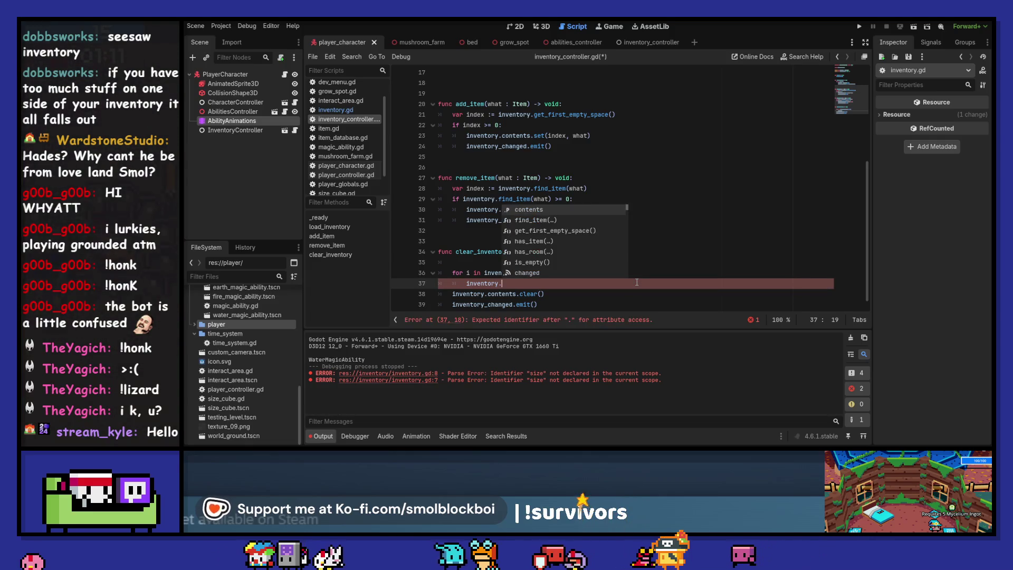
key("Return")
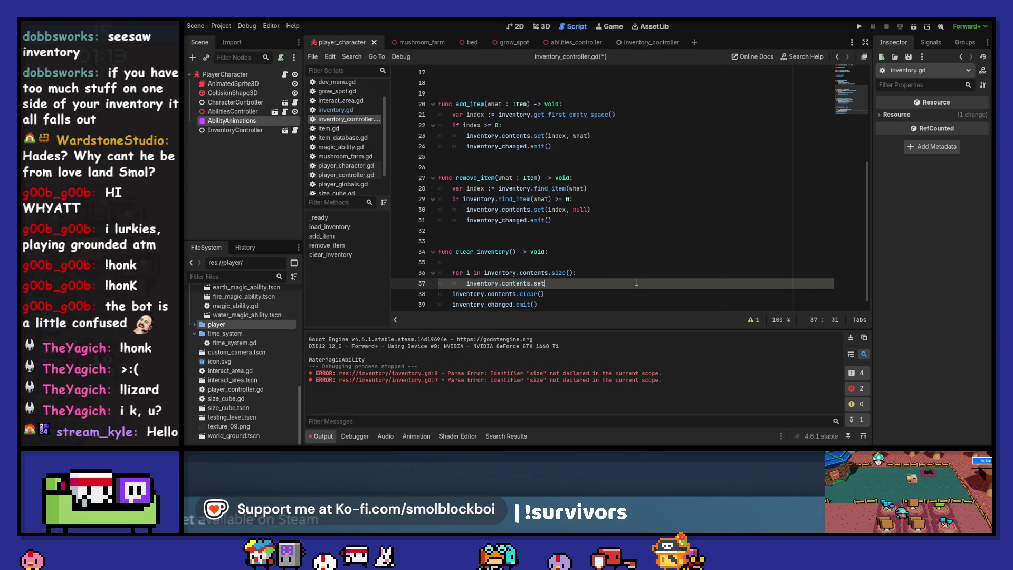
type("(i")
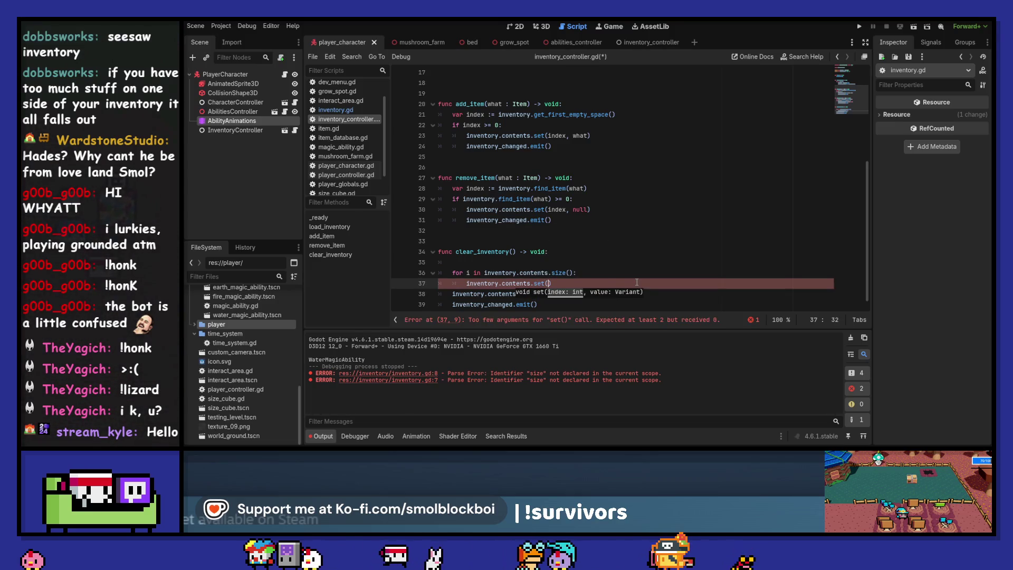
type(", null")
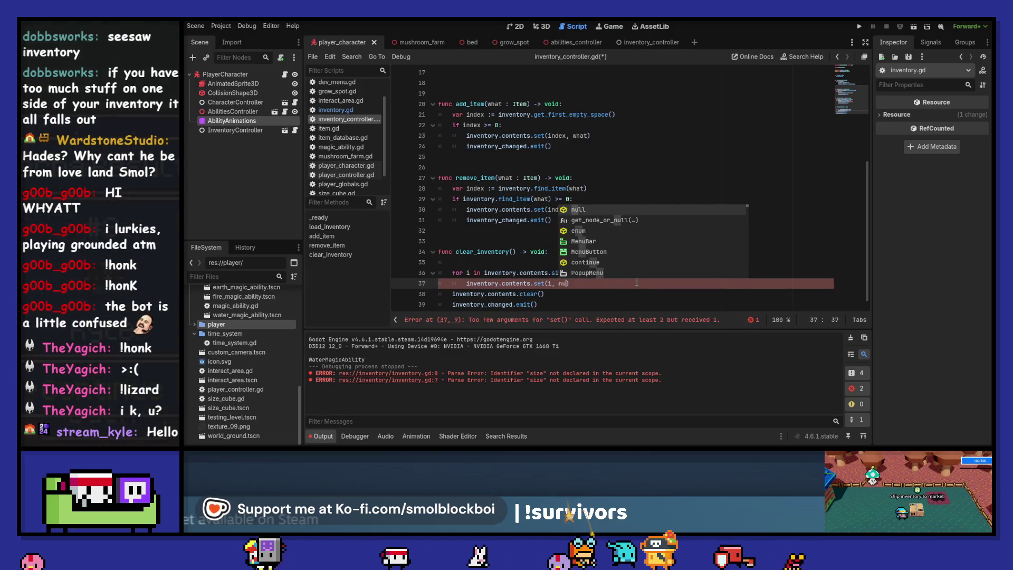
key("Escape")
key("Down")
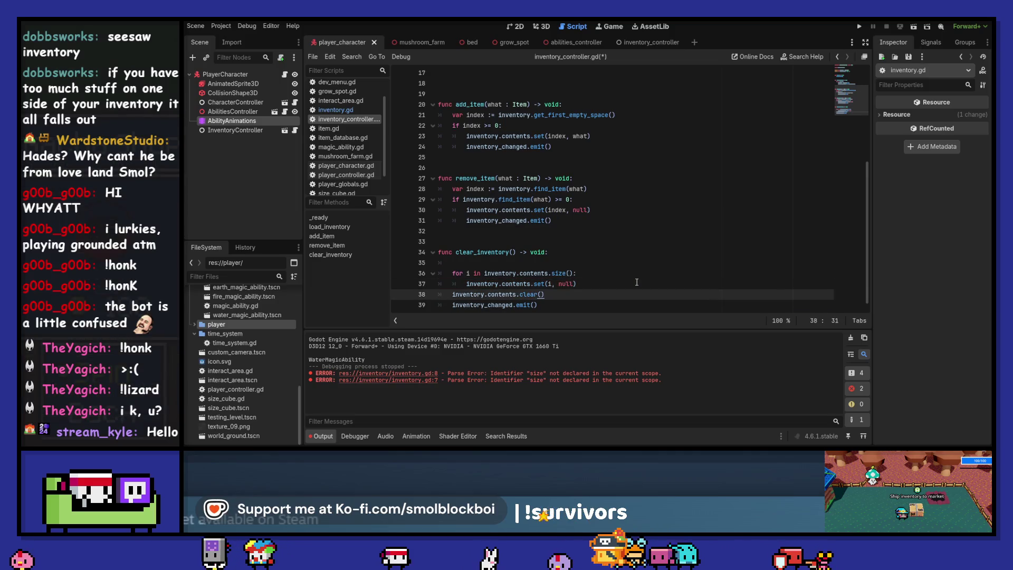
key("ctrl+x")
key("Up")
key("Up")
key("Up")
key("End")
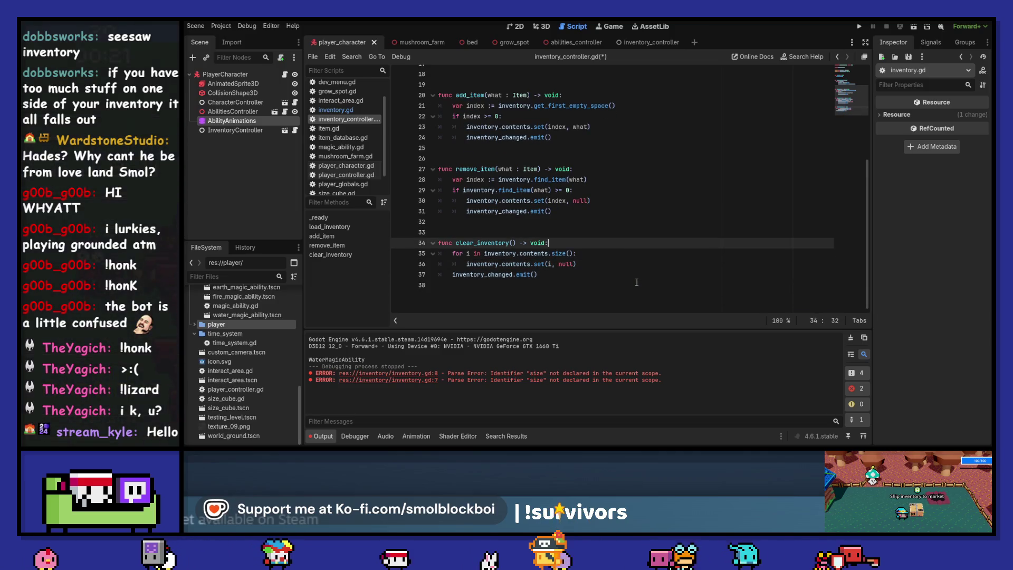
key("alt+Down")
key("alt+Down")
key("ctrl+s")
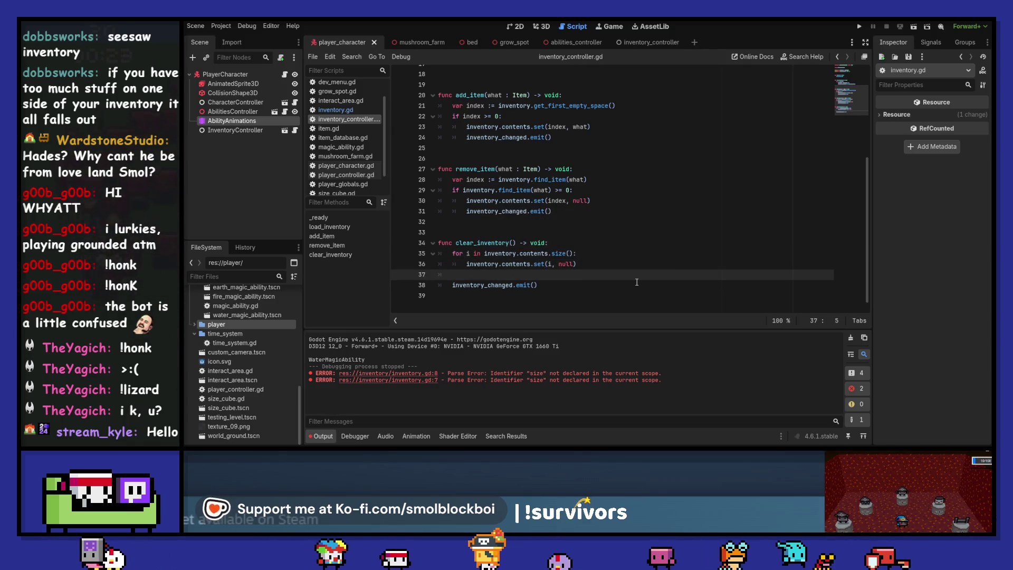
Clear the output log, delete empty line 17, save, and run the game on a level.
left_click(850, 338)
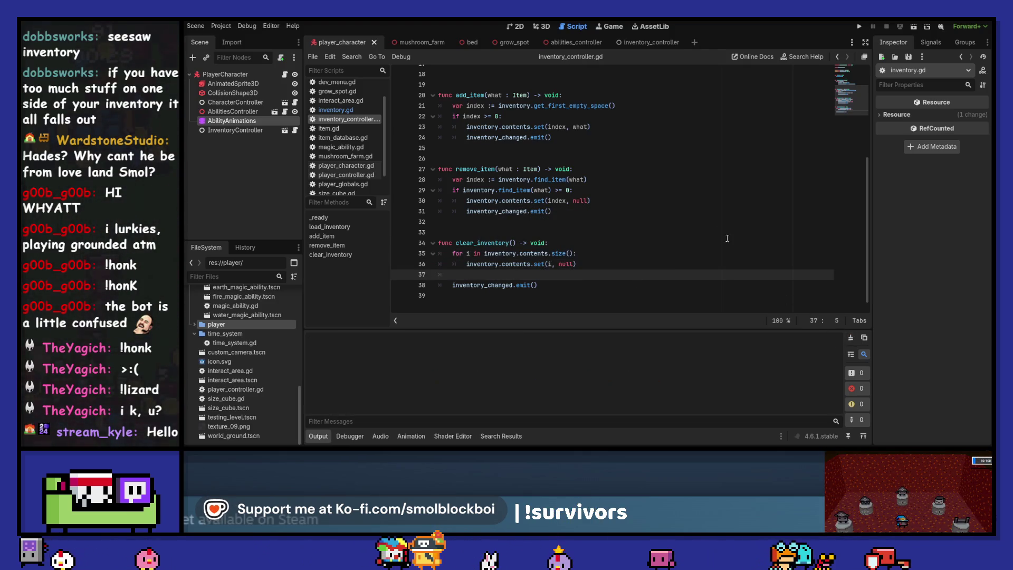
scroll(628, 181, "up", 4)
left_click(627, 180)
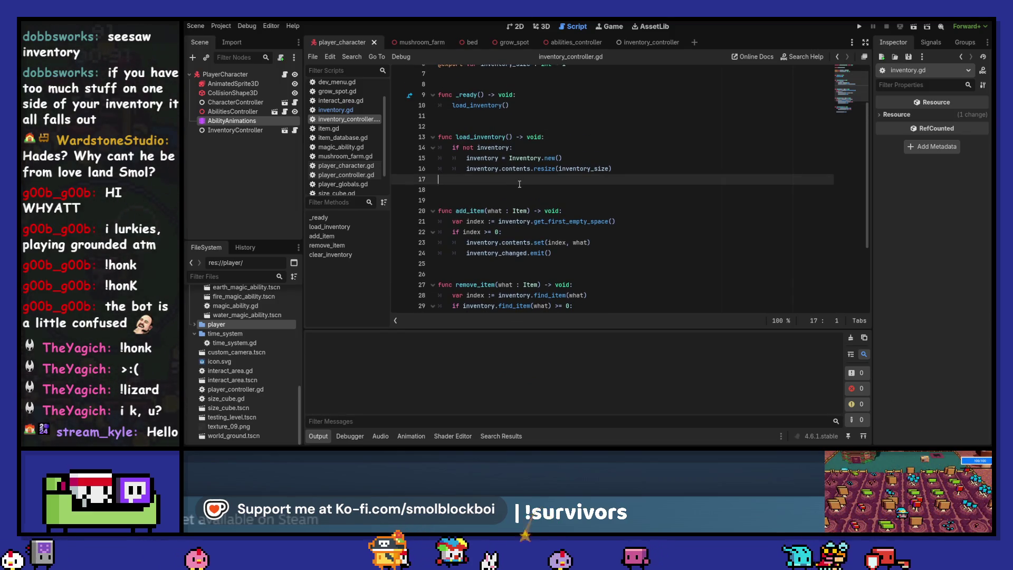
key("BackSpace")
key("ctrl+s")
key("F5")
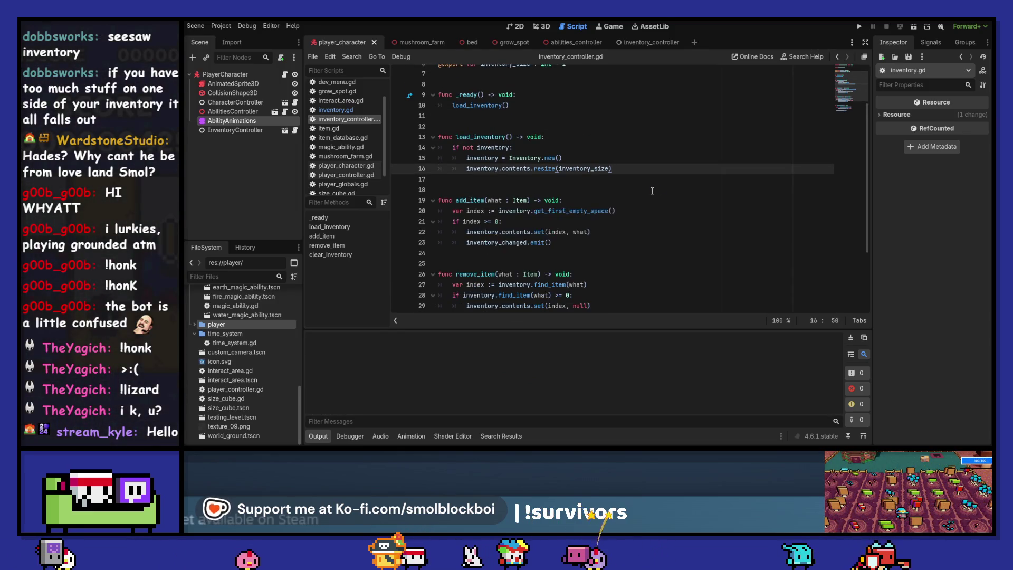
left_click(622, 240)
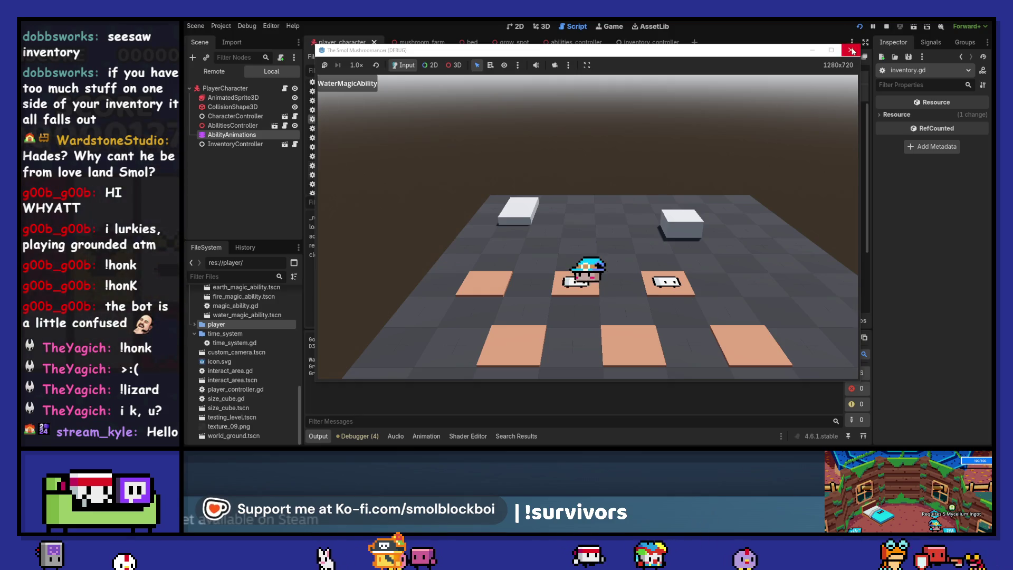
Walk to the two grow spots, water them with magic, and harvest one, triggering the clear_content error.
key("w")
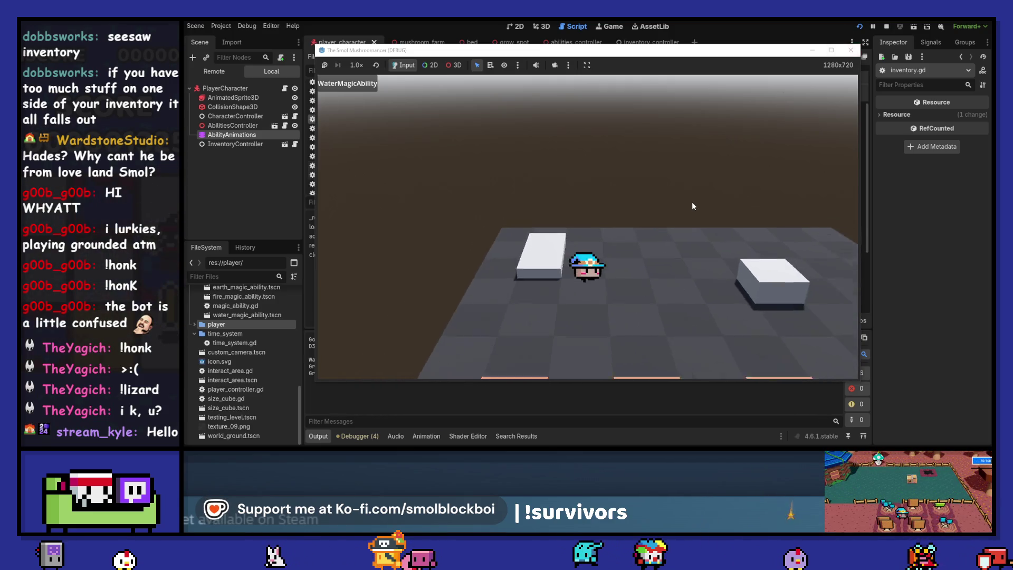
key("s")
left_click(692, 203)
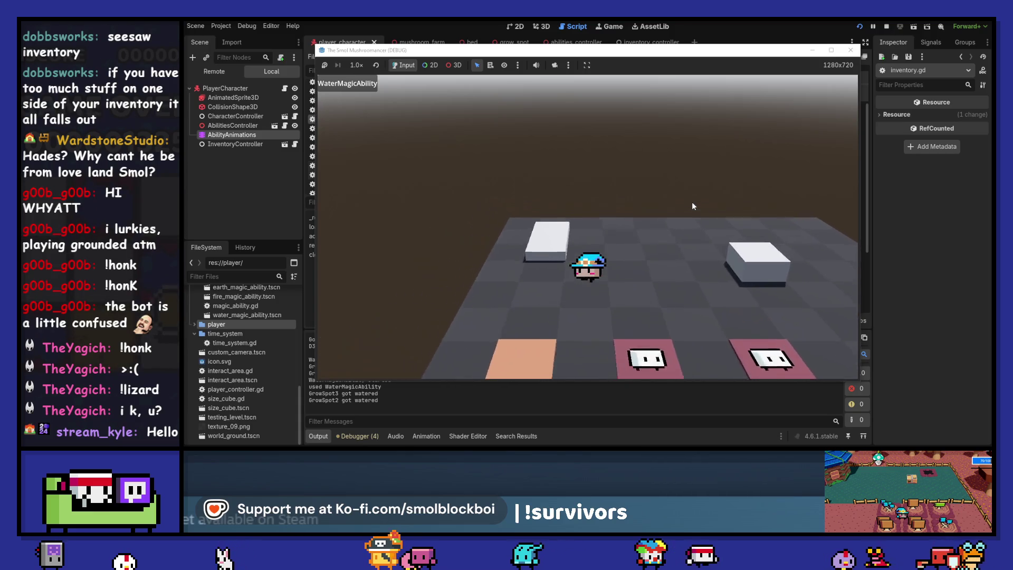
key("w")
key("s")
key("e")
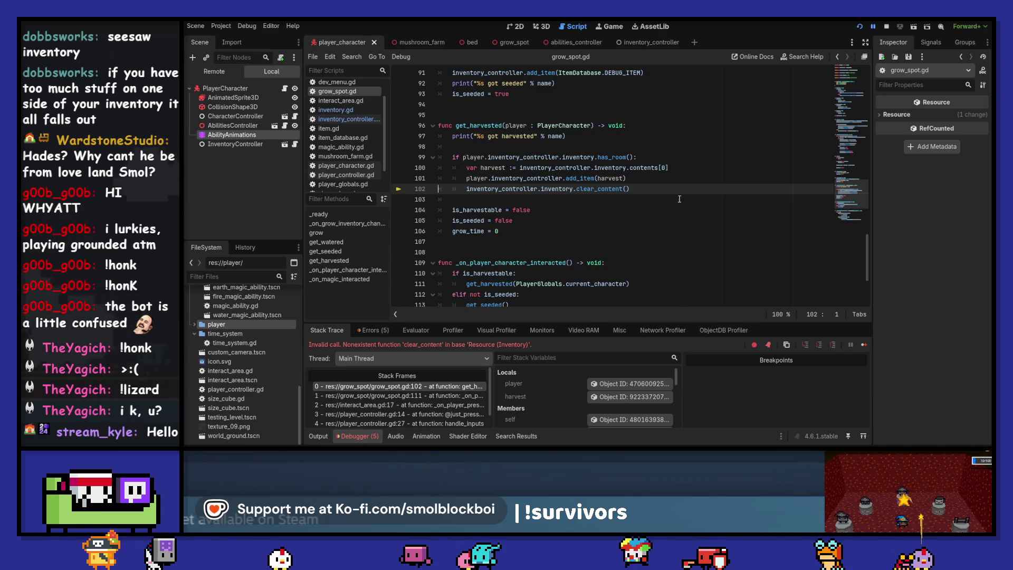
Delete the extra 'inventory.' reference from line 102 of grow_spot.gd.
double_click(567, 188)
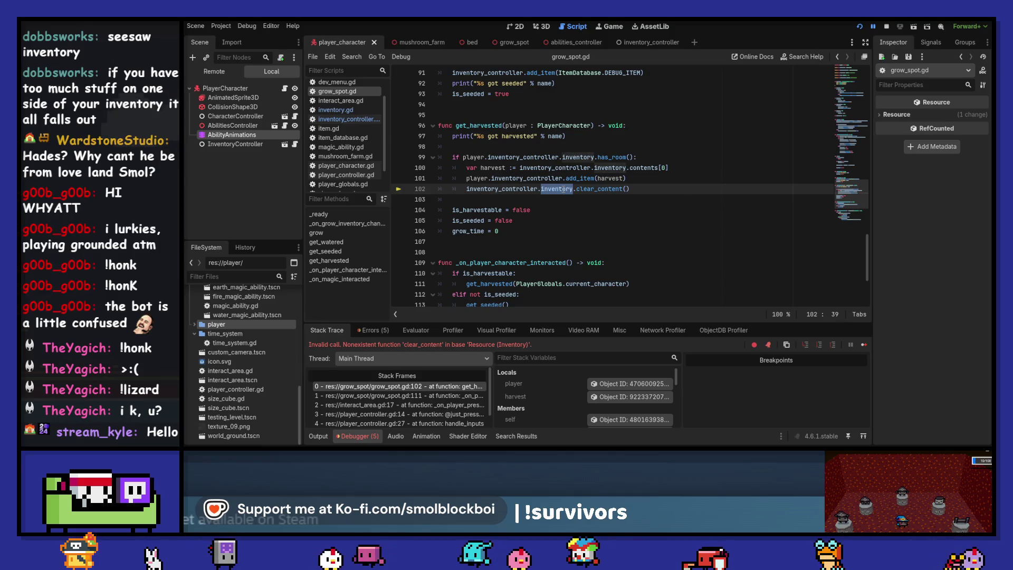
key("Delete")
key("Delete")
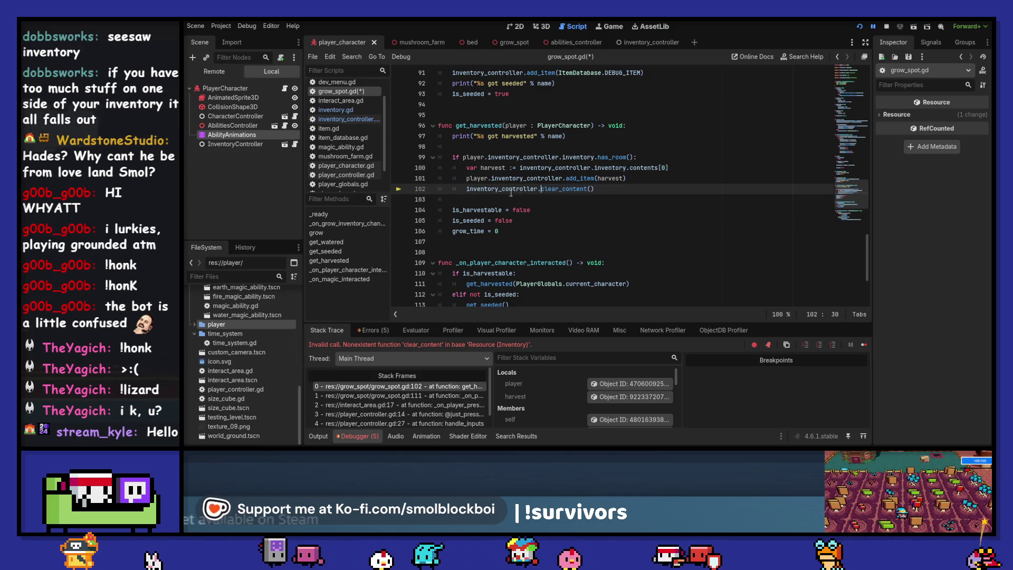
scroll(511, 193, "up", 20)
left_click(528, 114)
scroll(623, 221, "down", 6)
Replace clear_content with clear_inventory from the inventory controller, then save and relaunch with F5.
key("alt+Left")
scroll(598, 188, "down", 5)
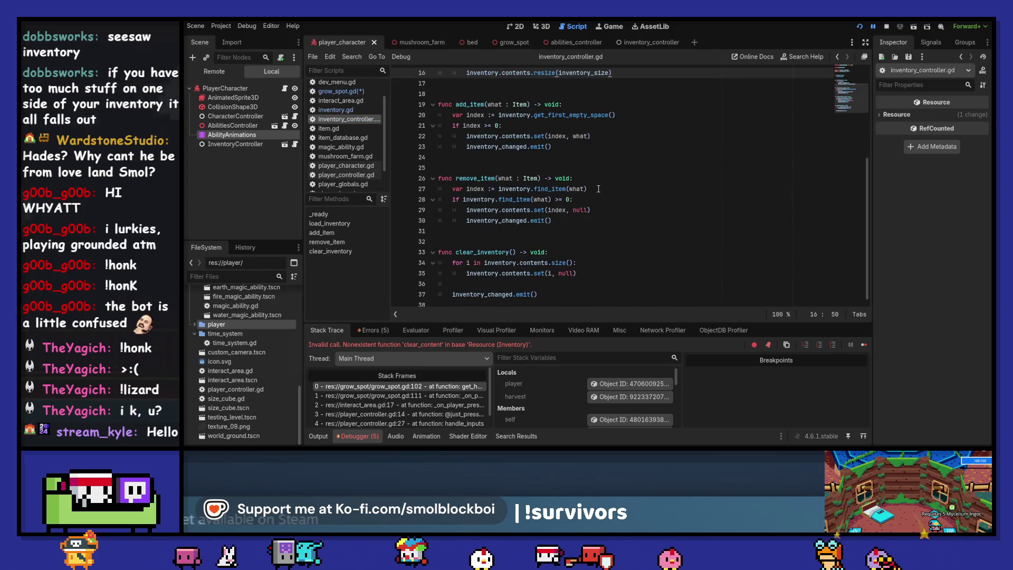
double_click(492, 252)
left_click(837, 56)
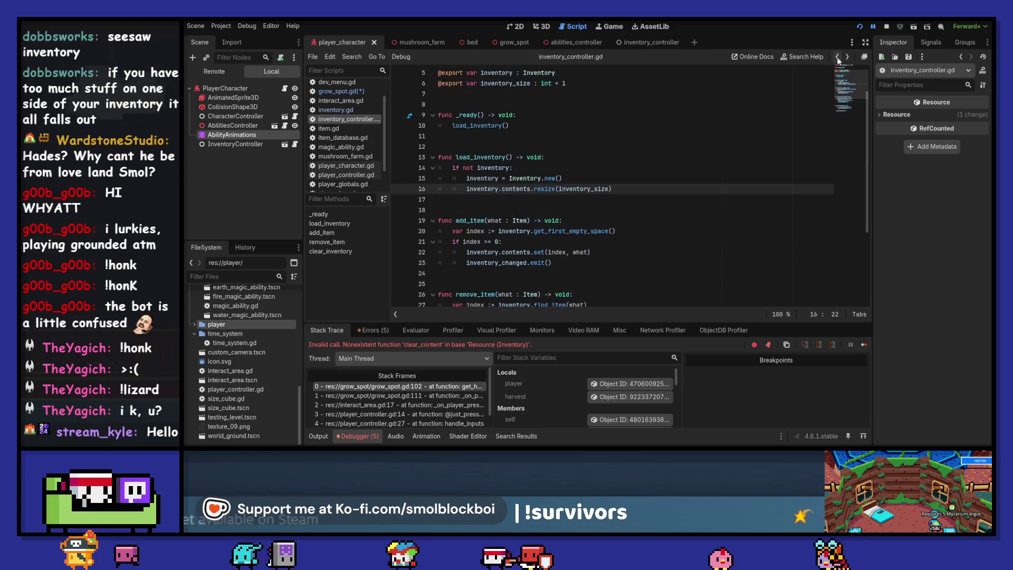
left_click(837, 56)
left_click(837, 56)
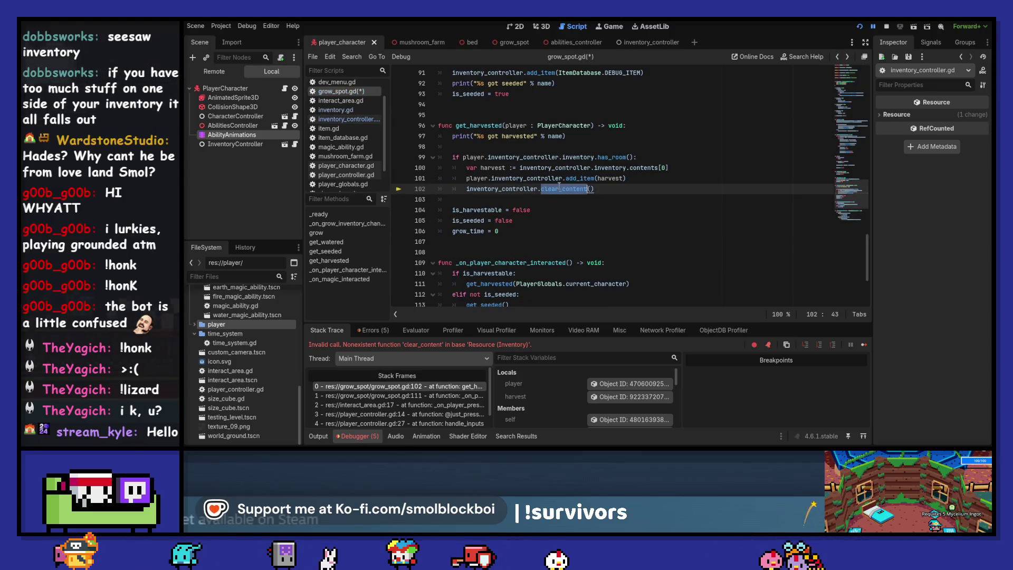
key("ctrl+v")
key("ctrl+s")
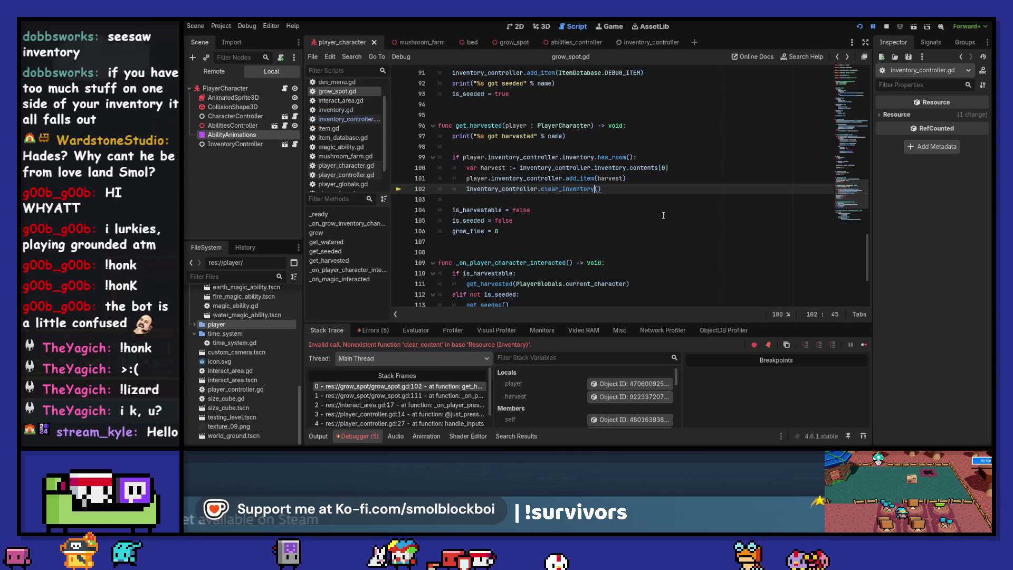
key("F5")
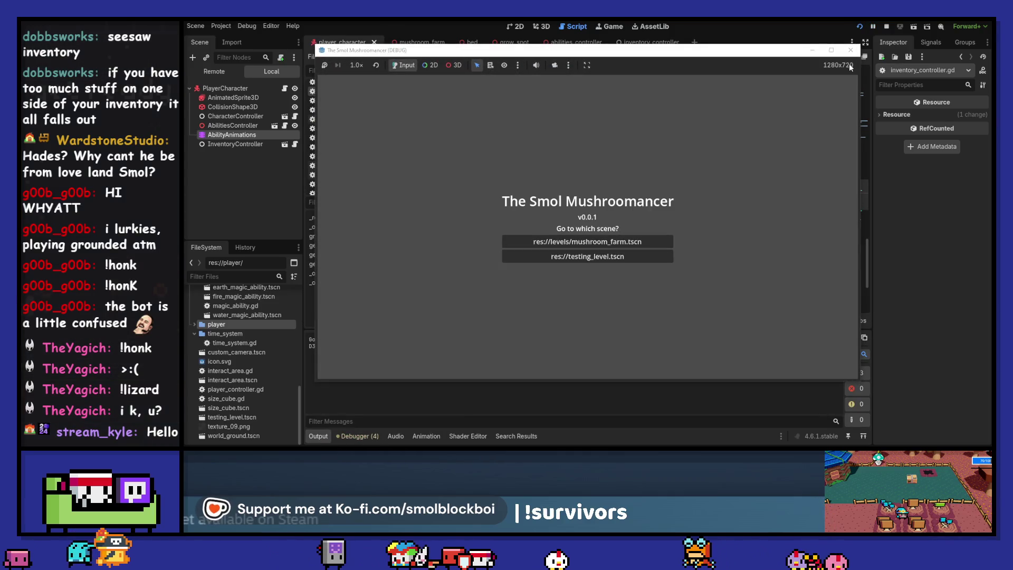
Close the running game and show the grow_spot scene in the 3D view.
left_click(850, 53)
left_click(539, 25)
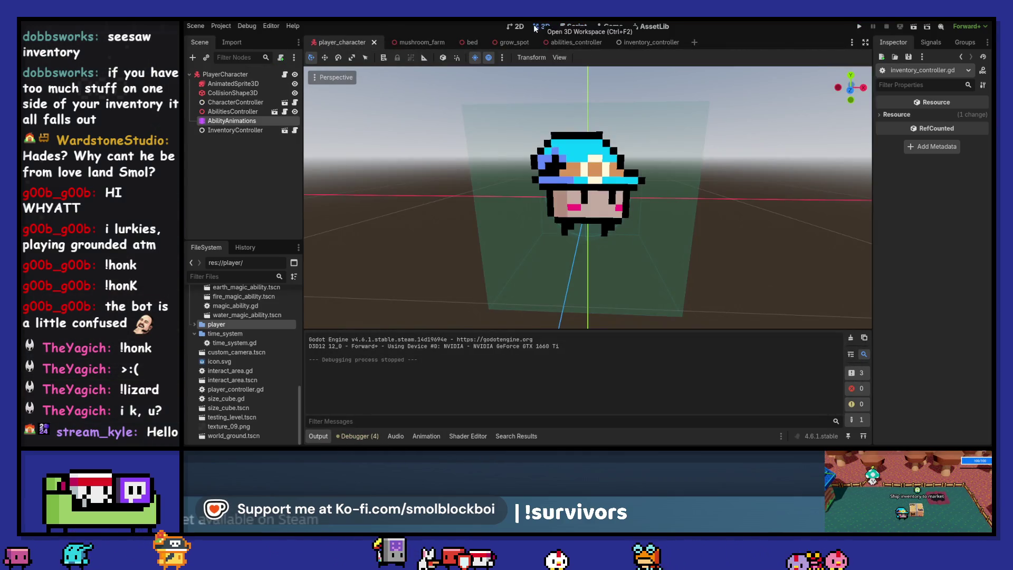
left_click(521, 42)
Find debug_item.tres in the FileSystem dock and show its Item properties in the Inspector.
scroll(237, 329, "up", 15)
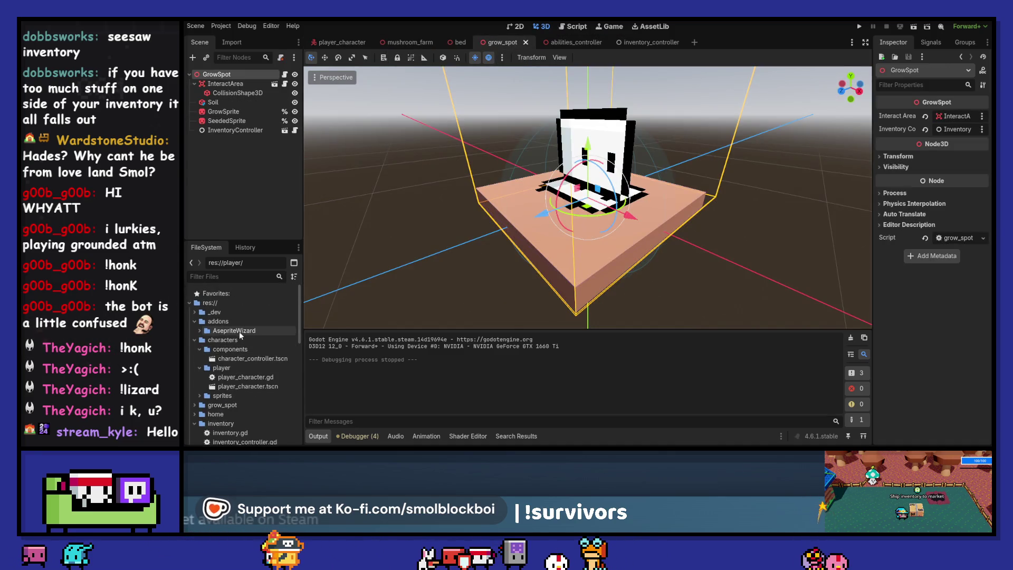
double_click(239, 331)
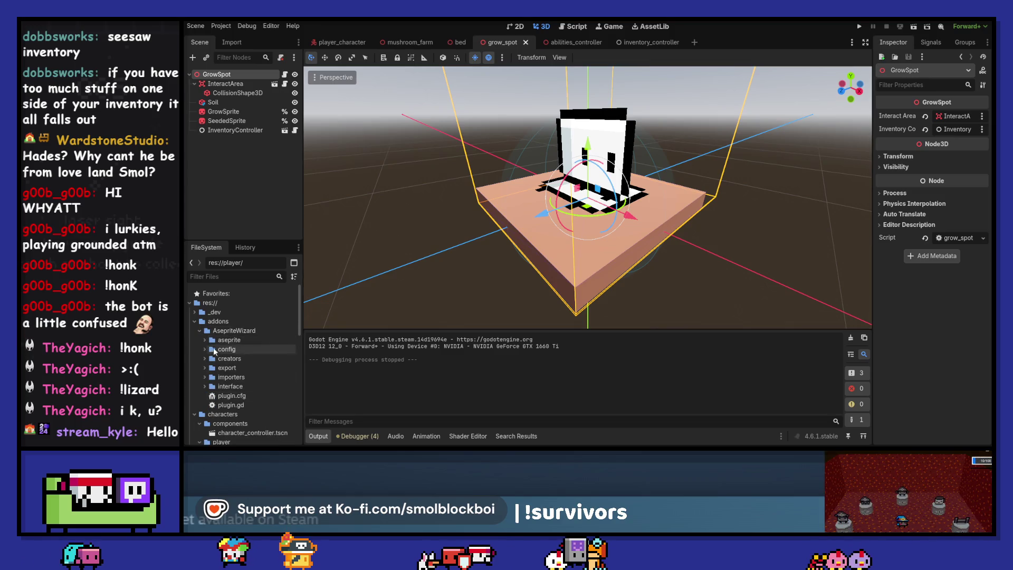
scroll(216, 354, "down", 5)
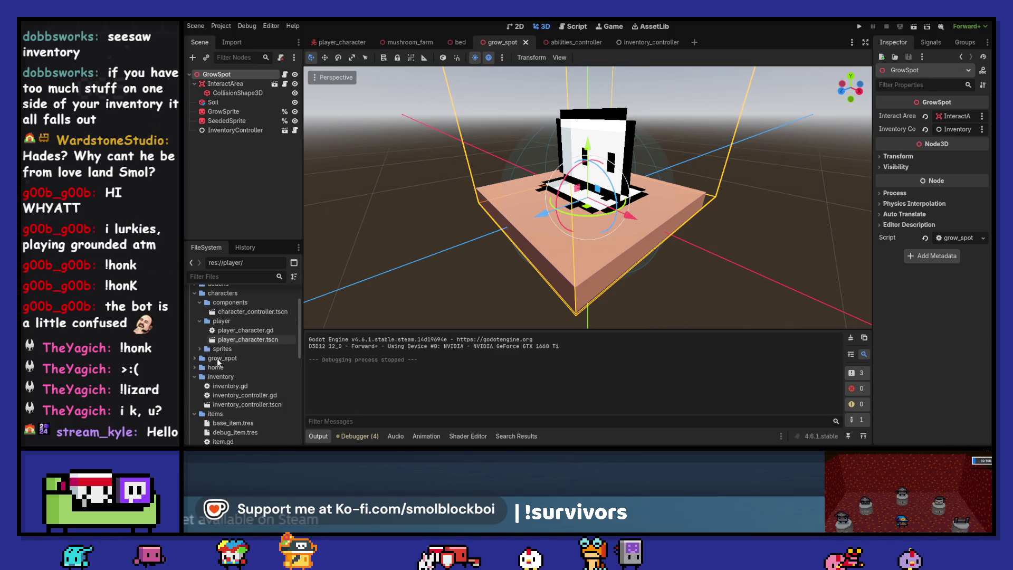
scroll(197, 357, "down", 2)
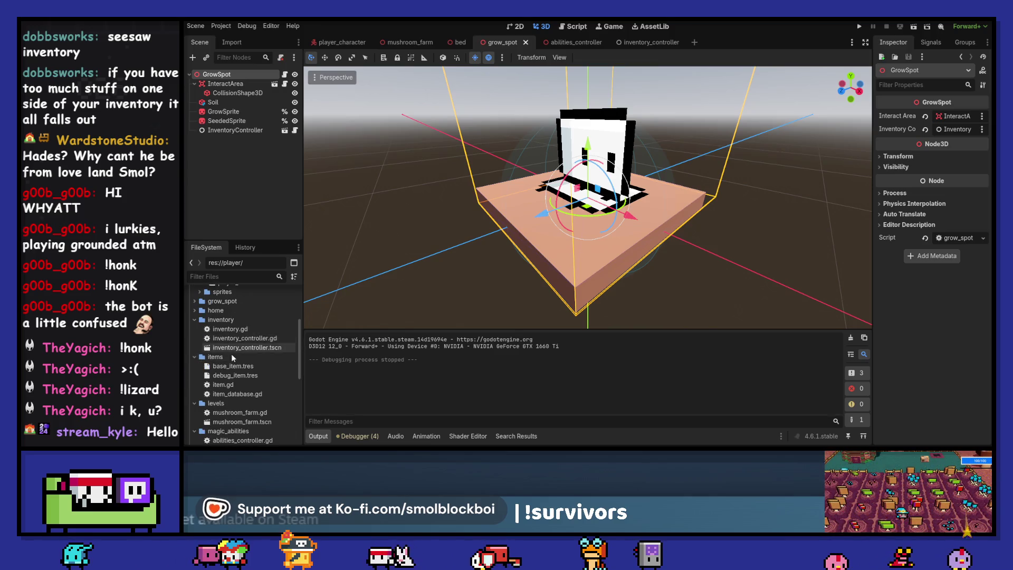
scroll(230, 363, "up", 1)
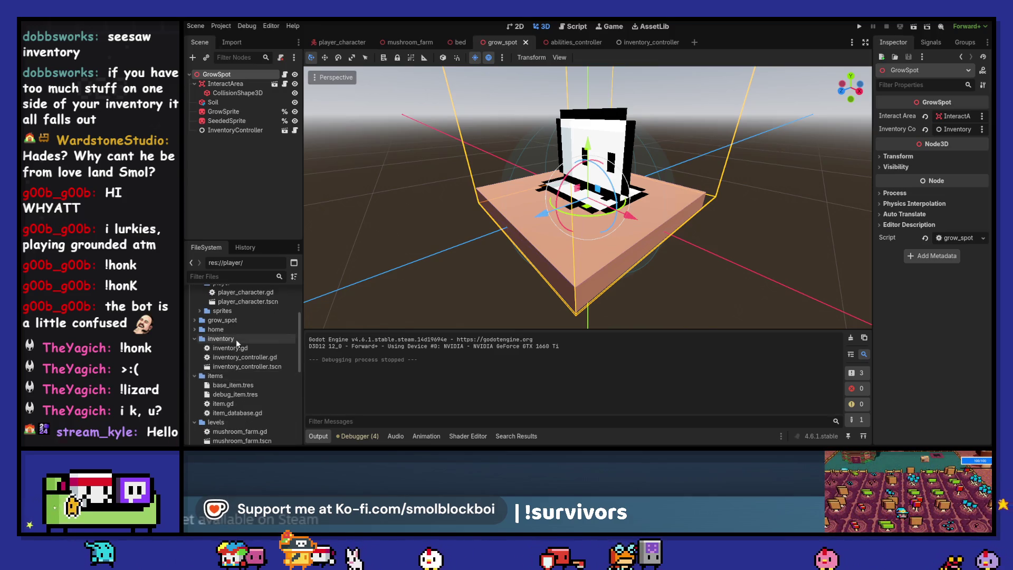
left_click(242, 393)
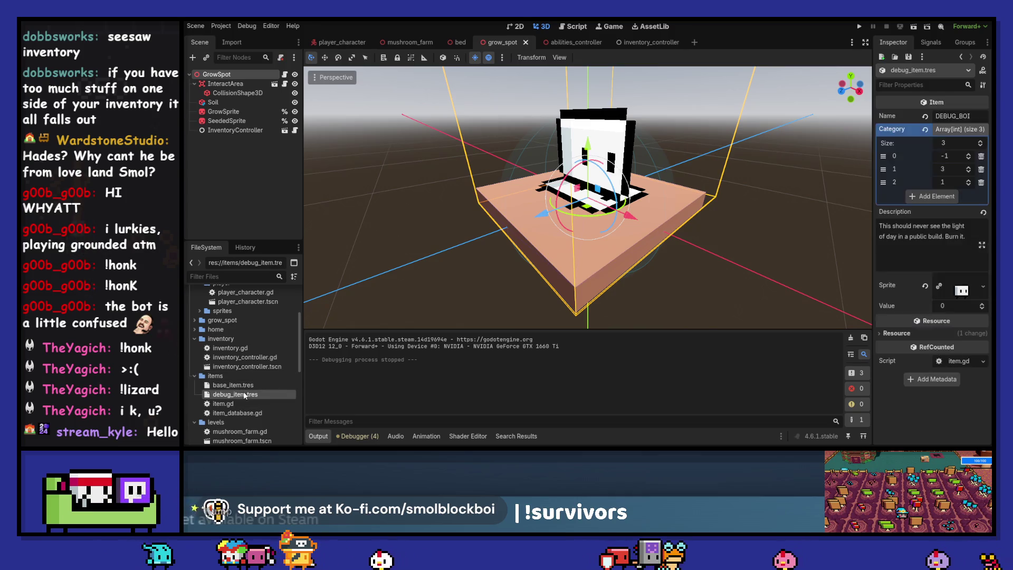
Inspect the debug item's Sprite texture, its region editor and atlas texture settings.
left_click(961, 289)
scroll(935, 376, "down", 2)
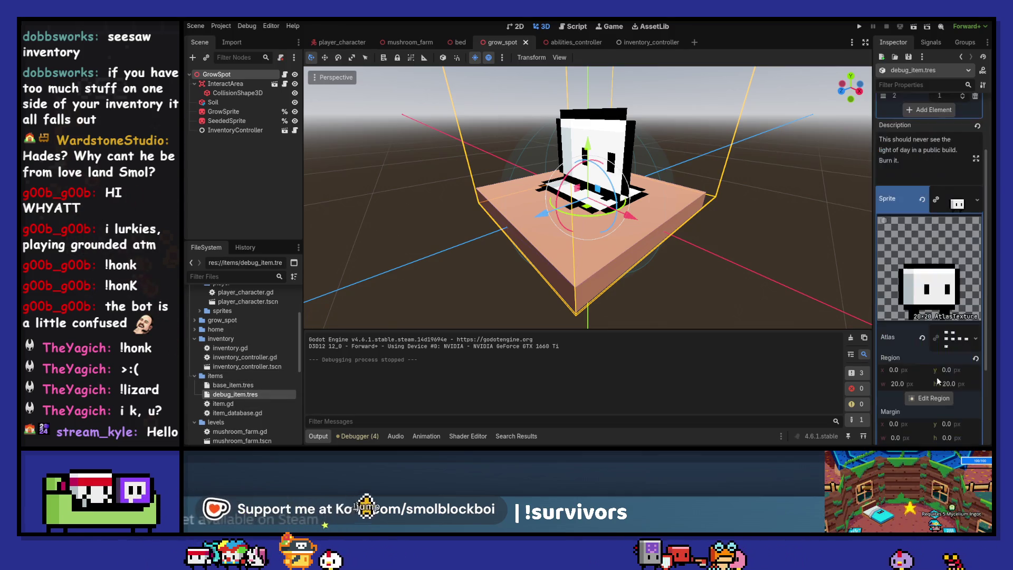
left_click(933, 398)
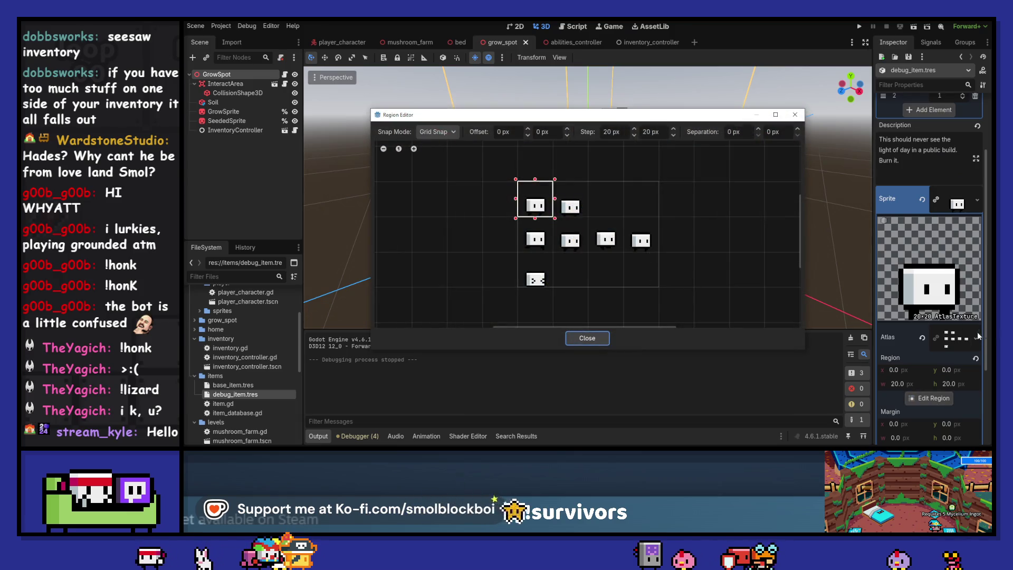
left_click(585, 338)
left_click(955, 338)
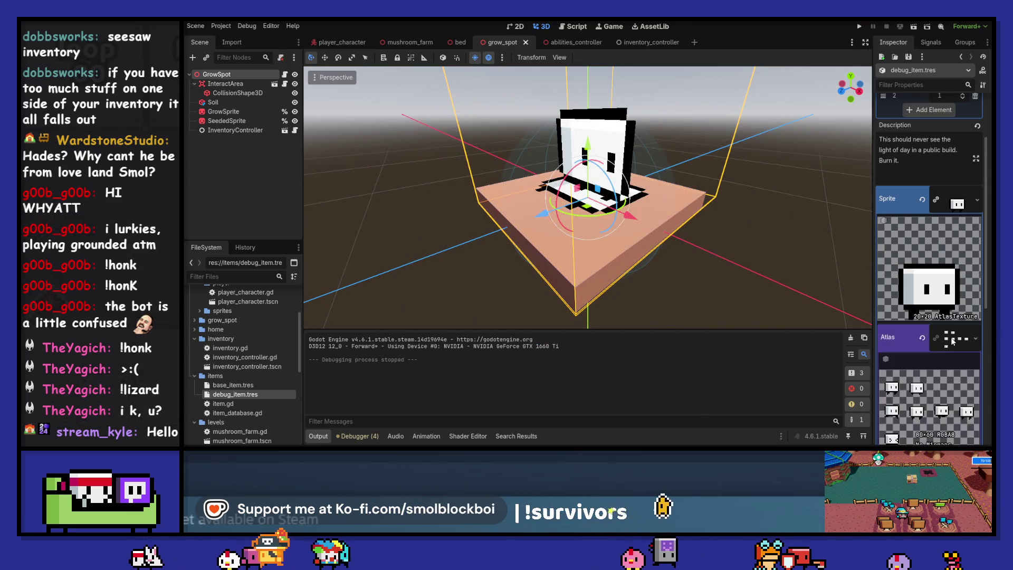
scroll(938, 316, "down", 3)
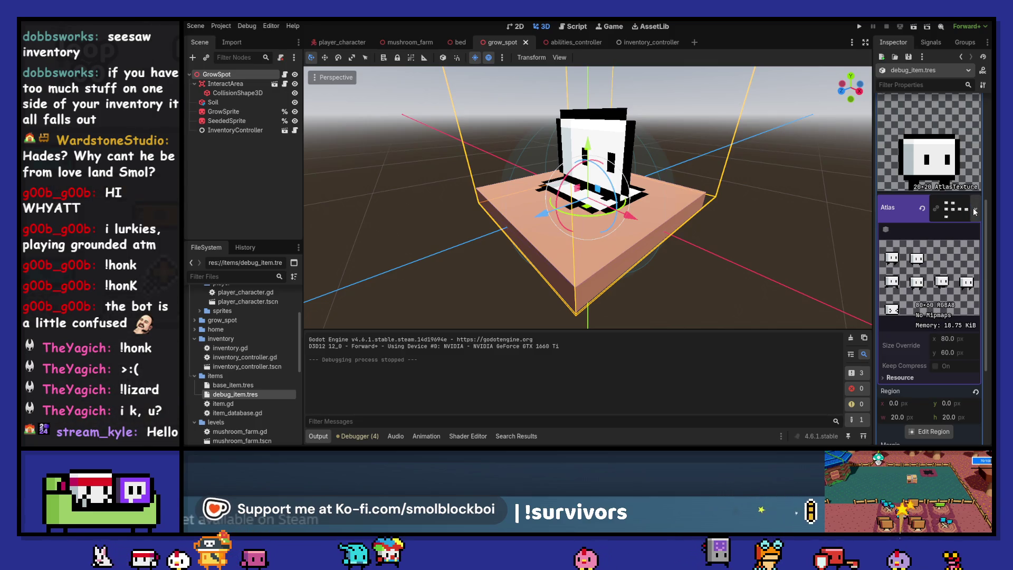
right_click(937, 314)
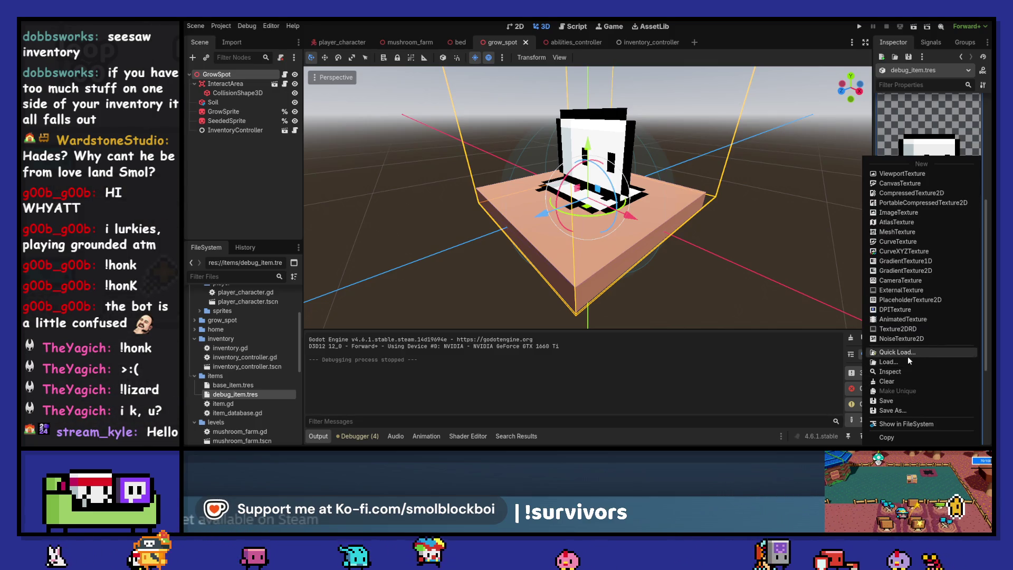
key("Escape")
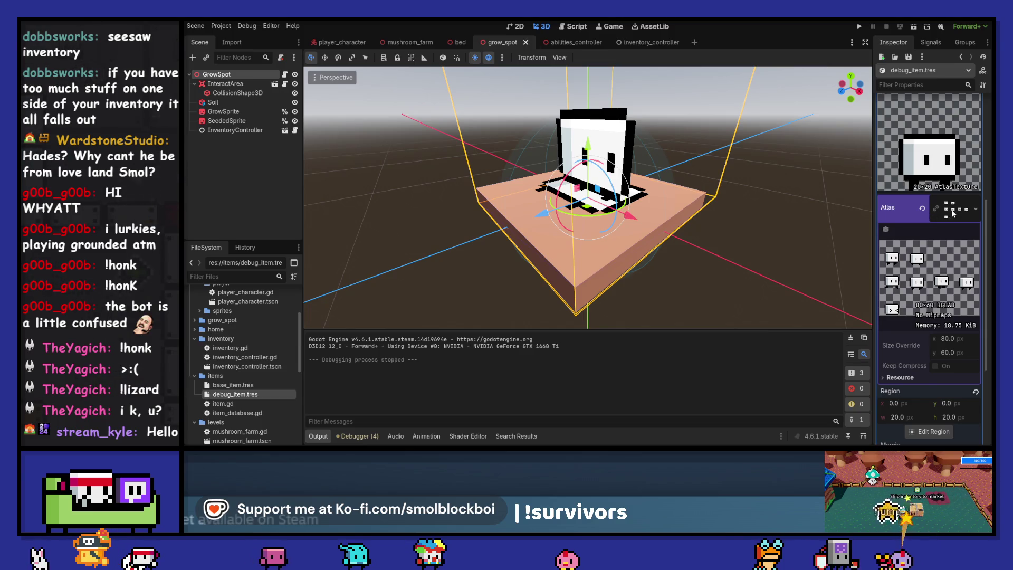
left_click(938, 212)
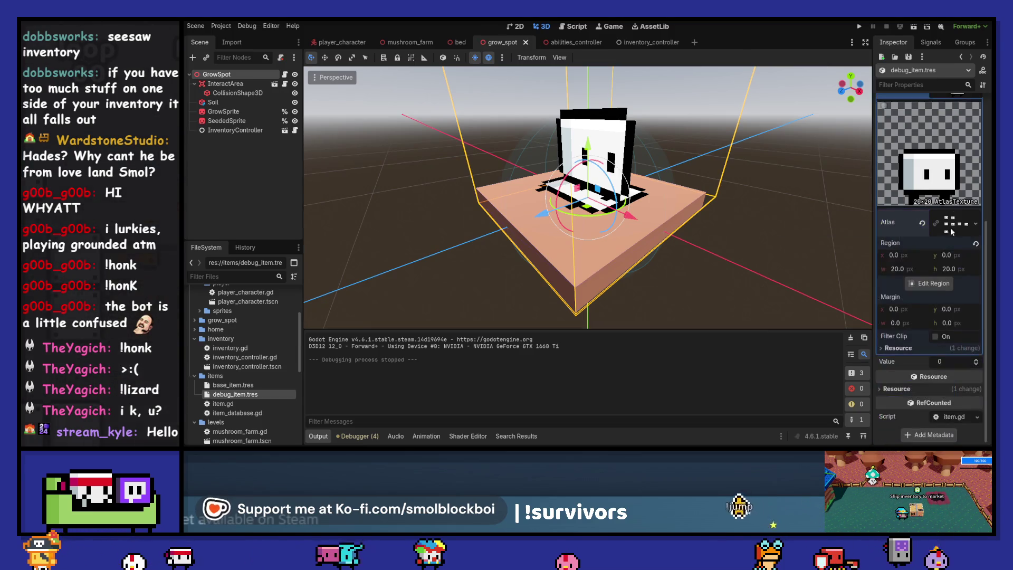
Quick Load the red-headband characters sheet as the Sprite's atlas, then run the game with F5.
left_click(977, 222)
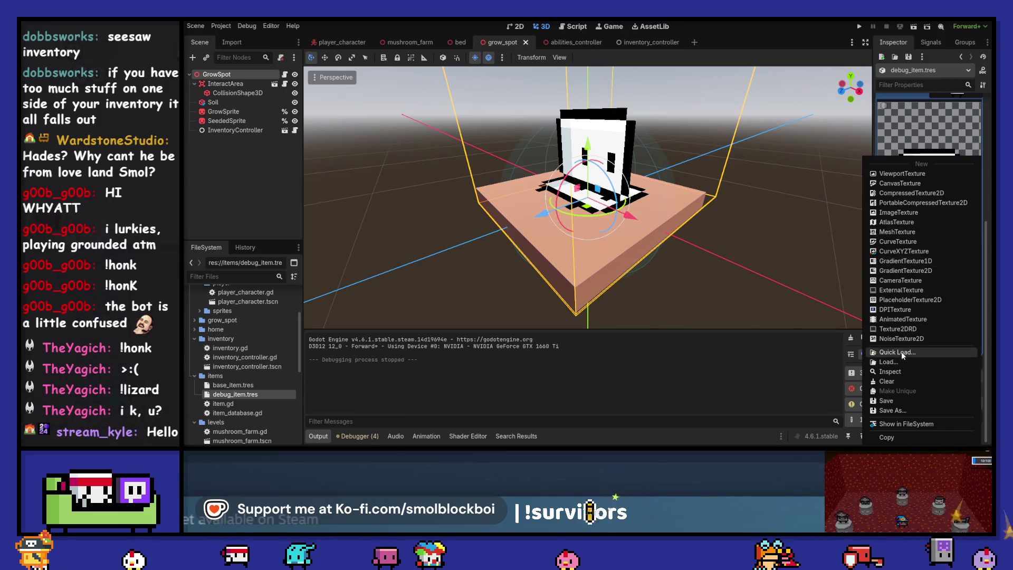
left_click(888, 336)
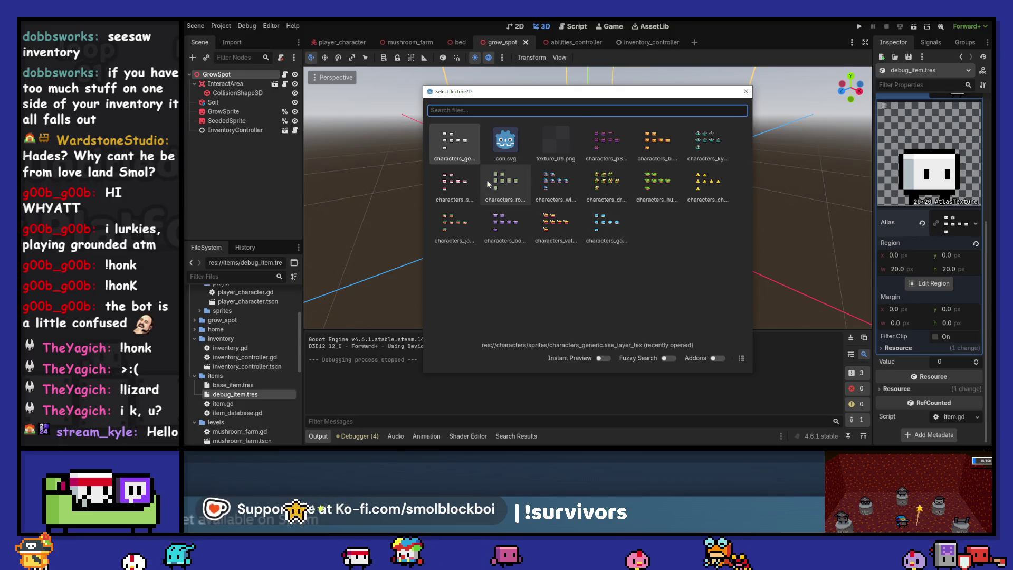
double_click(442, 180)
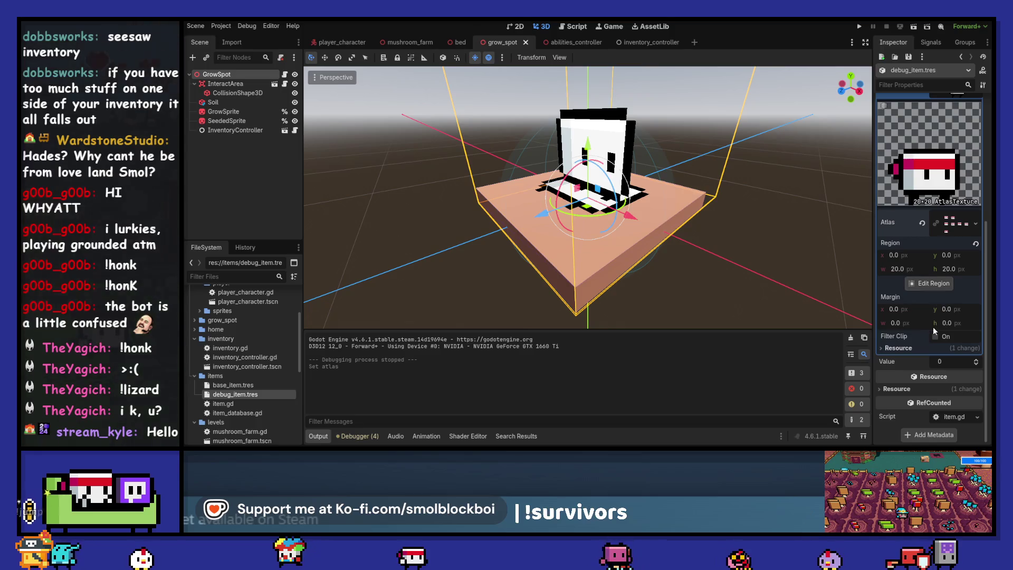
scroll(947, 230, "up", 5)
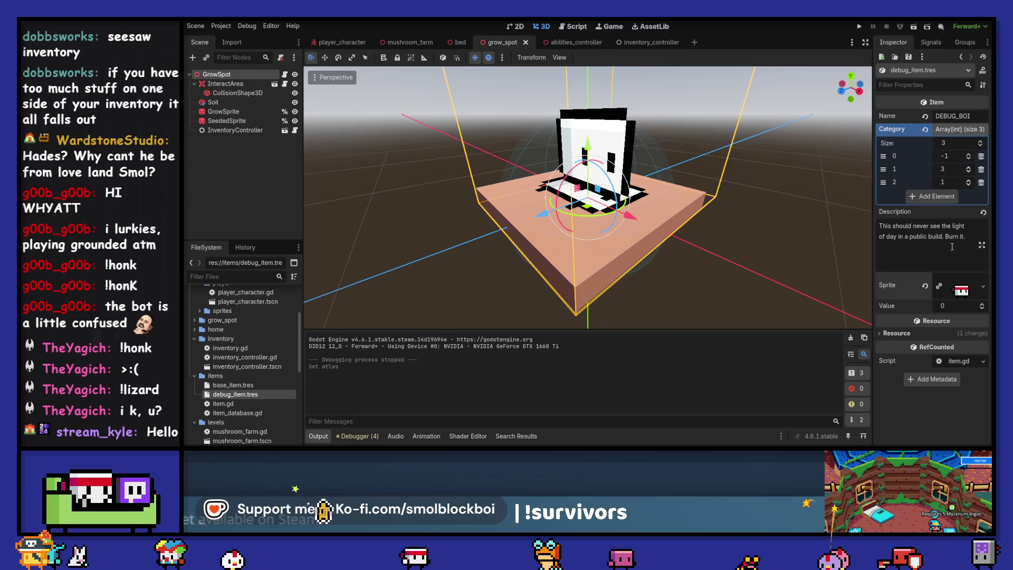
key("F5")
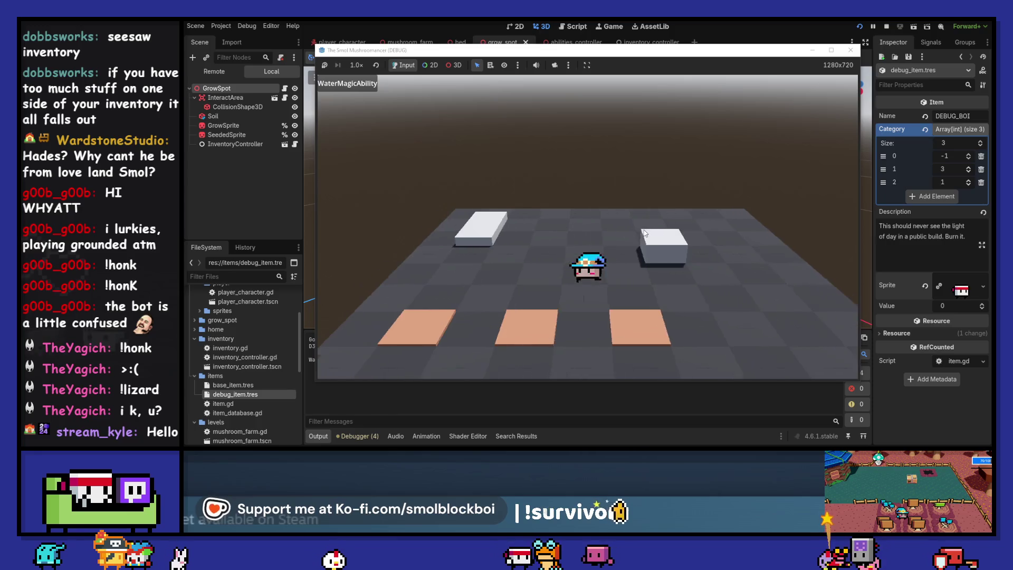
Seed and water the grow spots, sleep in the bed, then interact until the debugger breaks at grow_spot.gd line 69.
key("w")
key("d")
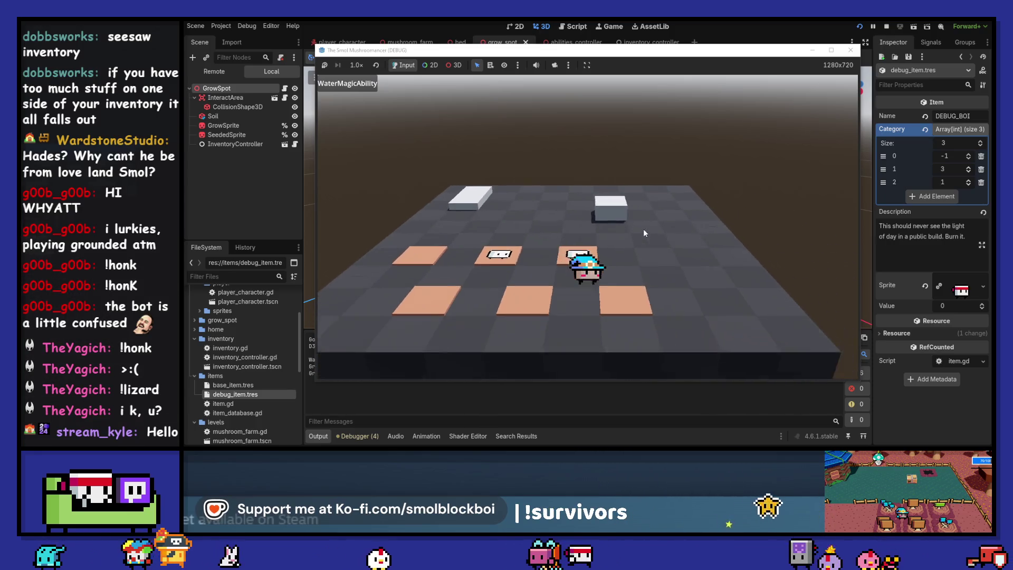
key("w")
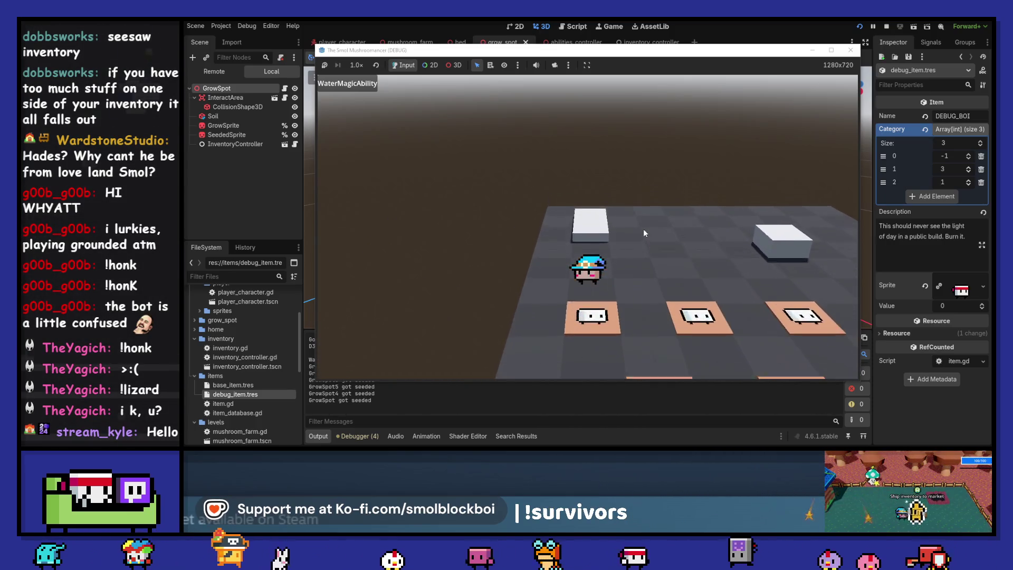
key("s")
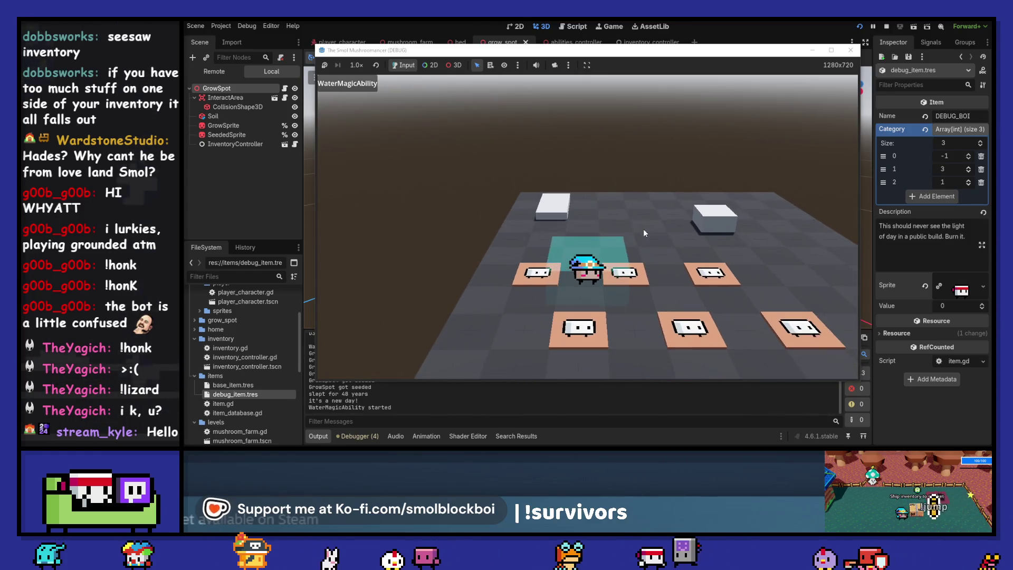
key("space")
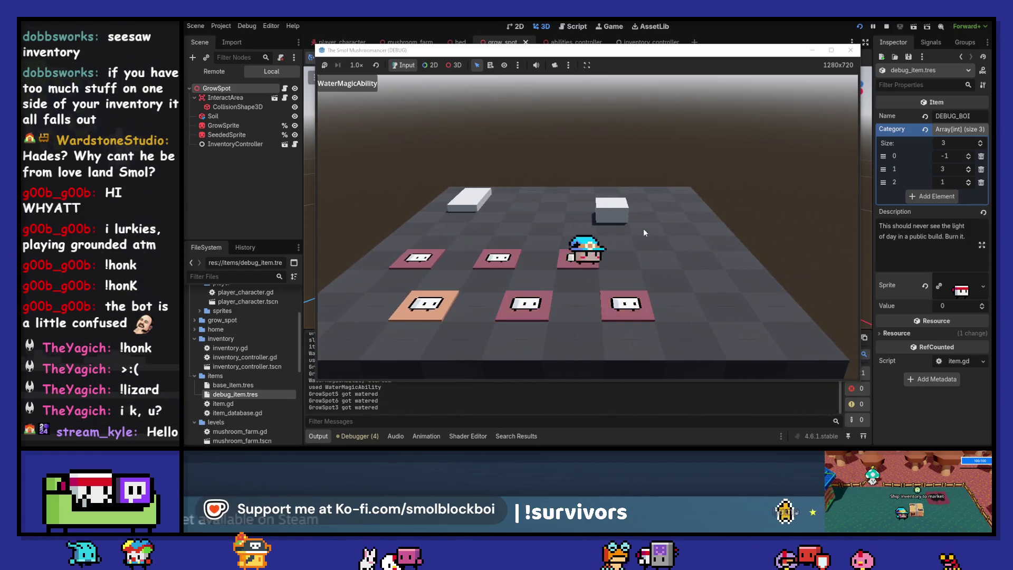
key("w")
key("e")
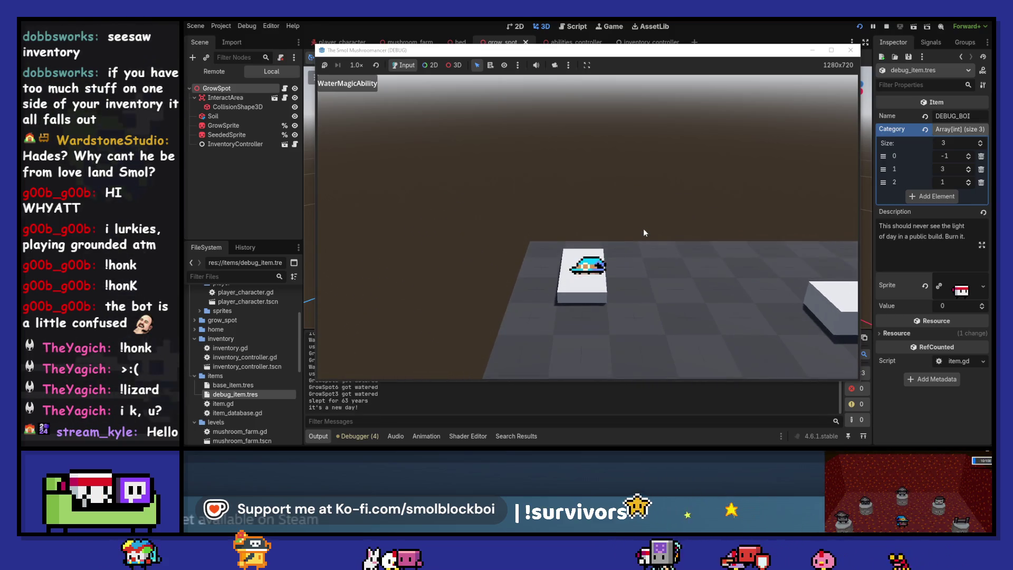
key("e")
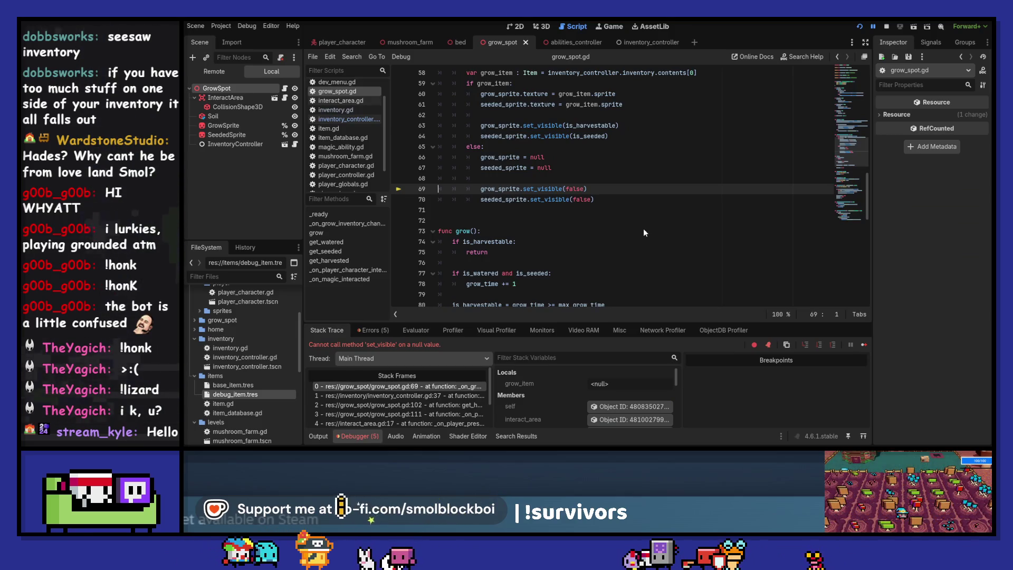
Show all errors and warnings in the debugger's Errors tab and scroll through grow_spot.gd.
left_click(386, 329)
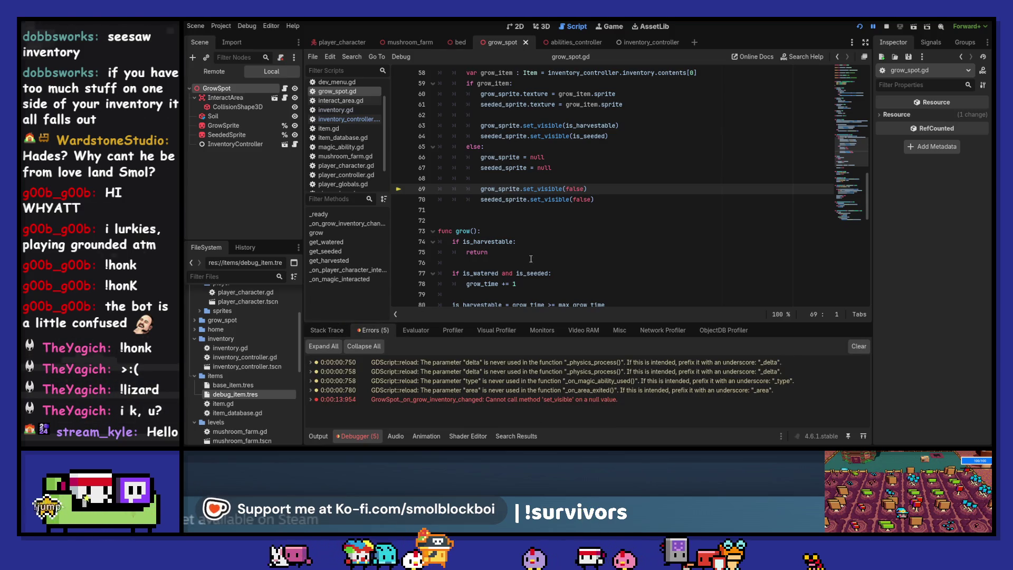
scroll(531, 258, "up", 3)
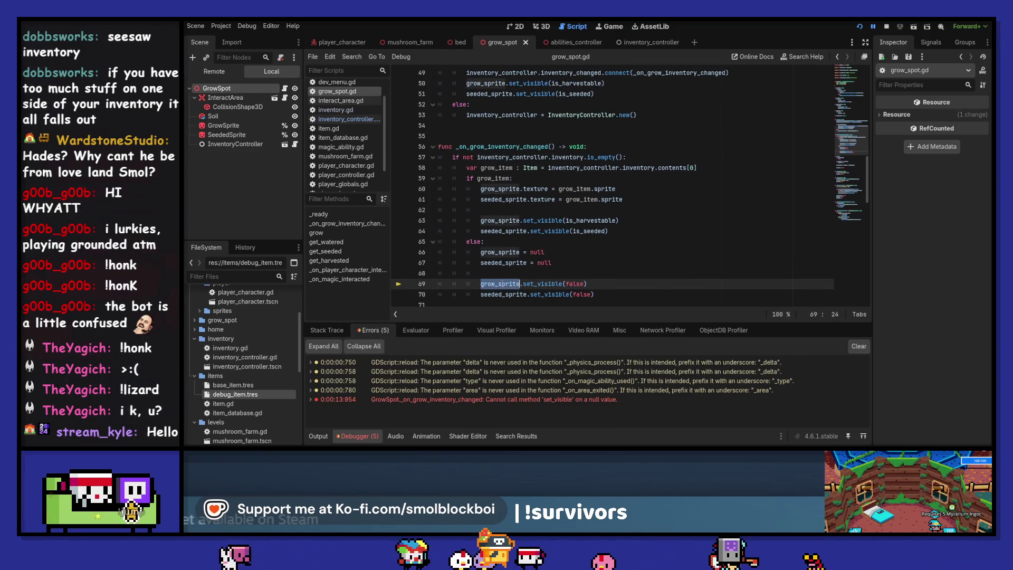
scroll(545, 240, "up", 11)
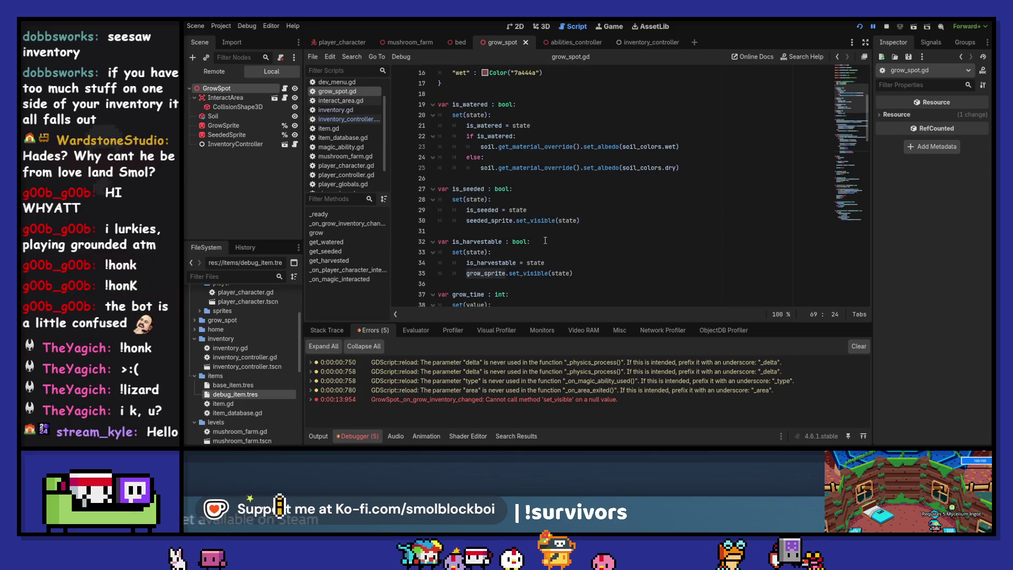
scroll(545, 240, "up", 5)
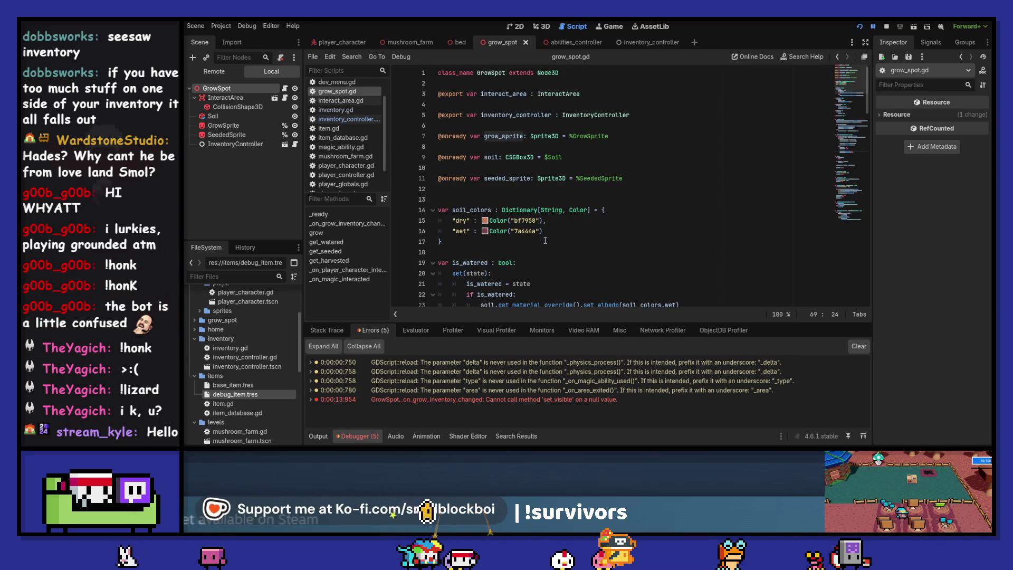
scroll(545, 241, "down", 10)
scroll(545, 241, "down", 6)
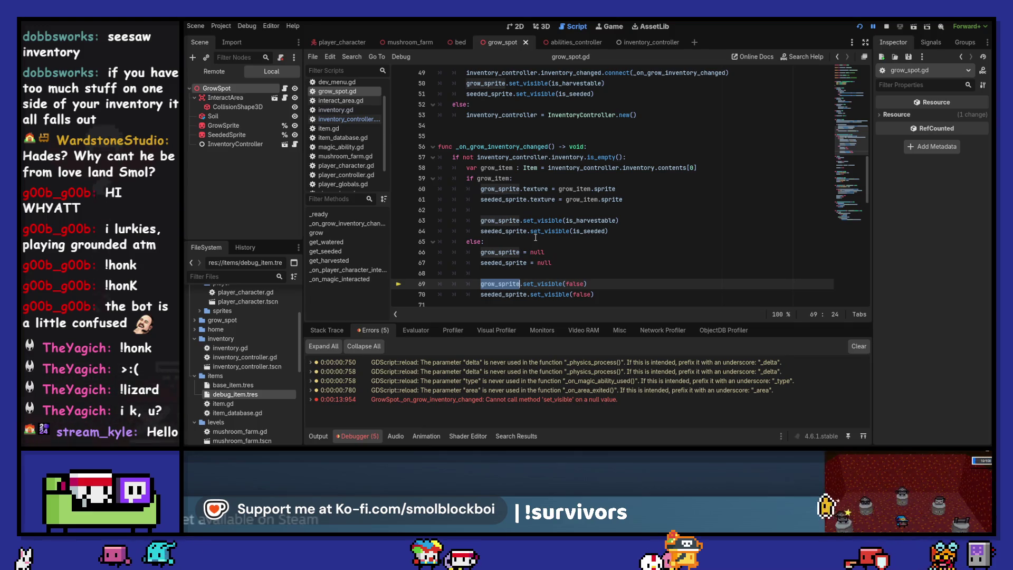
scroll(535, 237, "down", 4)
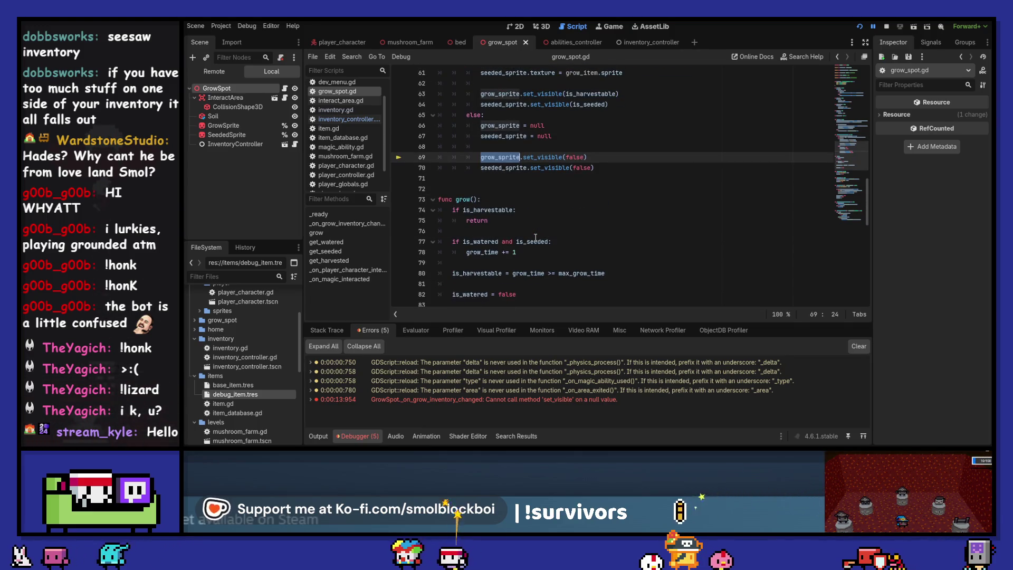
scroll(535, 238, "up", 3)
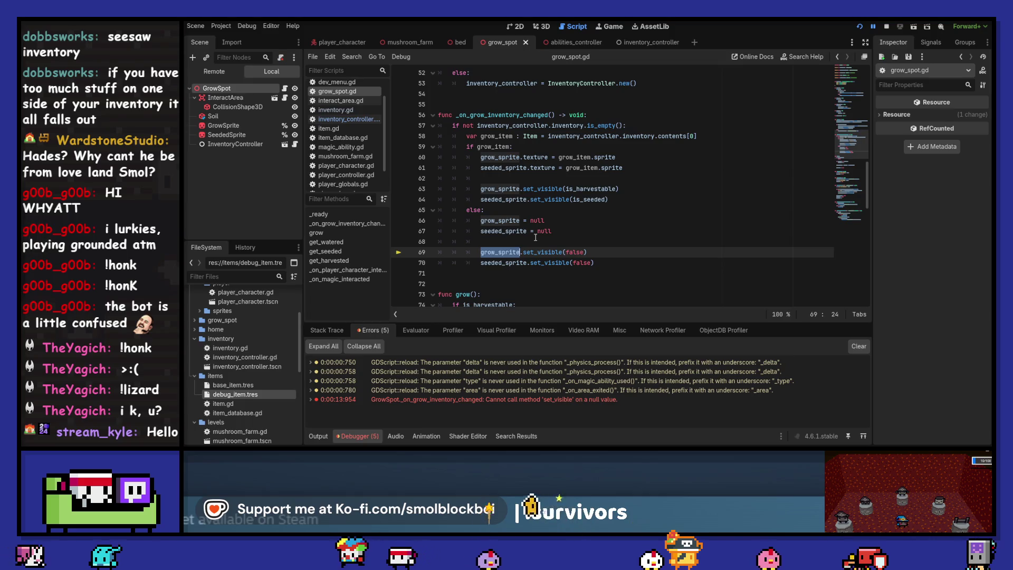
scroll(535, 237, "down", 12)
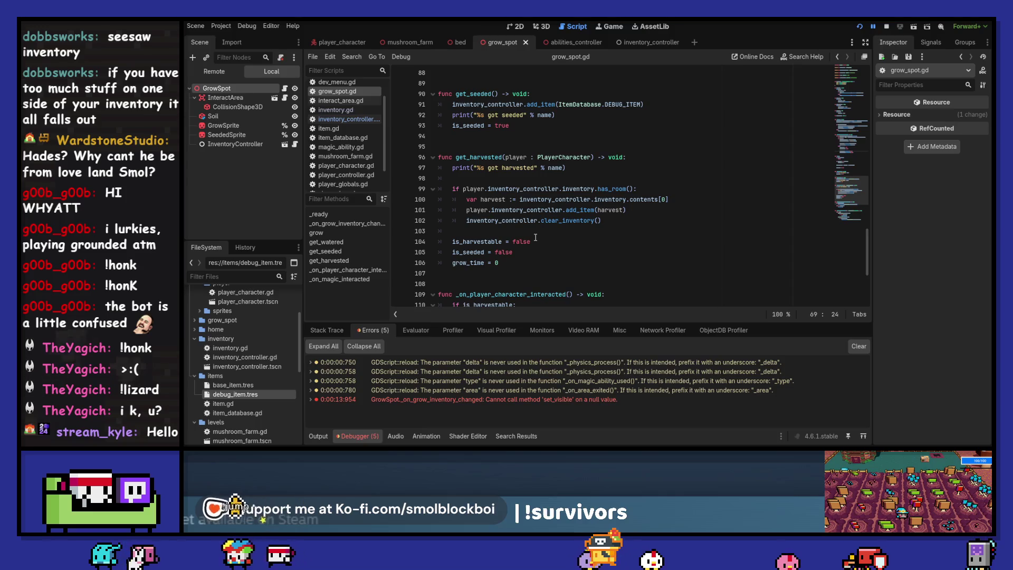
scroll(535, 238, "down", 5)
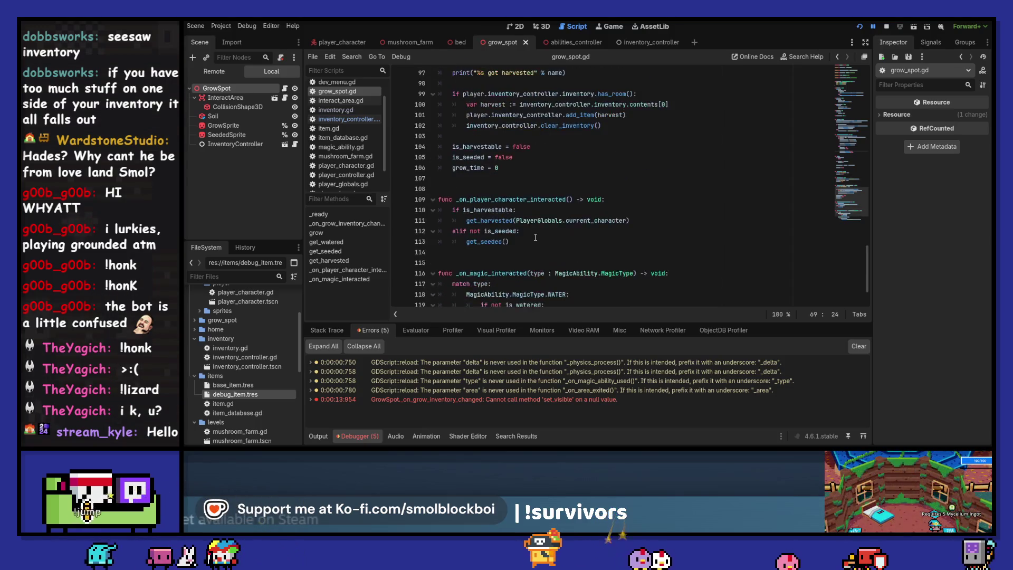
scroll(535, 238, "up", 8)
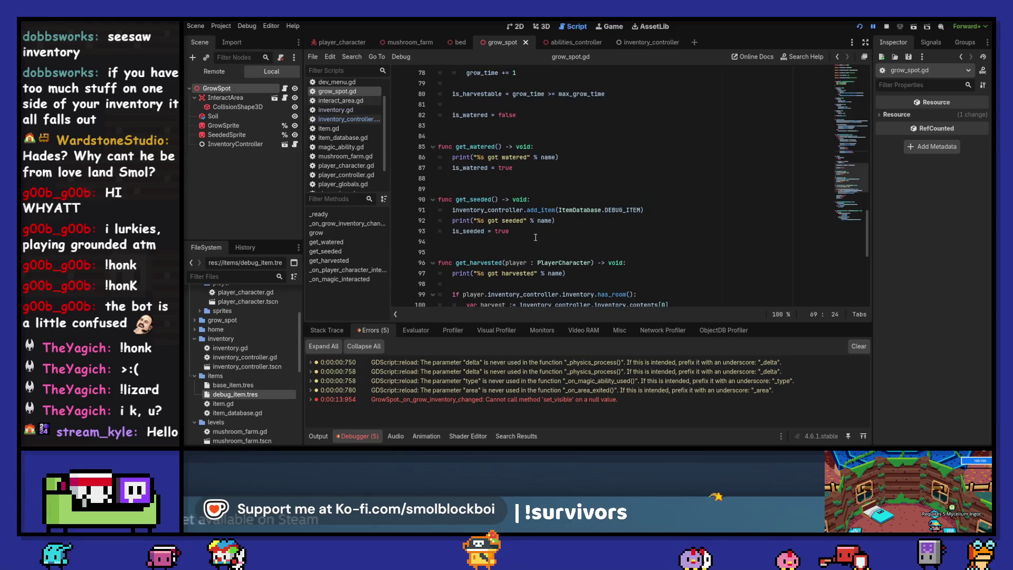
scroll(535, 237, "up", 7)
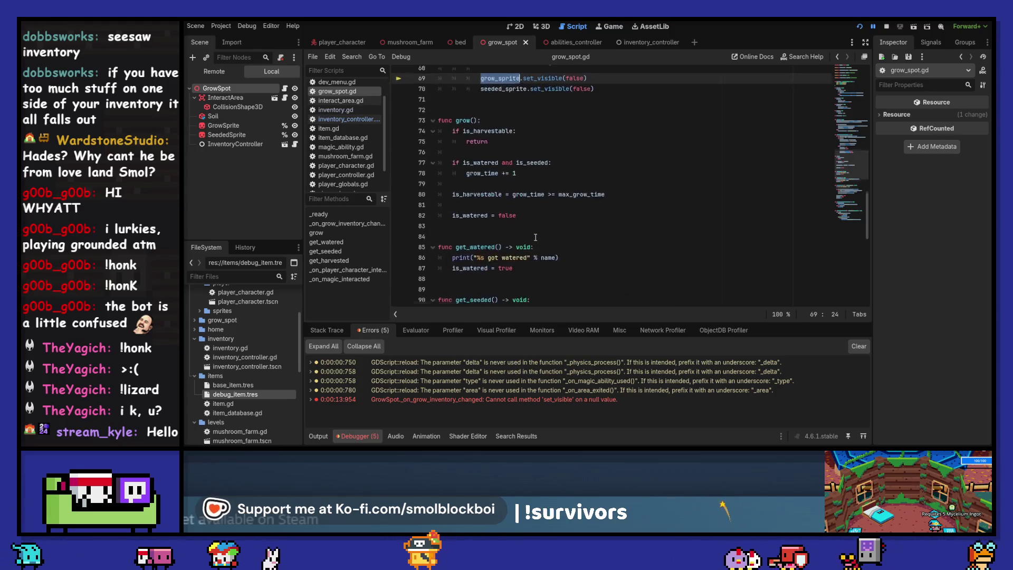
scroll(535, 237, "up", 2)
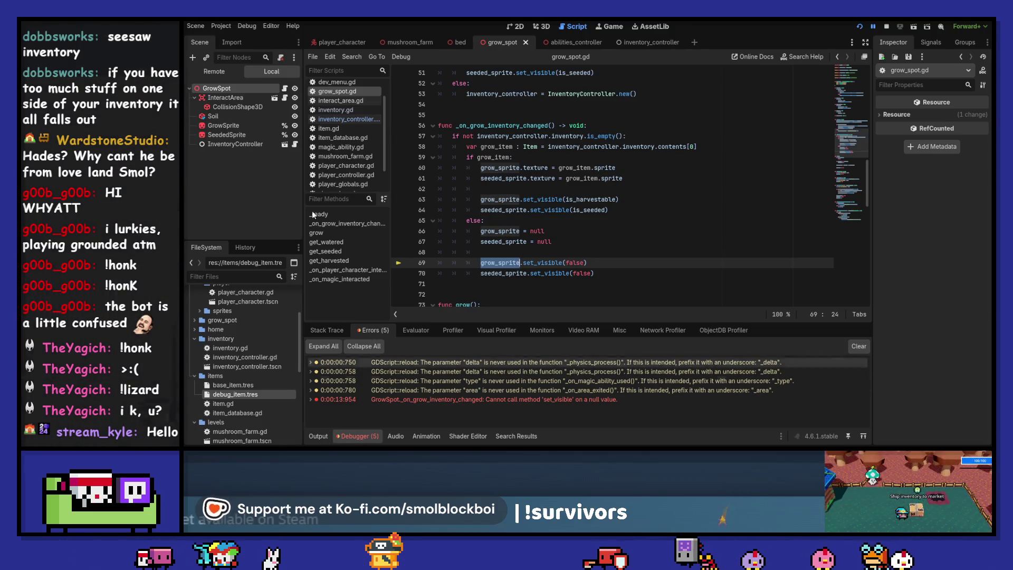
Show the running game's Remote scene tree with MushroomFarm's GrowSpots, then return to the 3D view.
left_click(214, 72)
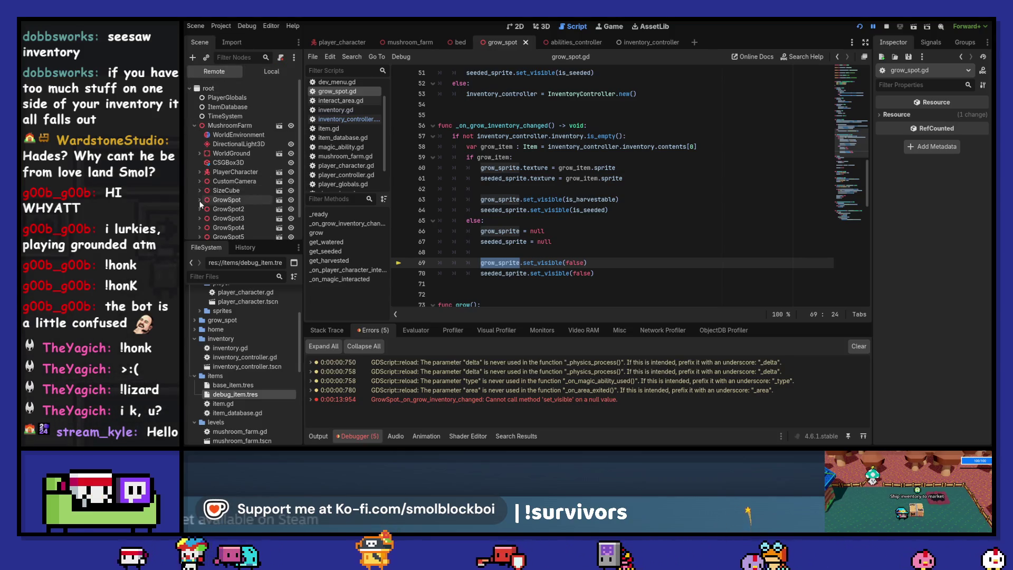
scroll(199, 205, "down", 2)
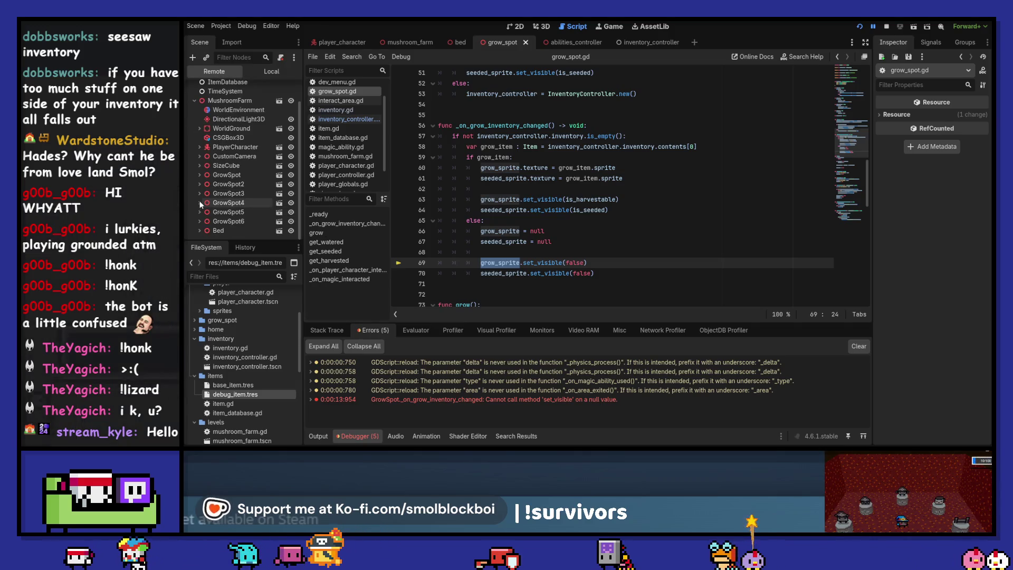
left_click(549, 25)
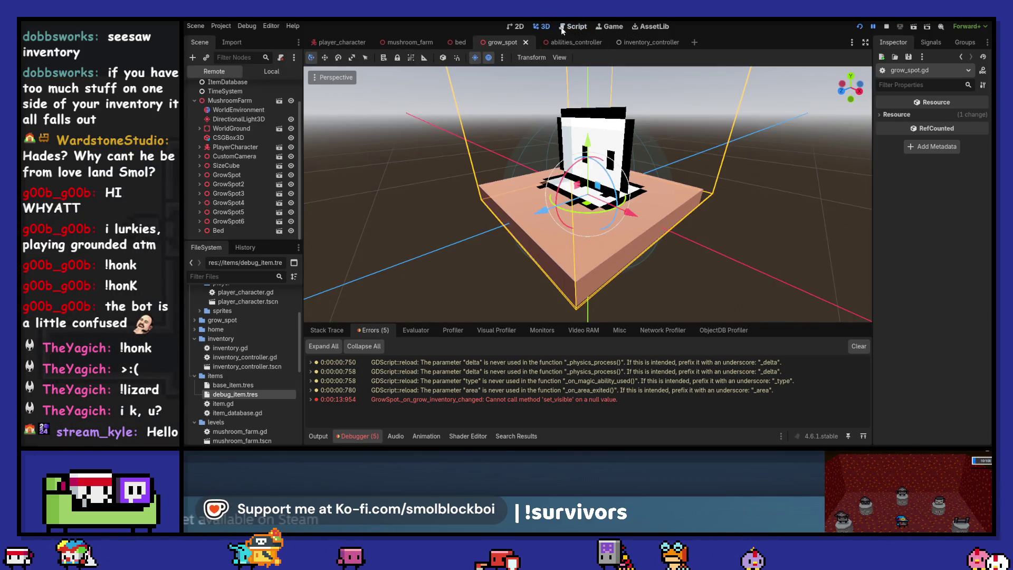
Check the output log and the debugger's stack trace for the null set_visible error.
left_click(563, 28)
left_click(603, 29)
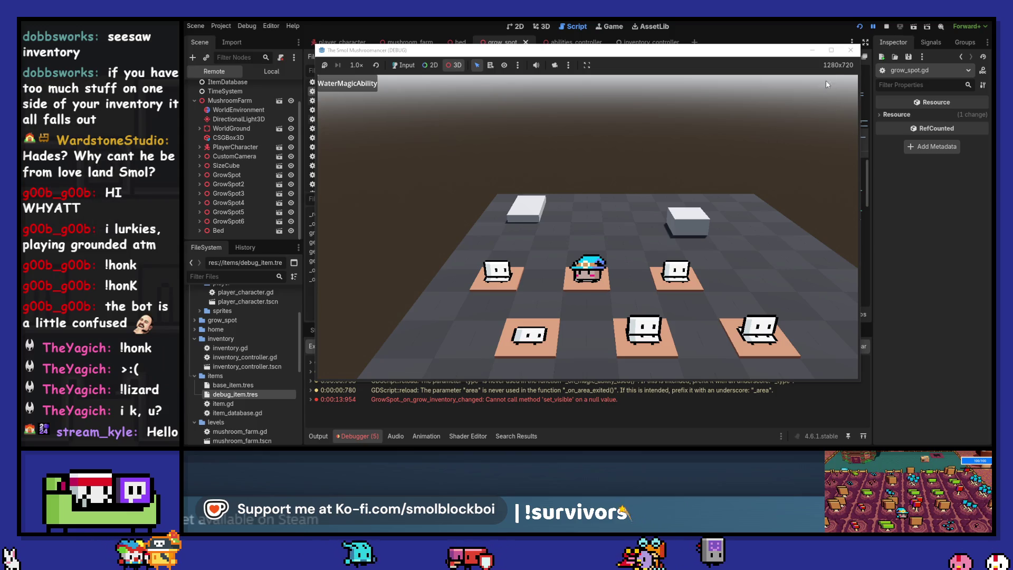
left_click(772, 35)
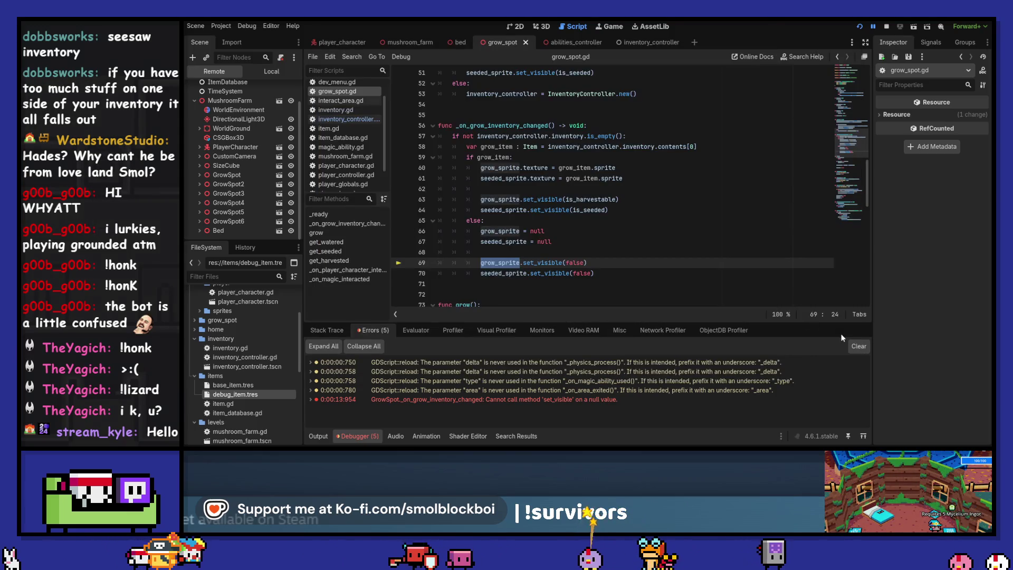
left_click(311, 437)
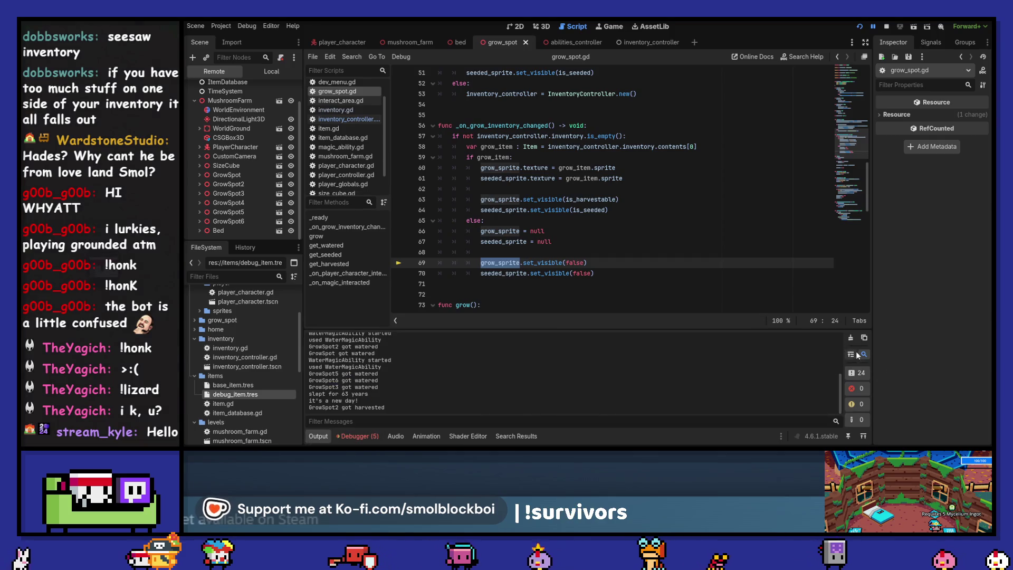
left_click(357, 435)
left_click(327, 330)
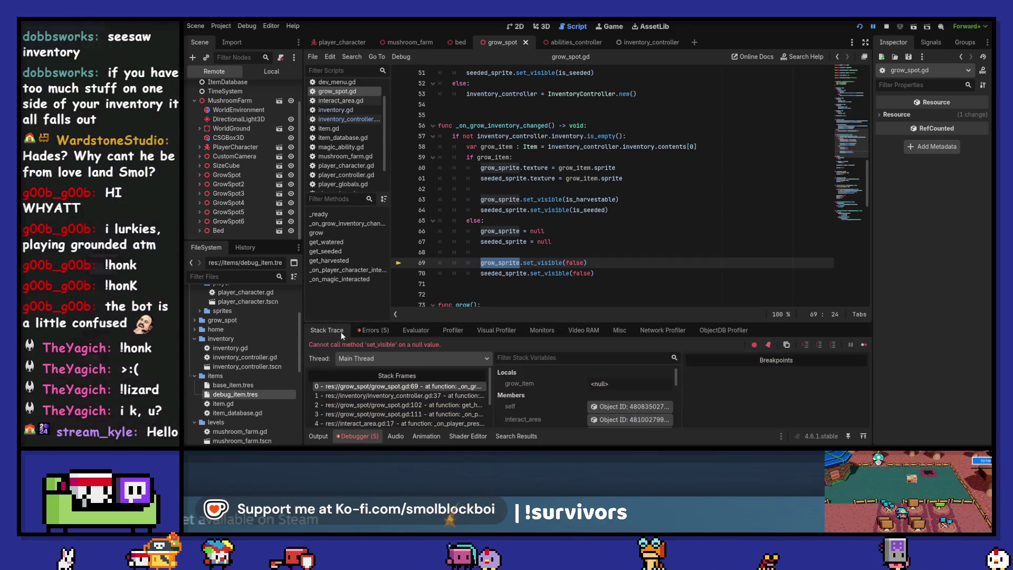
Continue past the break, play briefly, close the game, and return to the 3D view.
left_click(862, 344)
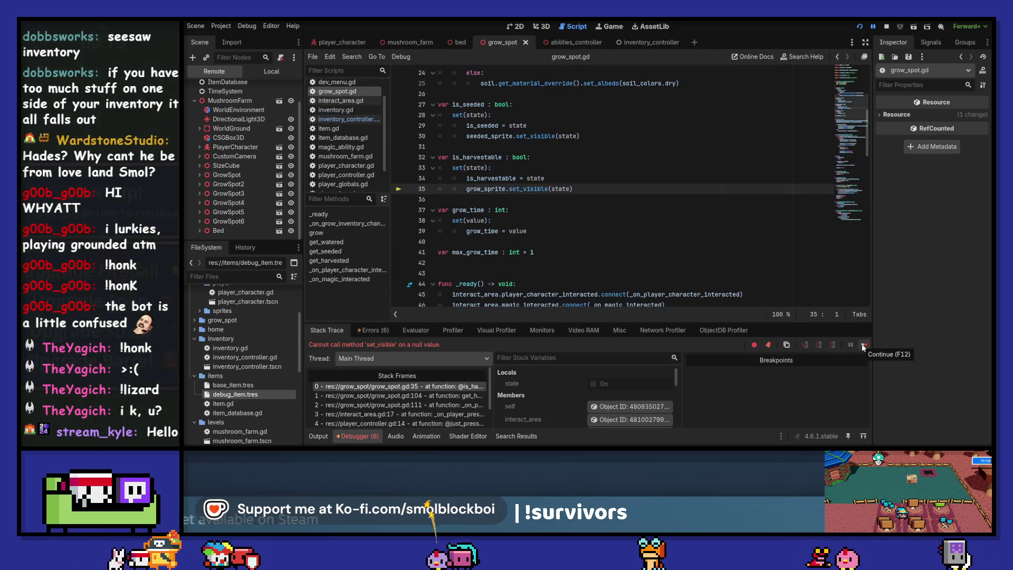
left_click(863, 345)
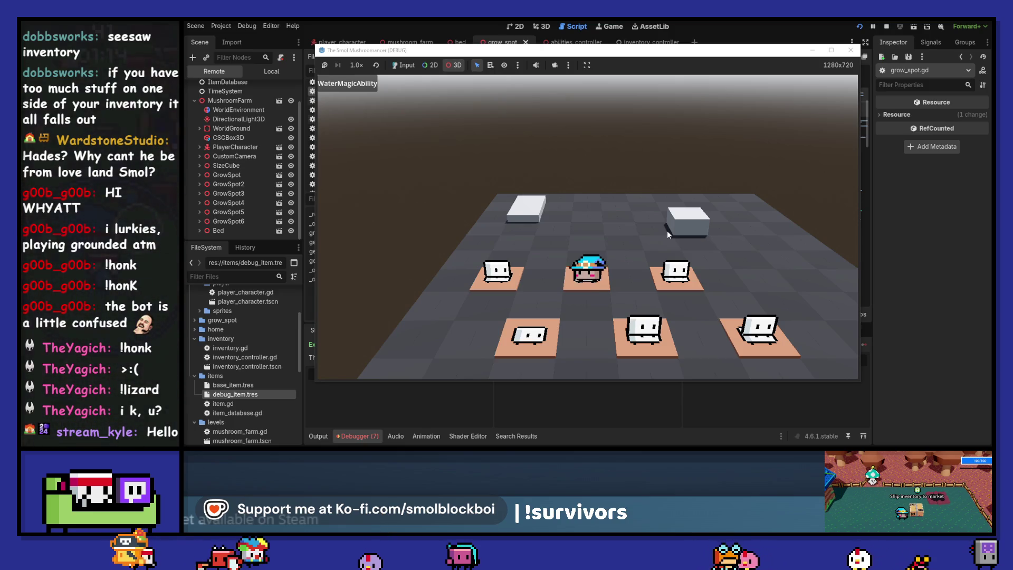
left_click(414, 65)
left_click(585, 223)
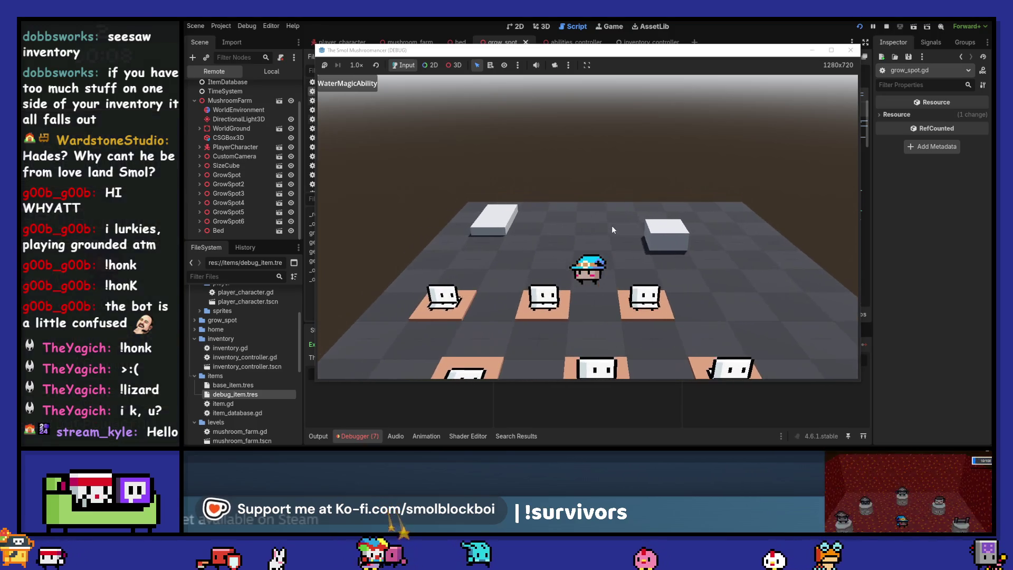
left_click(850, 50)
left_click(542, 28)
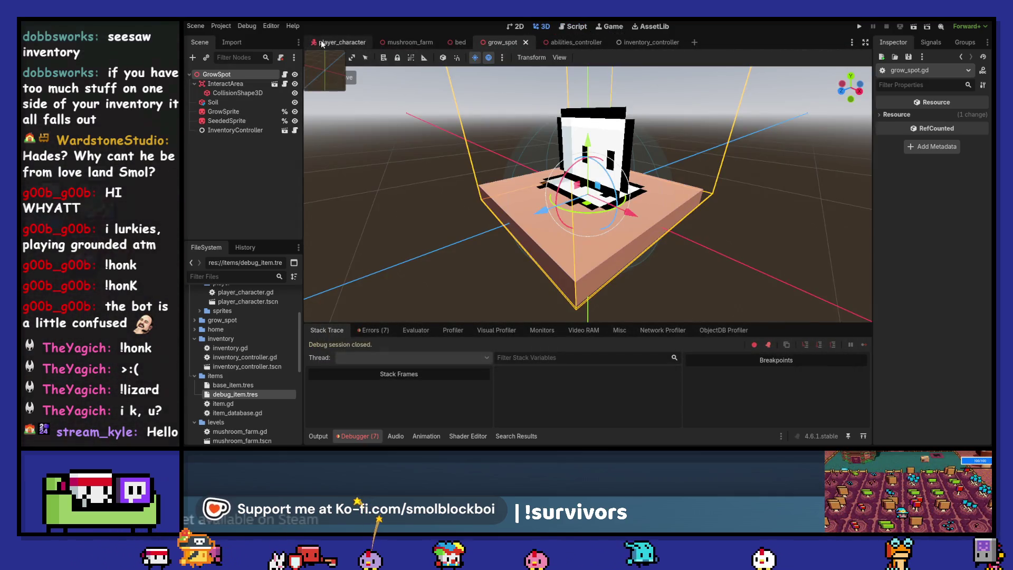
Open mushroom_farm, select GrowSpot2, then run the game and sleep and interact to reproduce the error.
left_click(320, 42)
left_click(406, 42)
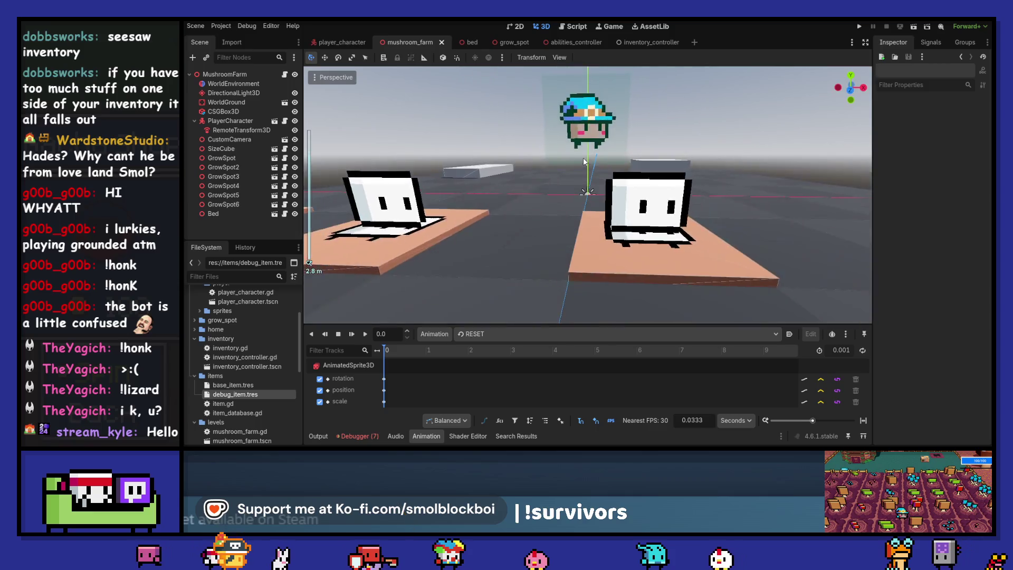
scroll(584, 161, "down", 5)
left_click(529, 239)
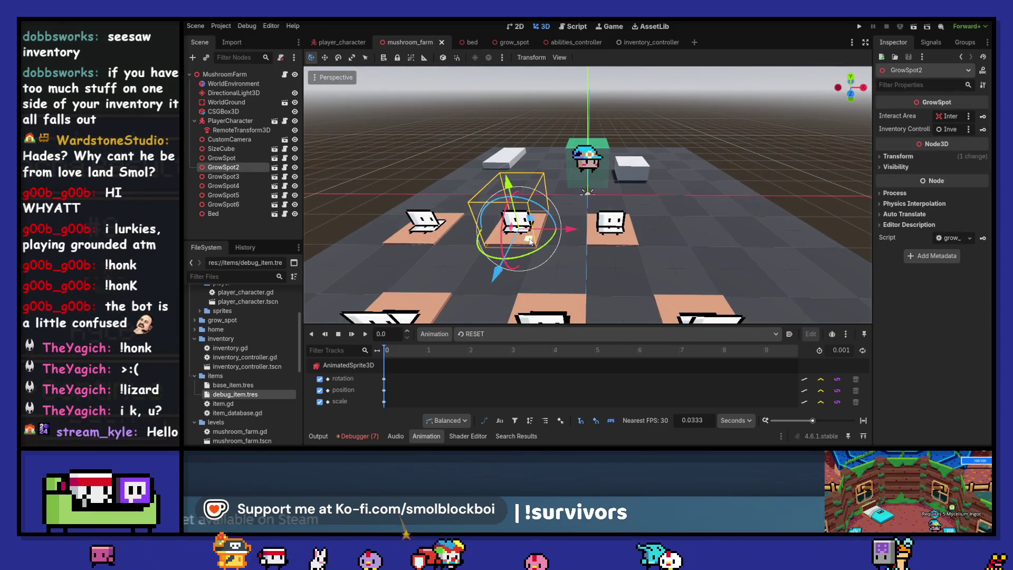
left_click(859, 27)
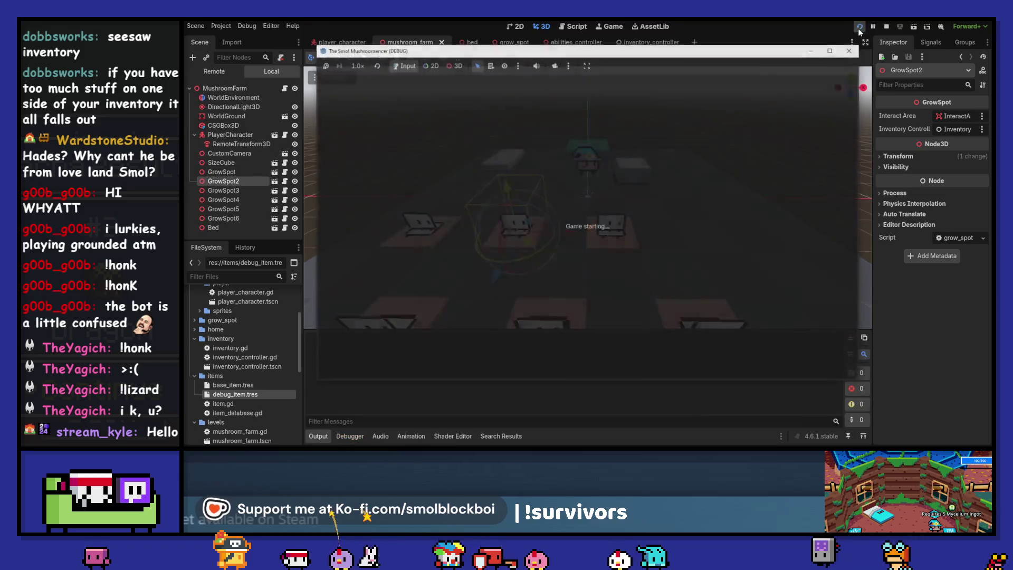
left_click(614, 245)
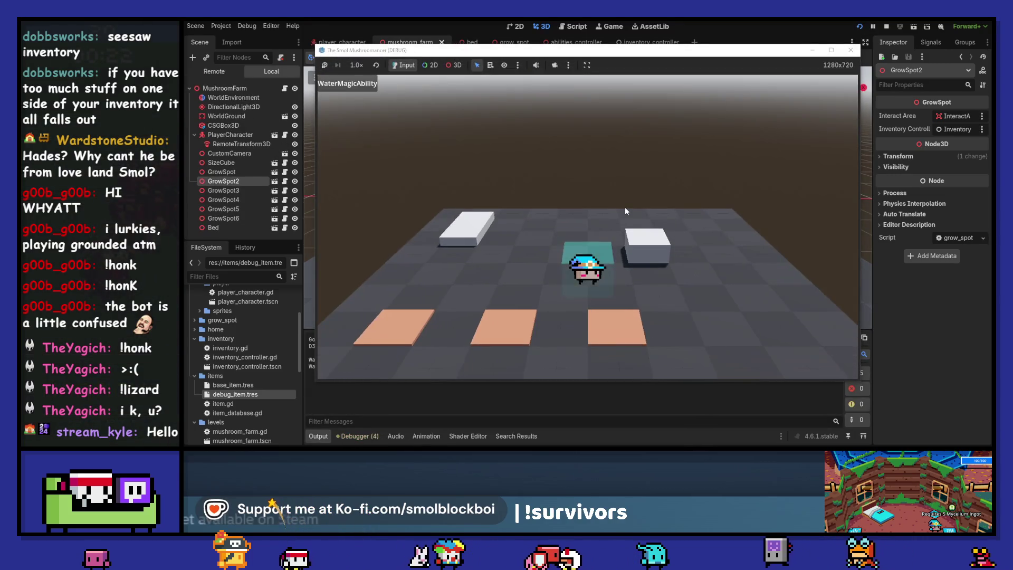
key("e")
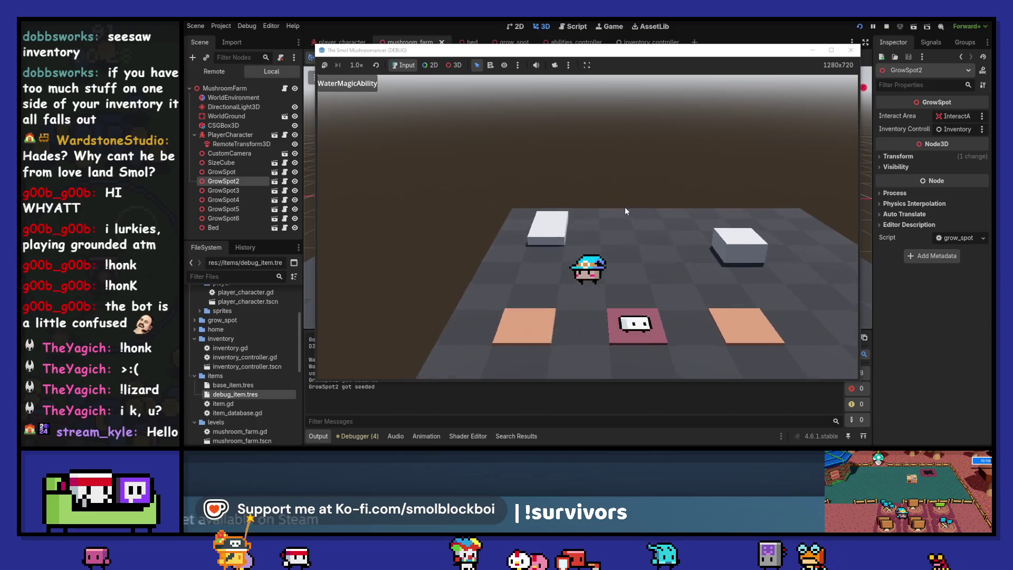
key("e")
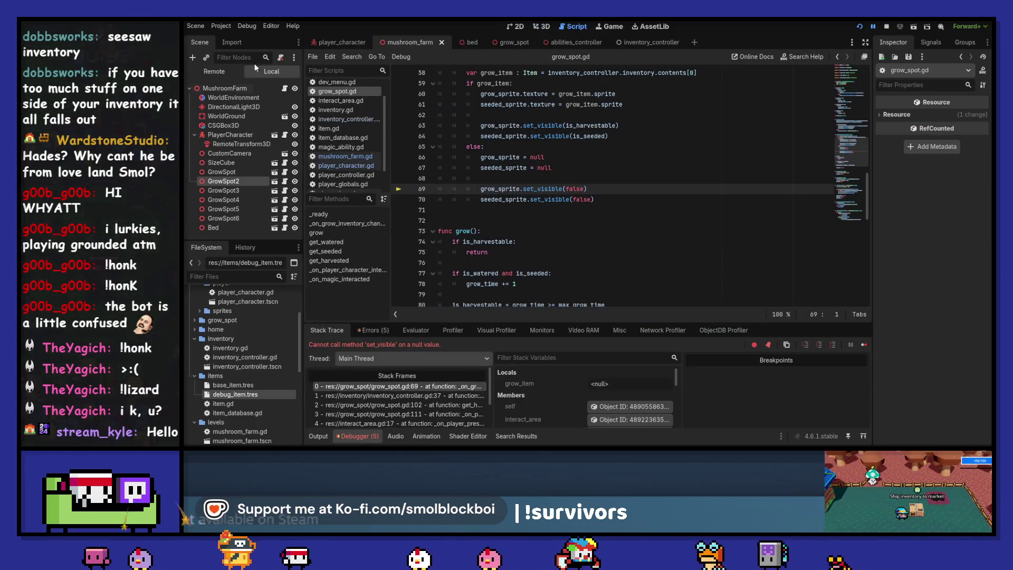
Inspect GrowSpot2 and its null GrowSprite in the Remote tree, then stop the game with F8.
left_click(222, 73)
left_click(195, 125)
scroll(207, 166, "down", 1)
left_click(199, 190)
scroll(228, 198, "down", 1)
left_click(227, 198)
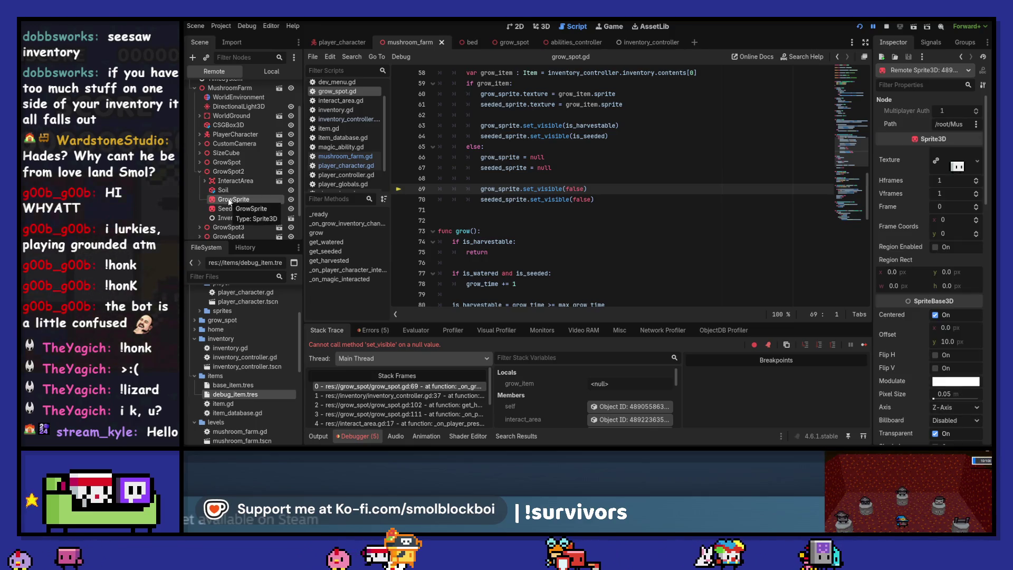
left_click(231, 170)
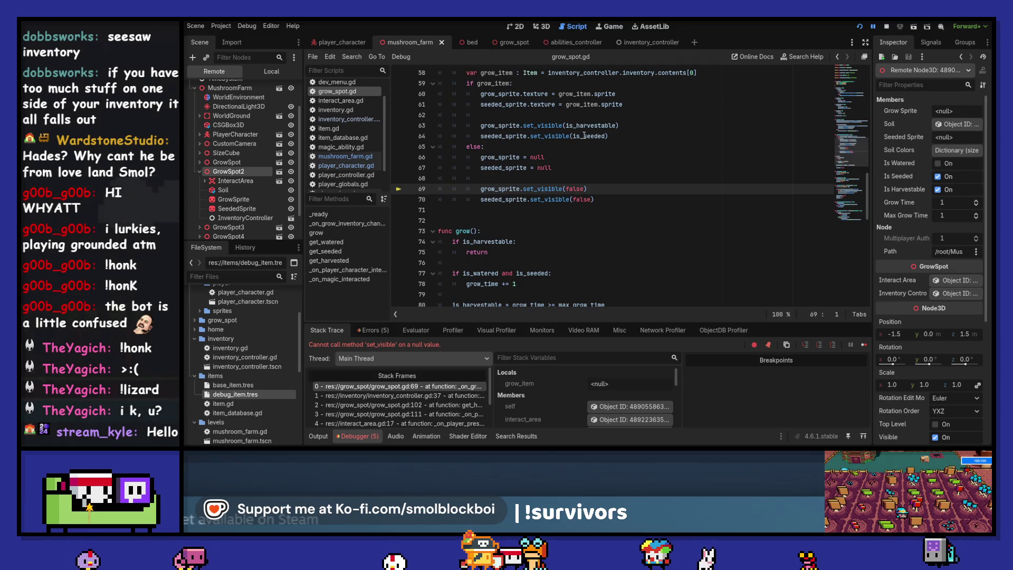
key("F8")
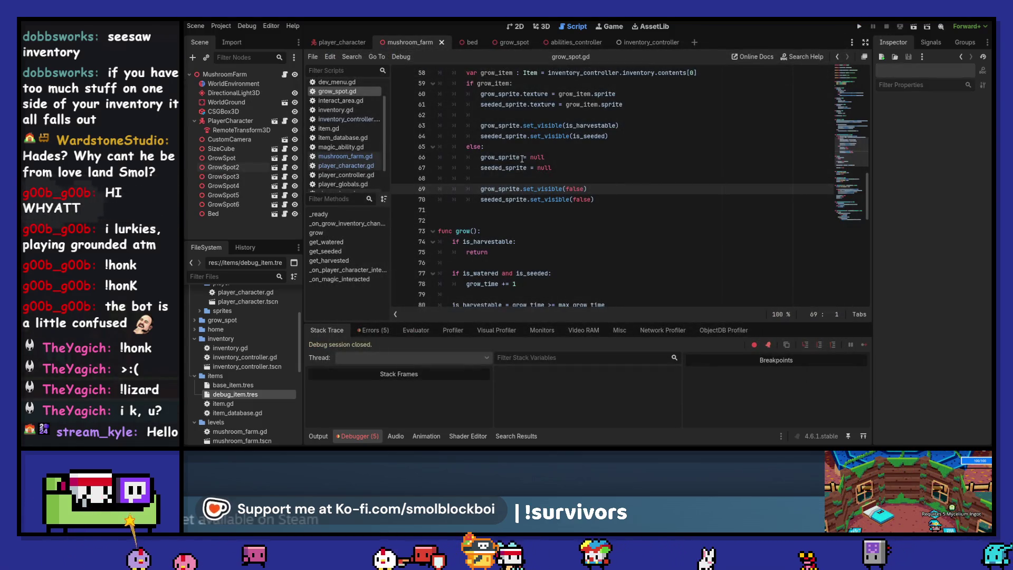
Change lines 66–67 to null the grow_sprite and seeded_sprite textures instead of the sprites, then run.
left_click(608, 159)
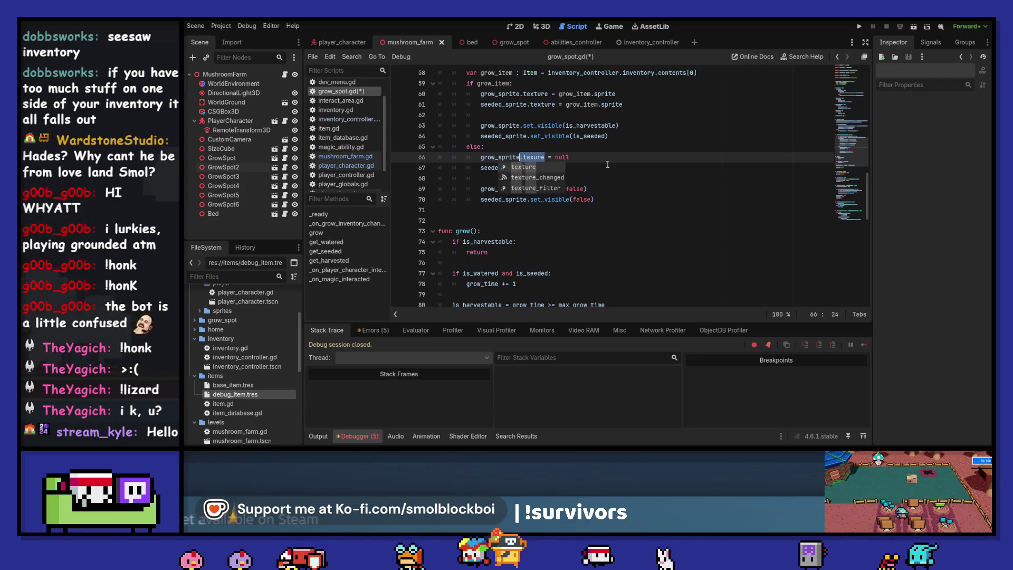
key("Down")
key("F5")
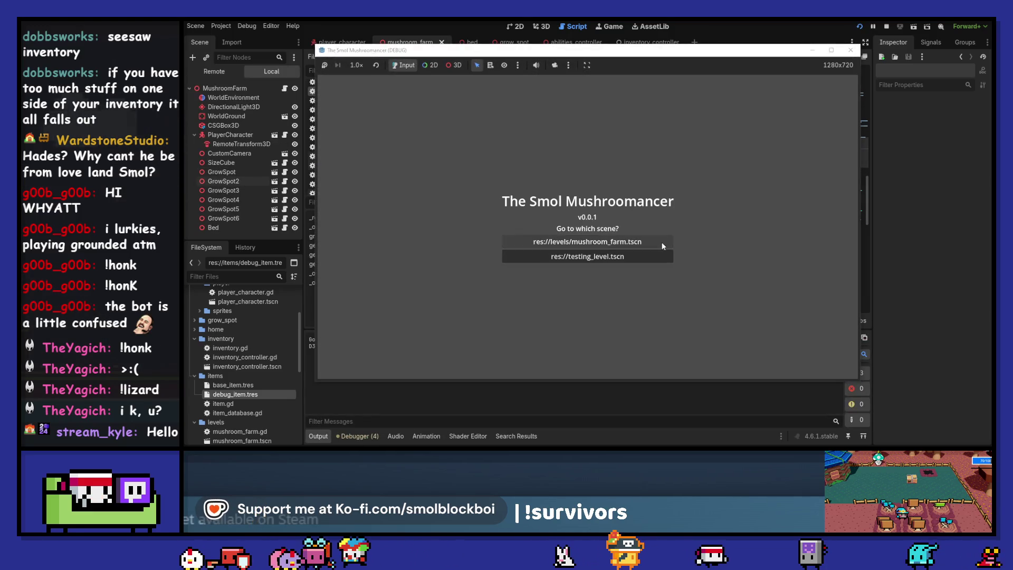
Load mushroom_farm, water, seed and sleep, then view the Errors list showing the 'texure' error.
left_click(654, 242)
key("s")
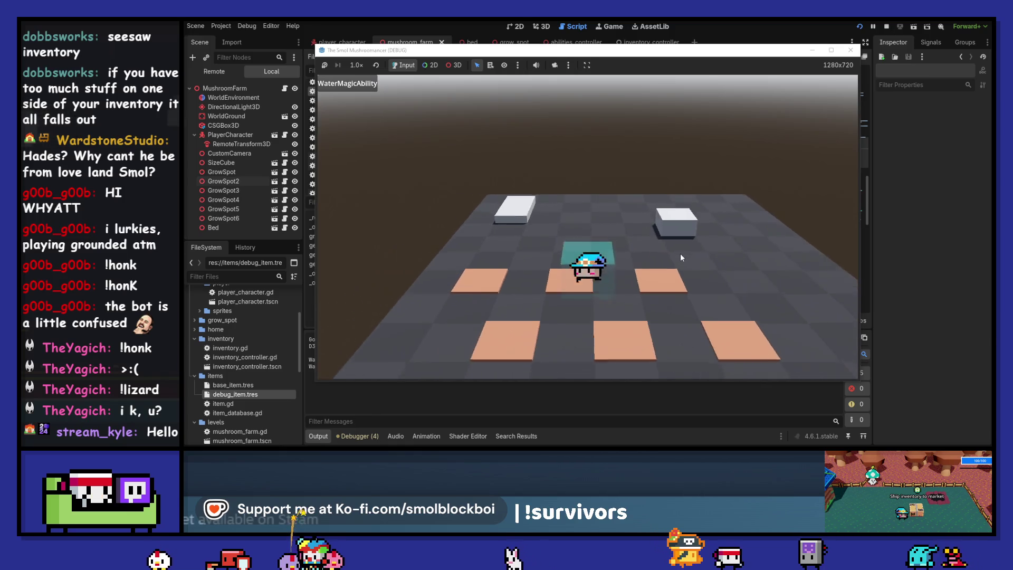
key("d")
key("e")
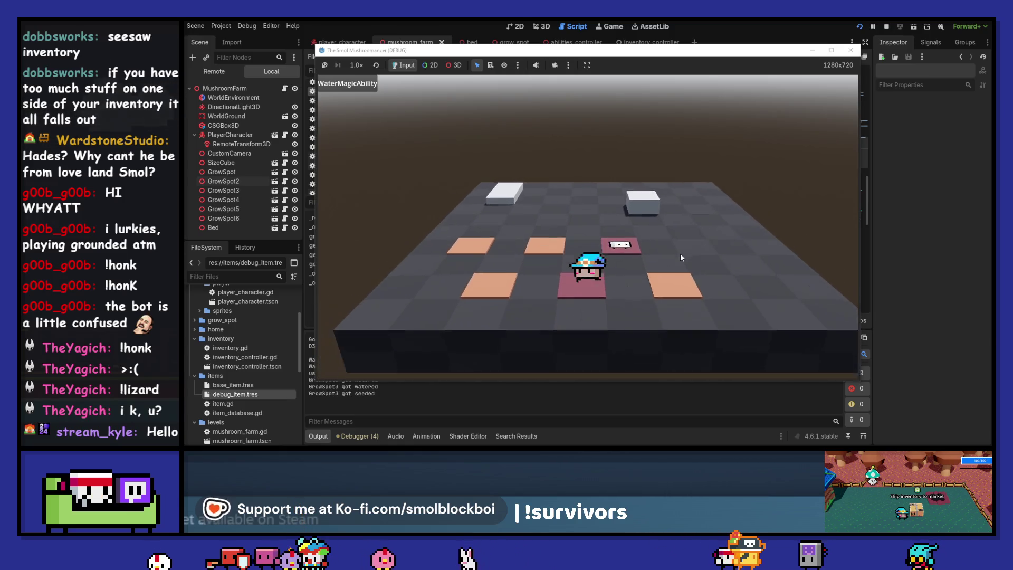
key("w")
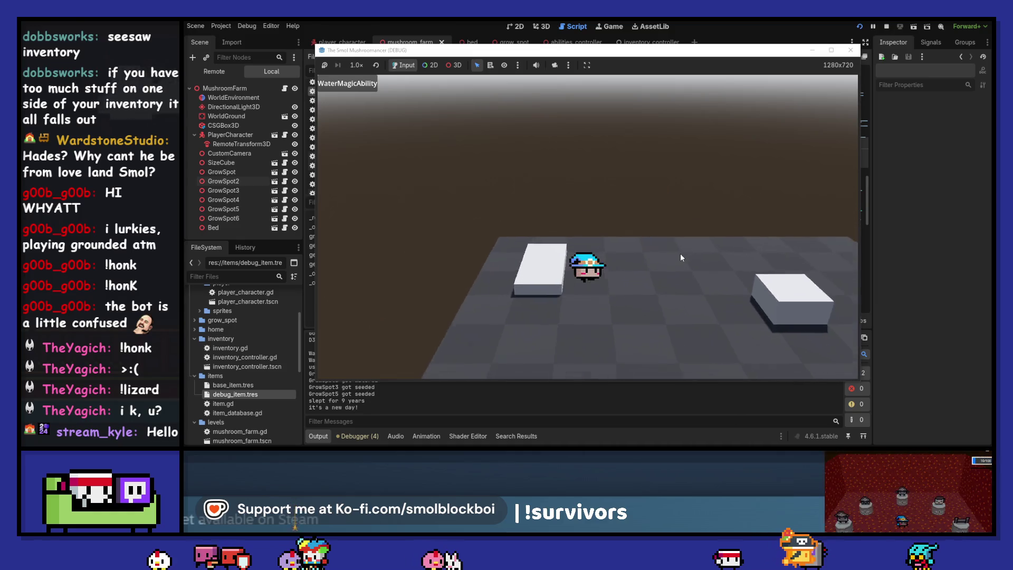
key("e")
key("e")
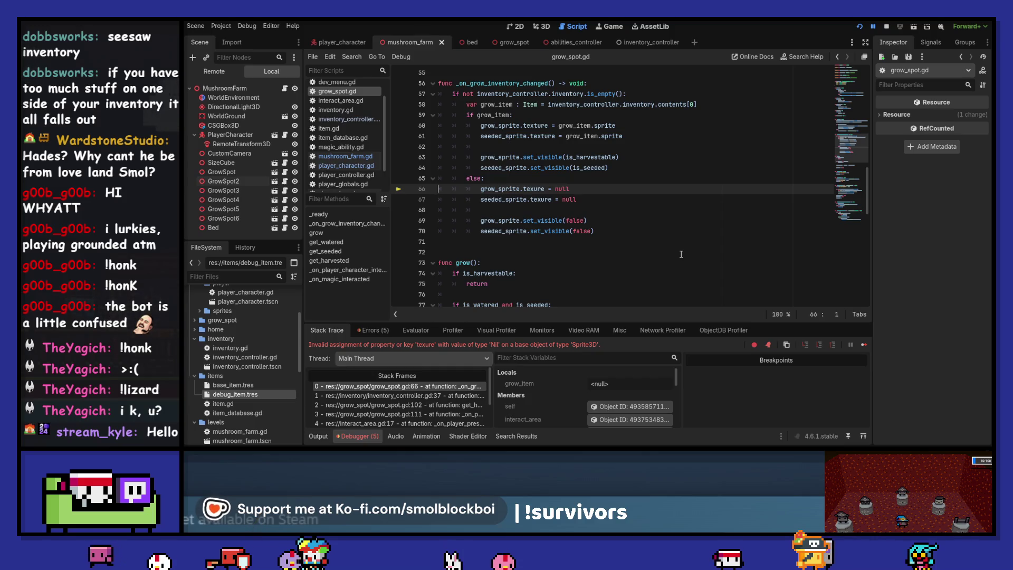
type("t")
left_click(372, 329)
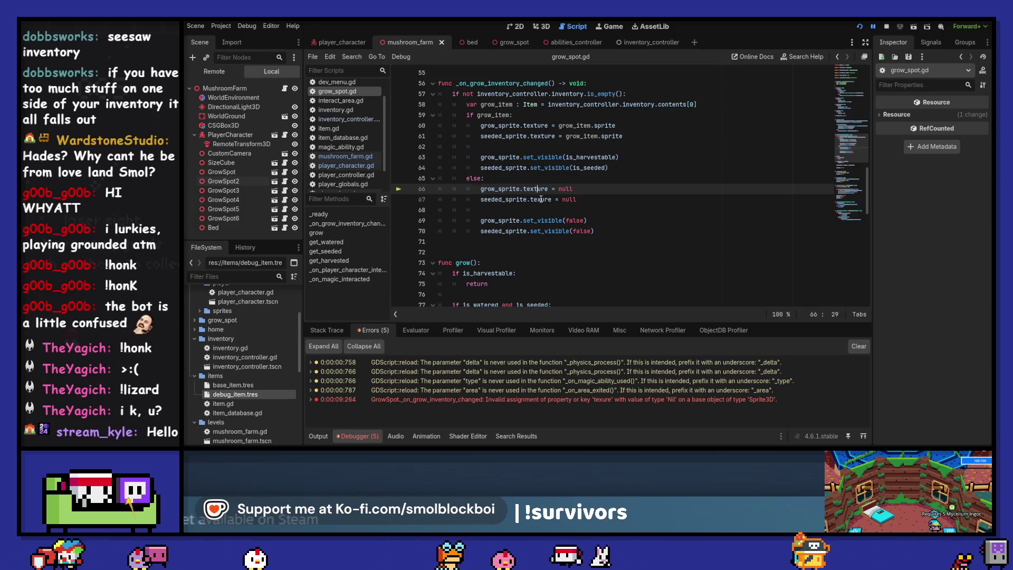
Correct 'texure' to 'texture' on line 67 and run the game again.
left_click(537, 199)
type("t")
key("F5")
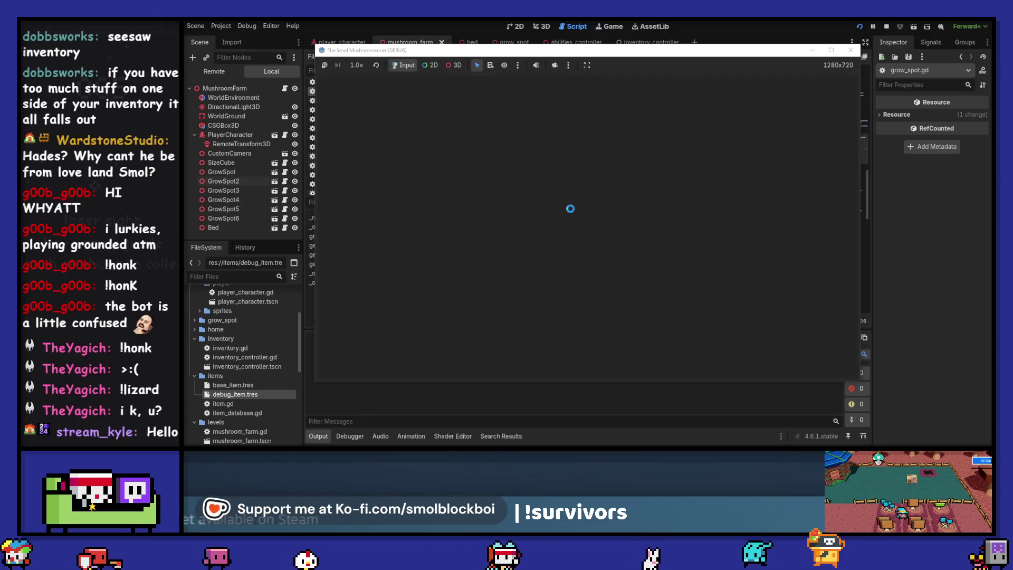
Water, seed, sleep and harvest the grow spots without errors, then close the game window.
key("space")
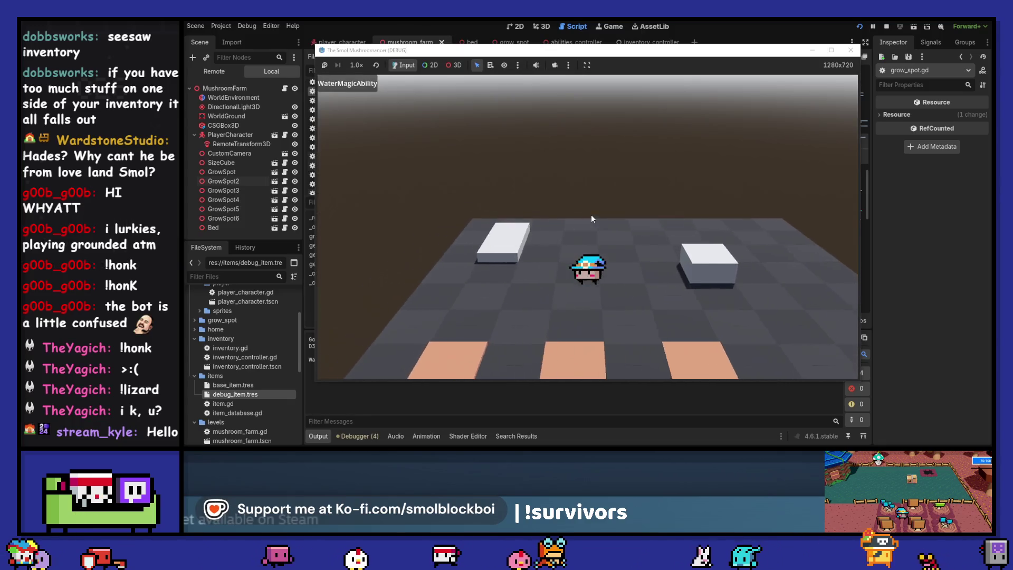
key("e")
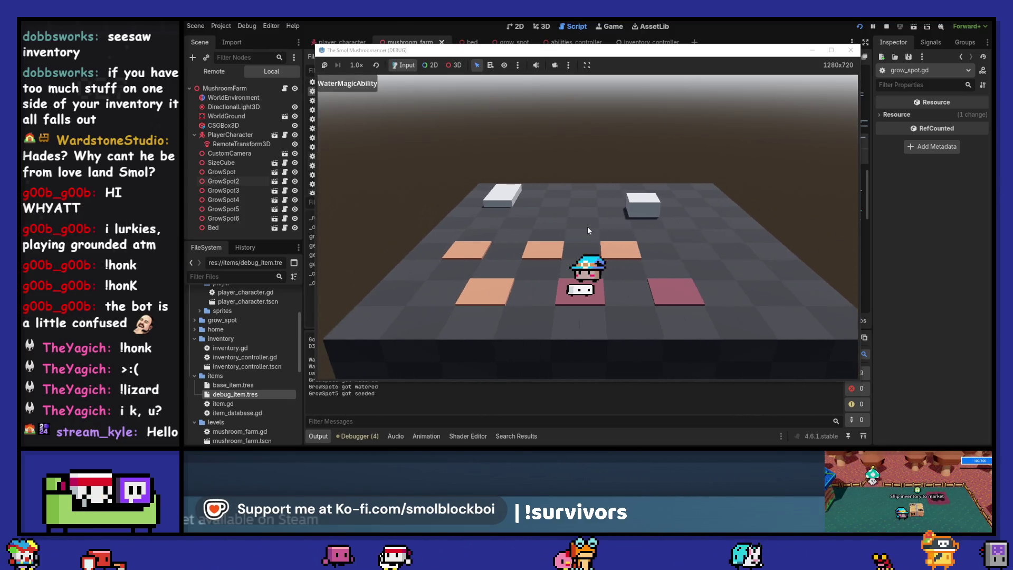
key("e")
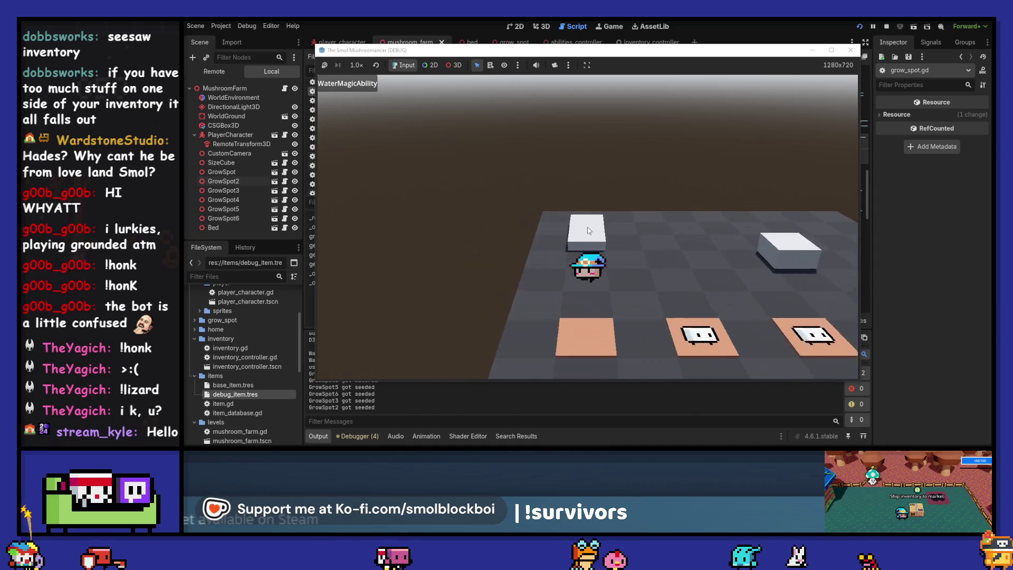
key("s")
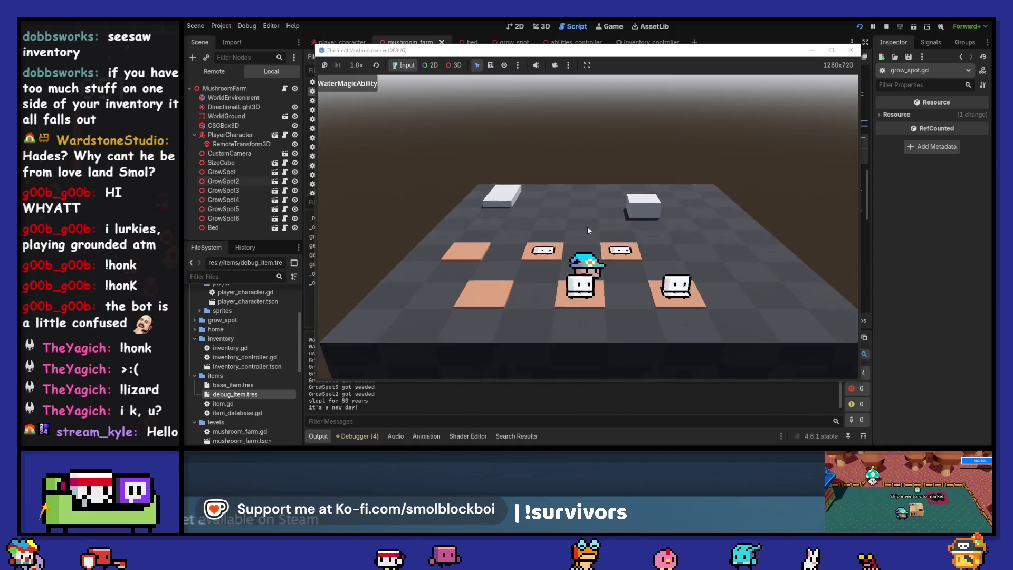
key("e")
key("e")
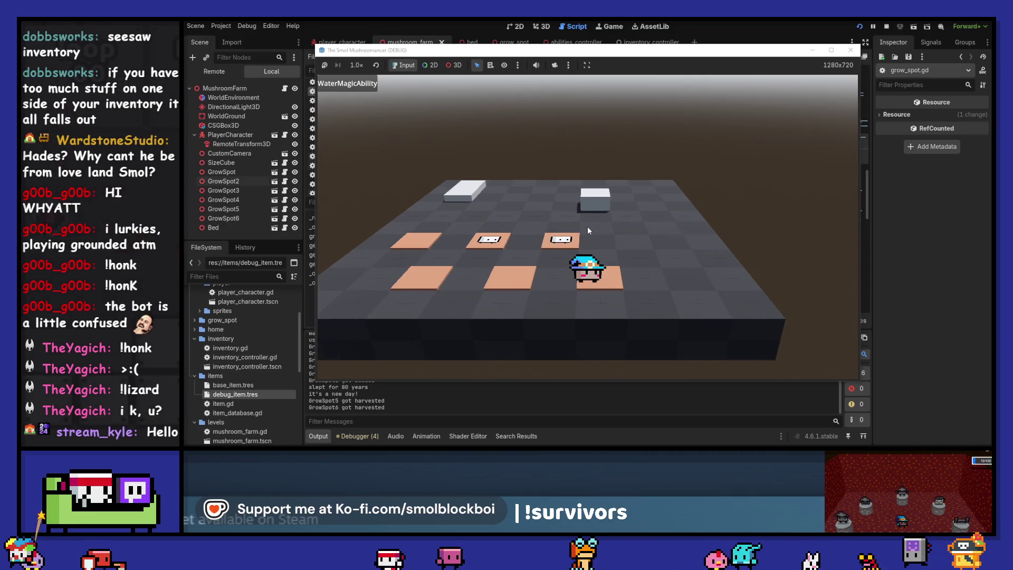
left_click(850, 49)
left_click(646, 190)
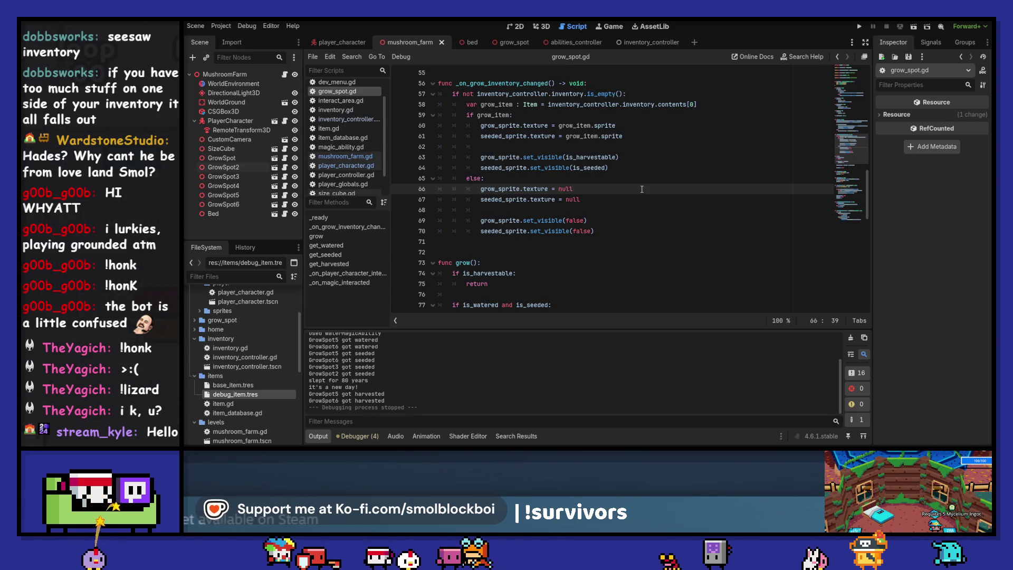
Review the debug and base item resources and the GrowSprite node's properties, then return to grow_spot.gd.
scroll(645, 189, "up", 1)
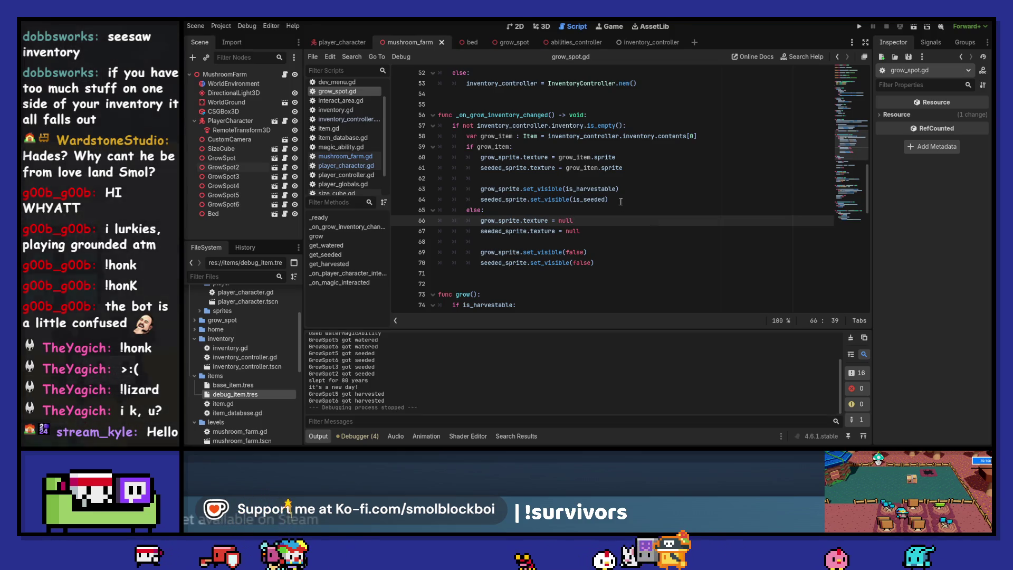
left_click(271, 395)
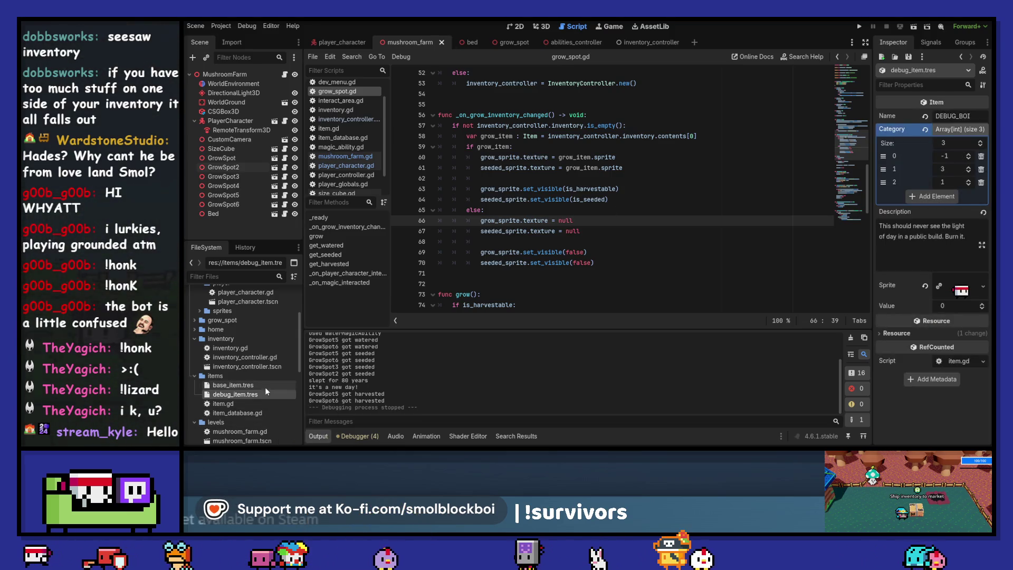
left_click(265, 387)
left_click(264, 398)
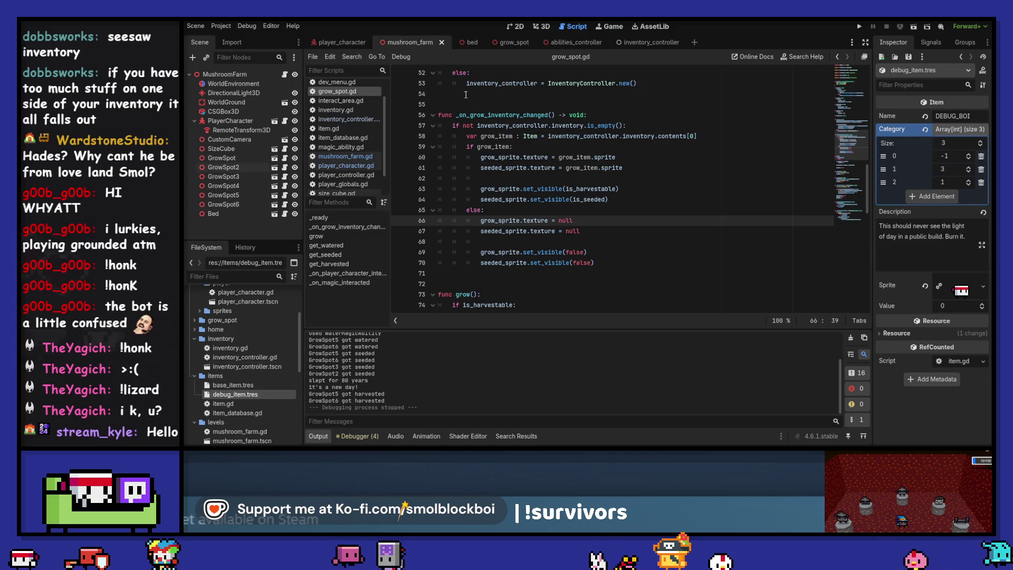
left_click(510, 42)
left_click(234, 112)
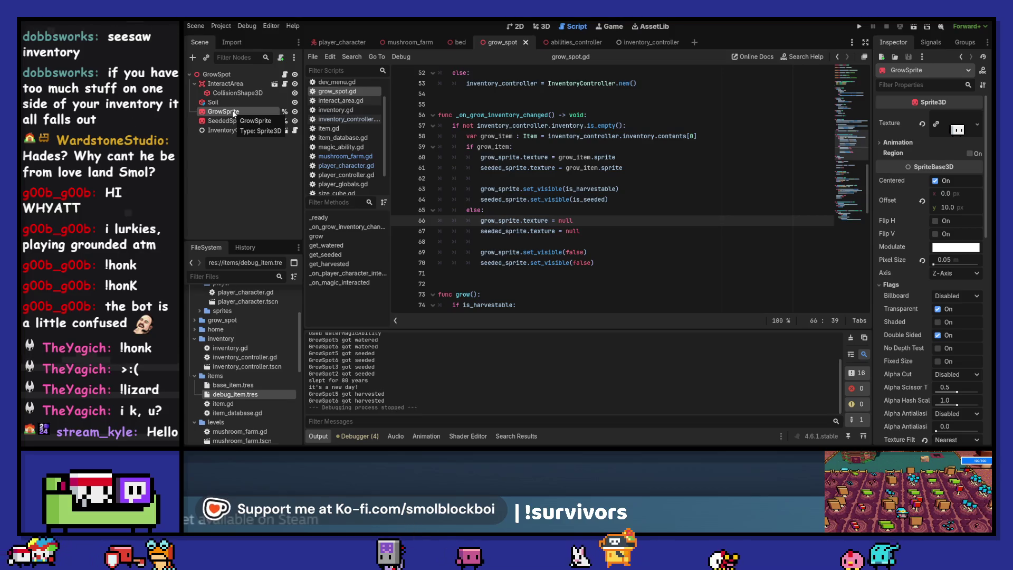
left_click(542, 26)
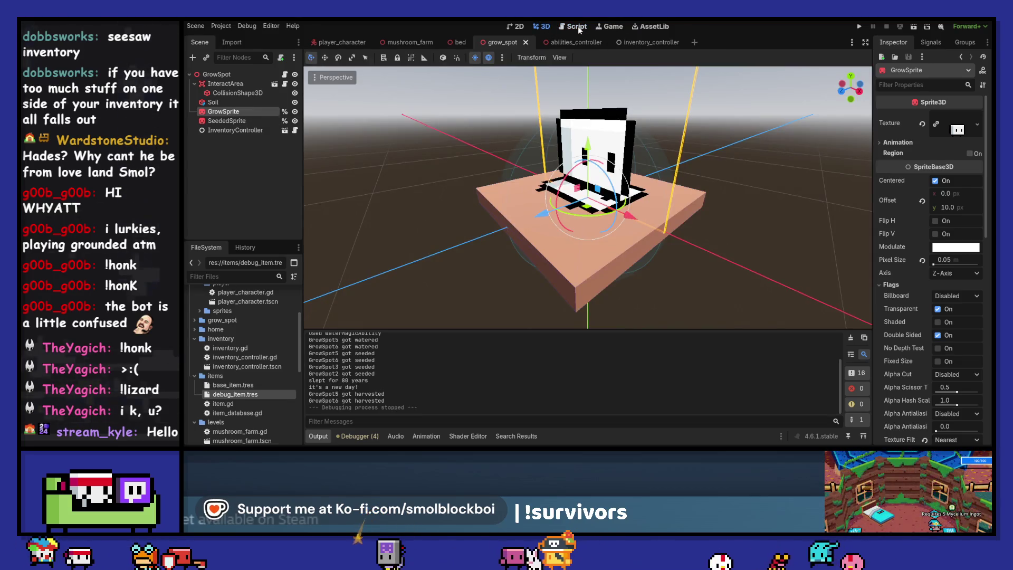
left_click(578, 26)
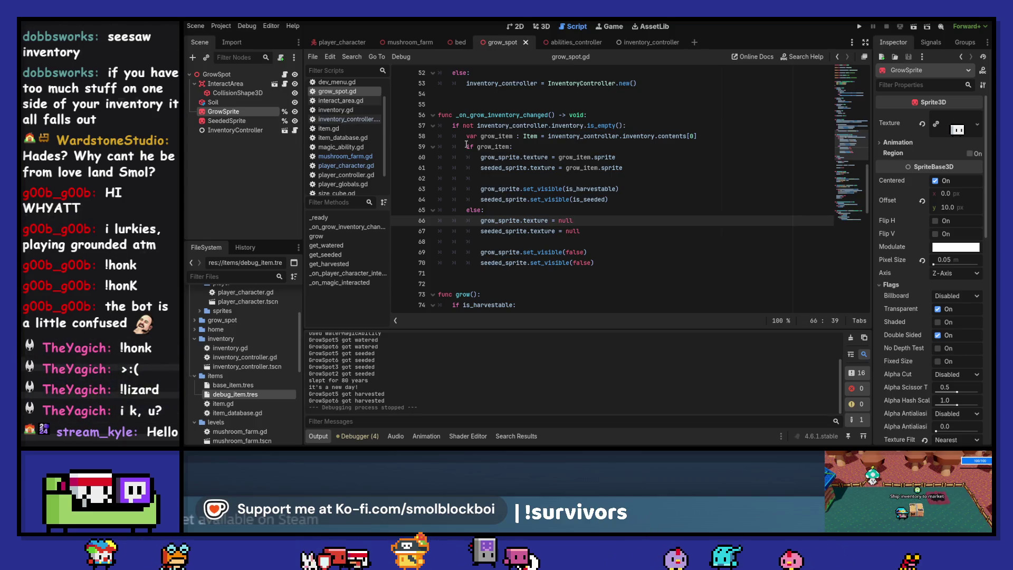
Insert a blank line above the grow_item check in grow_spot.gd.
left_click(467, 145)
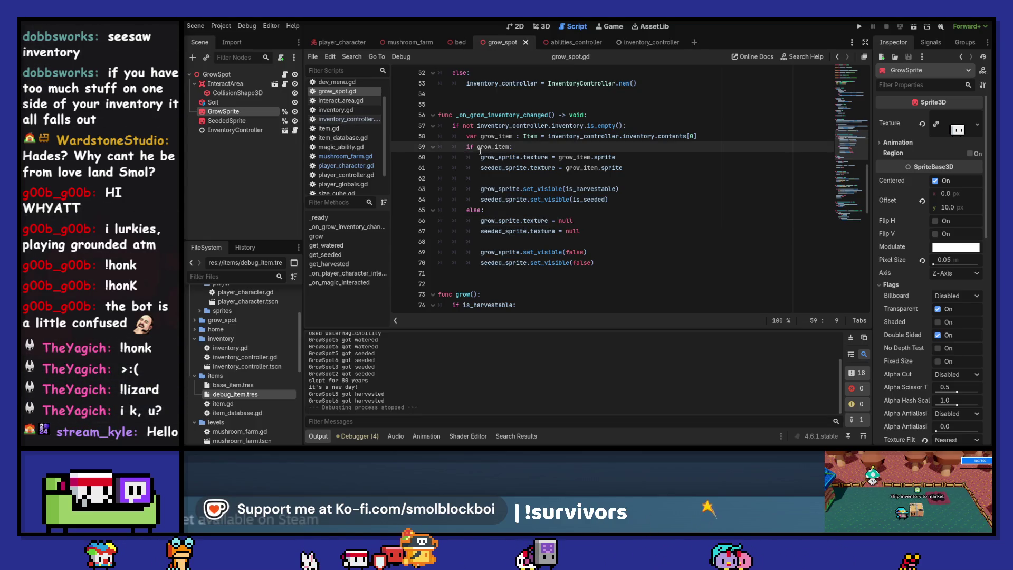
key("Return")
key("Up")
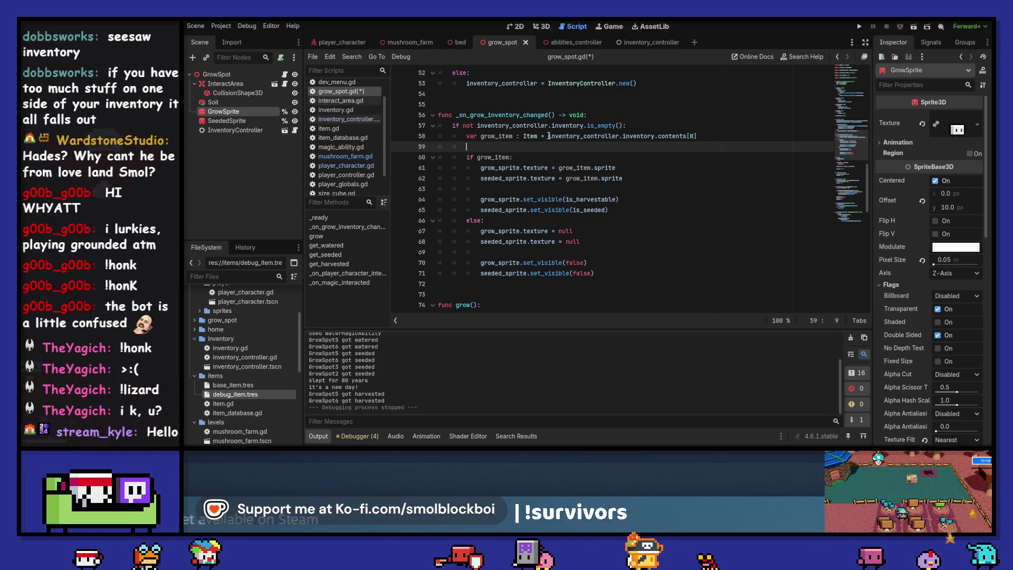
Start rewriting line 58 as inventory.get contents[0], leaving an 'Expected end of statement' error.
left_click(549, 136)
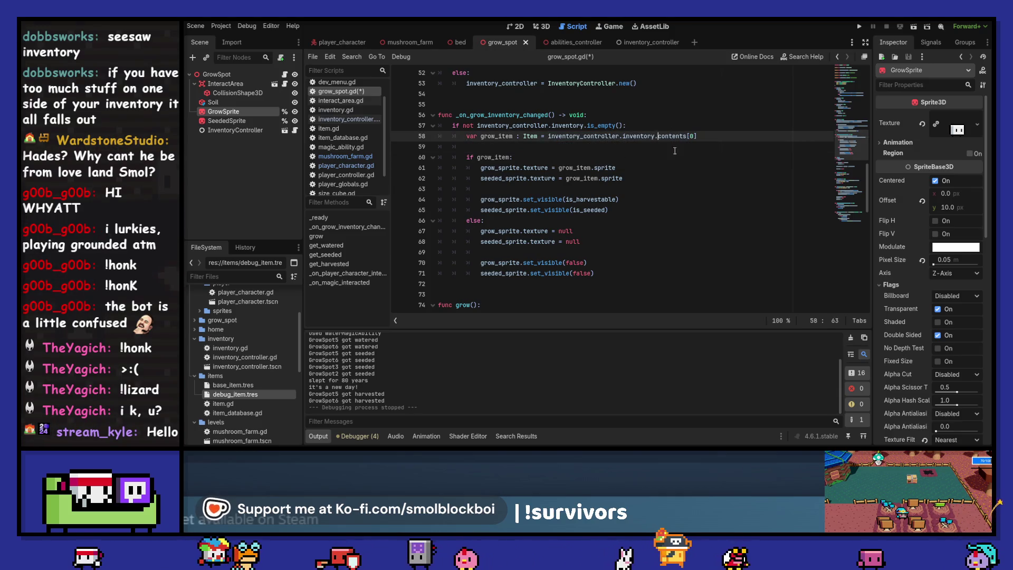
left_click(656, 137)
type("get ")
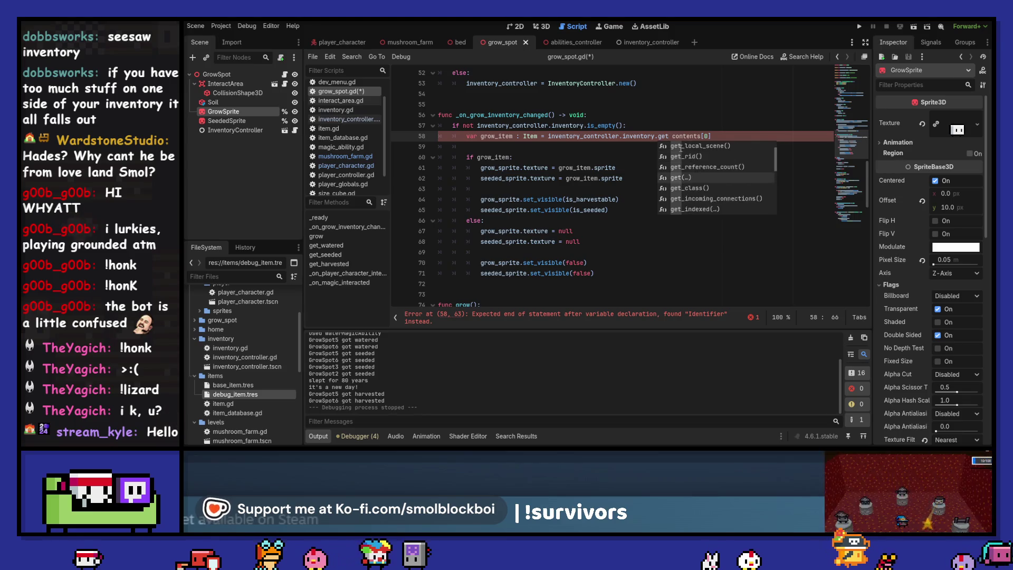
type("(")
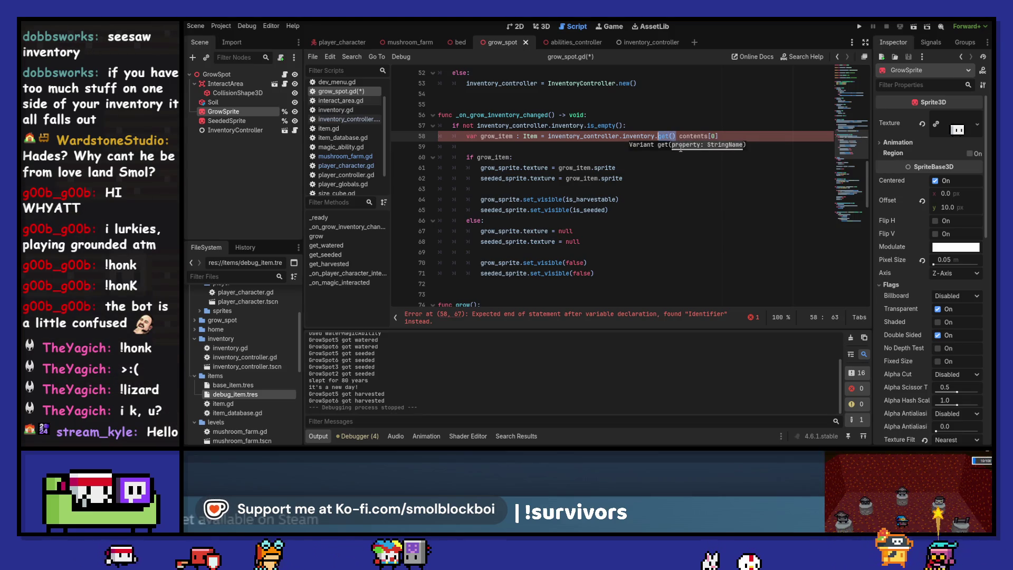
type("co")
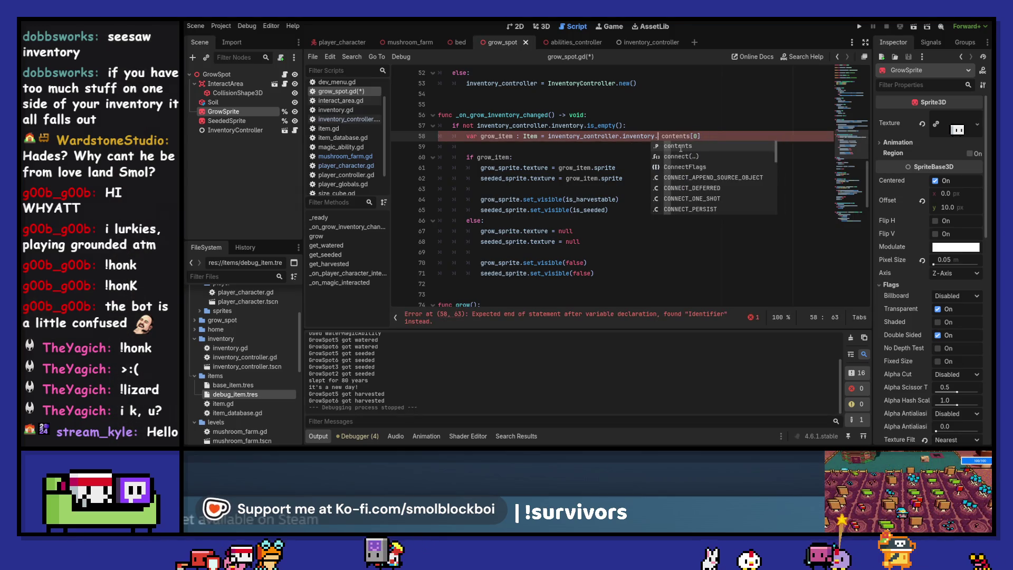
key("BackSpace")
key("BackSpace")
type("get")
left_click(612, 138, "ctrl")
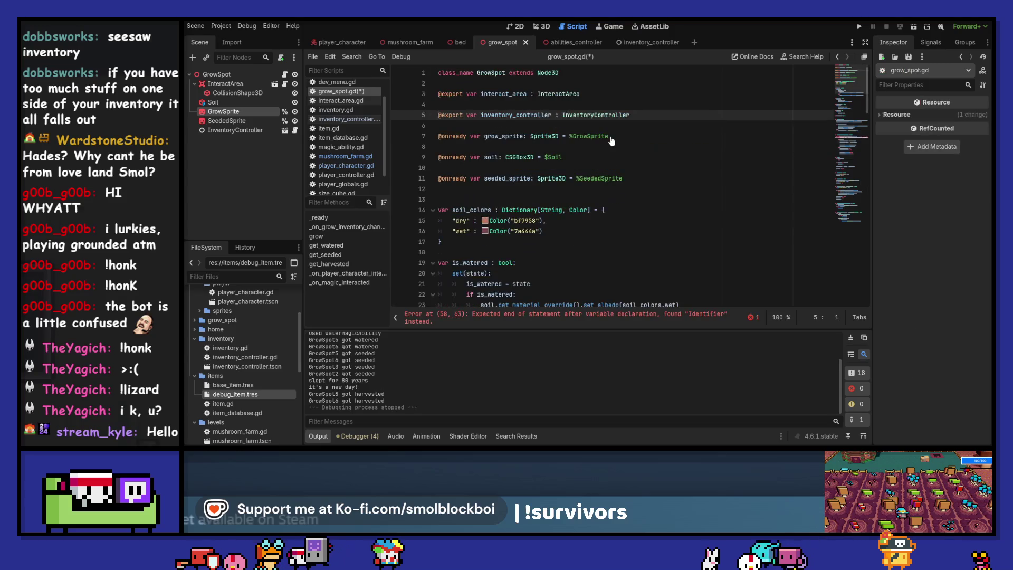
Open inventory.gd from the Inventory class reference.
scroll(612, 140, "down", 15)
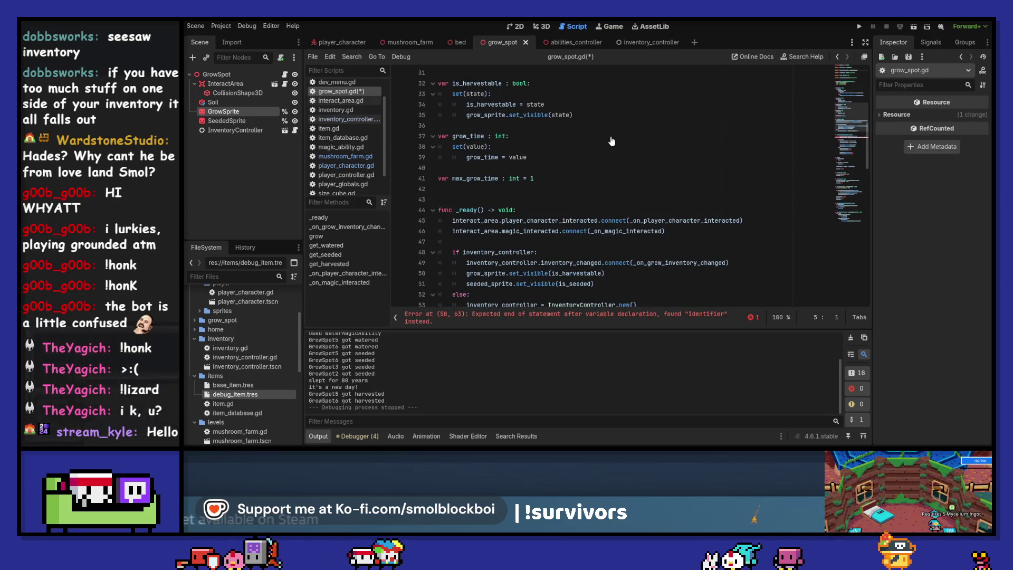
scroll(611, 141, "up", 15)
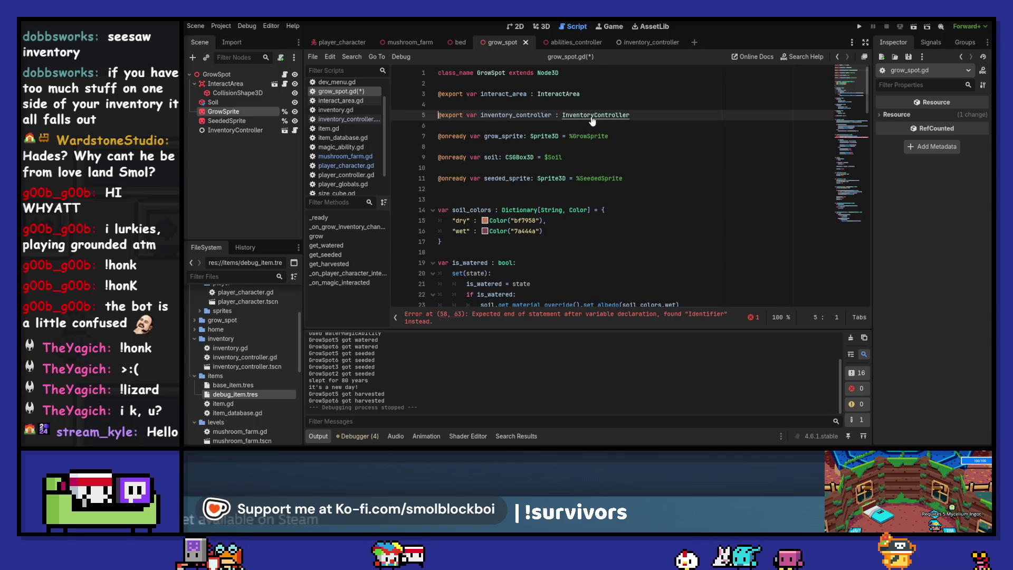
left_click(593, 120, "ctrl")
scroll(632, 176, "down", 2)
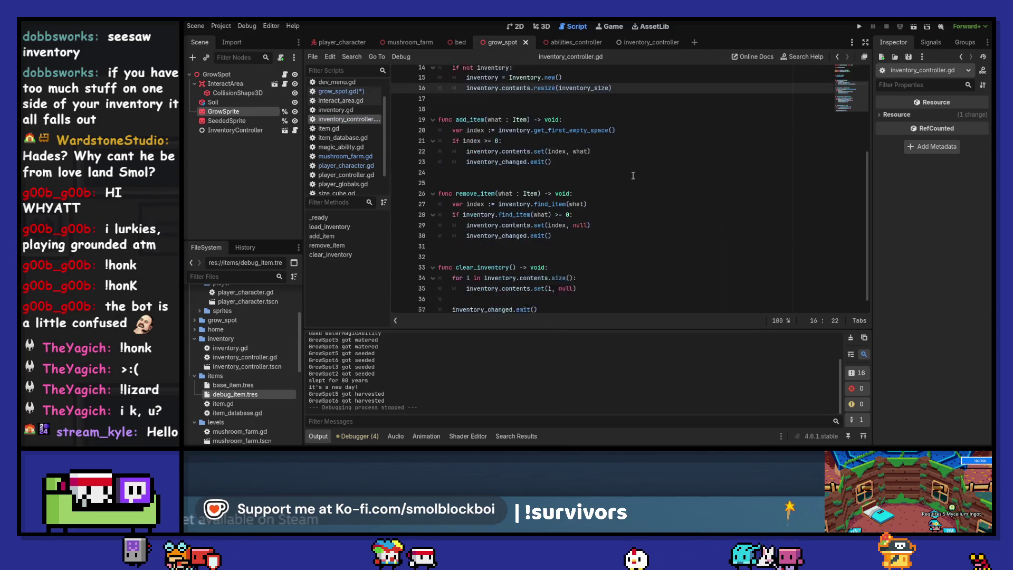
scroll(502, 113, "up", 4)
left_click(538, 115, "ctrl")
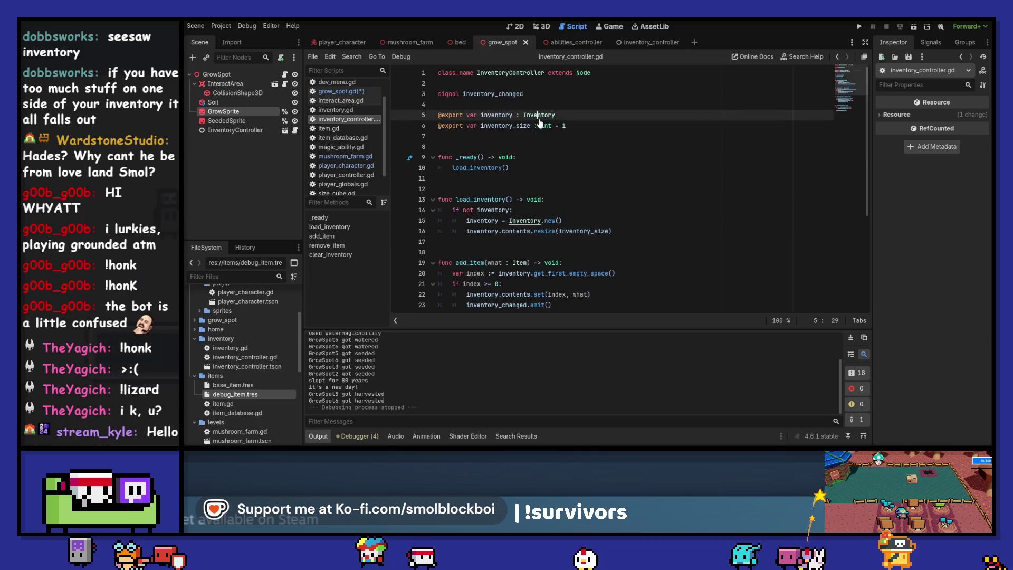
Add func get_first_item() -> Item returning contents.get(0) after get_first_empty_space, and save.
left_click(474, 122)
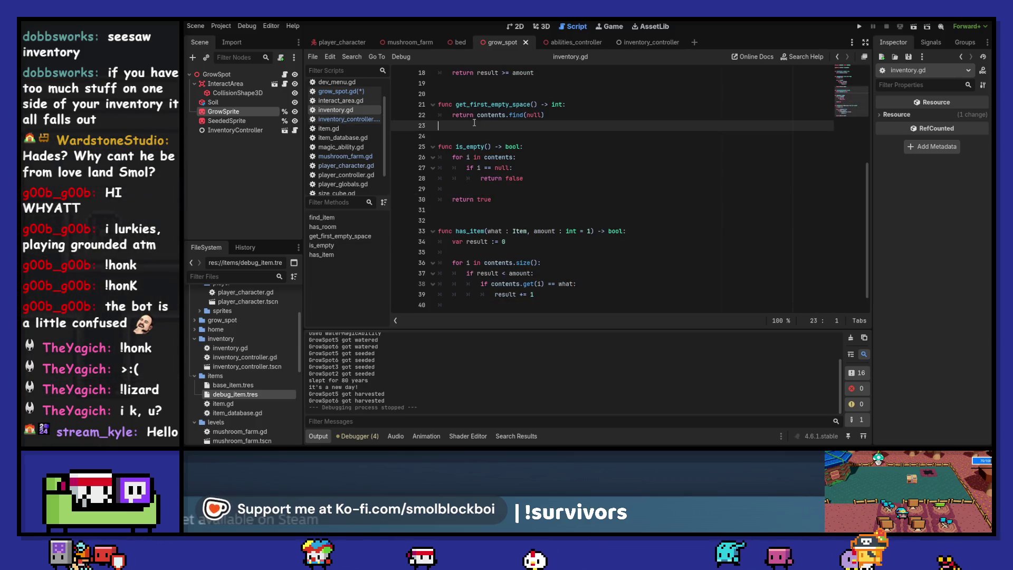
key("Return")
type("func get_first_")
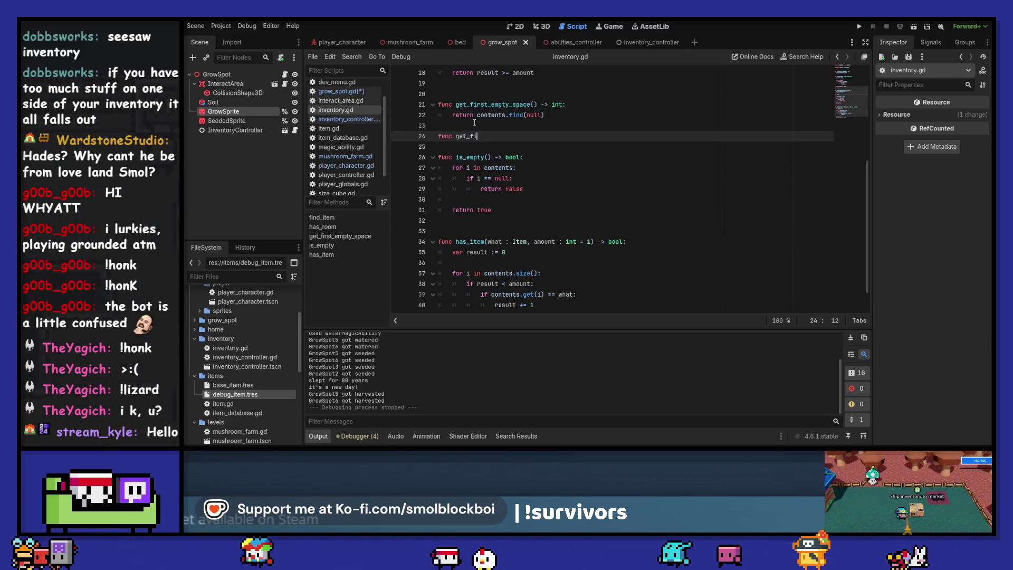
type("item() -> ")
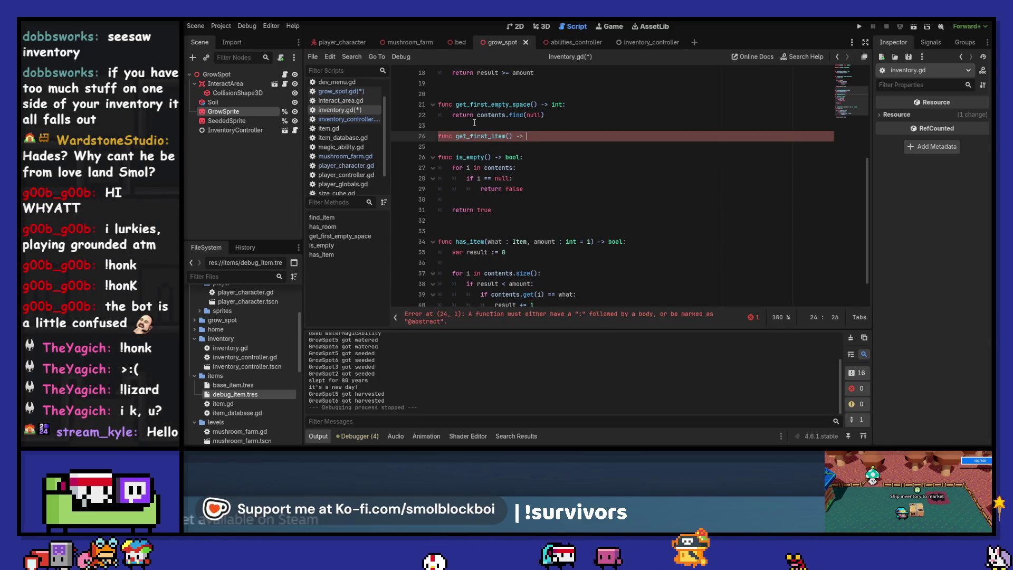
type("Item:")
key("Return")
type("return c")
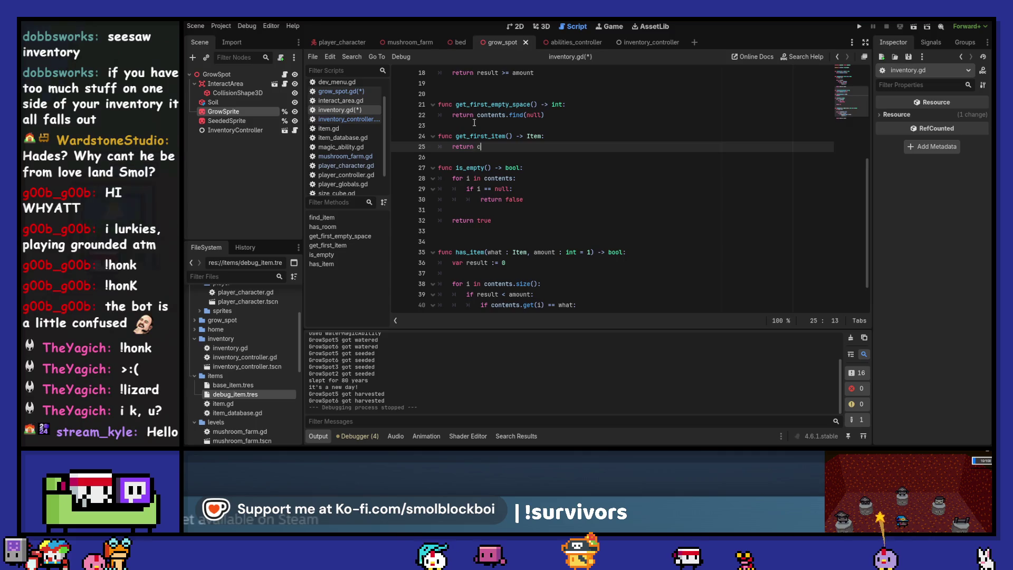
type("ontents.")
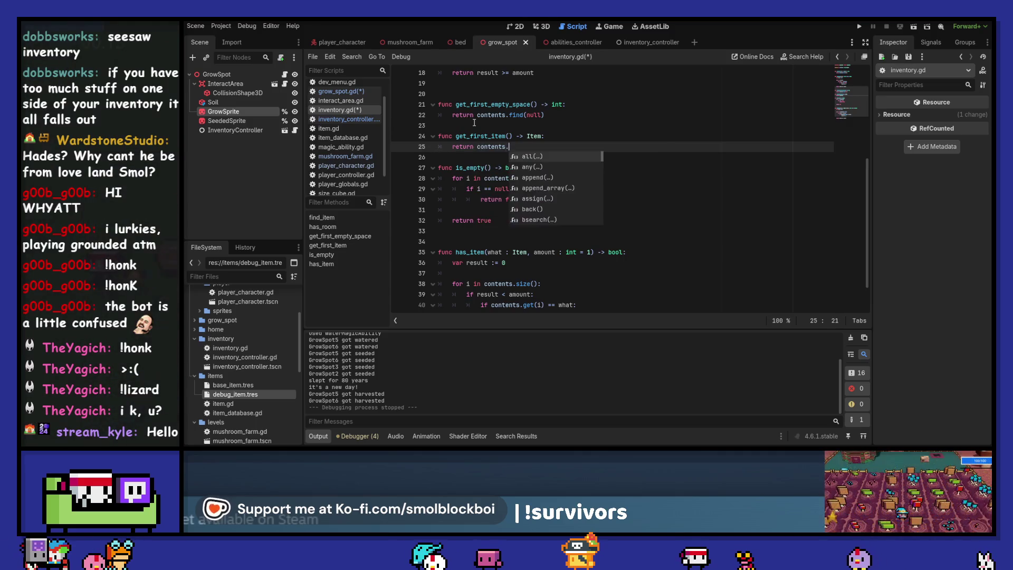
type("get(")
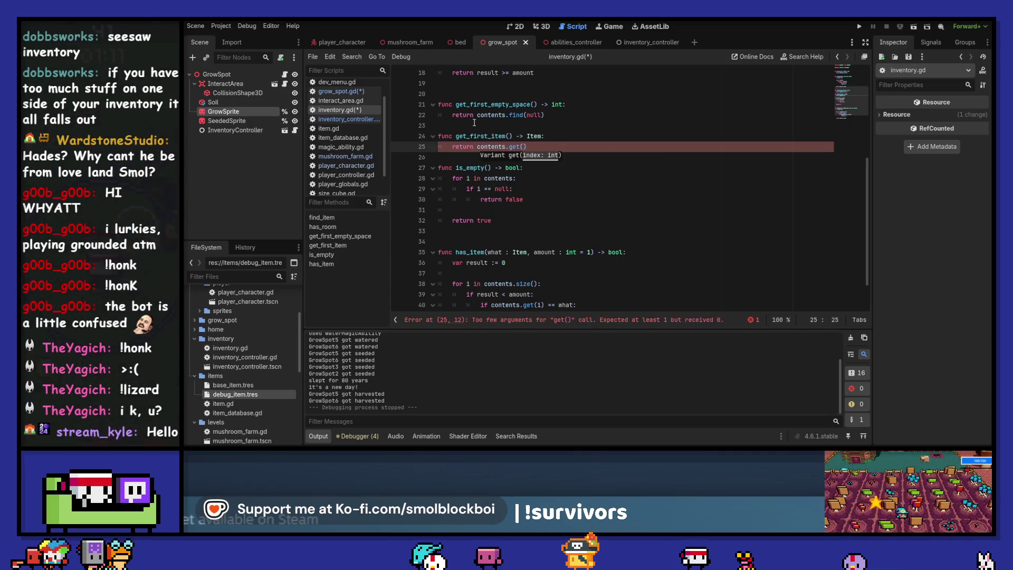
type("0")
key("ctrl+s")
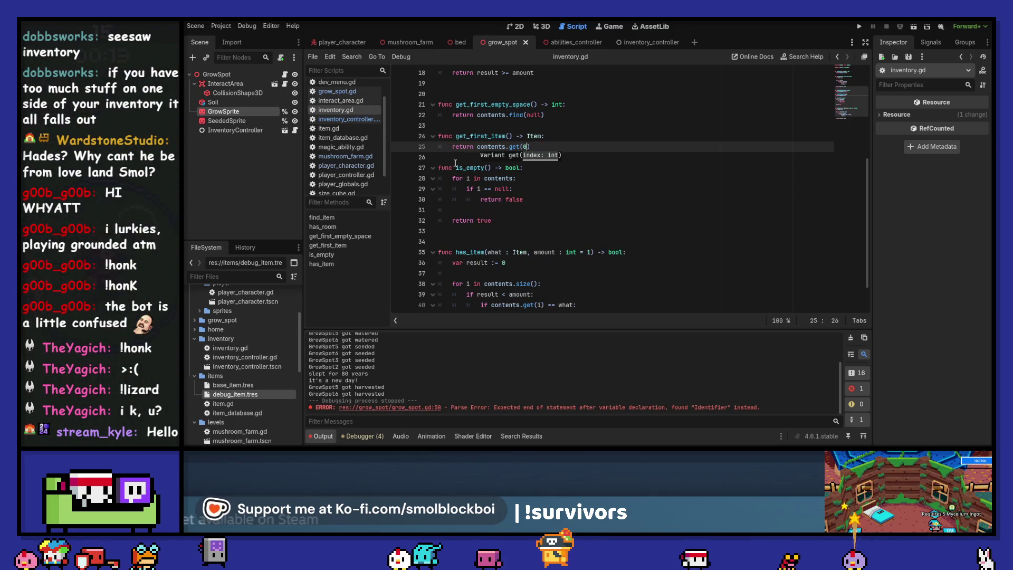
Separate get_first_item with a blank line, copy its name, and return to grow_spot.gd line 58.
left_click(456, 137)
key("Return")
key("Up")
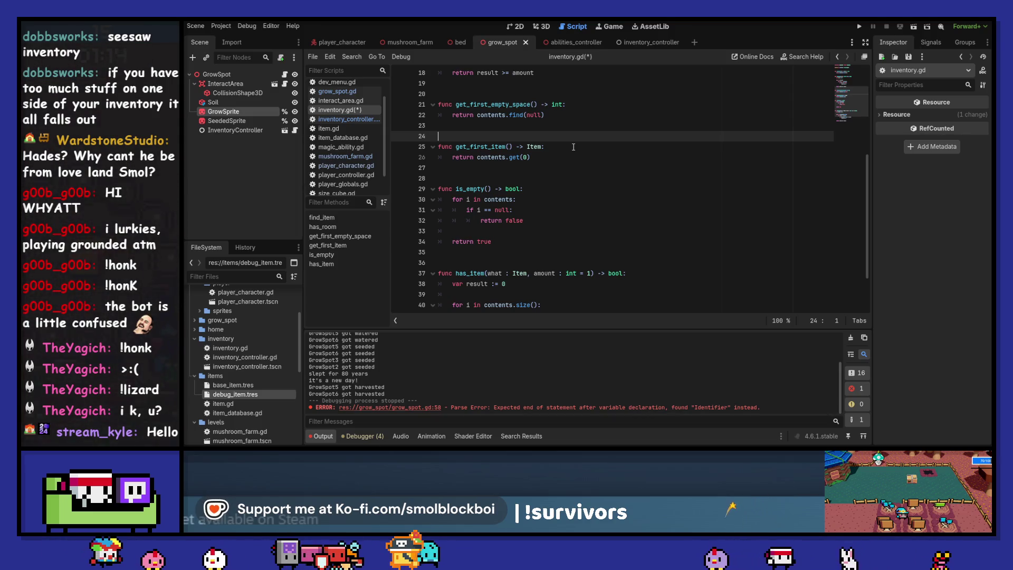
left_click_drag(455, 147, 513, 147)
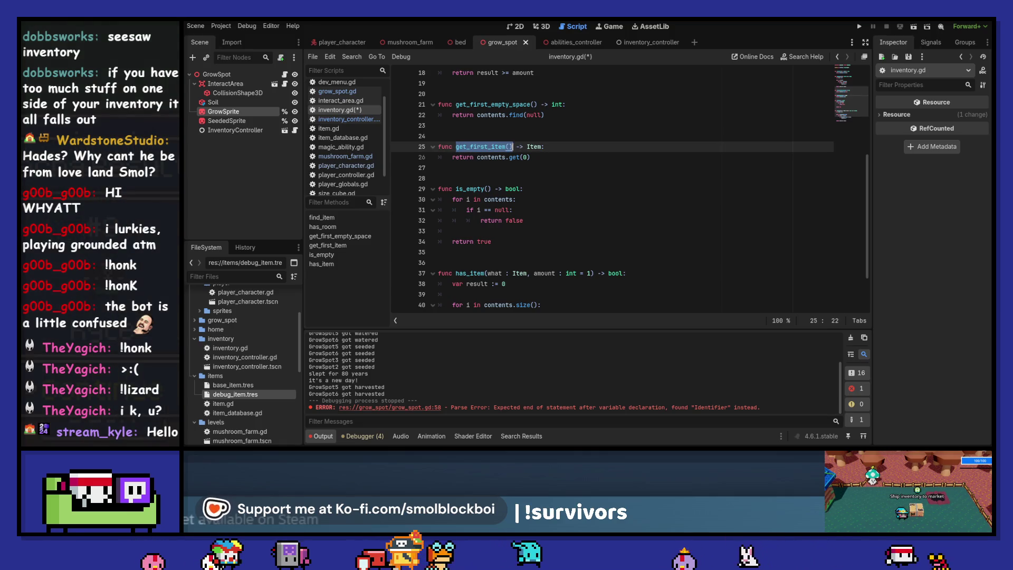
key("ctrl+s")
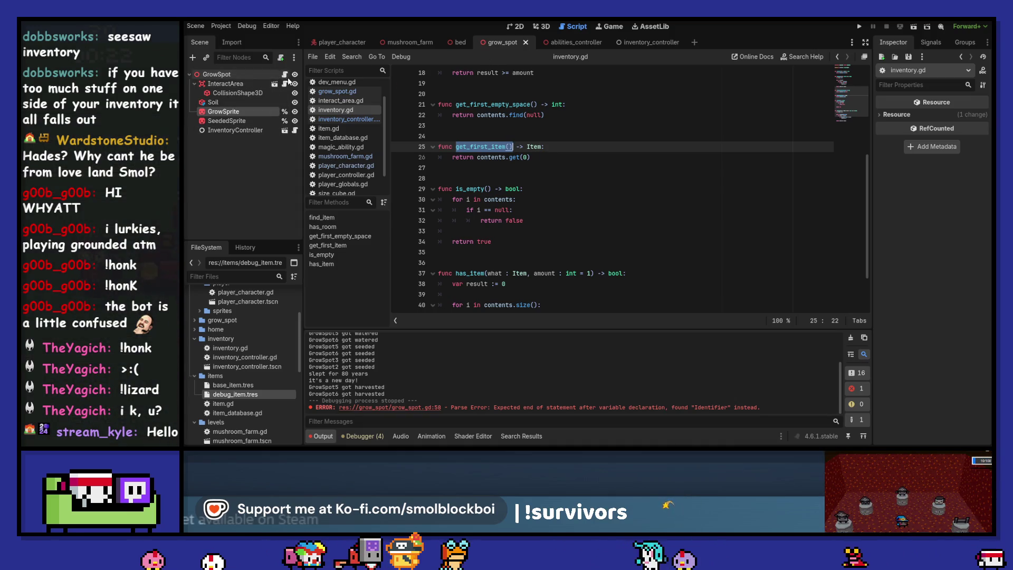
left_click(389, 407)
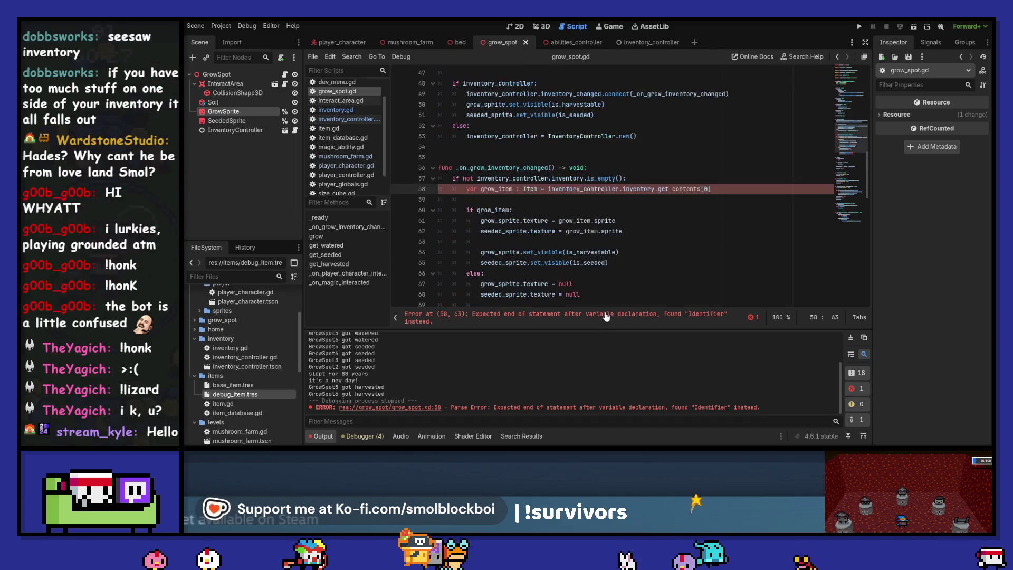
Replace line 58's contents[0] with get_first_item(), save, and test-run the farm level.
left_click(753, 183, "shift")
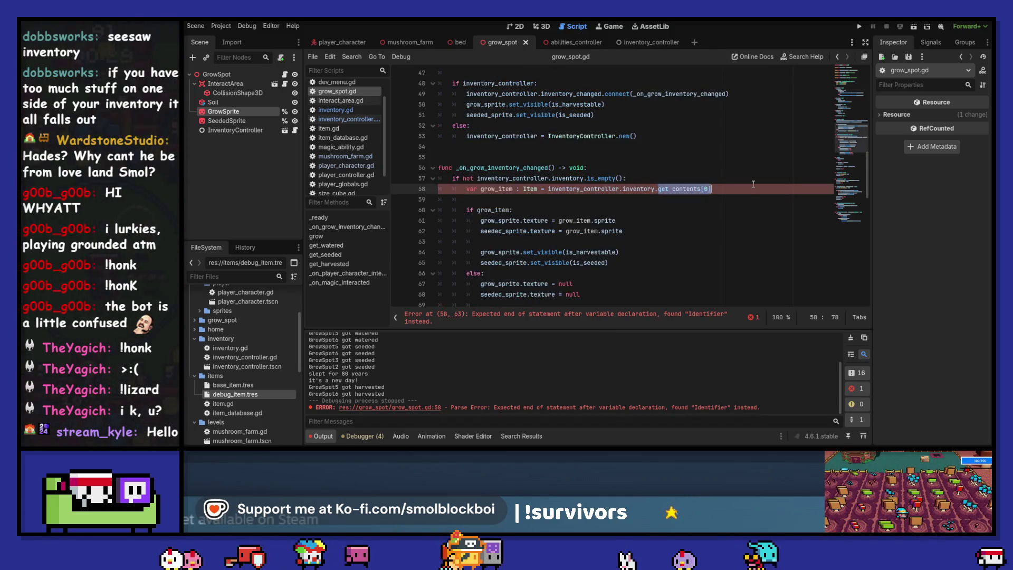
key("ctrl+s")
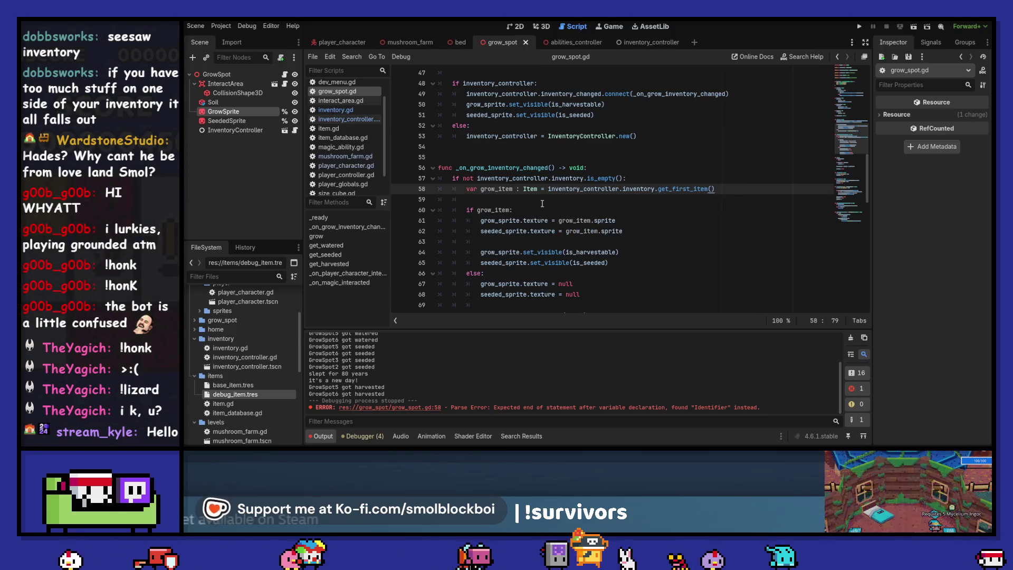
left_click(541, 203)
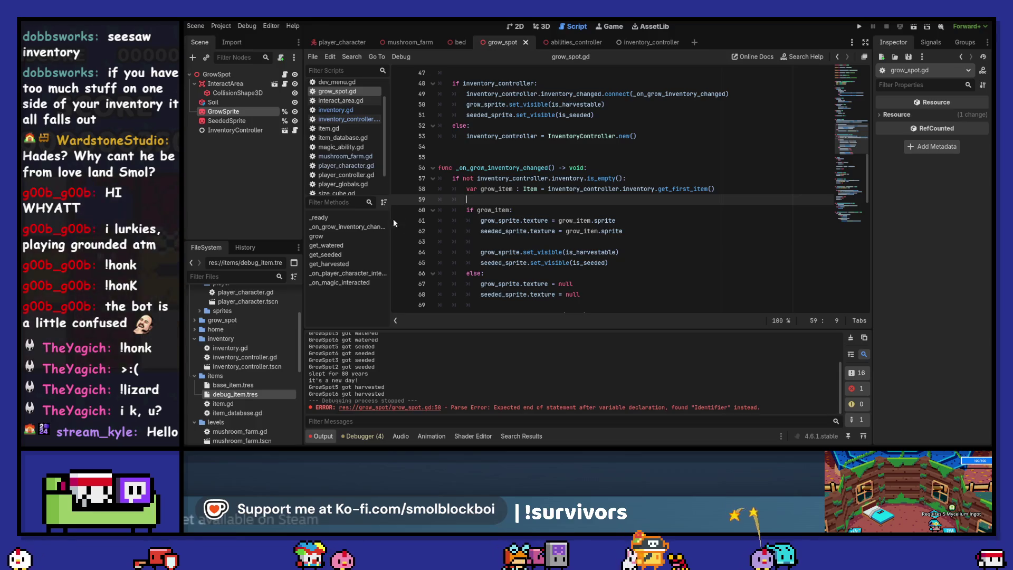
key("F5")
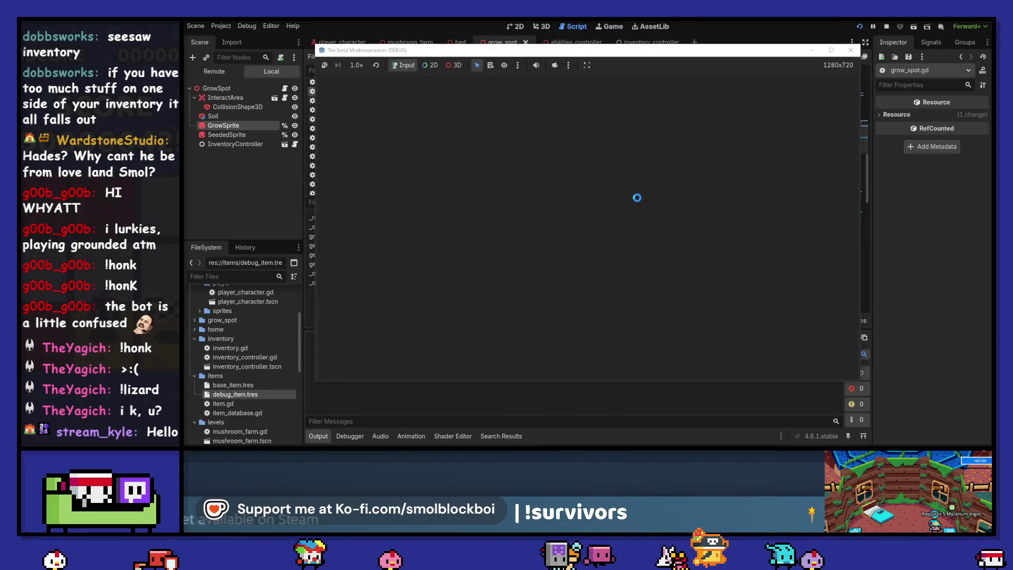
left_click(610, 234)
key("s")
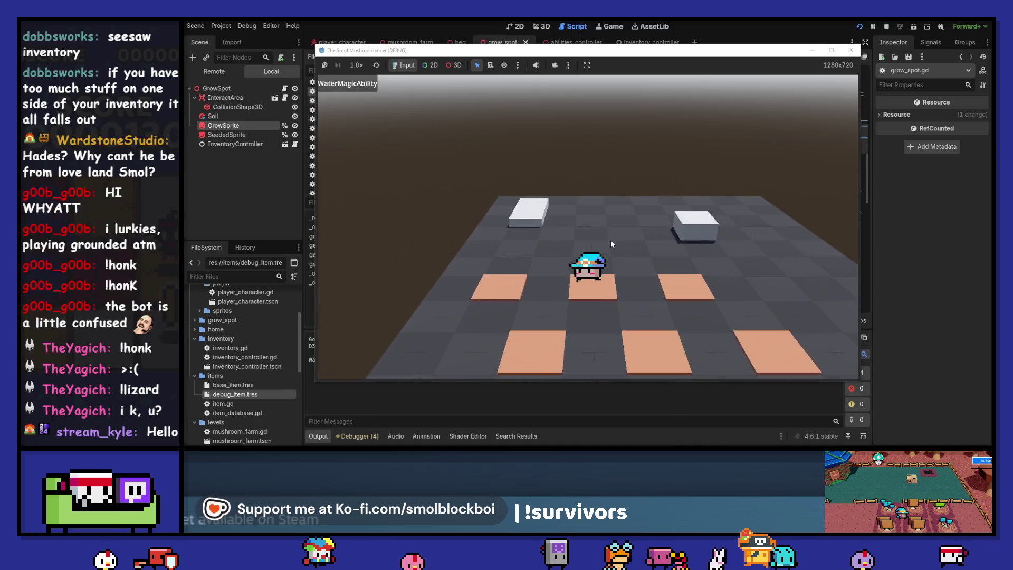
left_click(852, 49)
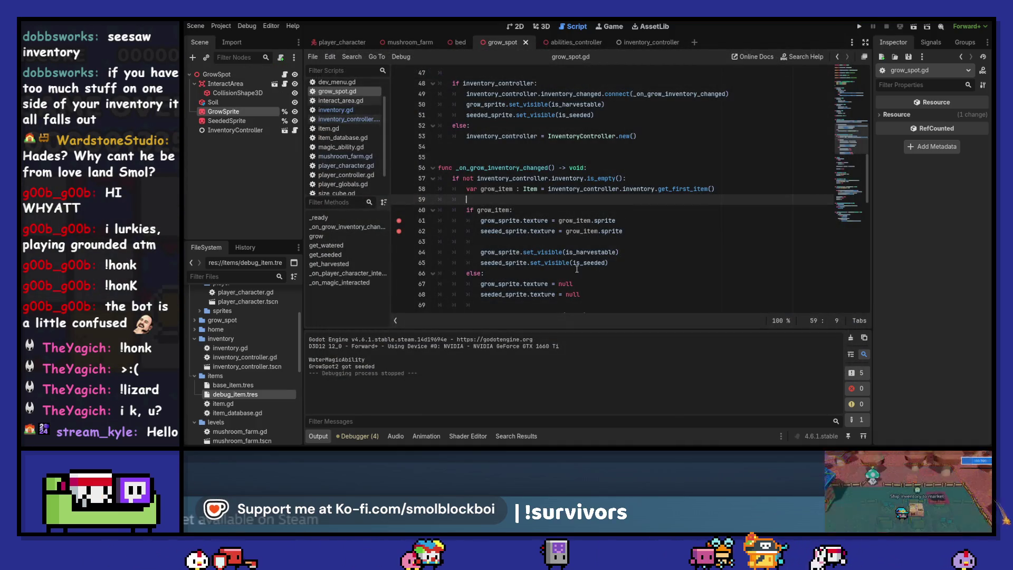
Insert a blank line after the add_item call in get_seeded and relaunch the game.
scroll(578, 269, "down", 6)
scroll(576, 269, "down", 4)
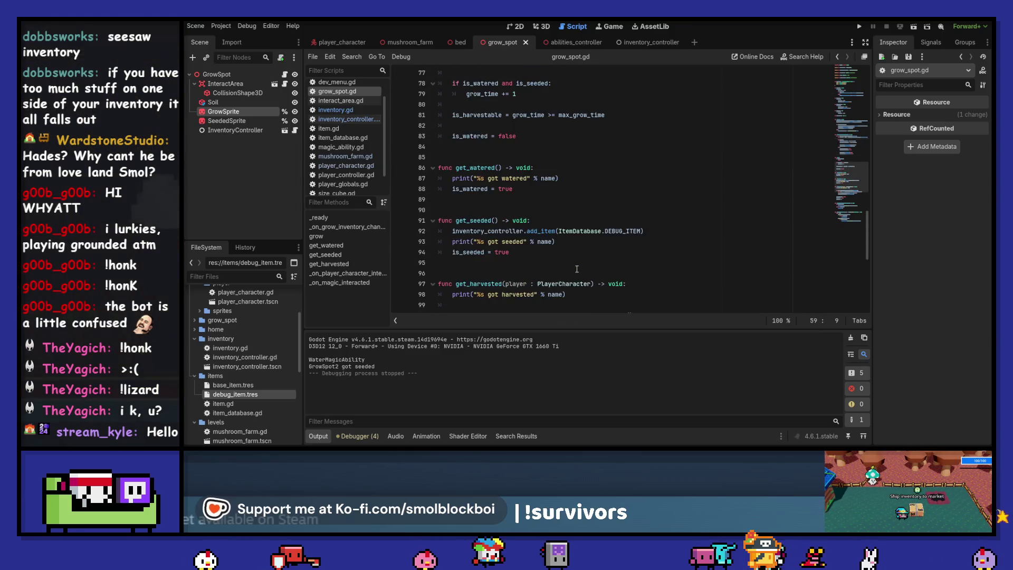
left_click(664, 230)
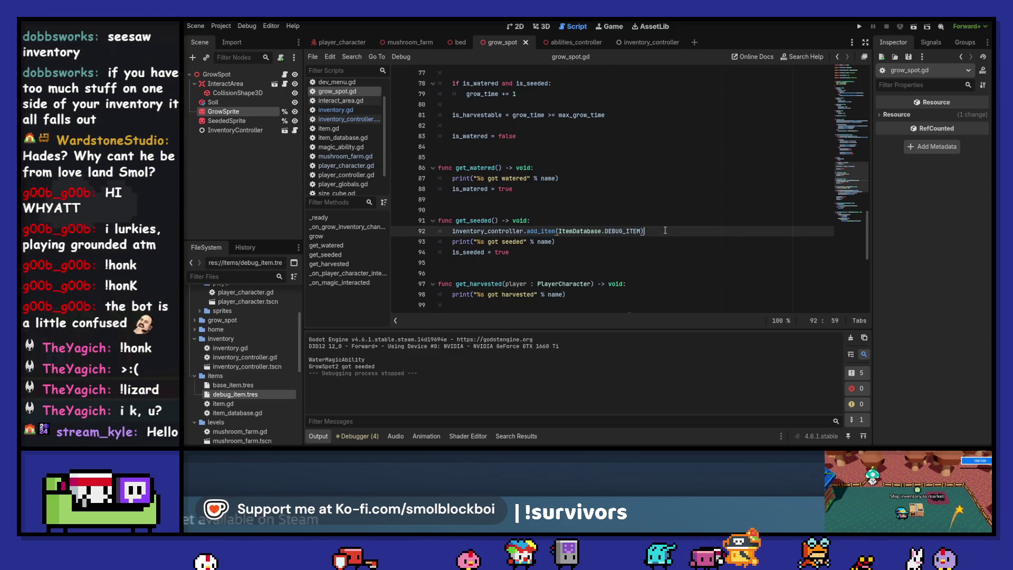
key("Return")
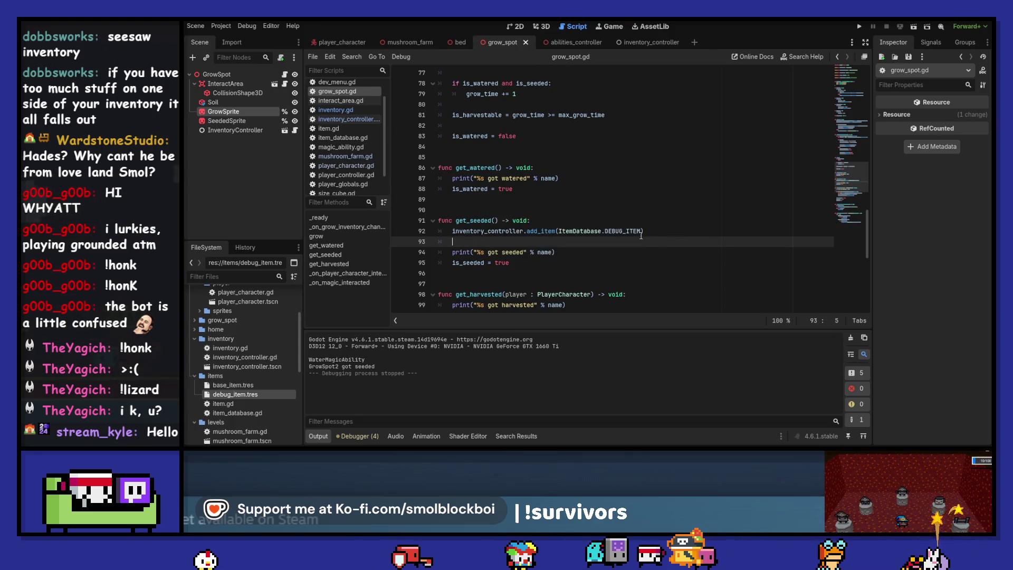
scroll(640, 235, "up", 7)
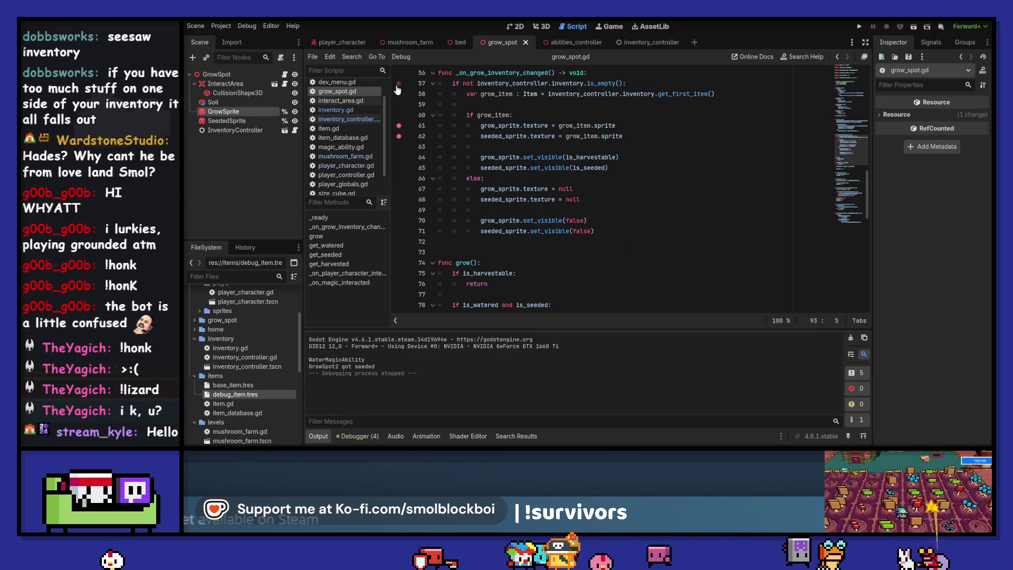
key("F5")
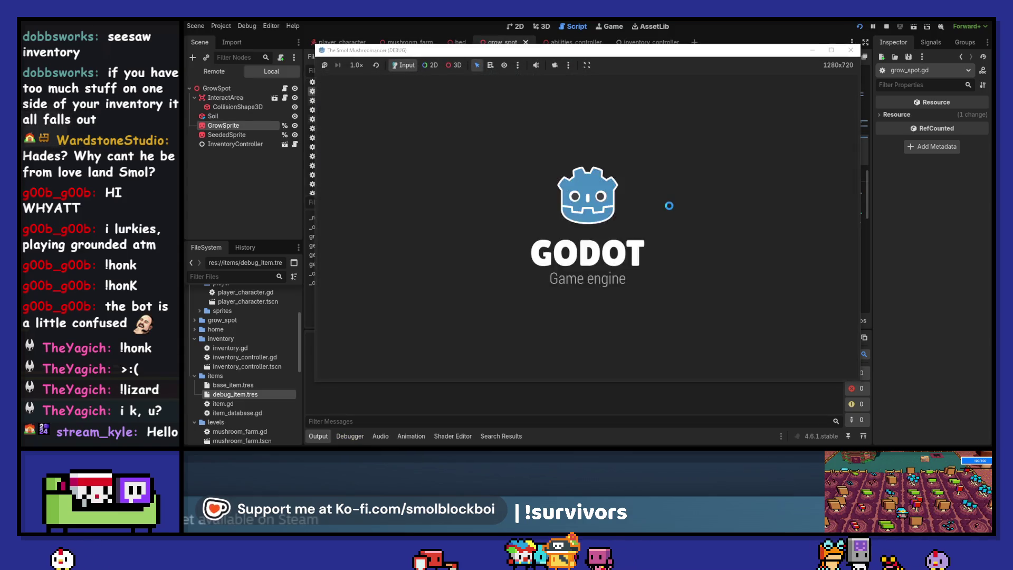
Resume past the breakpoint, delete line 57's is_empty check, dedent lines 57–70, save, and rerun.
left_click(629, 240)
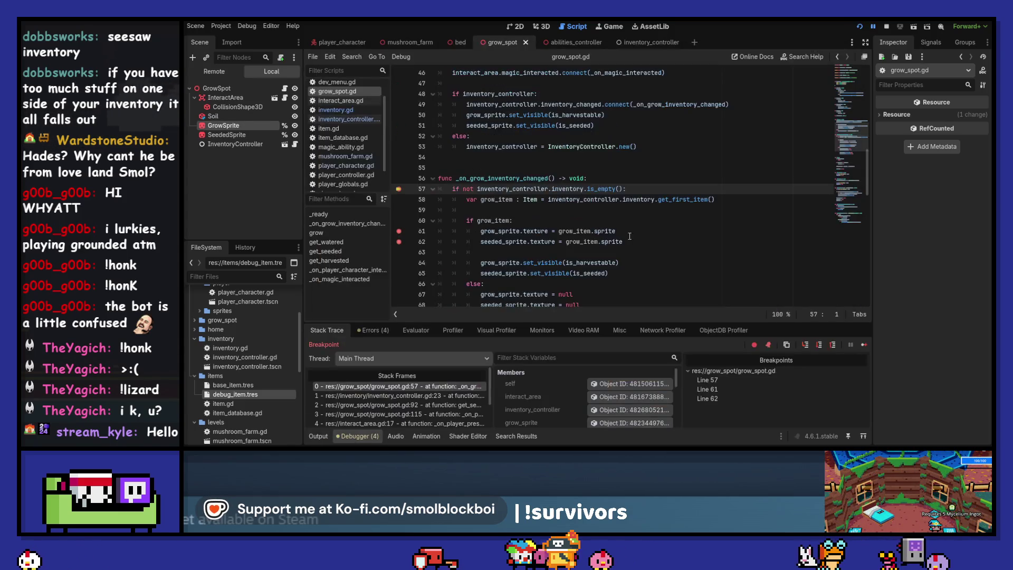
left_click(864, 345)
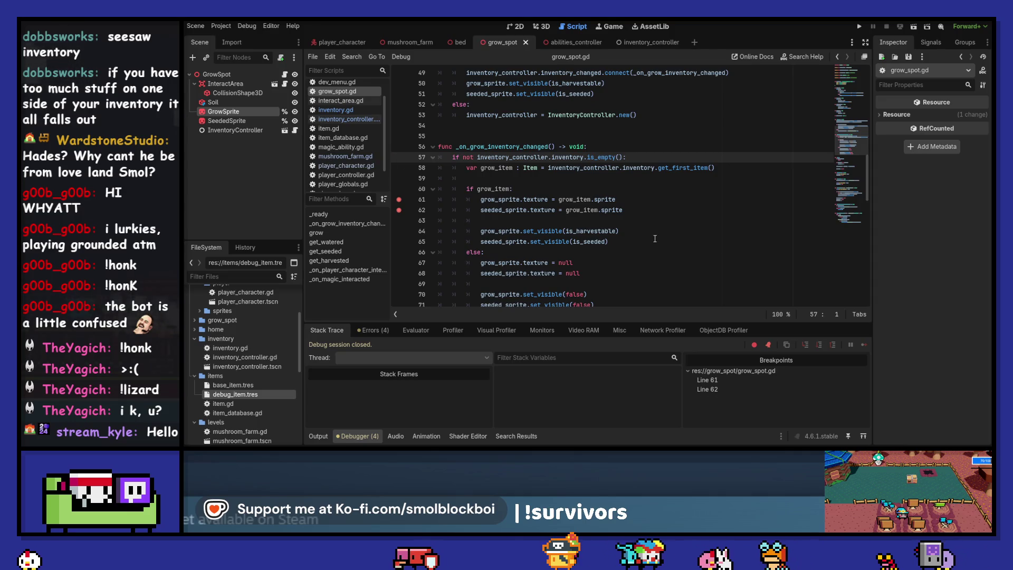
left_click_drag(643, 157, 645, 151)
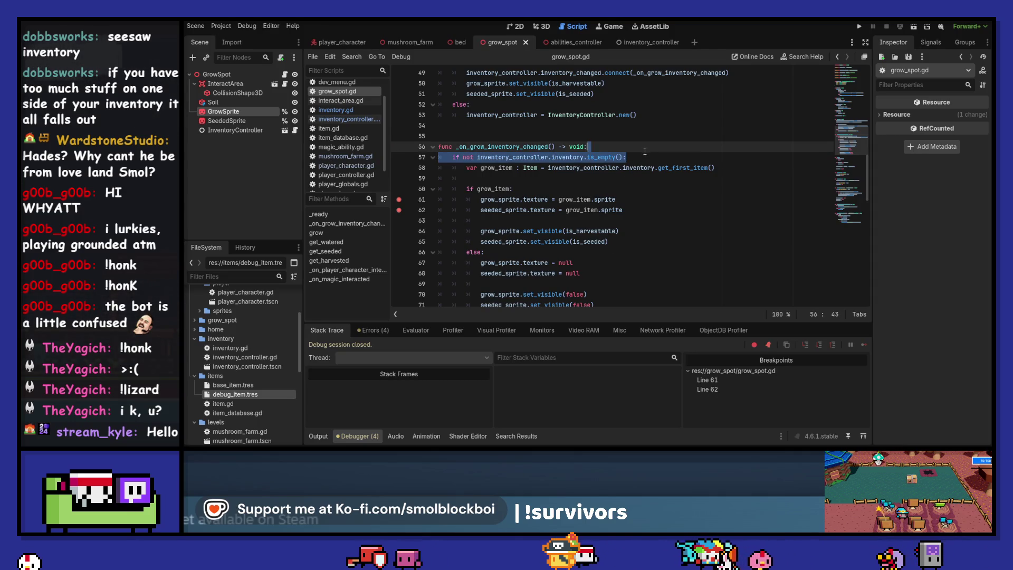
key("BackSpace")
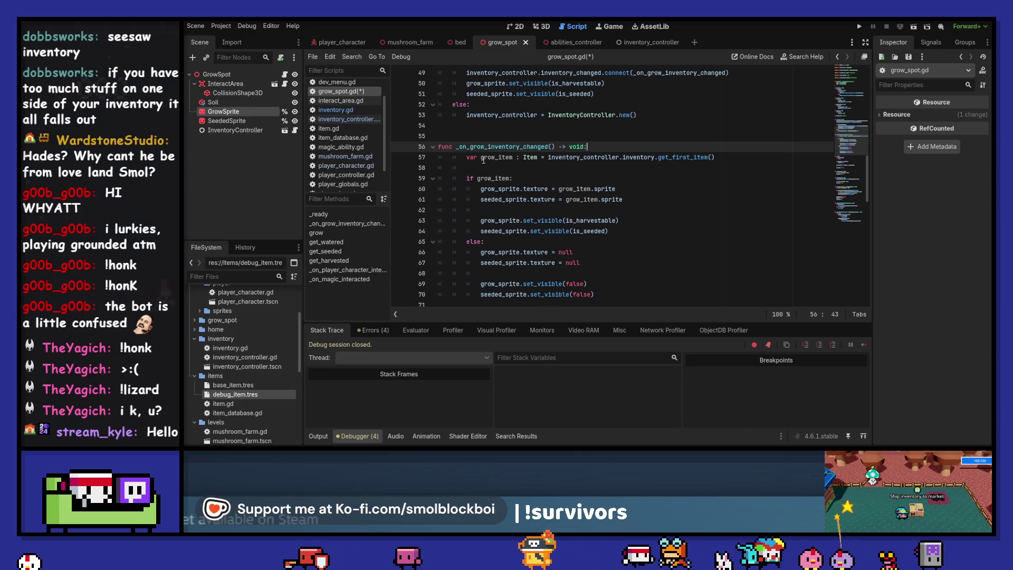
left_click_drag(494, 154, 515, 265)
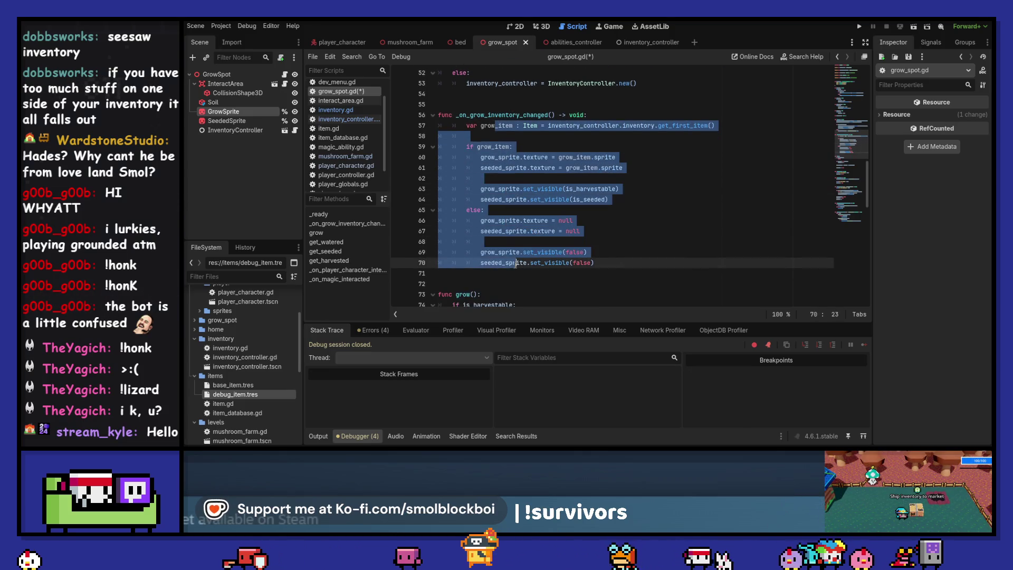
key("shift+Tab")
left_click(579, 136)
key("ctrl+s")
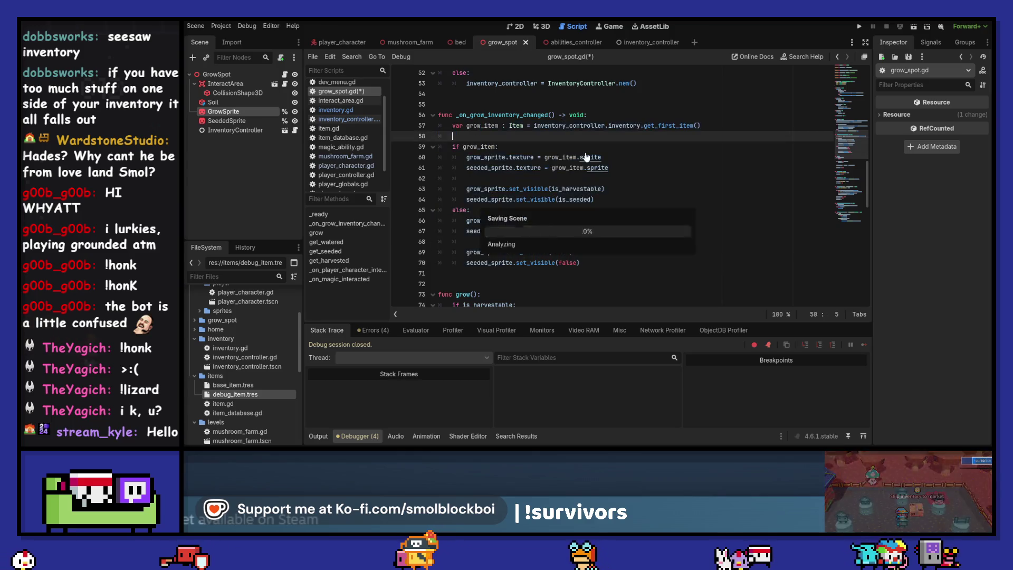
key("F5")
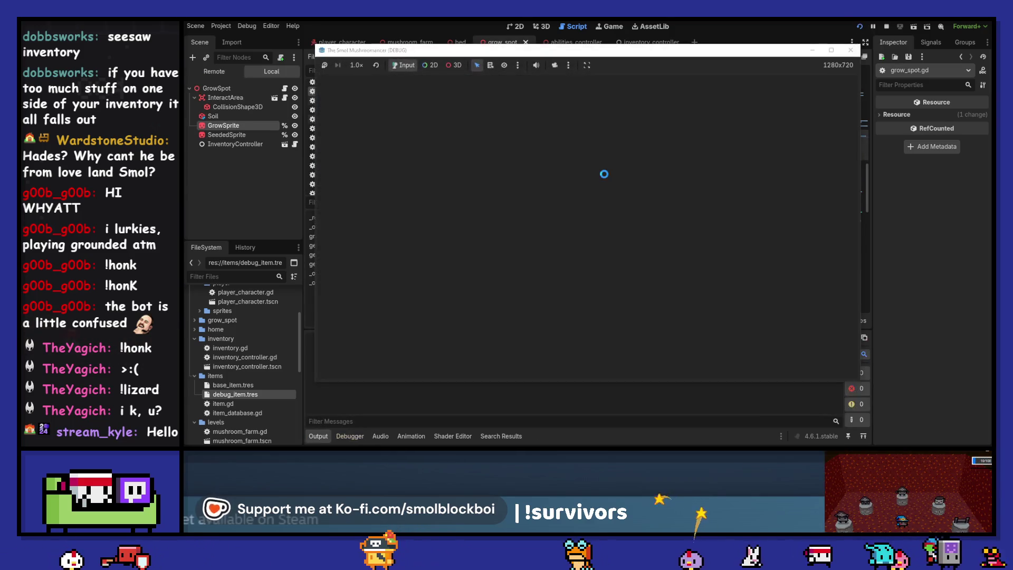
Test-run mushroom_farm, restore the is_empty check, and jump to is_empty in inventory.gd.
left_click(610, 245)
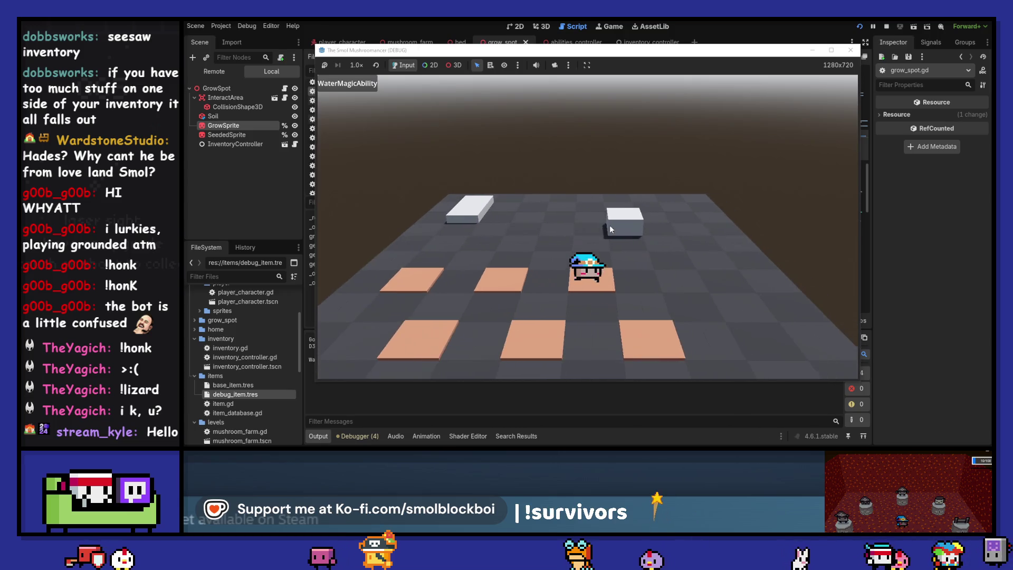
key("d")
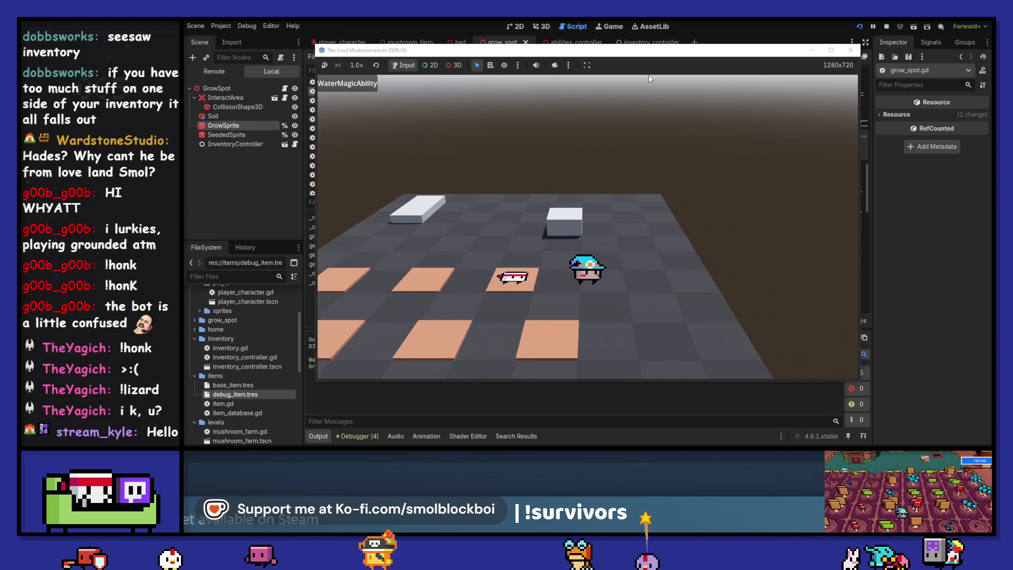
left_click(851, 50)
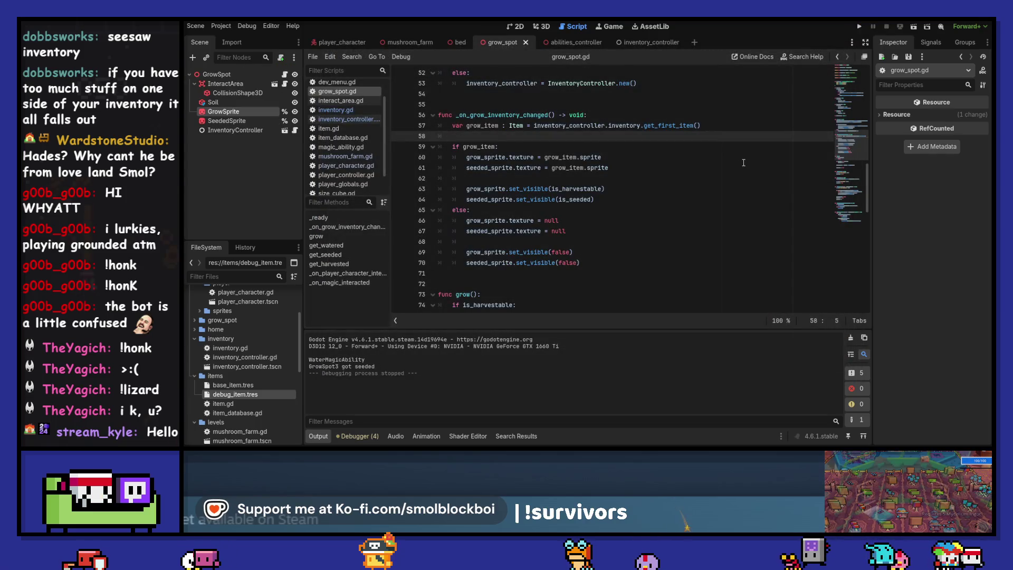
key("ctrl+shift+z")
key("ctrl+shift+z")
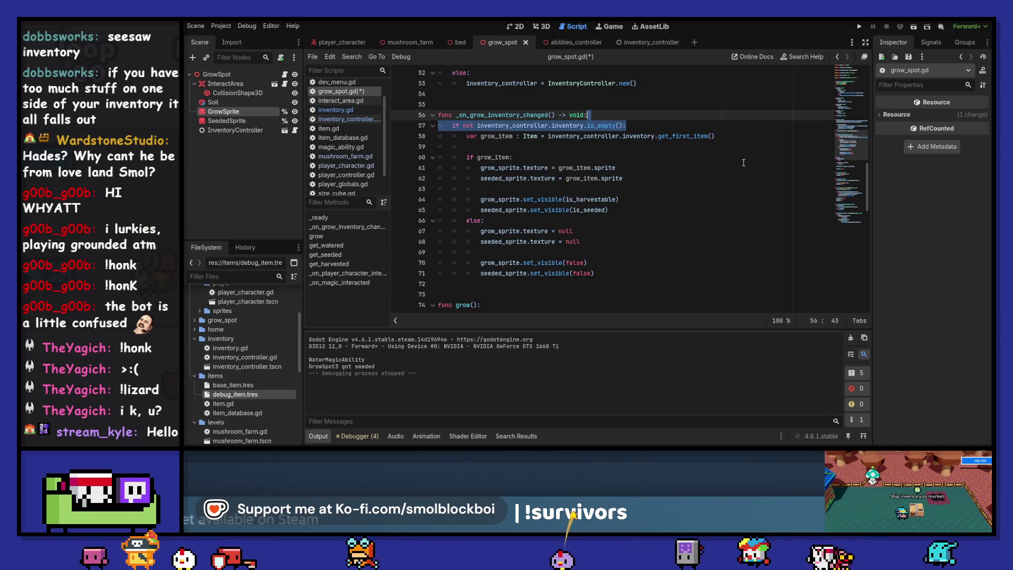
left_click(612, 127, "ctrl")
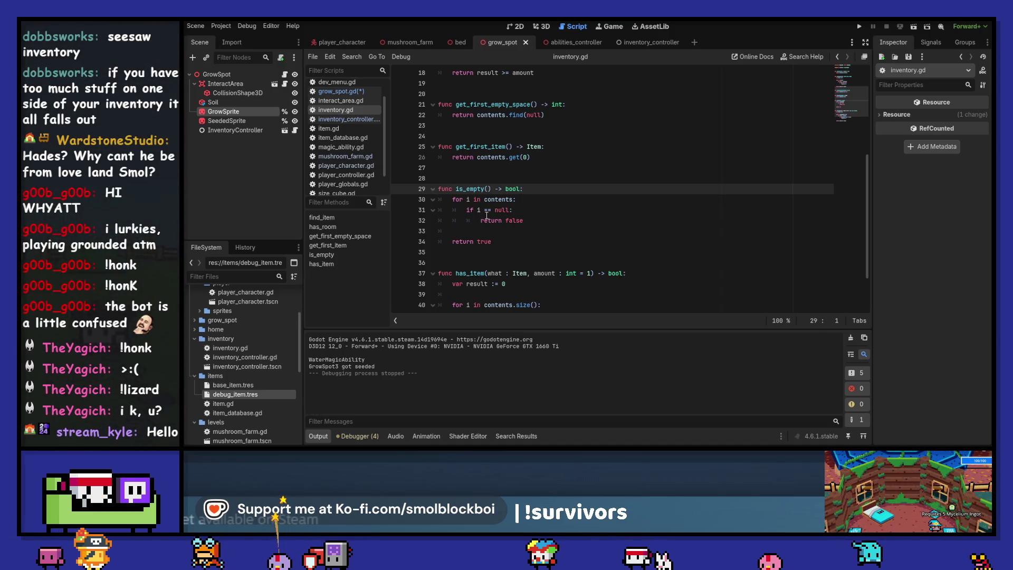
type("!")
Change line 31 of is_empty from 'if i == null' to 'if i != null' and save.
left_click(485, 210)
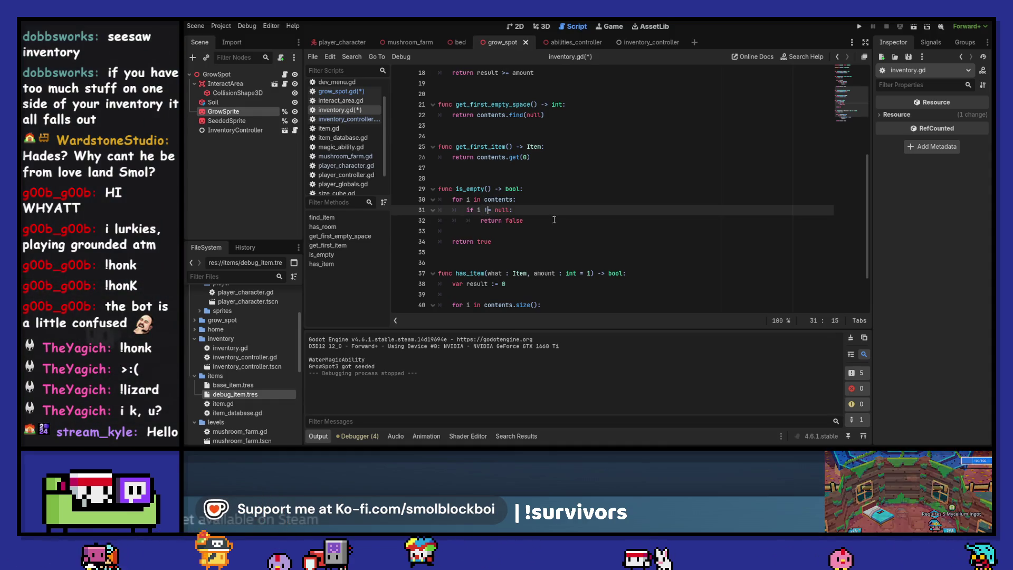
left_click(554, 226)
key("ctrl+s")
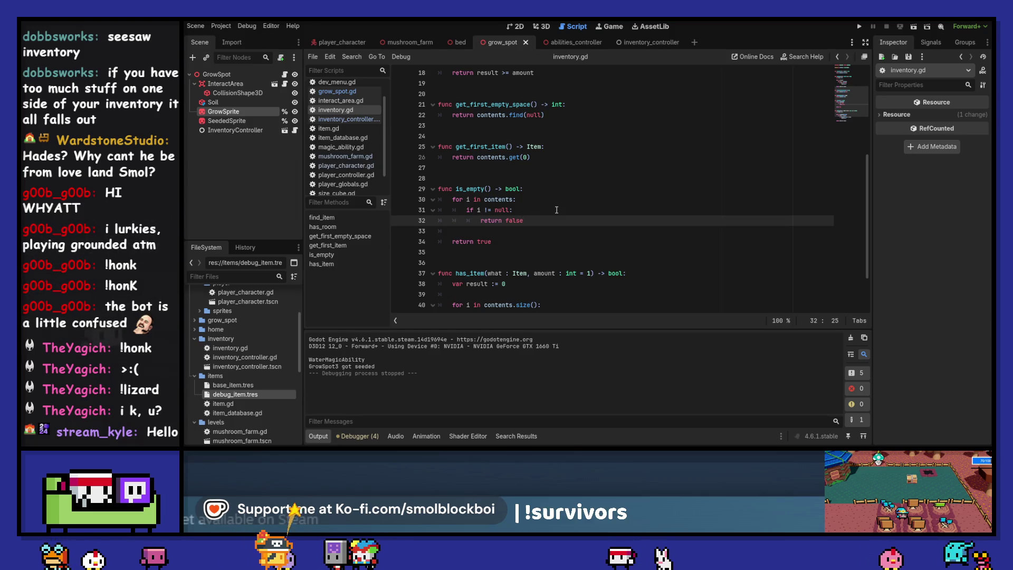
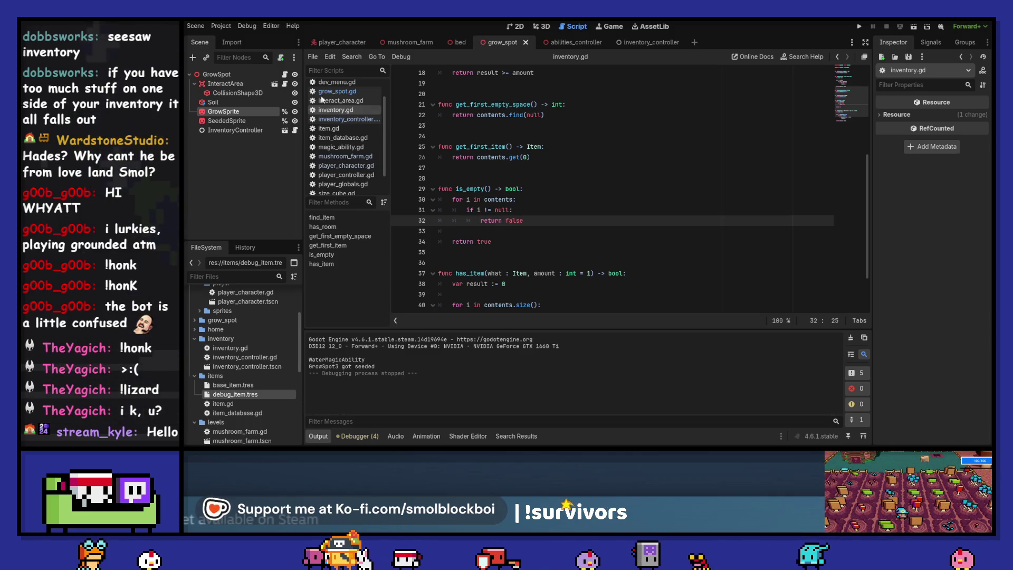
Open grow_spot.gd, then start and stop a first test run of the game.
left_click(284, 76)
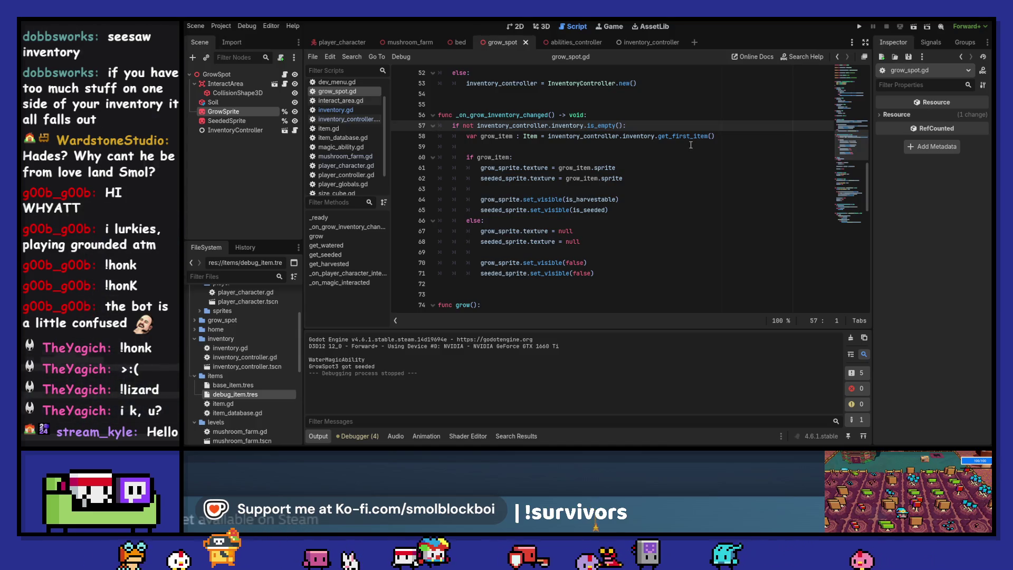
key("F5")
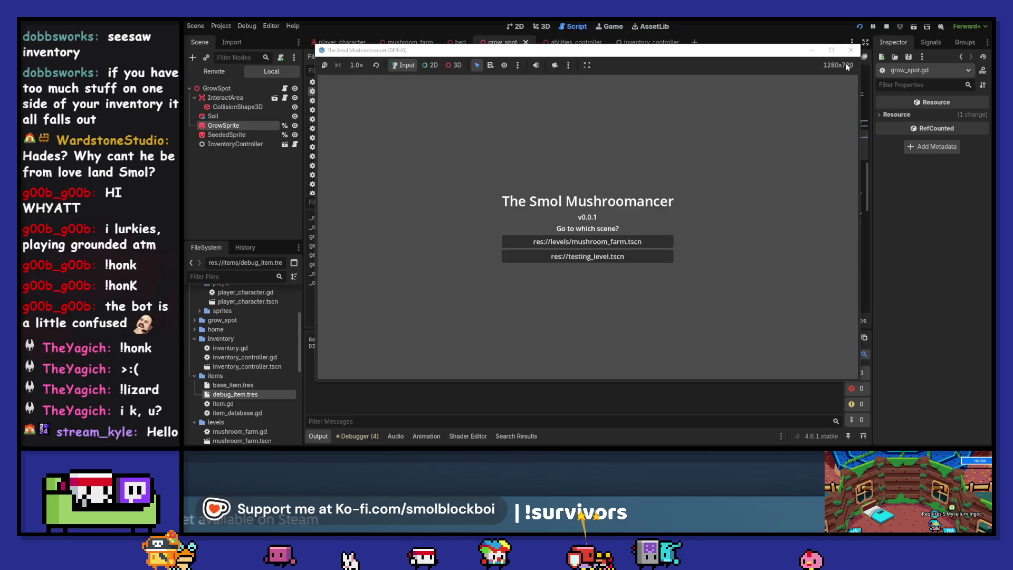
left_click(850, 51)
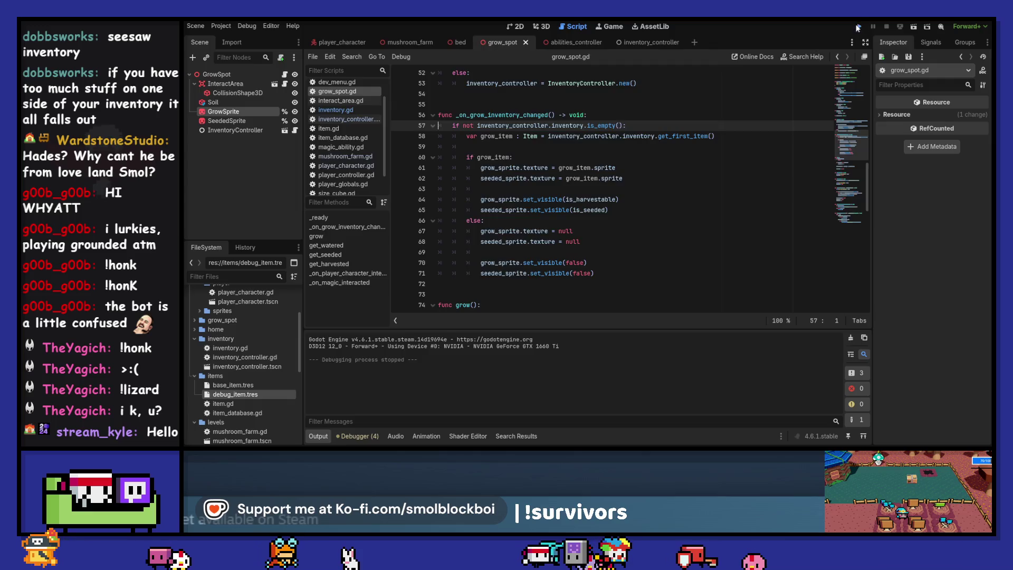
Relaunch the game, load mushroom_farm, harvest a grow spot, then stop the game.
left_click(857, 26)
left_click(603, 242)
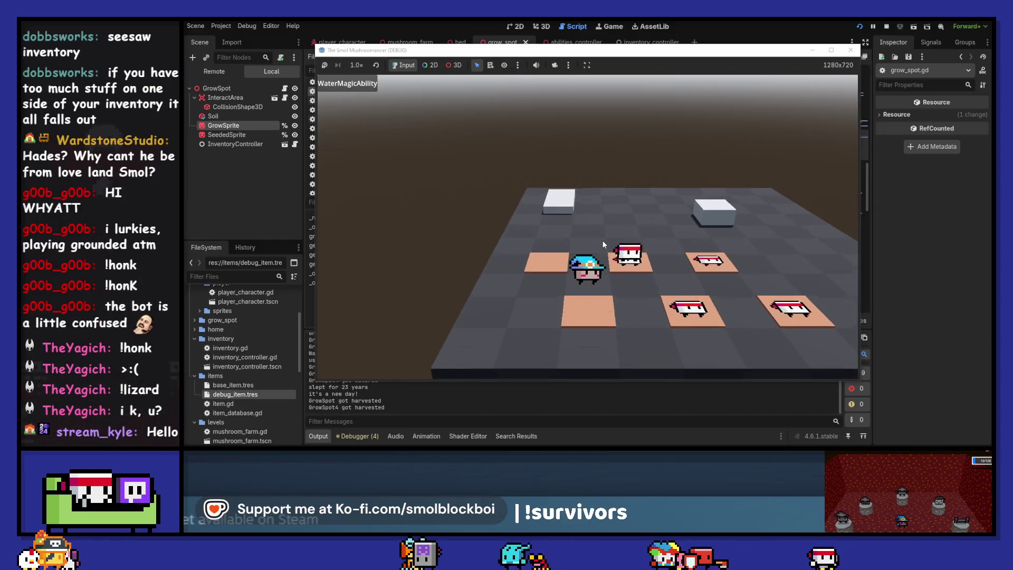
key("d")
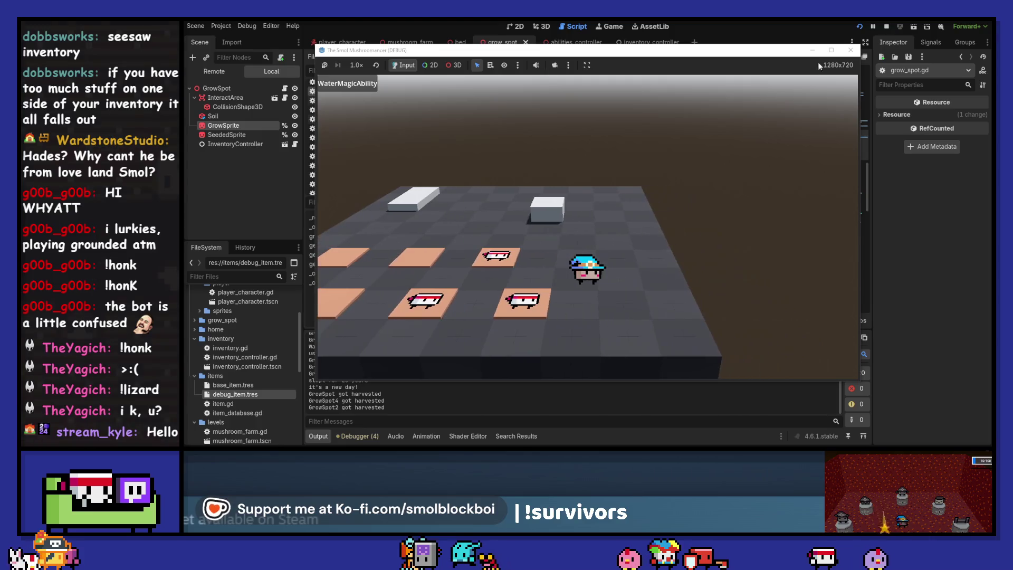
left_click(851, 51)
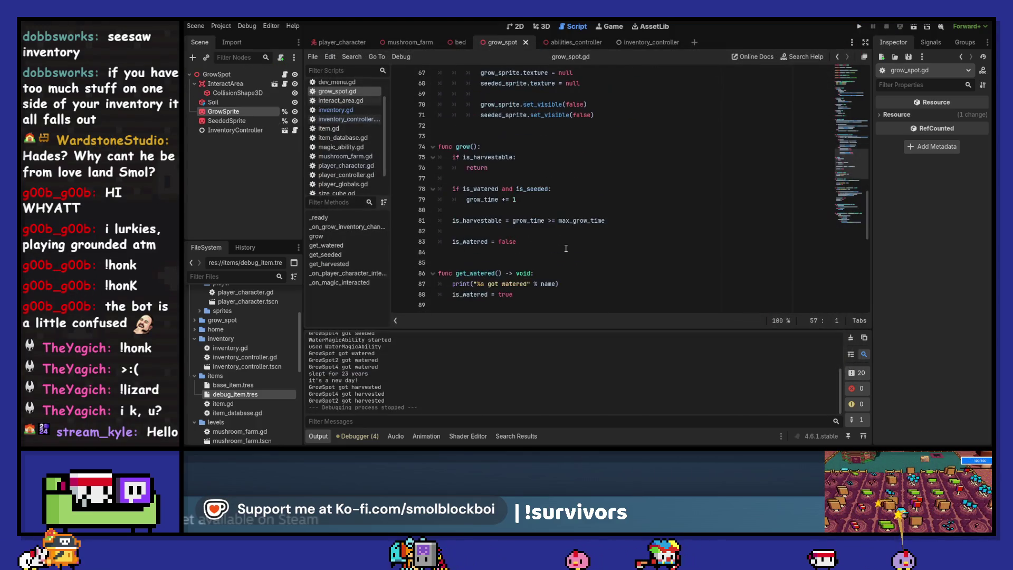
Follow the inventory controller through to the Inventory class's is_empty definition in inventory.gd.
scroll(592, 235, "down", 4)
scroll(591, 235, "down", 3)
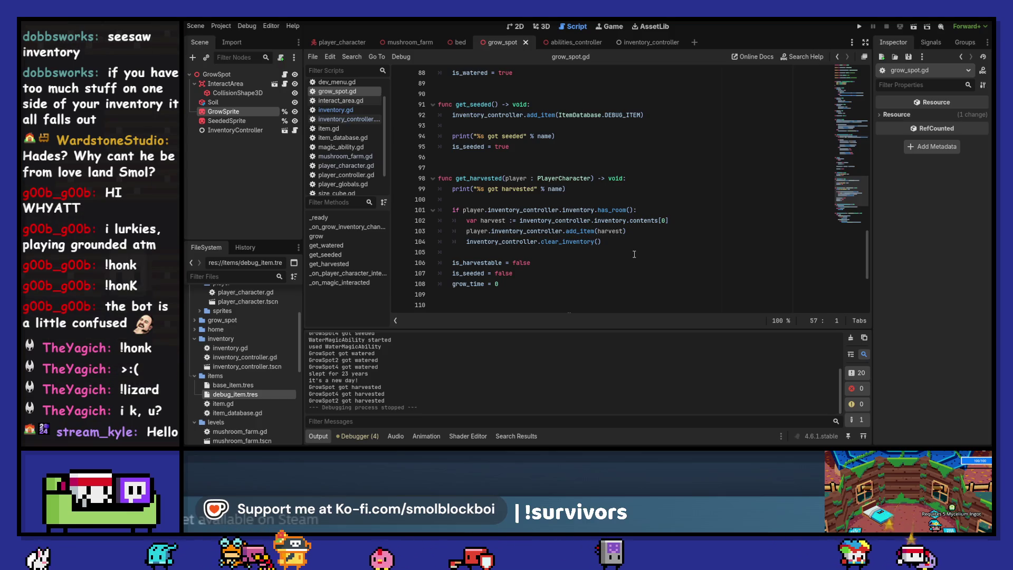
left_click(610, 221, "ctrl")
left_click(536, 114, "ctrl")
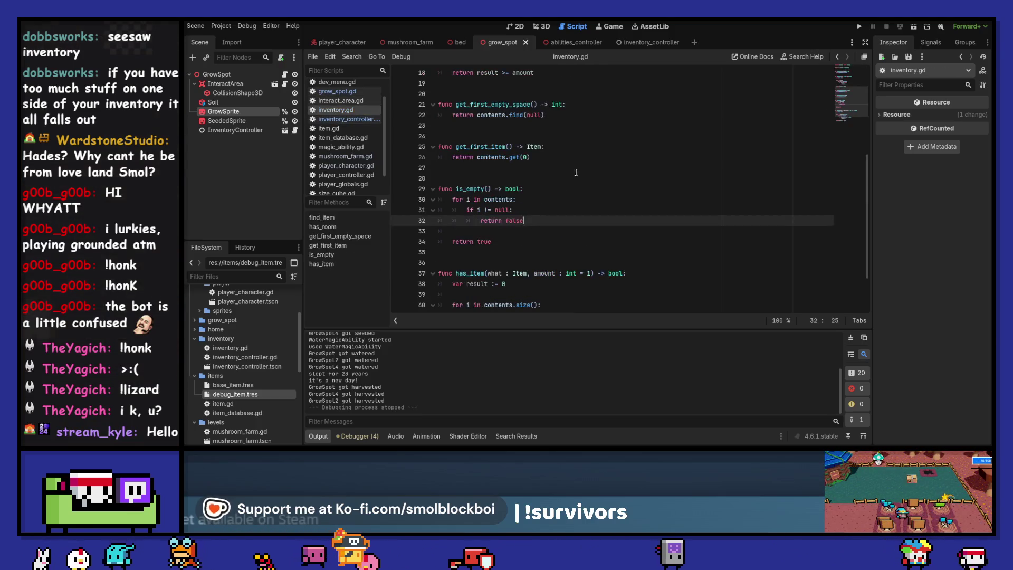
scroll(577, 179, "up", 6)
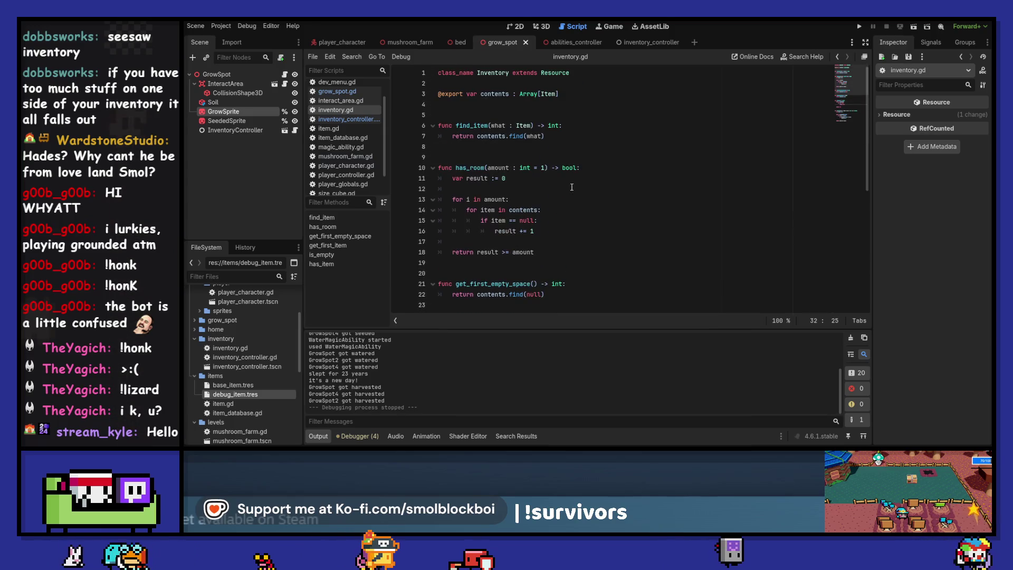
scroll(568, 187, "down", 10)
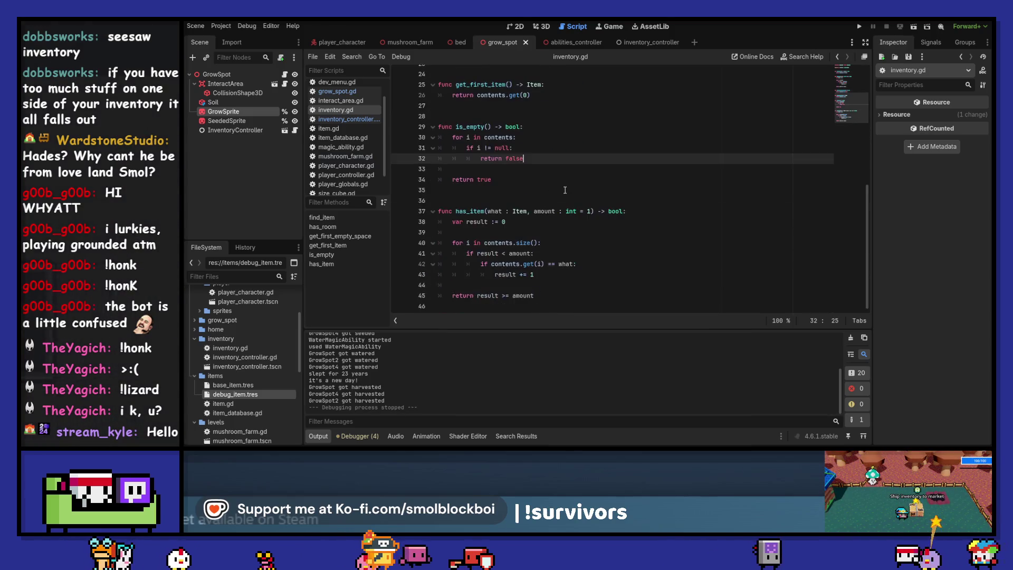
scroll(564, 190, "up", 10)
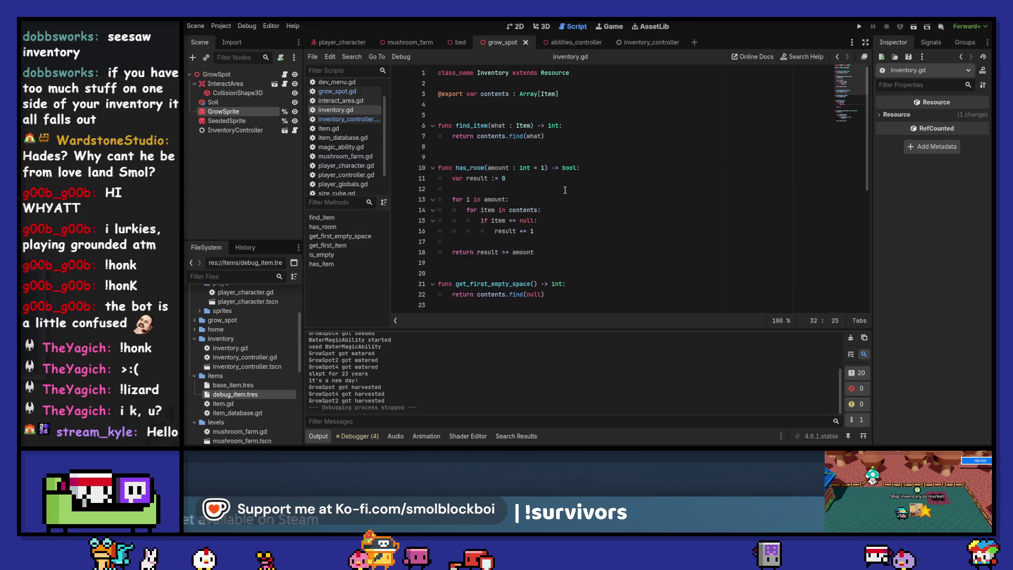
Return to inventory_controller.gd and look over the inventory_changed signal and its functions.
left_click(837, 57)
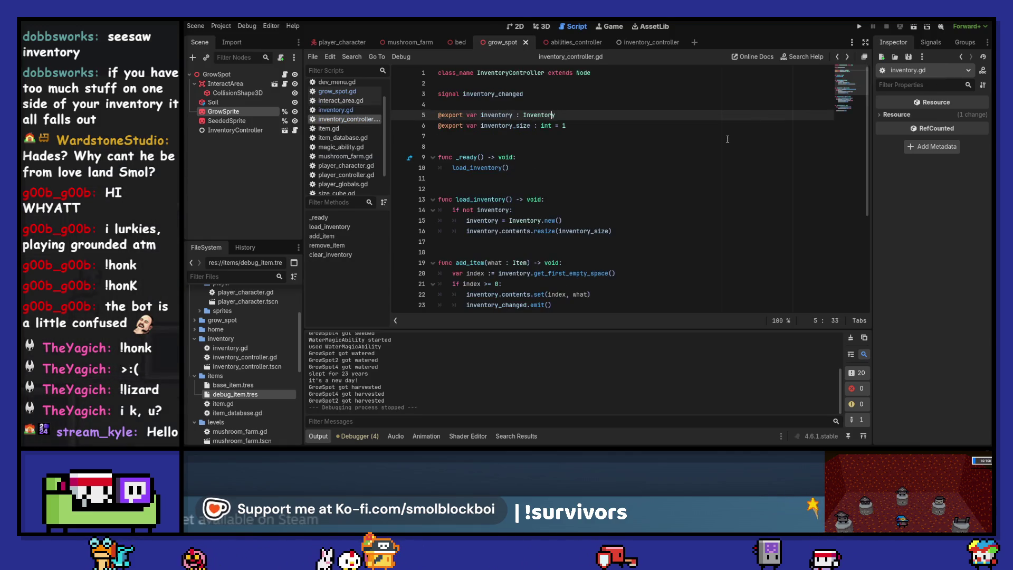
left_click(535, 97)
scroll(610, 153, "down", 2)
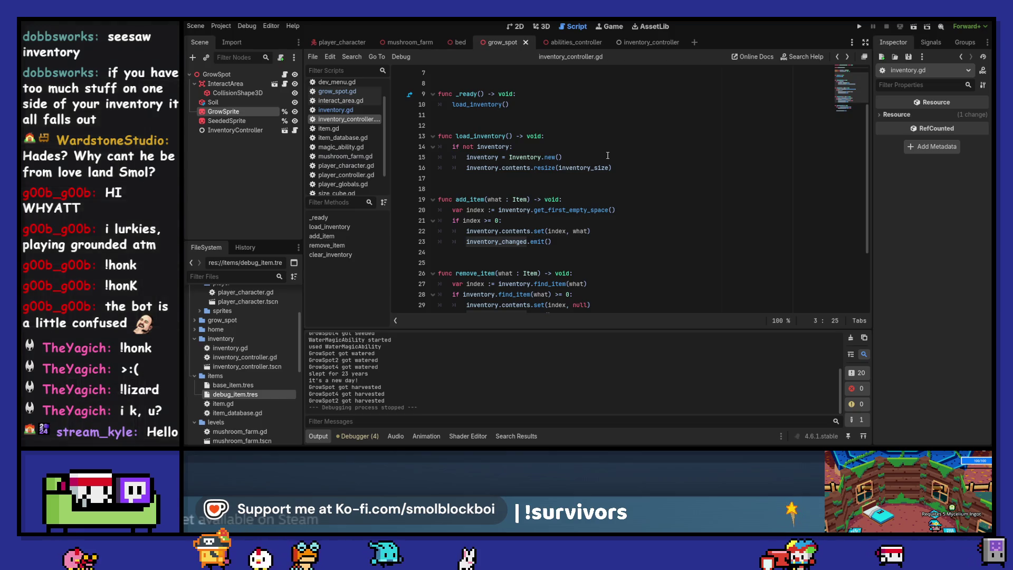
scroll(607, 155, "down", 3)
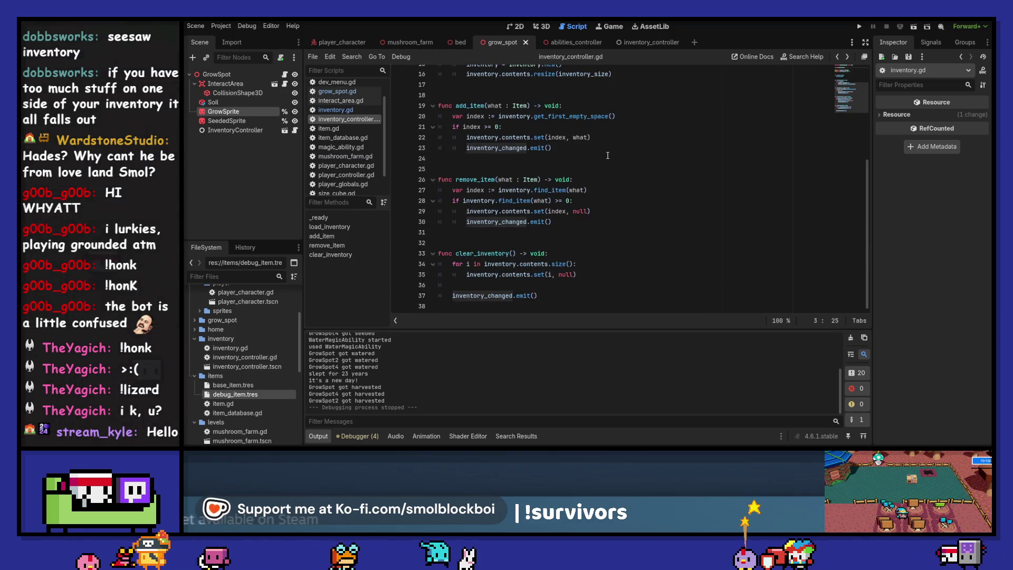
scroll(607, 155, "up", 5)
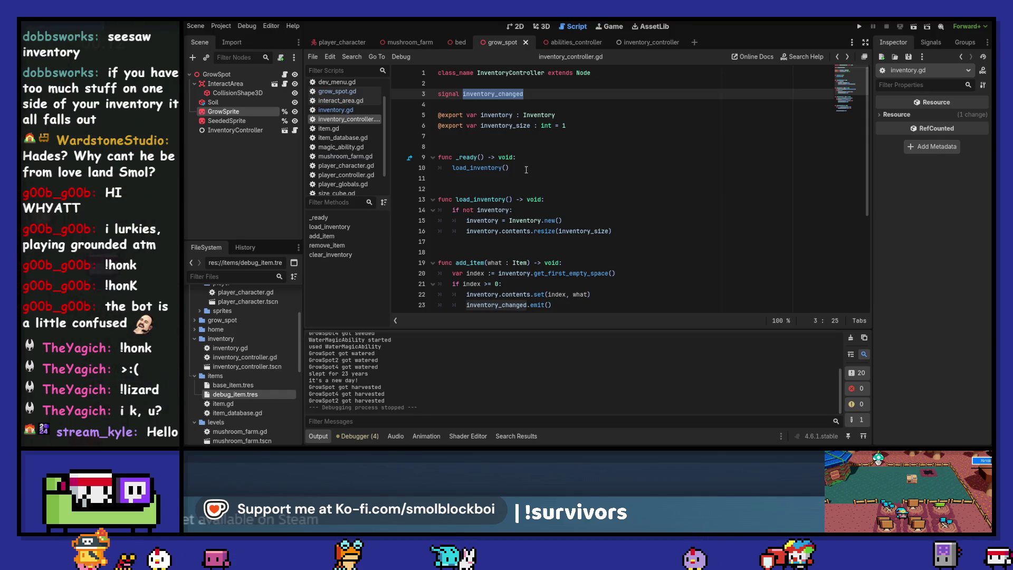
Add an inventory_changed.connect call on a new line after load_inventory in _ready.
left_click(597, 173)
key("Return")
key("Return")
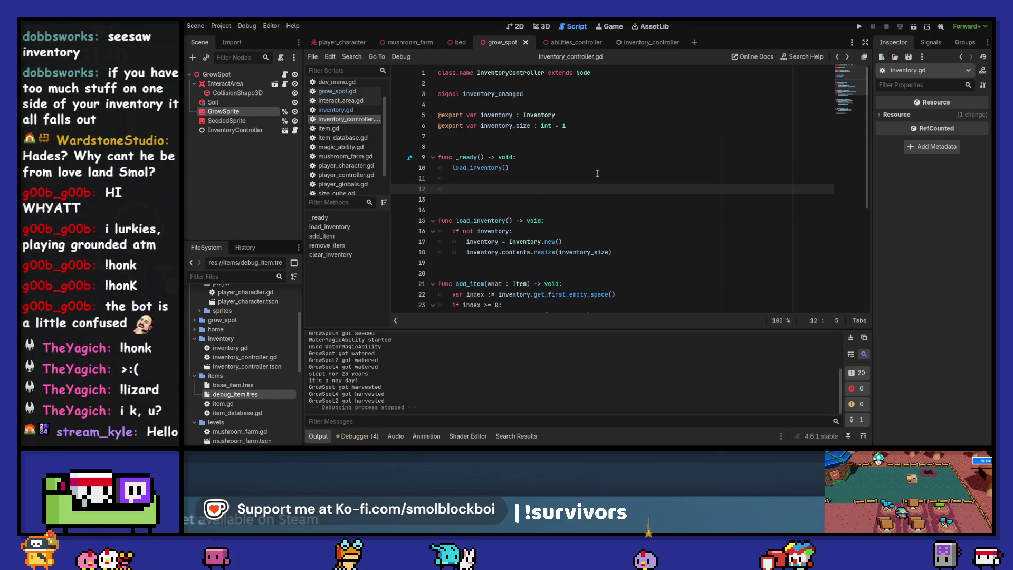
type("inventor")
key("Down")
key("Return")
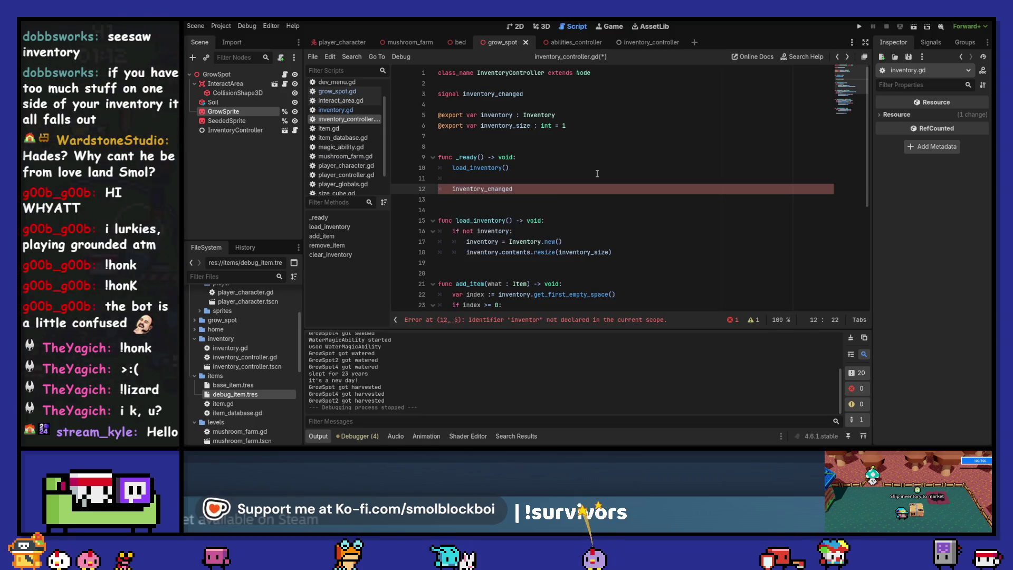
type(".con")
key("Return")
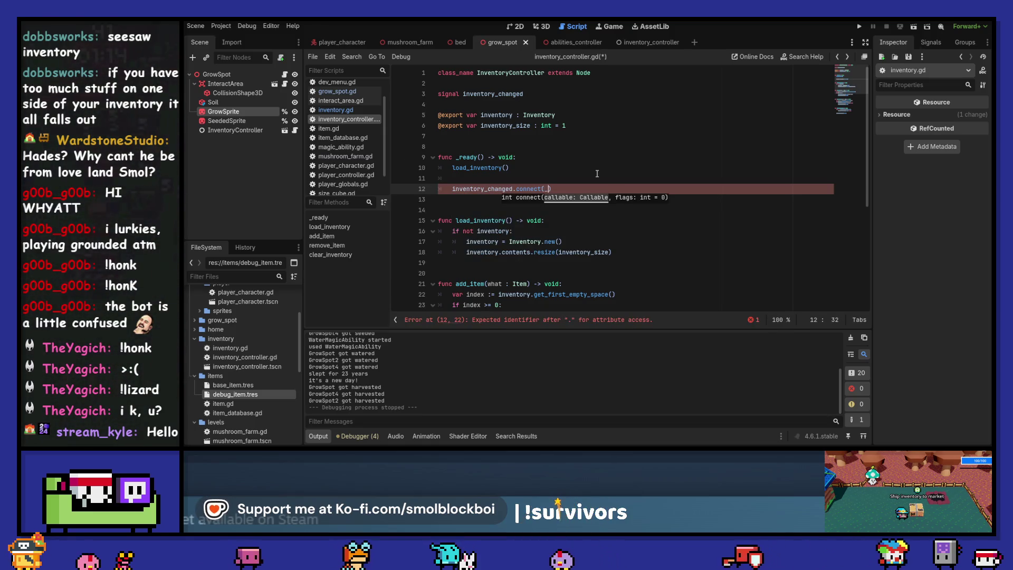
Pass _on_inventory_changed.bind(inventory.contents) as the connect argument.
type("on_inventory_changed")
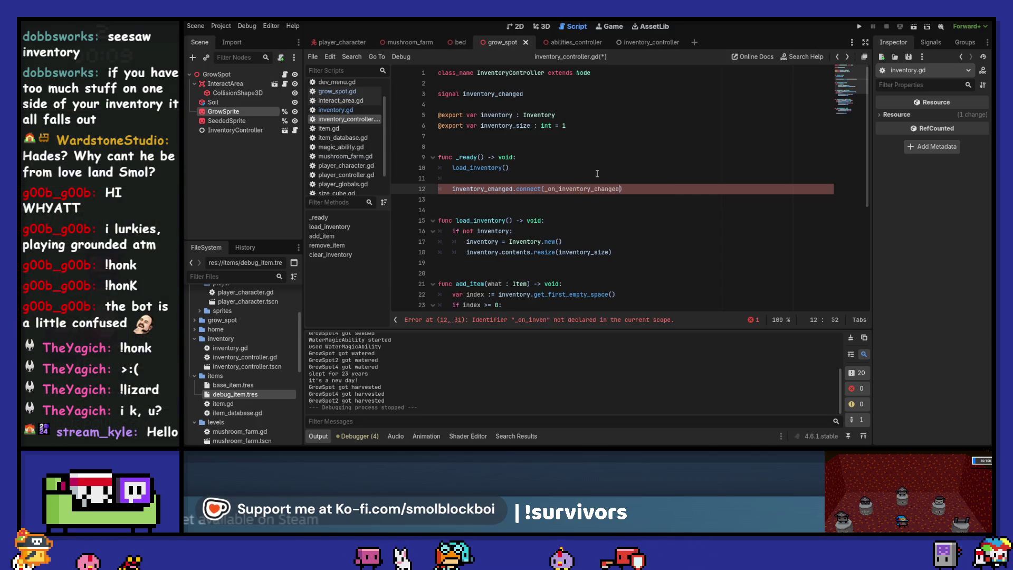
type(".bind(")
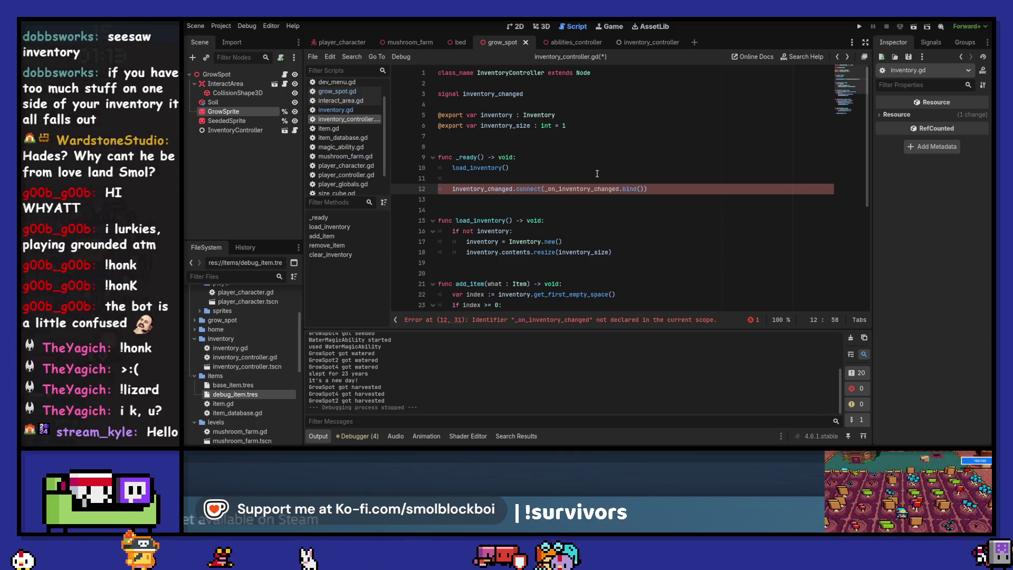
key("BackSpace")
key("BackSpace")
type("v")
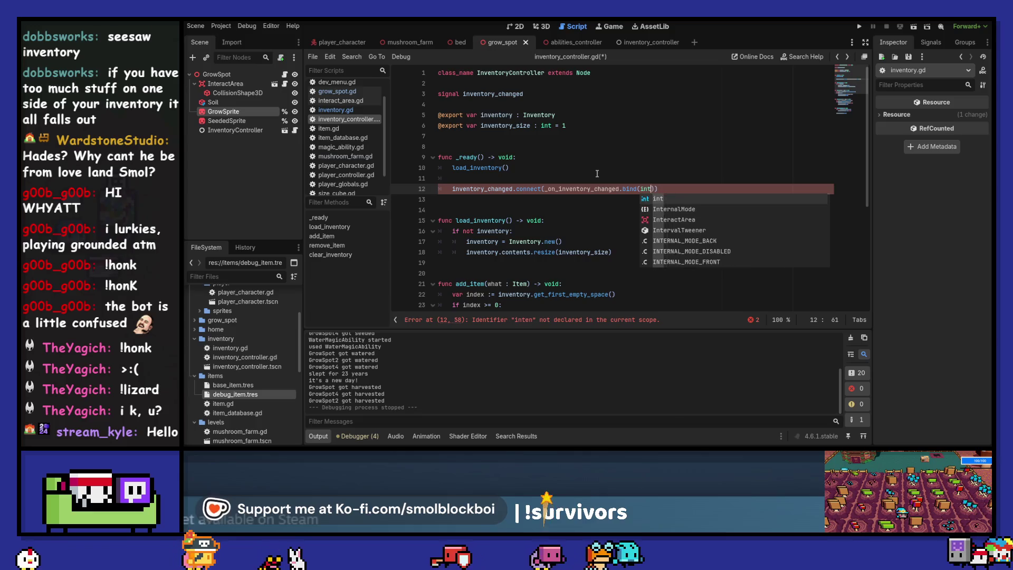
key("Return")
type(".")
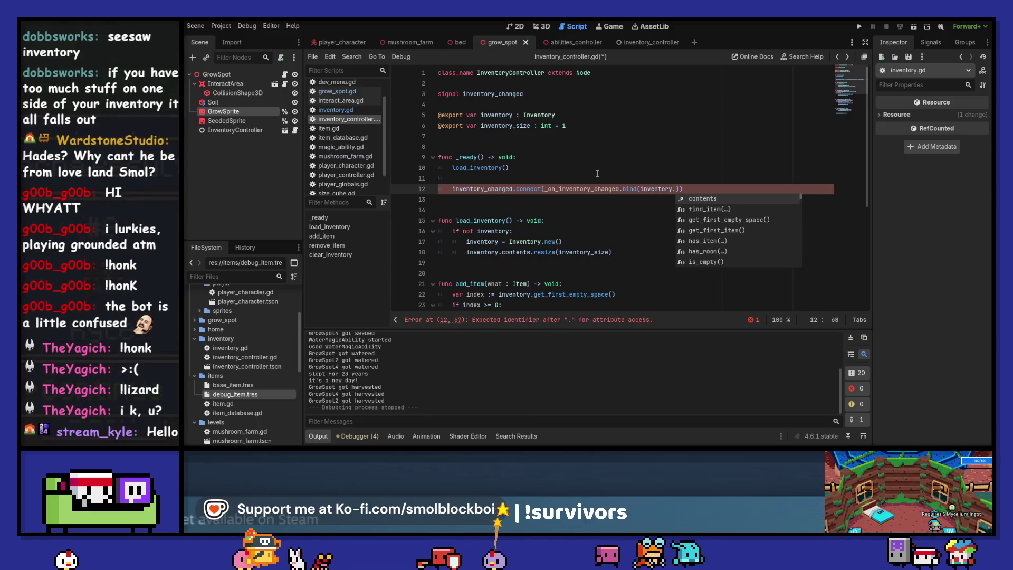
key("Return")
key("ctrl+shift+Left")
key("ctrl+shift+Left")
key("ctrl+shift+Left")
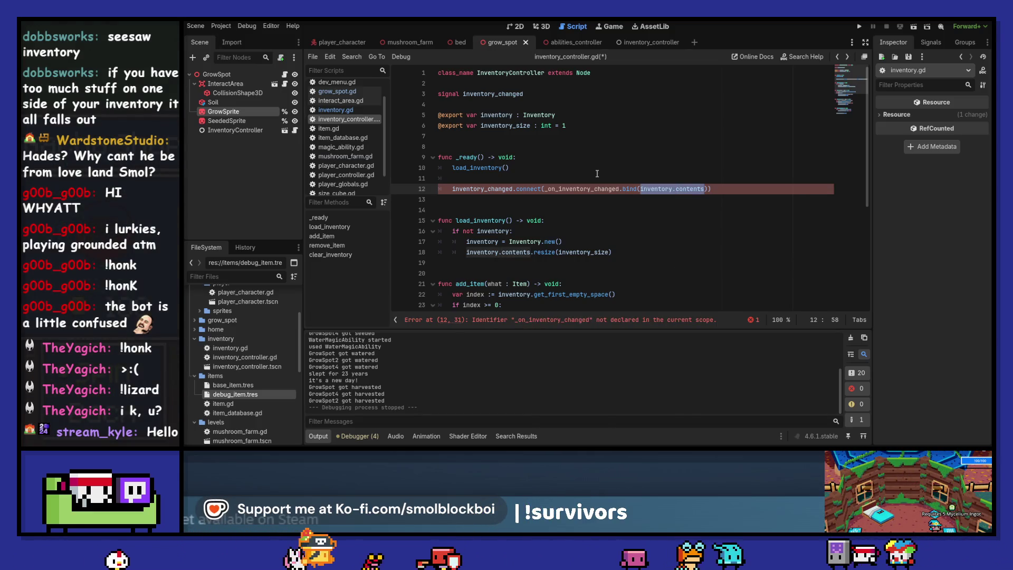
key("ctrl+Left")
key("ctrl+Left")
key("ctrl+Left")
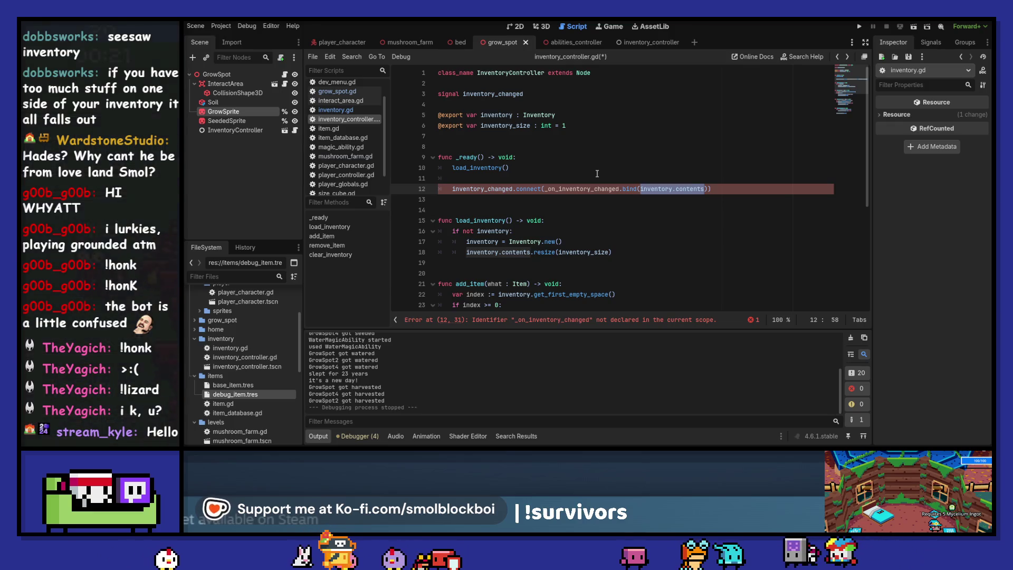
key("Down")
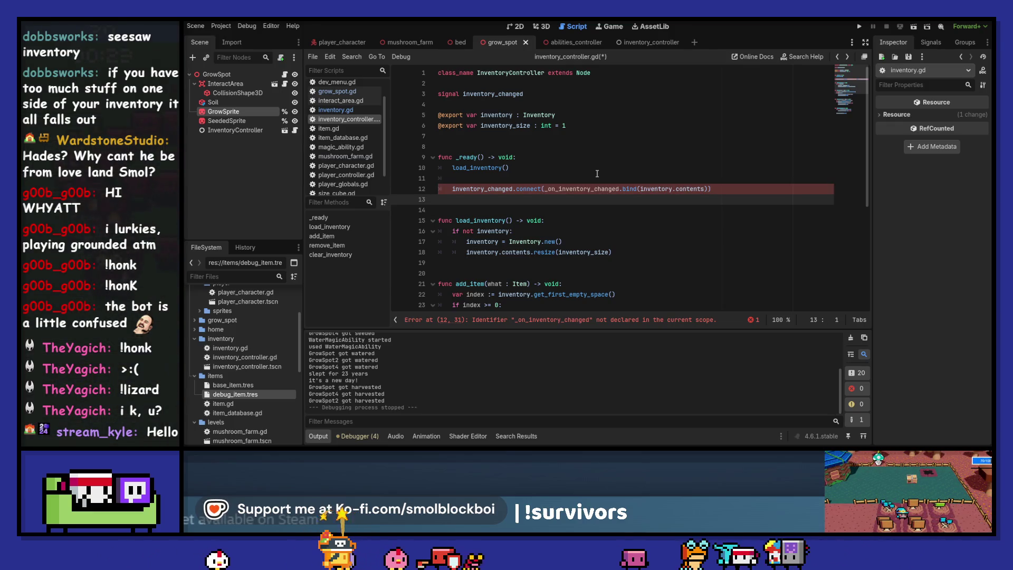
key("Down")
key("Down")
key("Down")
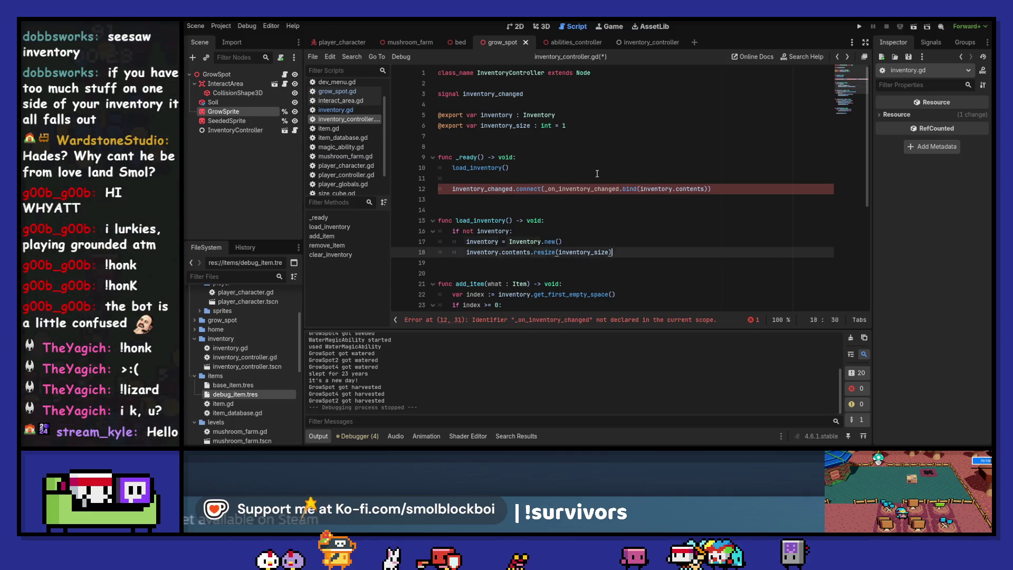
Declare _on_inventory_changed(contents : Array[Items]) with a pass body and save the script.
left_click(597, 174)
key("Return")
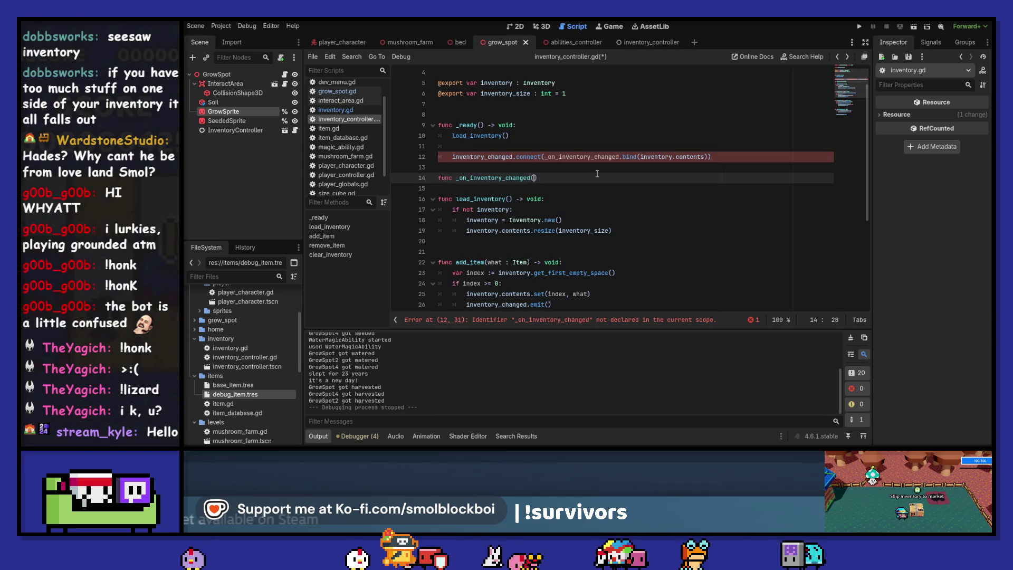
type("(Arr")
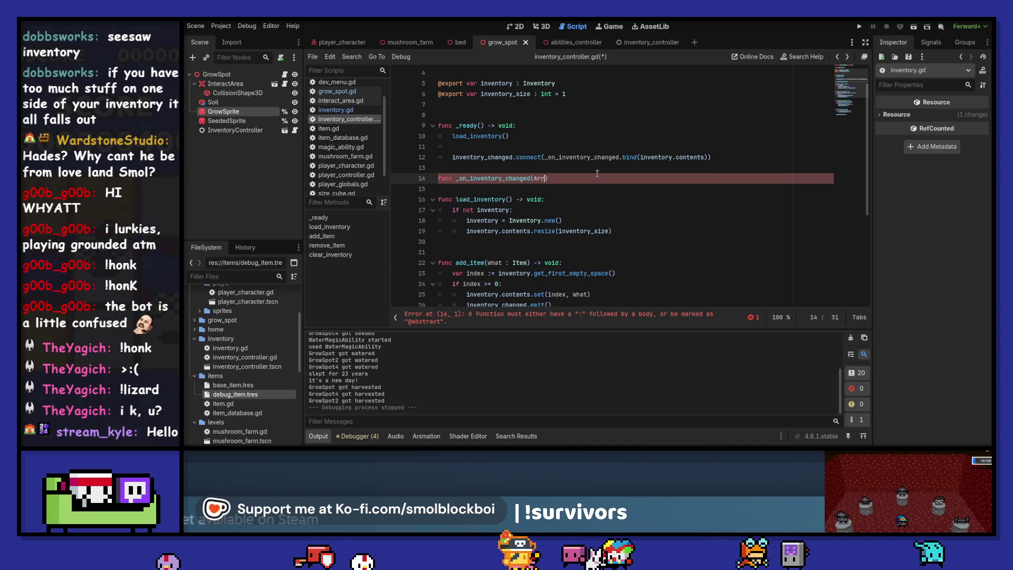
type("ay[Items")
key("ctrl+Left")
key("ctrl+Left")
key("ctrl+Left")
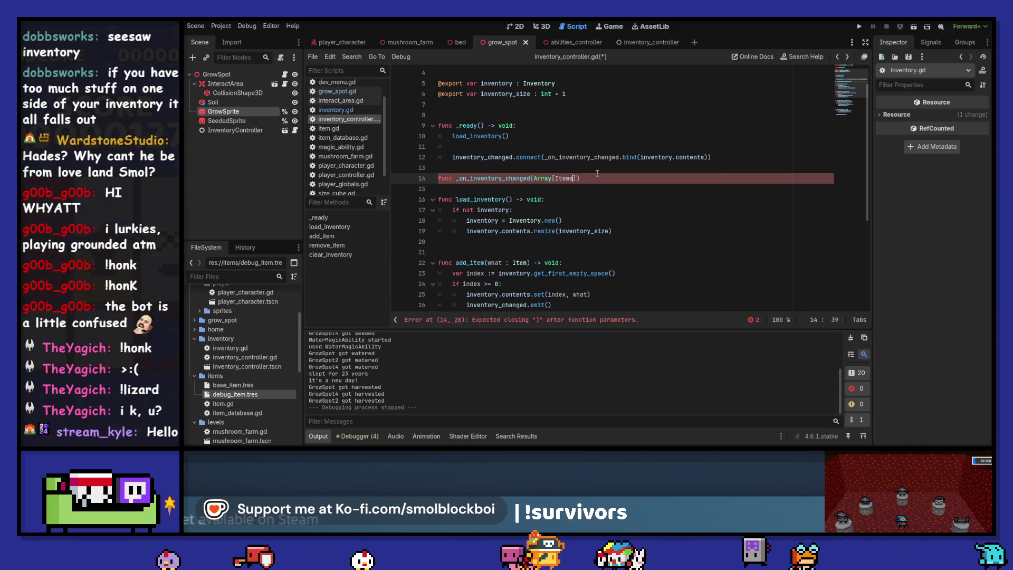
type("contents :")
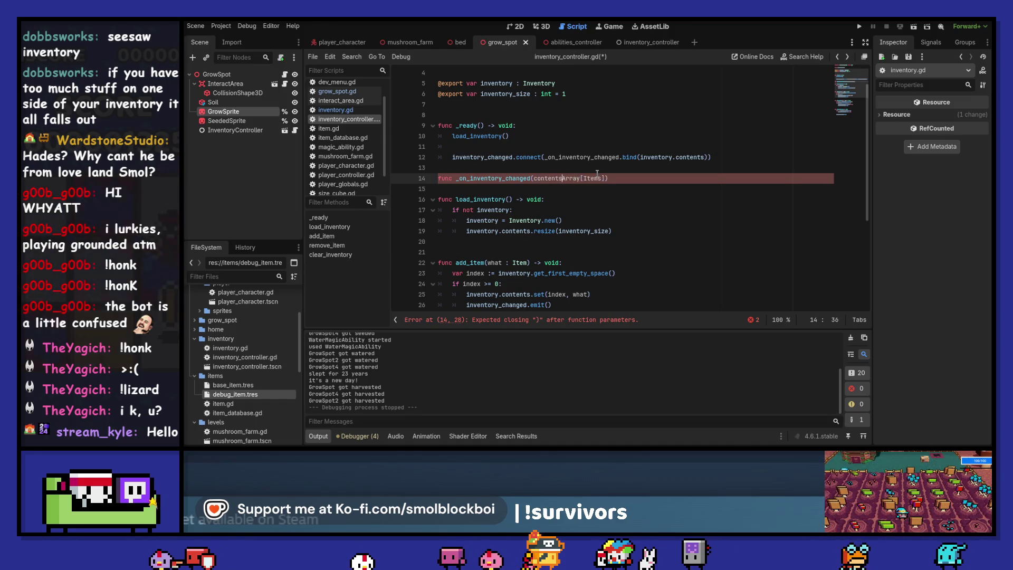
key("ctrl+Right")
key("End")
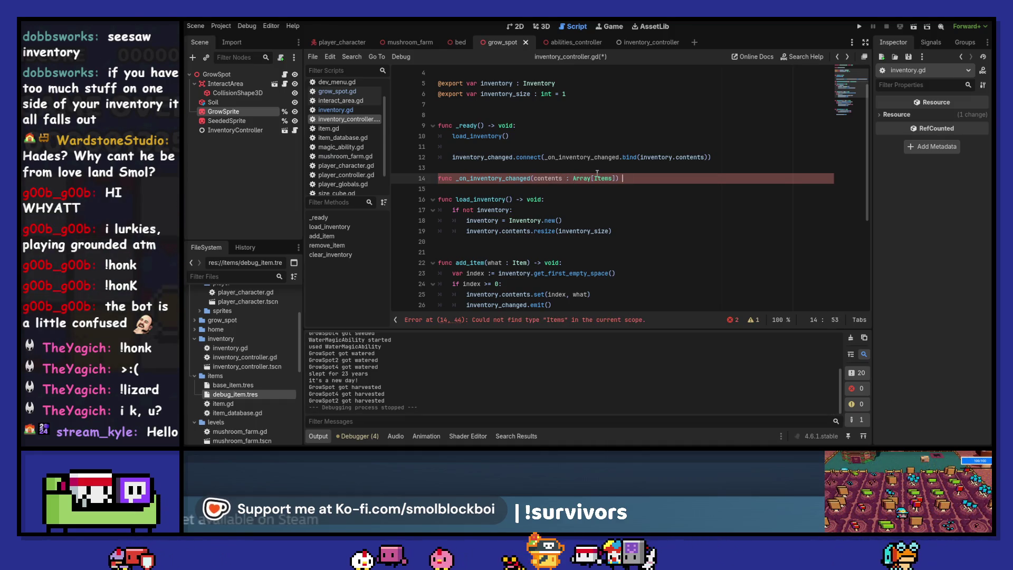
type("-> void:")
key("Return")
type("pass")
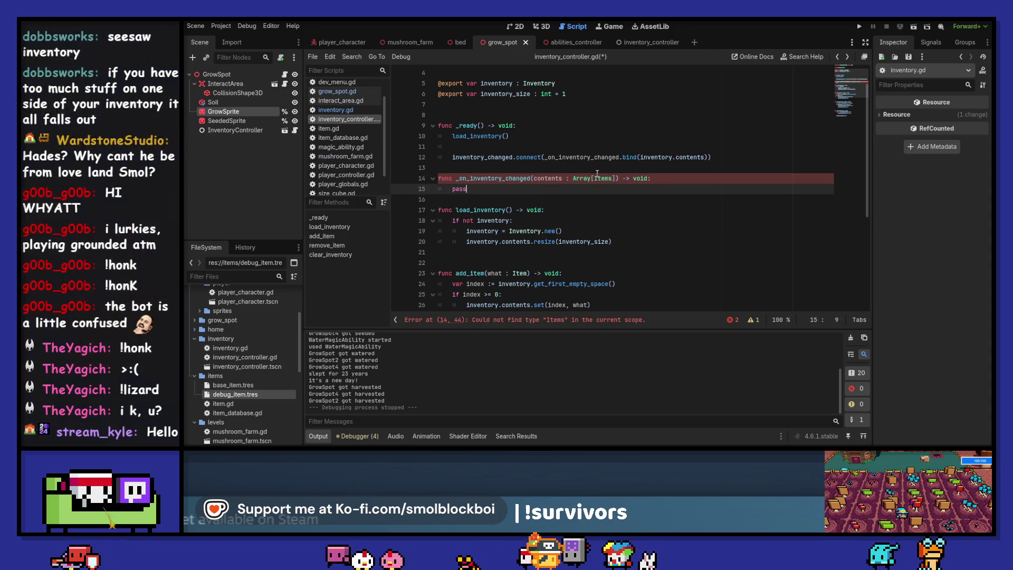
key("ctrl+s")
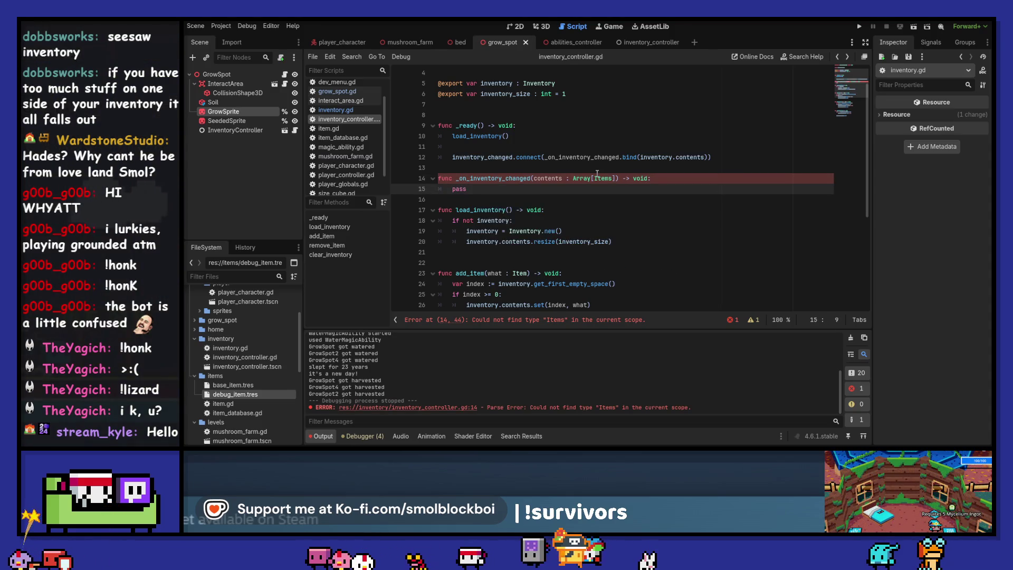
Replace pass with print("%s's items: %s" % [get_parent().name, contents]) and run the game.
left_click(597, 174)
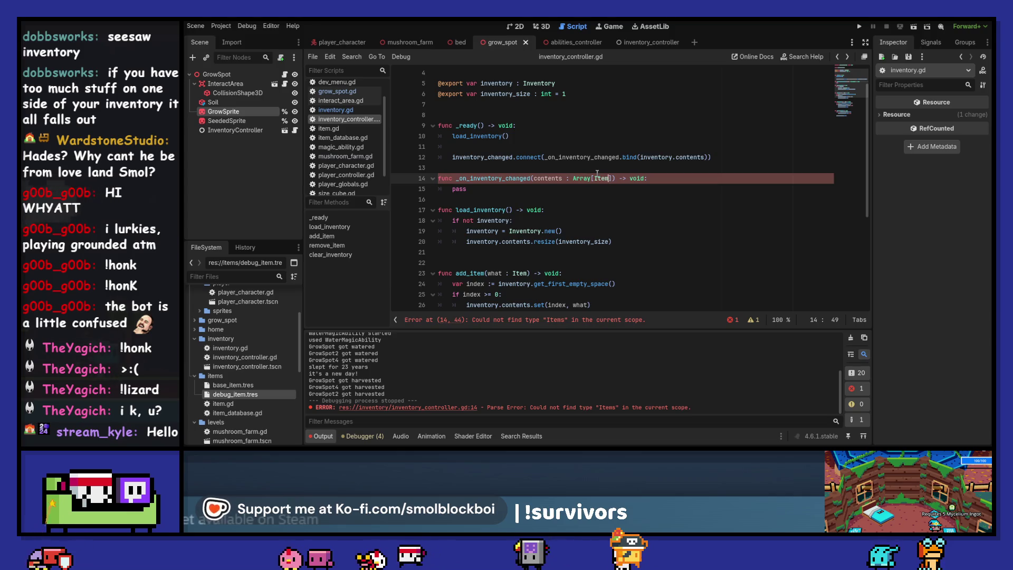
key("Down")
key("shift+Home")
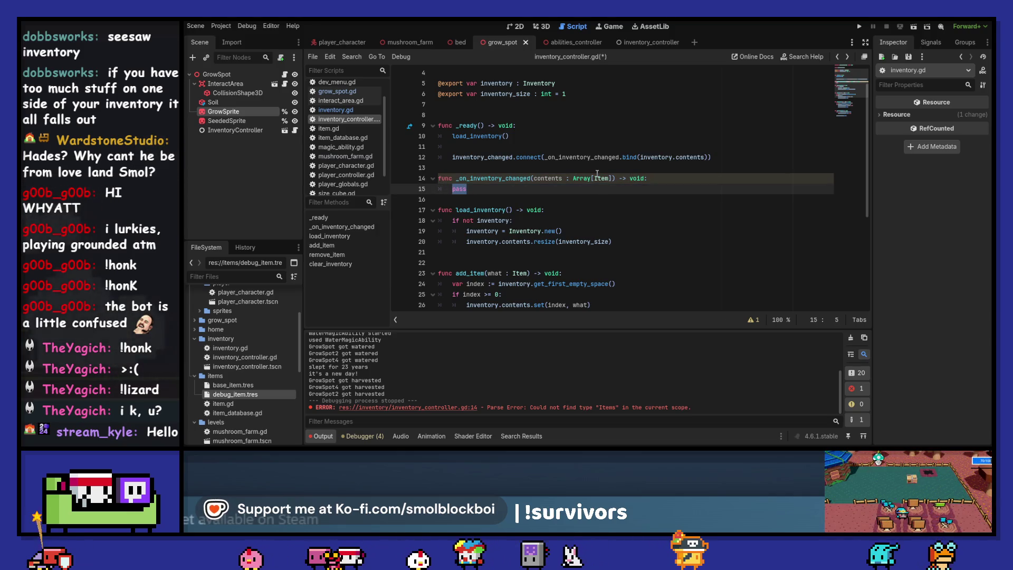
type("print(\"")
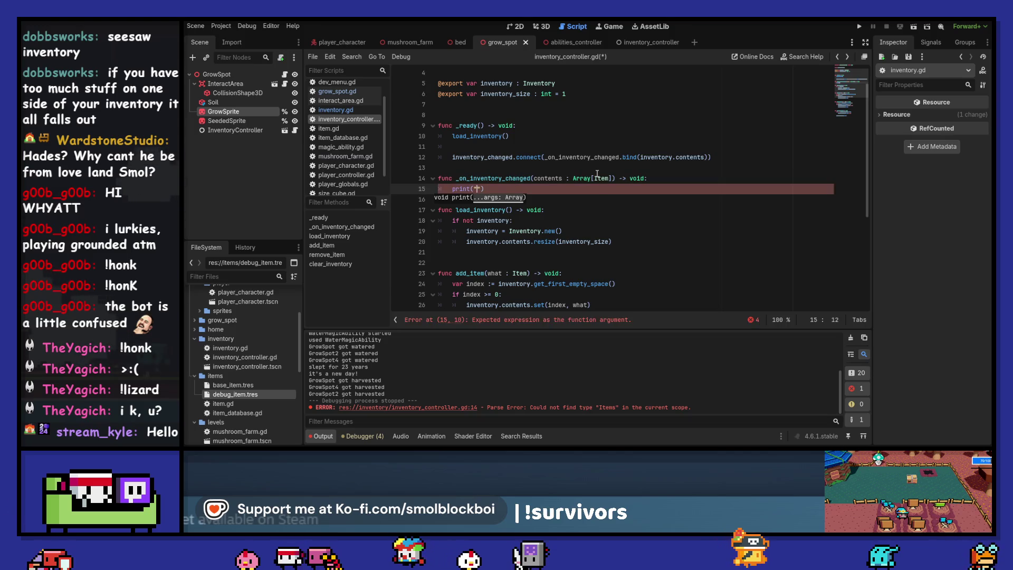
type("%s")
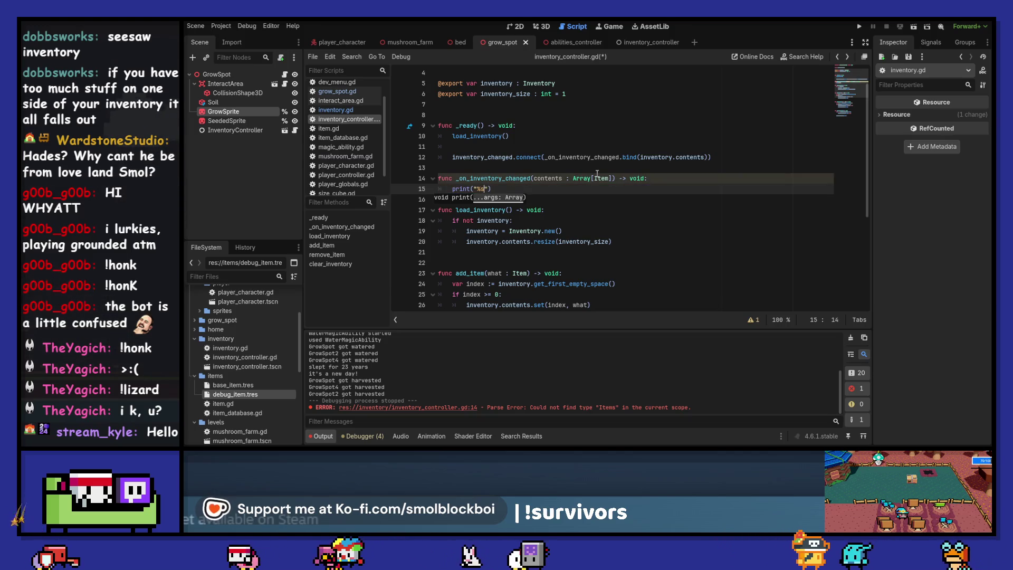
type("'s items:")
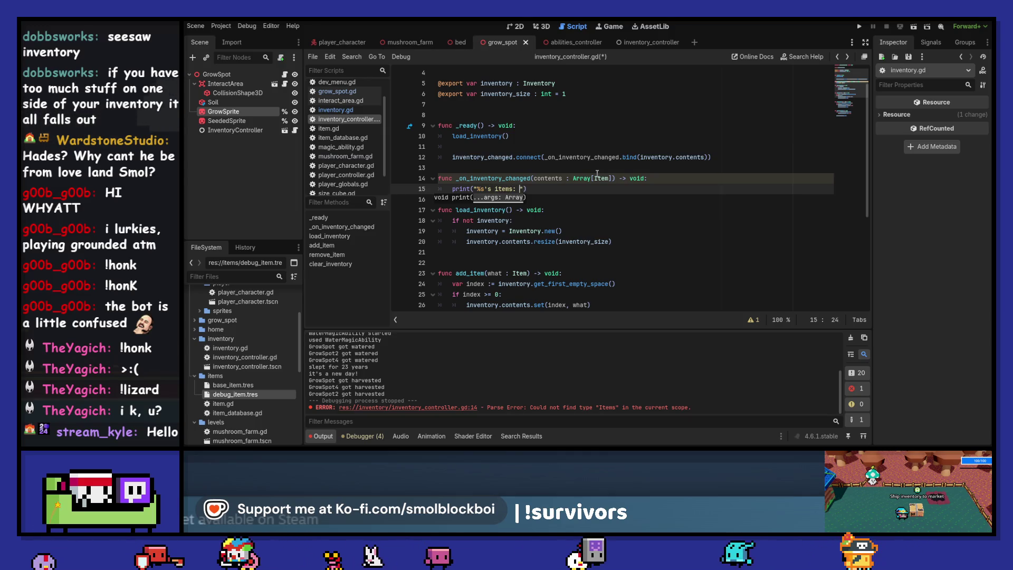
type(" % [get_")
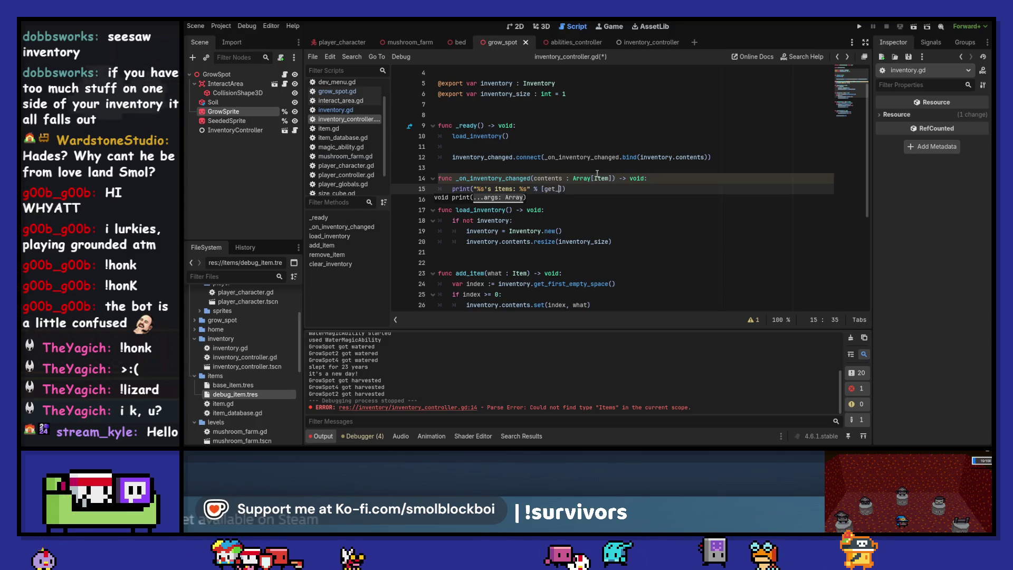
type("nt().")
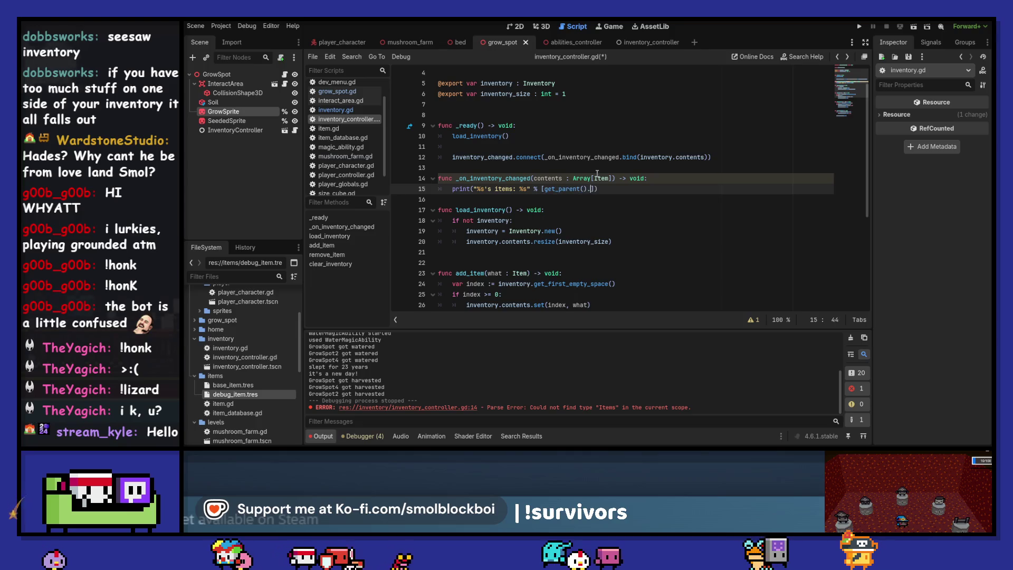
type("name, contents")
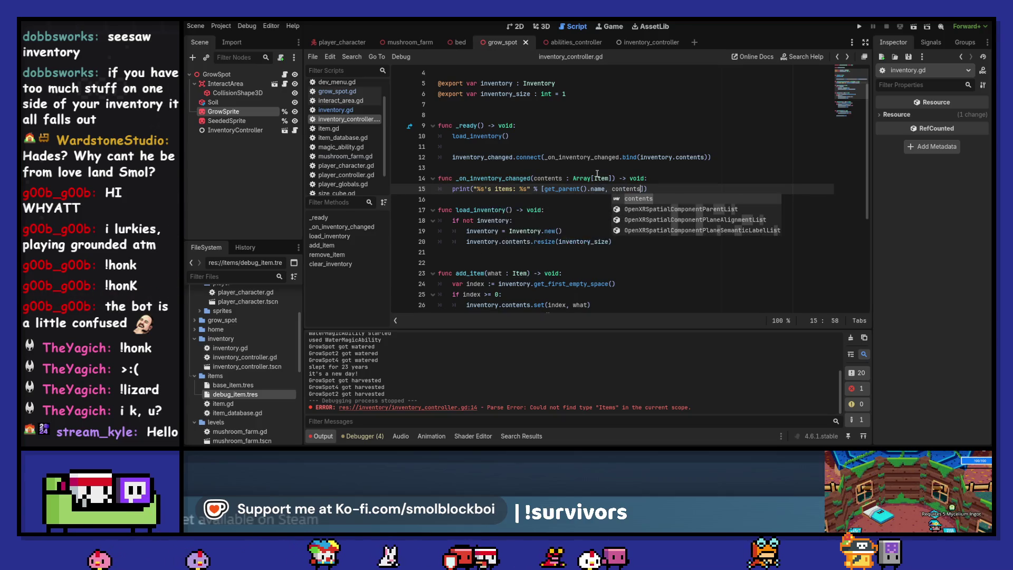
key("Escape")
key("Down")
key("Down")
key("Up")
key("Up")
key("Up")
key("Return")
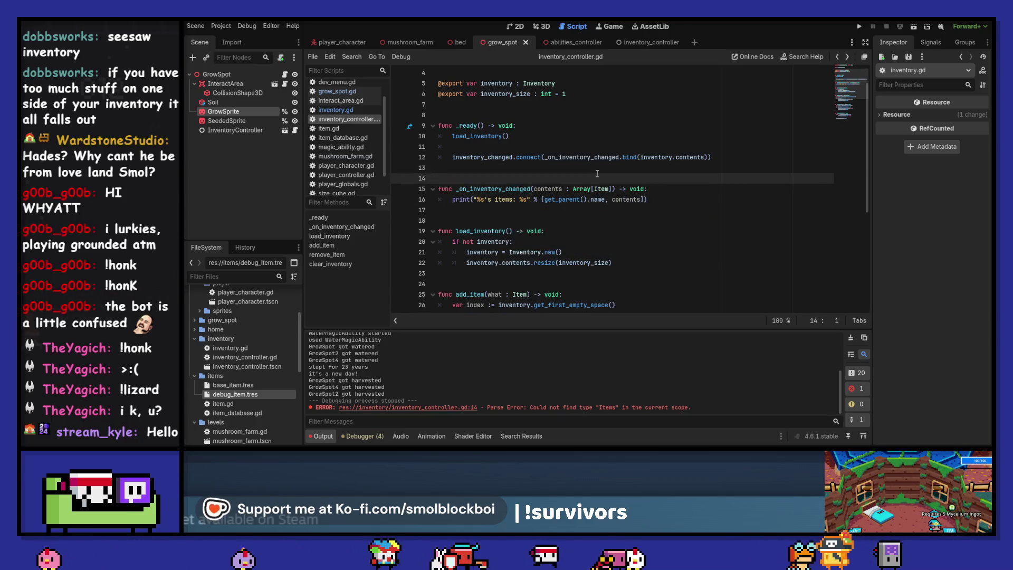
key("F5")
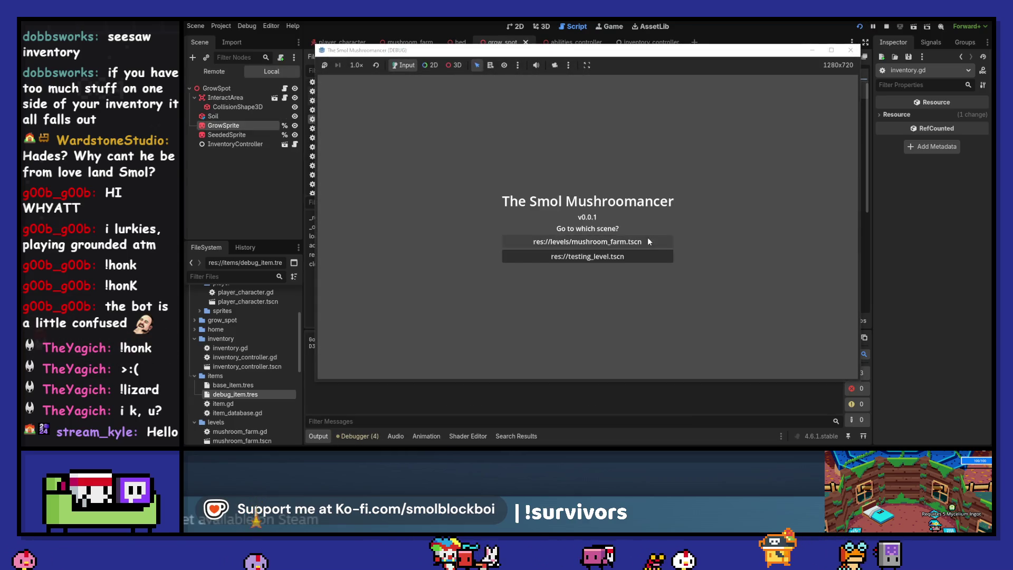
Load mushroom_farm, move the game window aside, and seed the neighbouring grow spot.
left_click(648, 242)
mouse_move(678, 53)
left_mouse_down()
mouse_move(704, 39)
mouse_move(814, 28)
left_mouse_up()
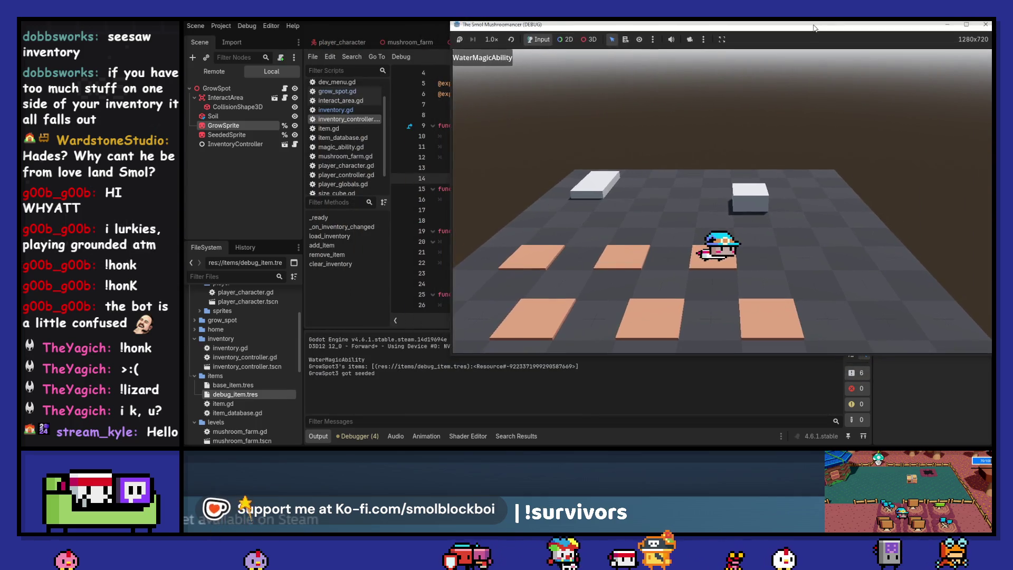
mouse_move(894, 28)
left_mouse_down()
mouse_move(836, 39)
mouse_move(828, 25)
left_mouse_up()
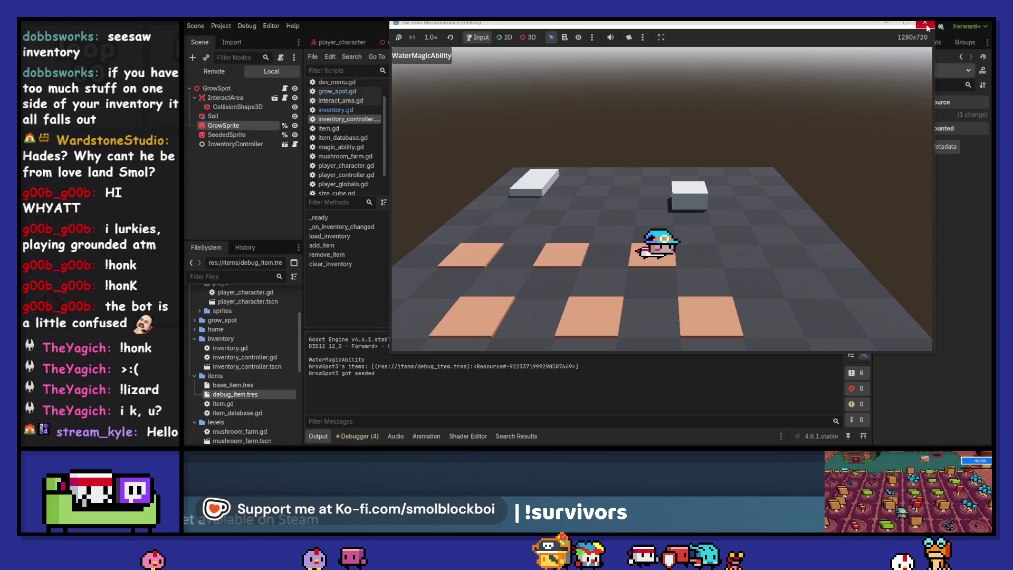
key("a")
key("e")
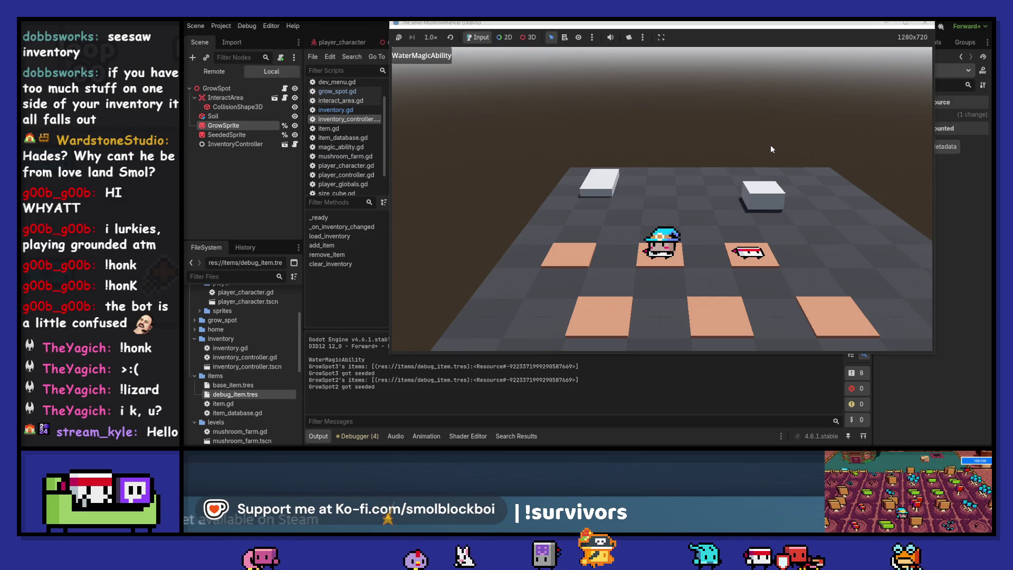
Sleep to a new day, water the grow spot, and sleep again.
key("w")
key("e")
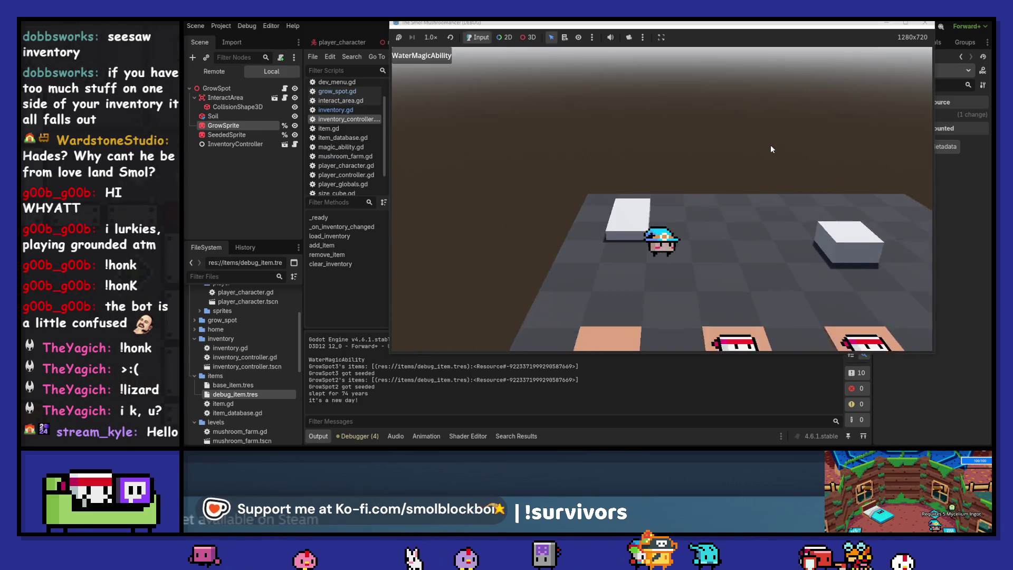
key("e")
key("d")
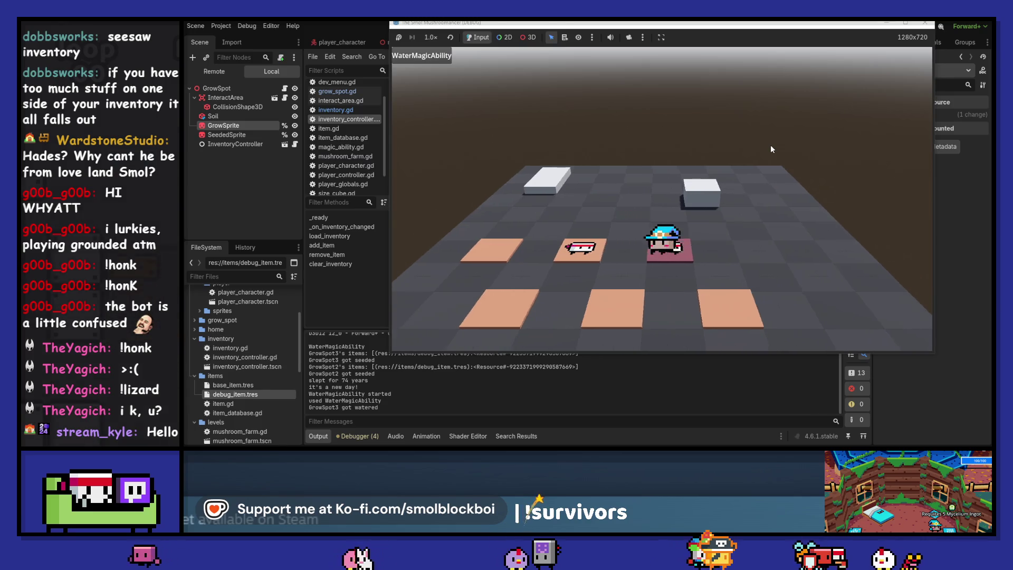
key("e")
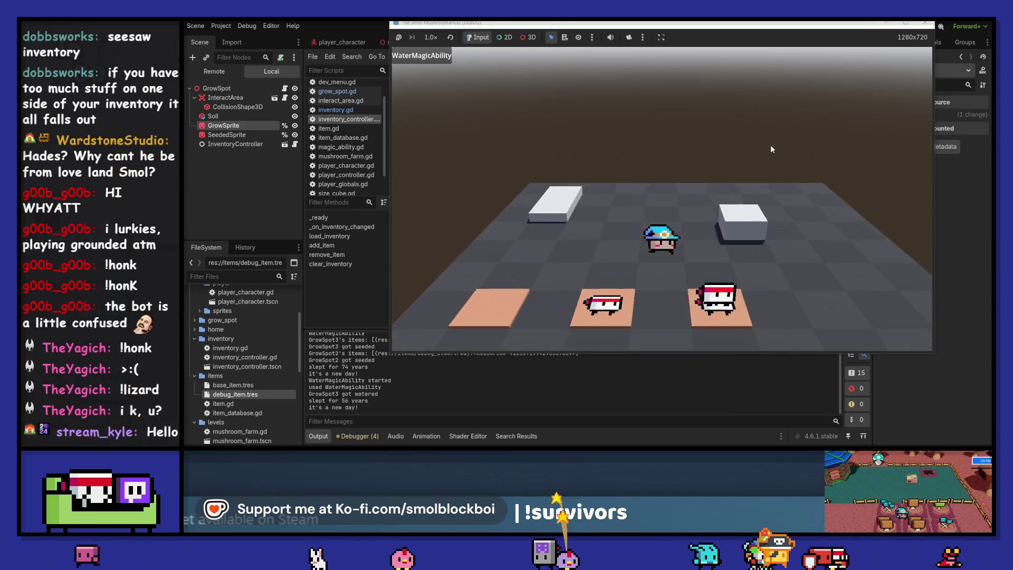
Harvest GrowSpot3, water the row, sleep, harvest GrowSpot2, and close the game.
key("e")
key("w")
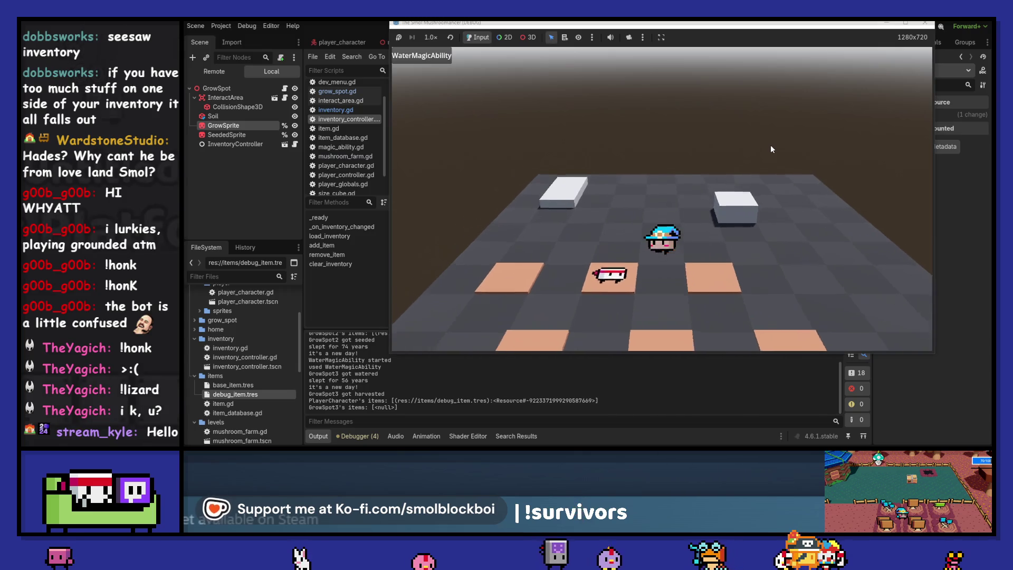
key("s")
key("e")
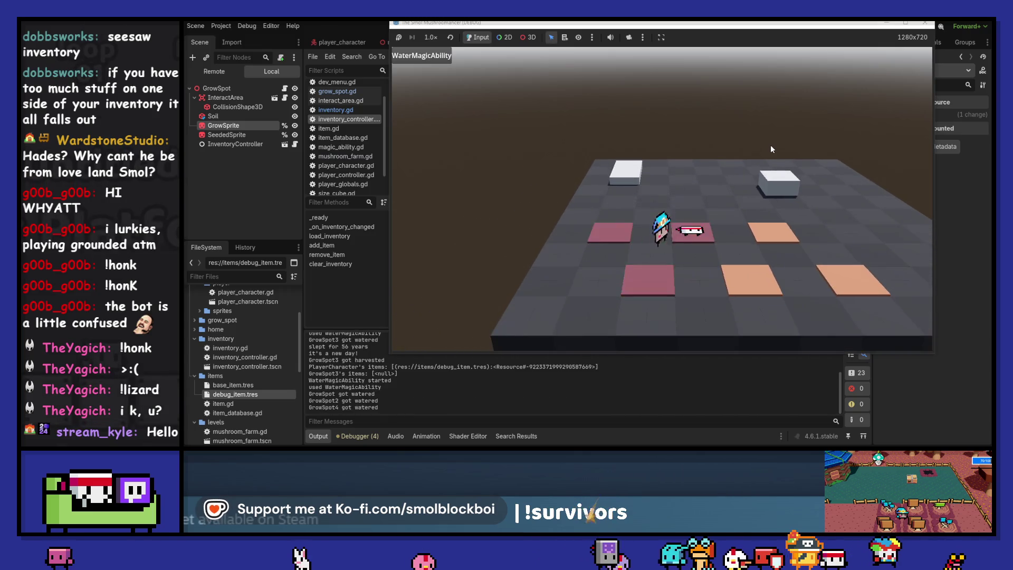
key("e")
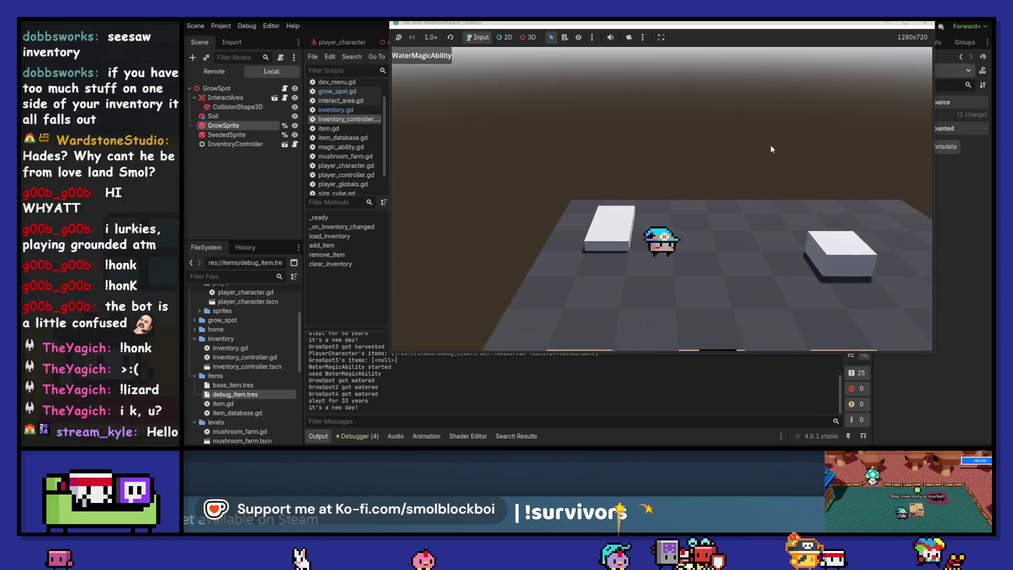
key("e")
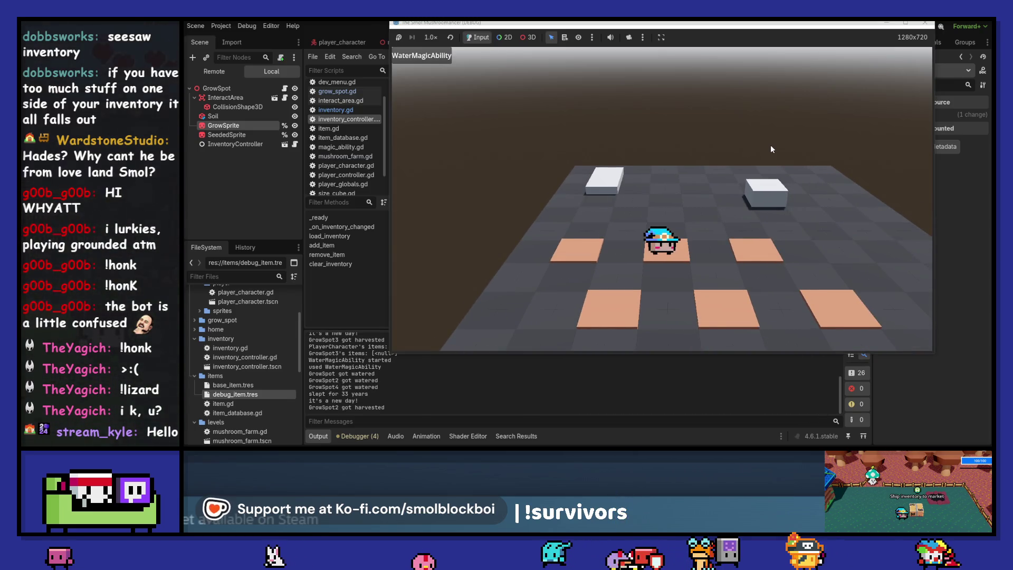
key("d")
left_click(924, 22)
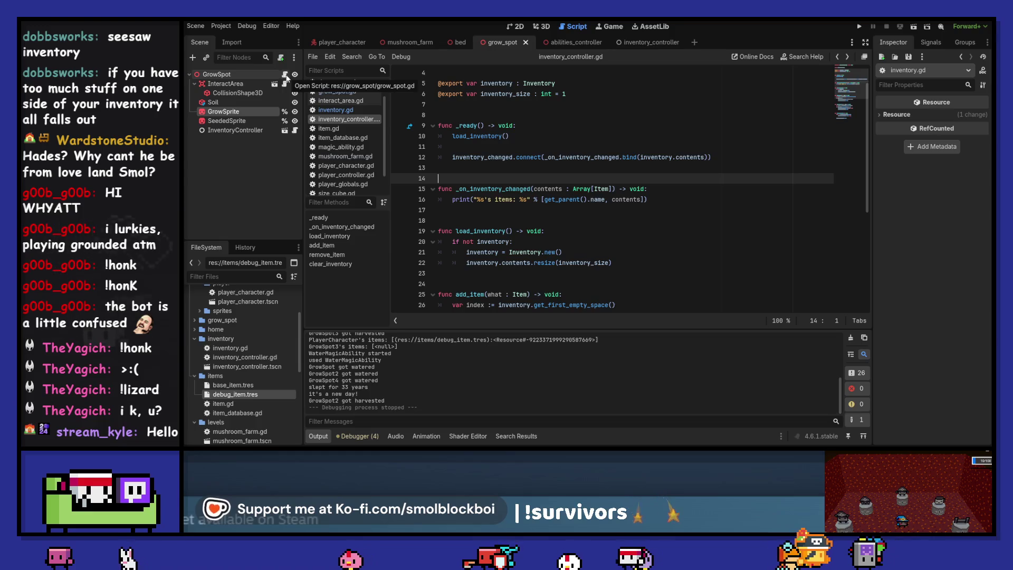
Indent grow_spot.gd's three reset lines under the has_room check, save, and rerun the game.
scroll(546, 205, "down", 5)
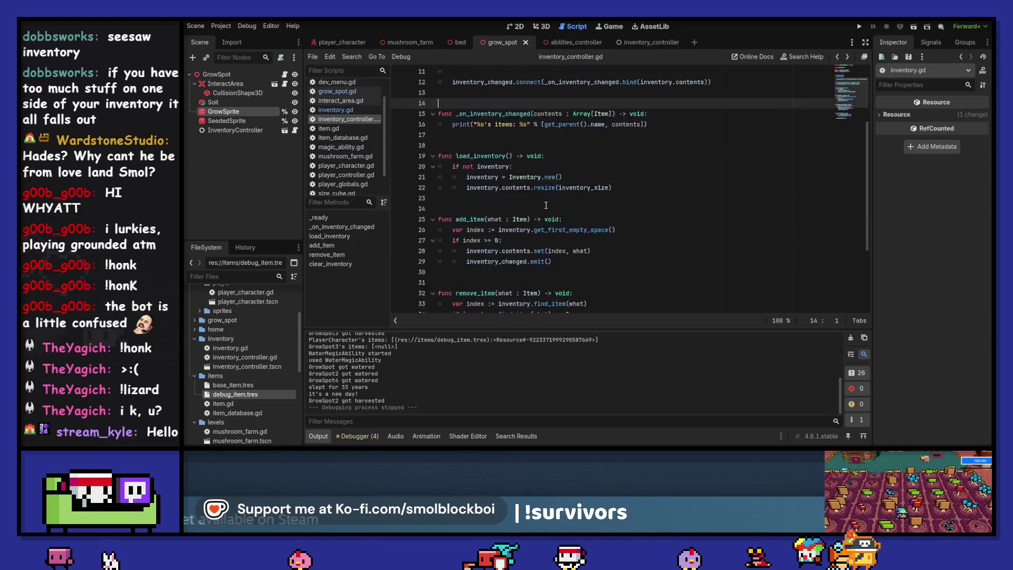
left_click(285, 76)
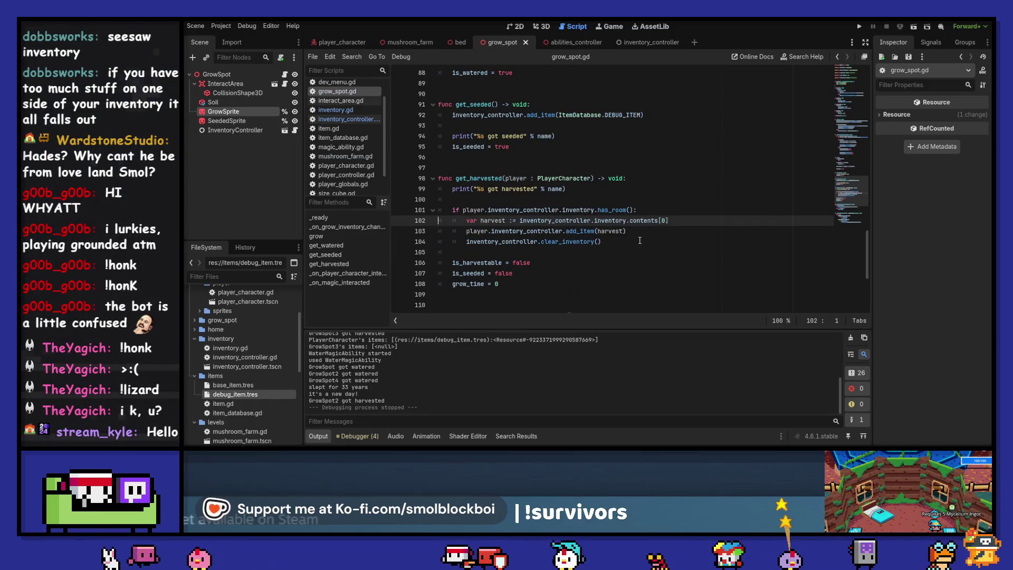
left_click_drag(599, 263, 528, 288)
key("Tab")
left_click(564, 250)
key("Tab")
key("ctrl+s")
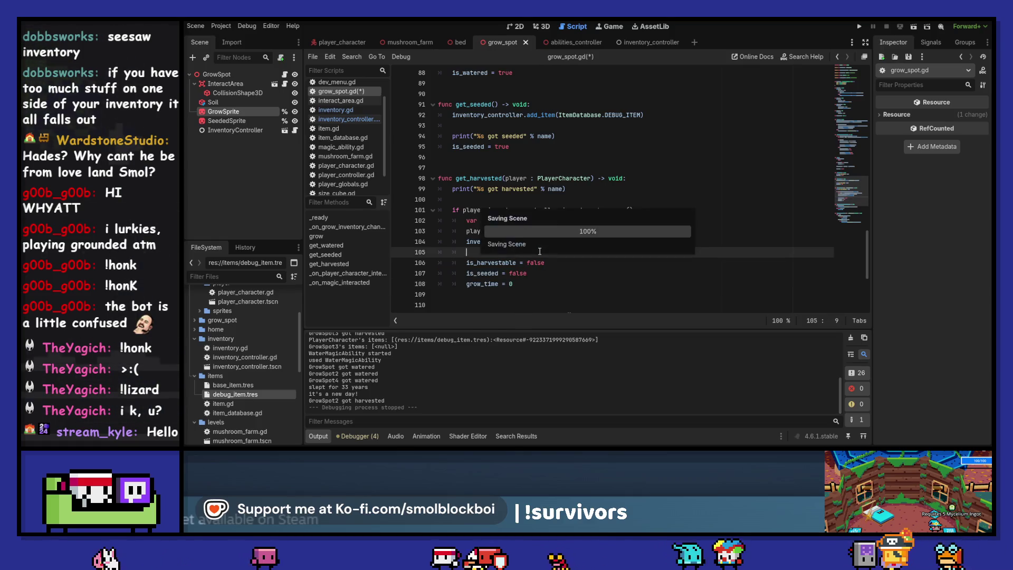
key("F5")
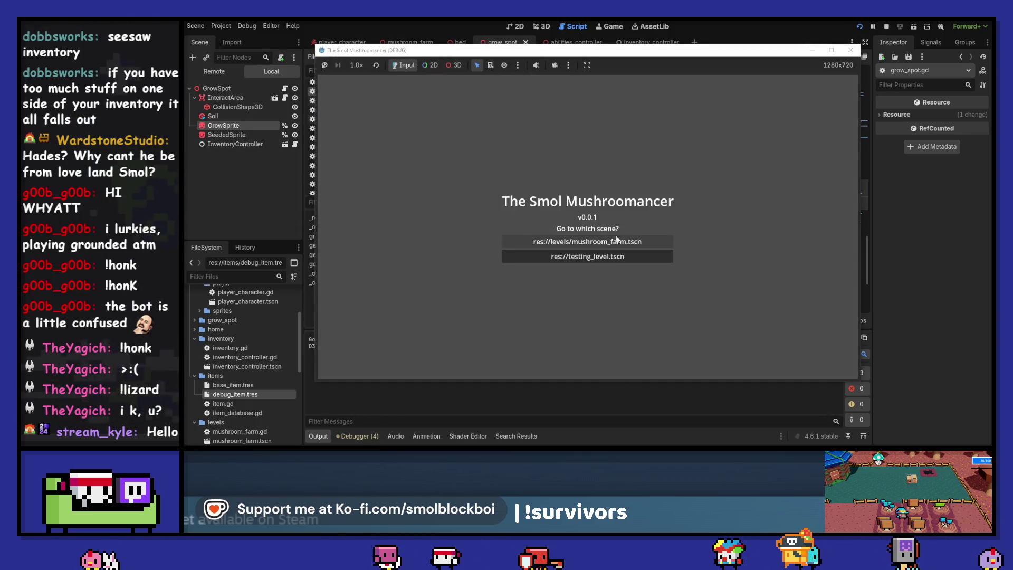
Load mushroom_farm, then stop and restart the game.
left_click(622, 240)
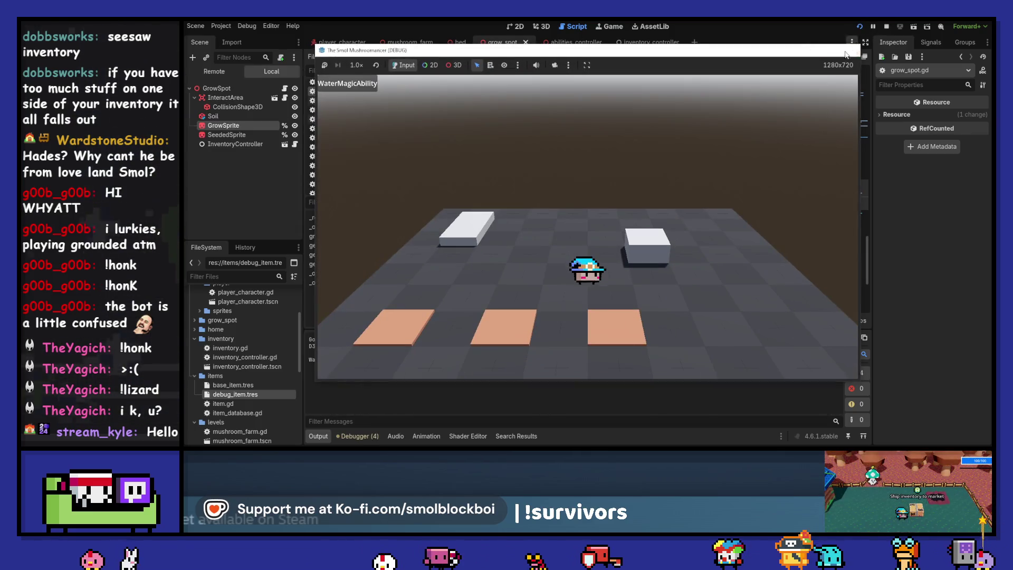
key("F8")
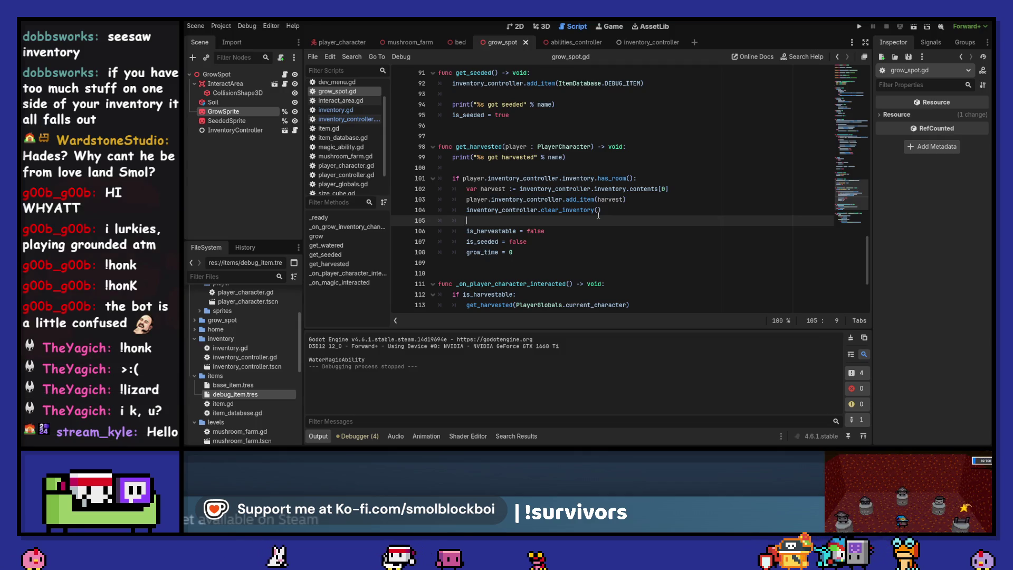
key("F5")
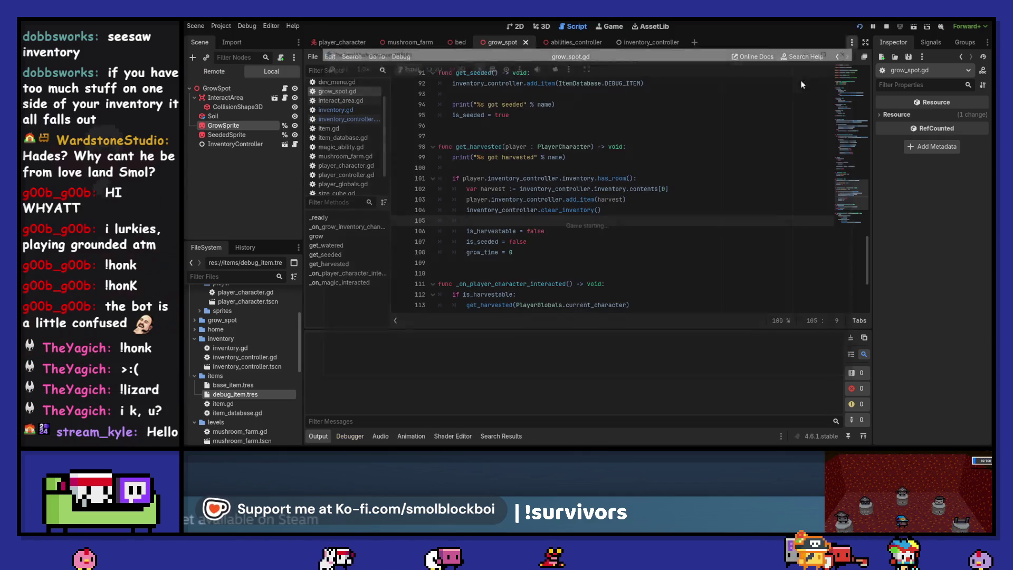
Water the plots, sleep, harvest GrowSpot3 and GrowSpot6, then stop and relaunch the game.
left_click(616, 240)
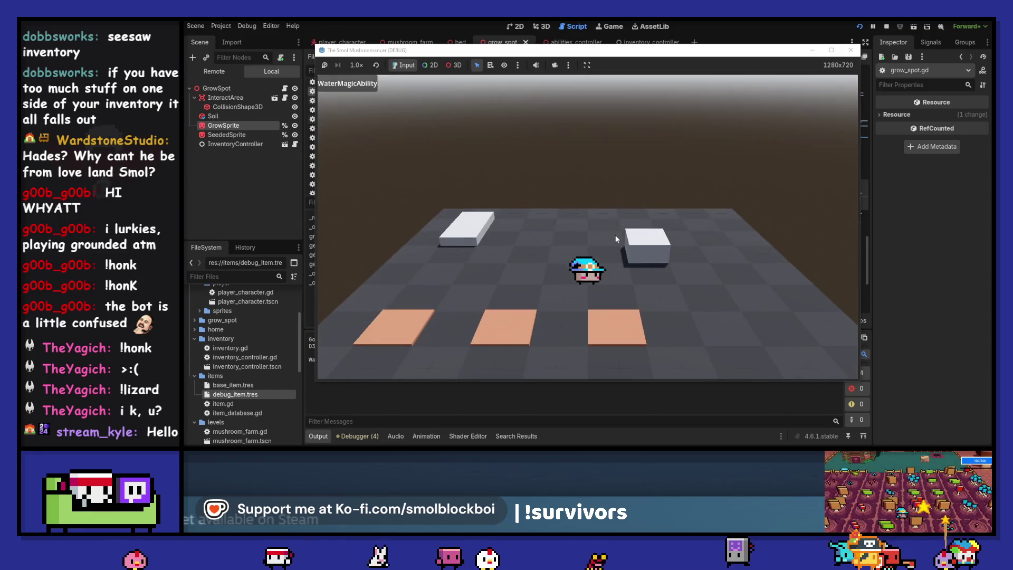
left_click(615, 236)
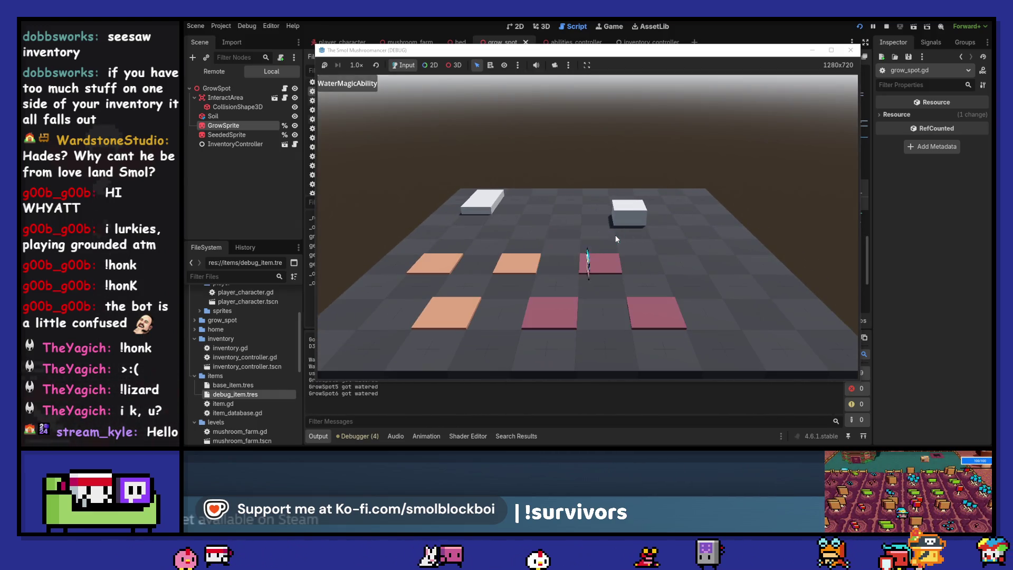
key("w")
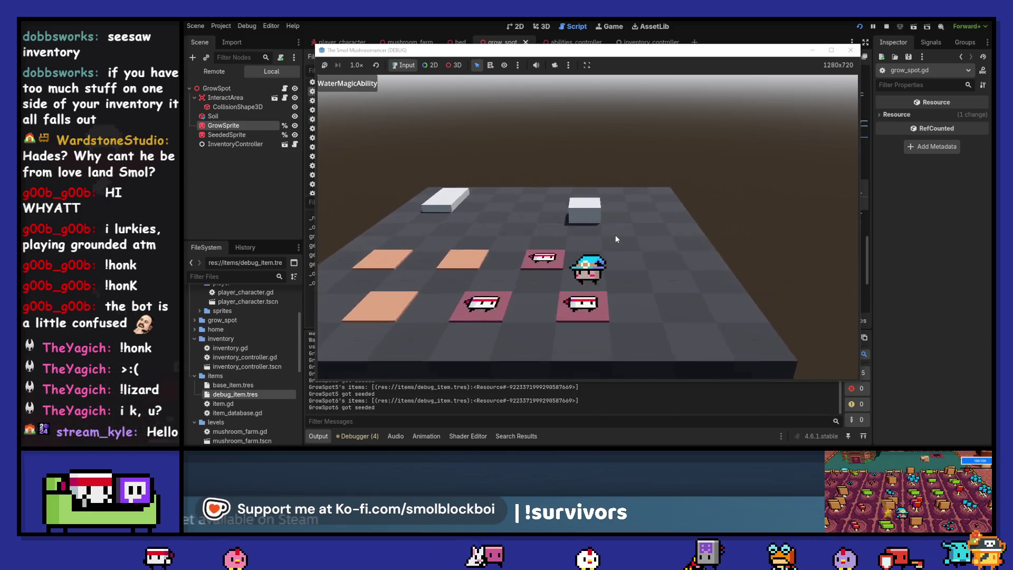
key("s")
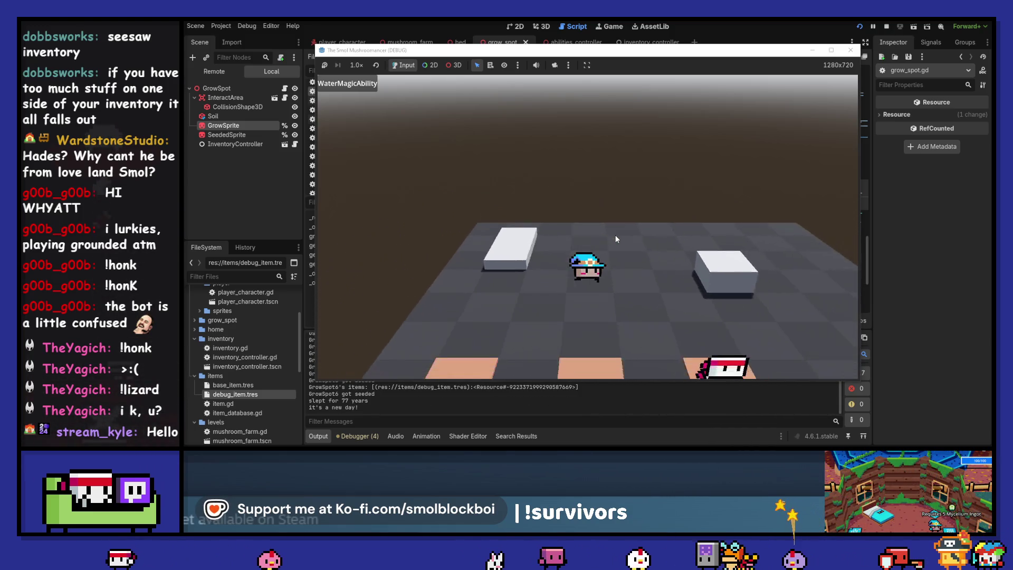
left_click(615, 236)
key("s")
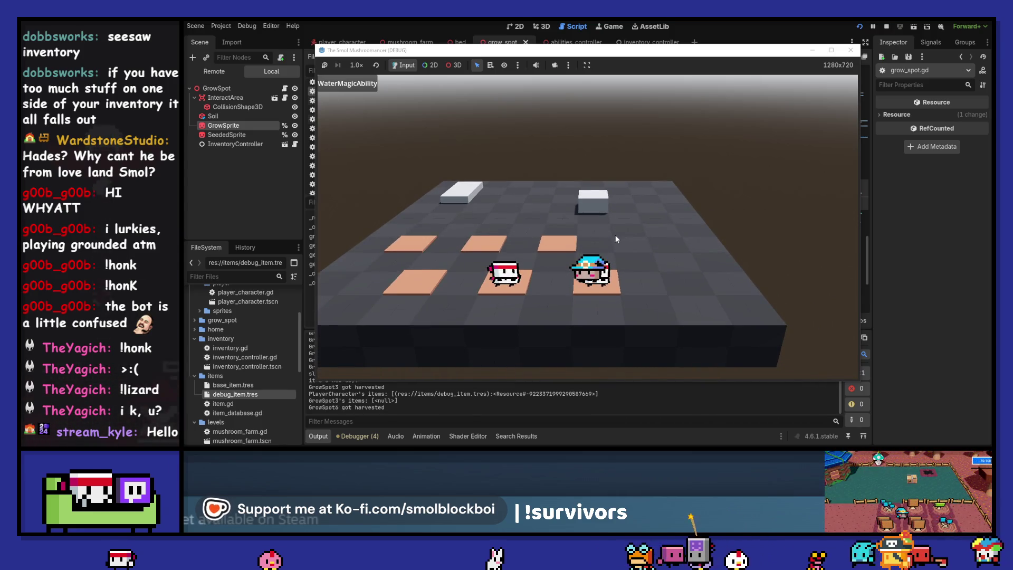
left_click(615, 235)
key("w")
key("w")
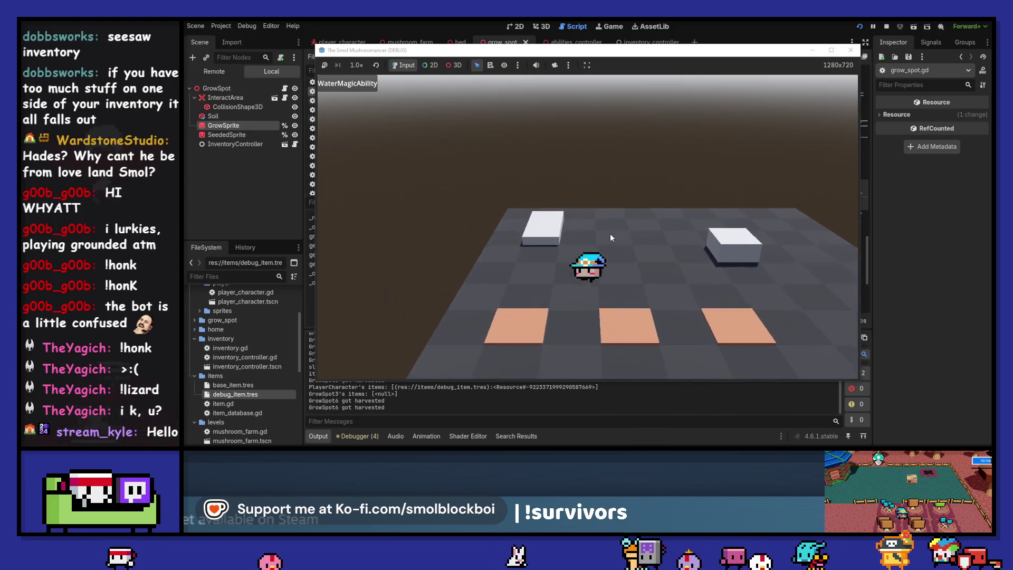
left_click(850, 49)
left_click(860, 27)
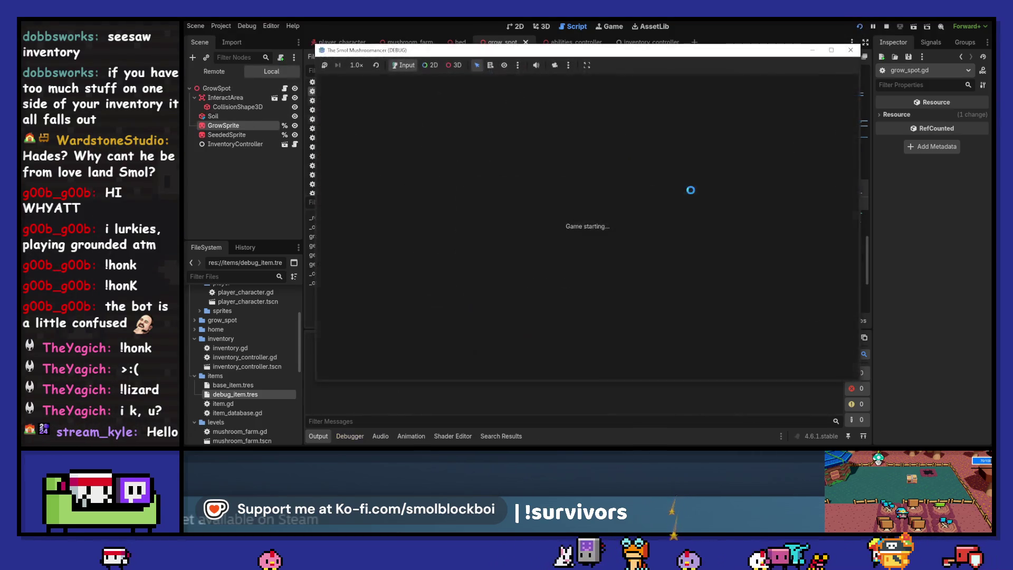
Water the nearby plots, sleep in the bed, and walk back to the grow spots.
key("s")
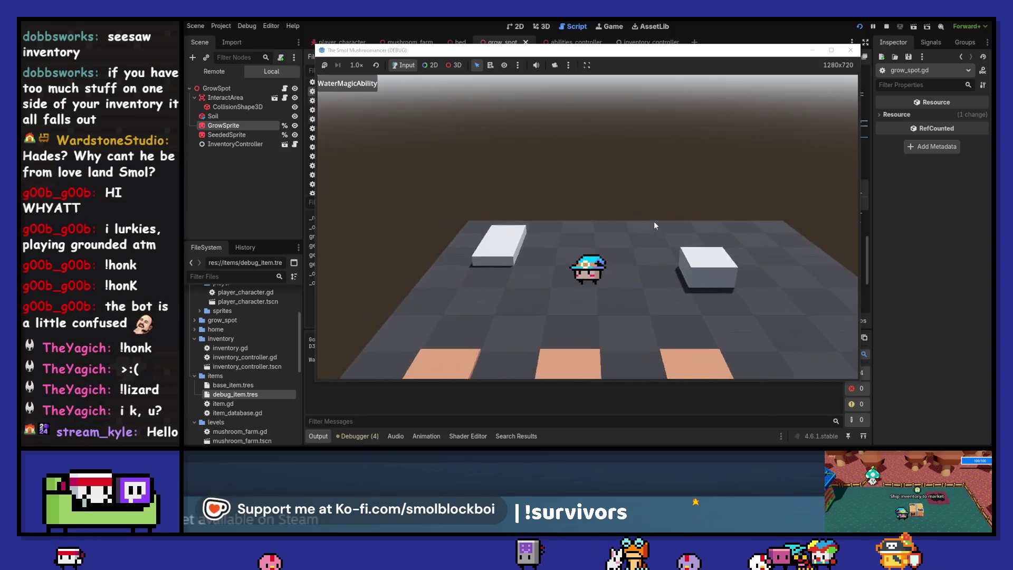
left_click(656, 219)
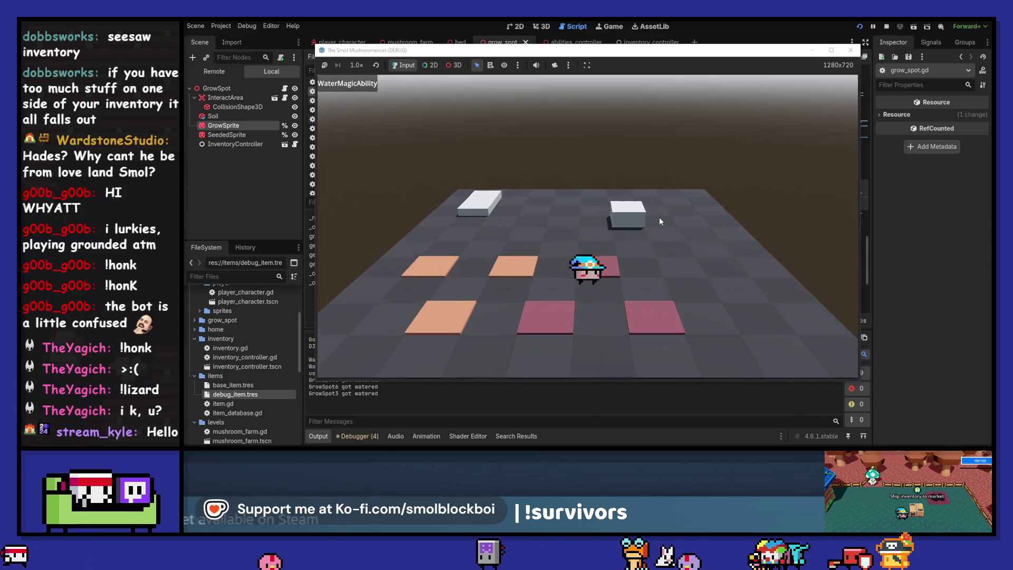
key("w")
key("s")
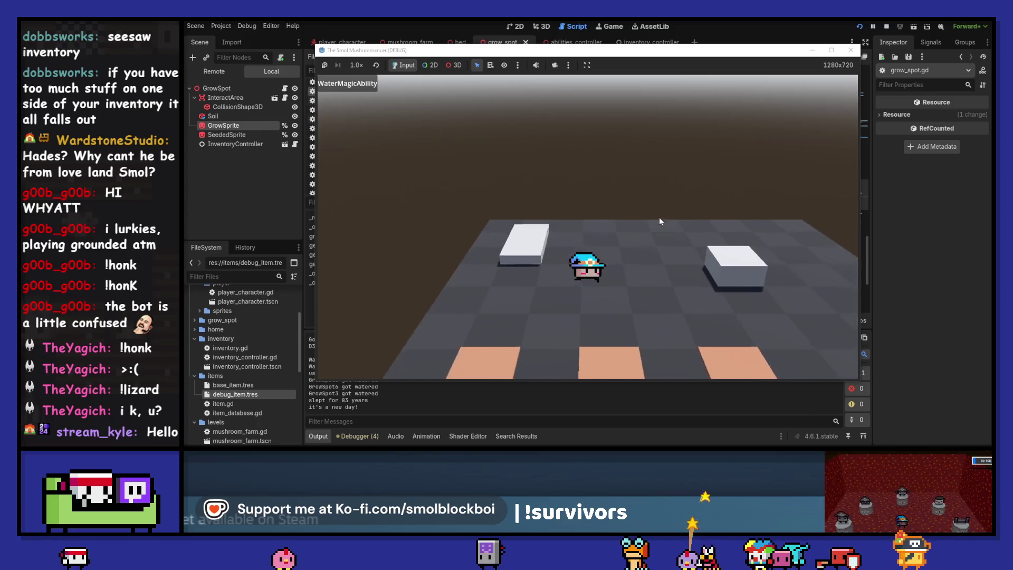
key("s")
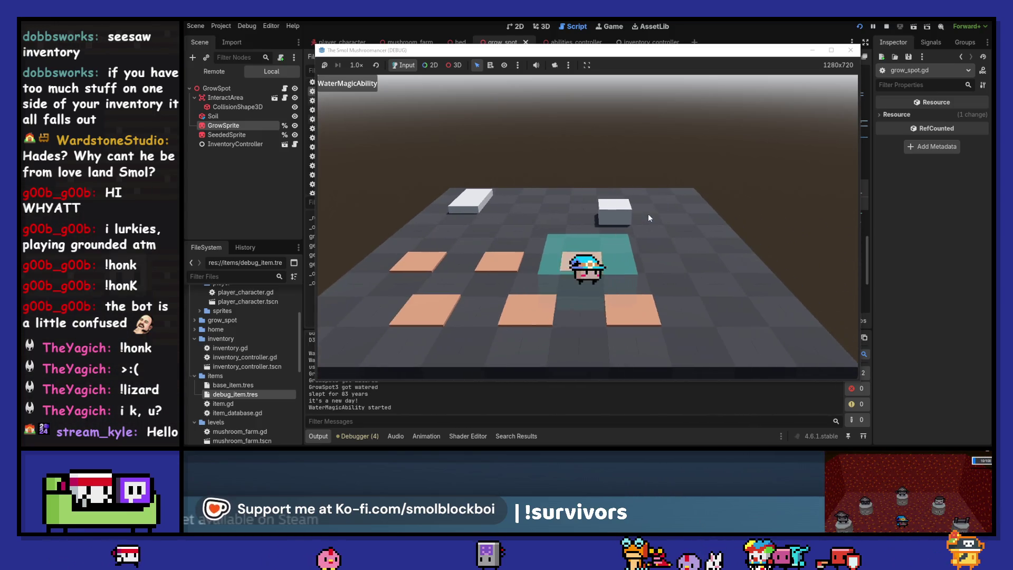
Seed GrowSpot3, GrowSpot6 and GrowSpot5, then sleep so the plants grow.
left_click(649, 218)
key("a")
left_click(648, 217)
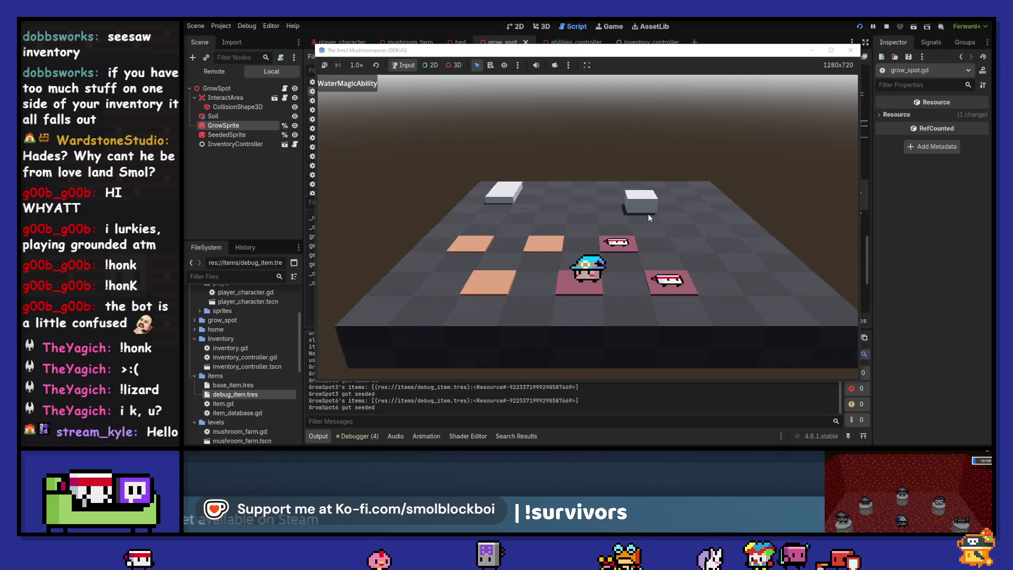
left_click(649, 217)
key("d")
left_click(647, 213)
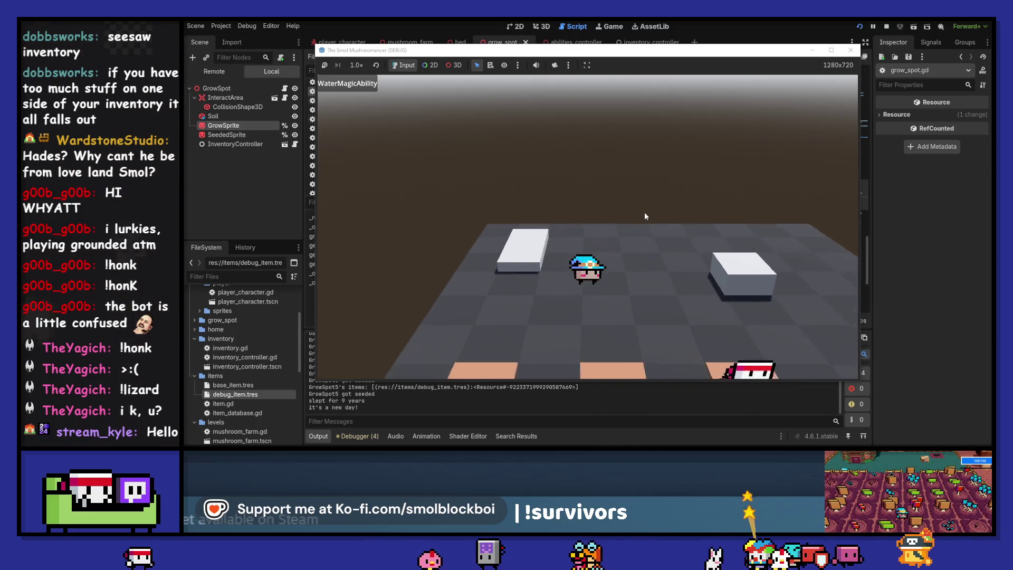
Harvest the grown plots, including GrowSpot3, then stop the game.
scroll(646, 216, "down", 2)
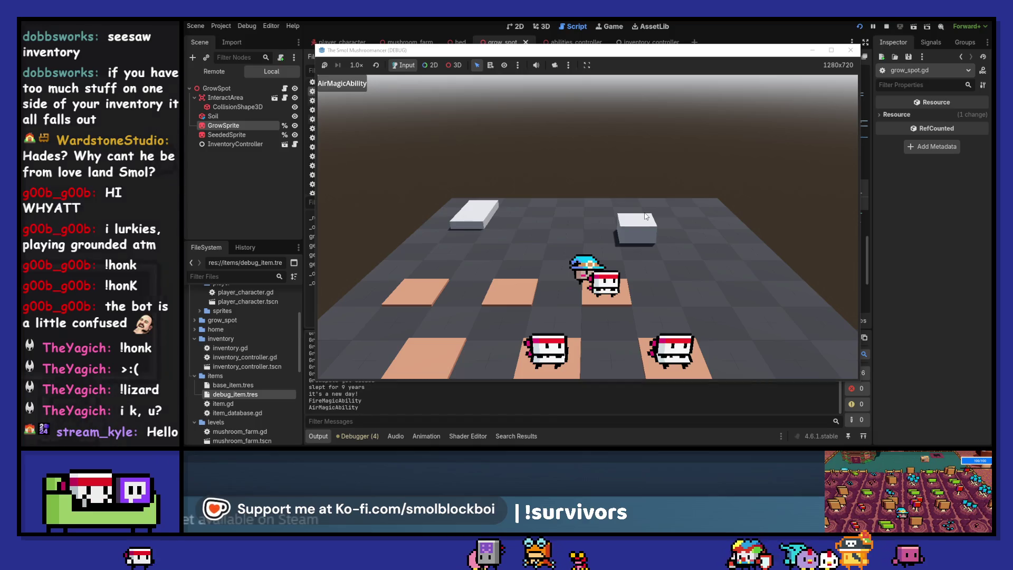
key("s")
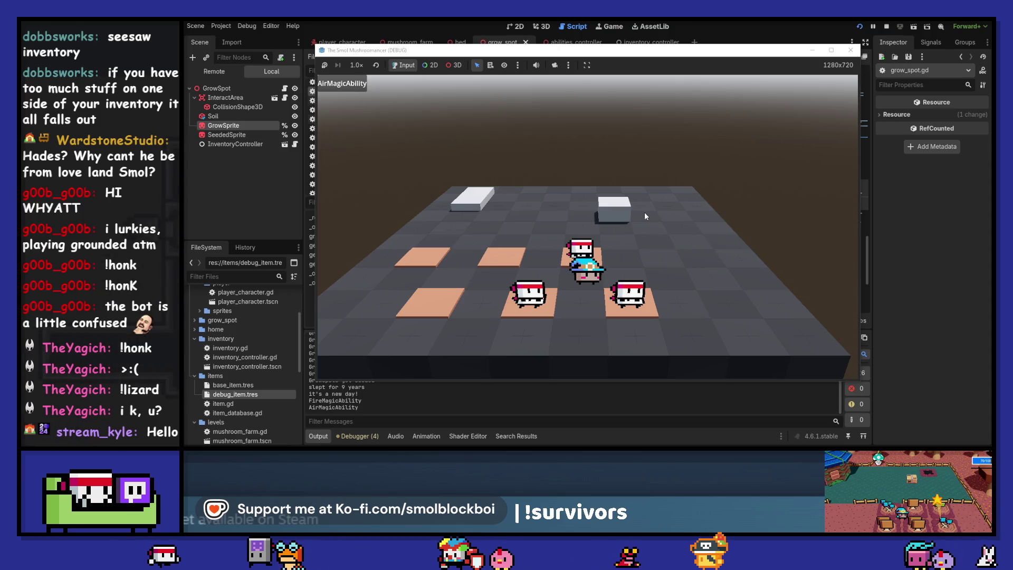
key("space")
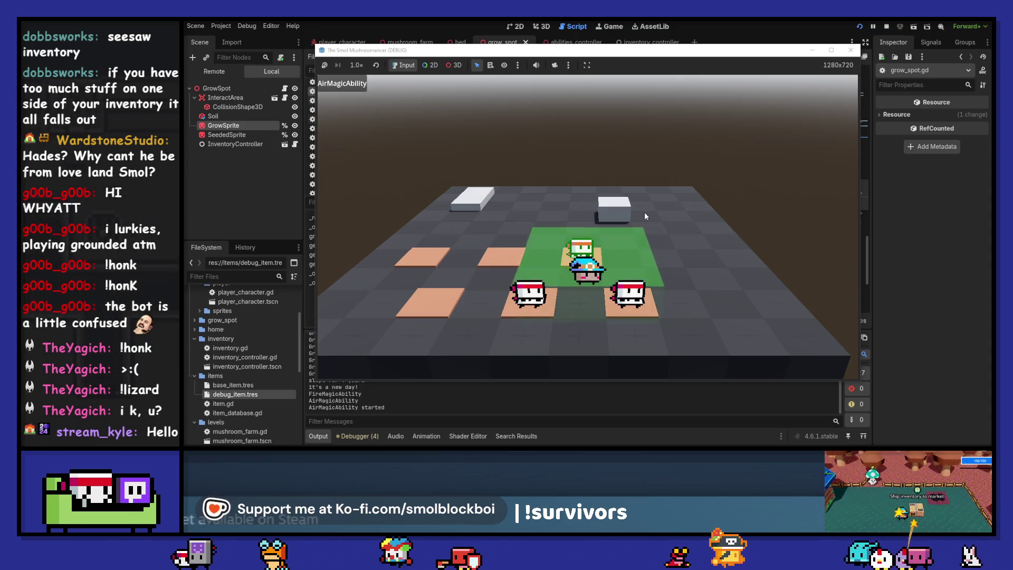
key("s")
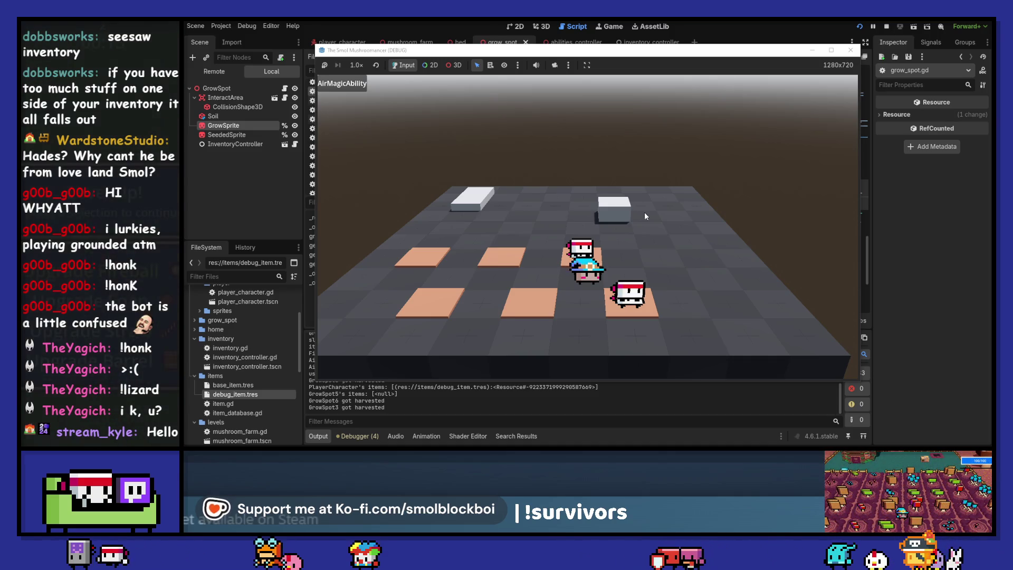
key("w")
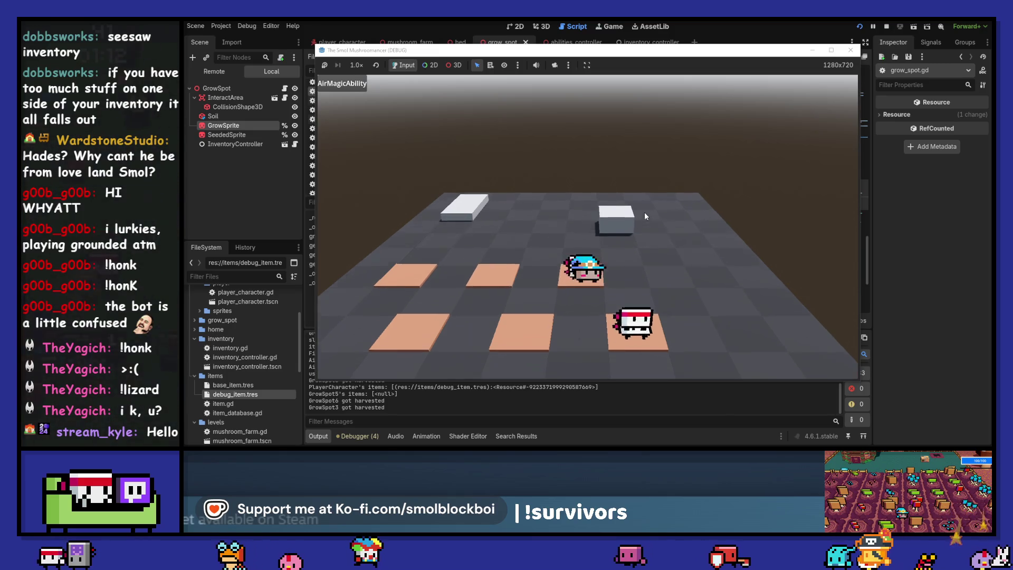
key("F8")
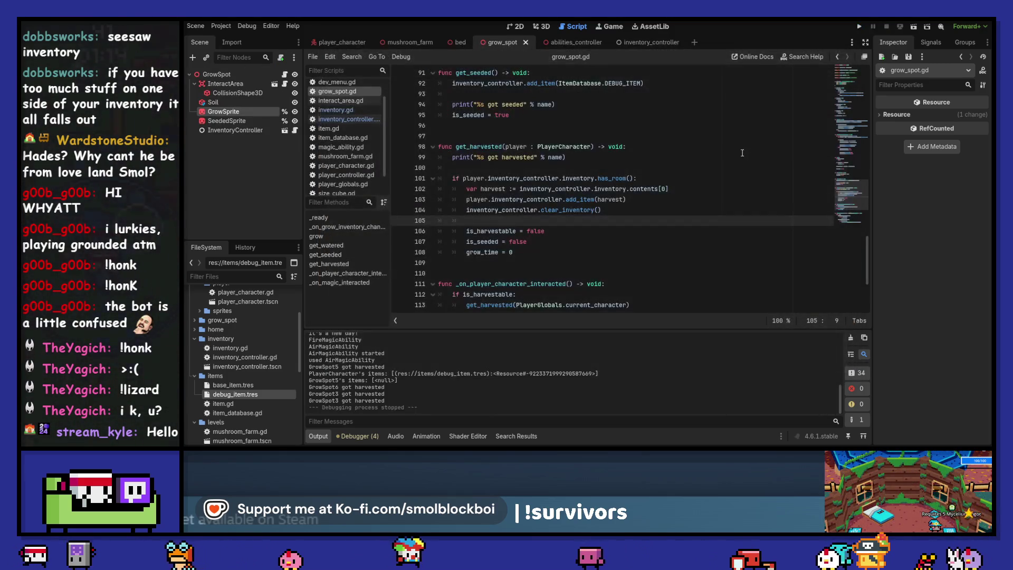
left_click_drag(566, 158, 452, 157)
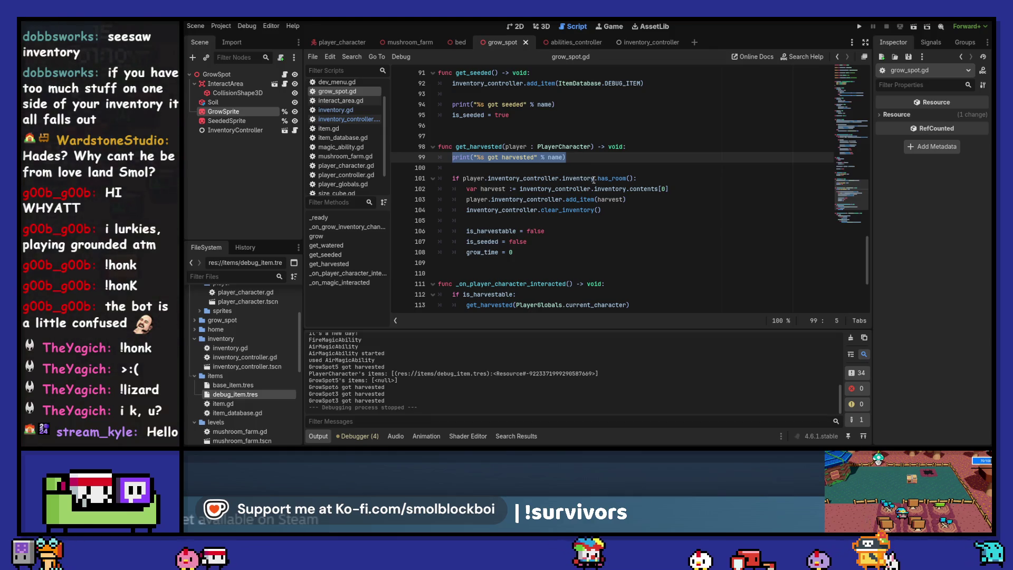
scroll(593, 180, "up", 2)
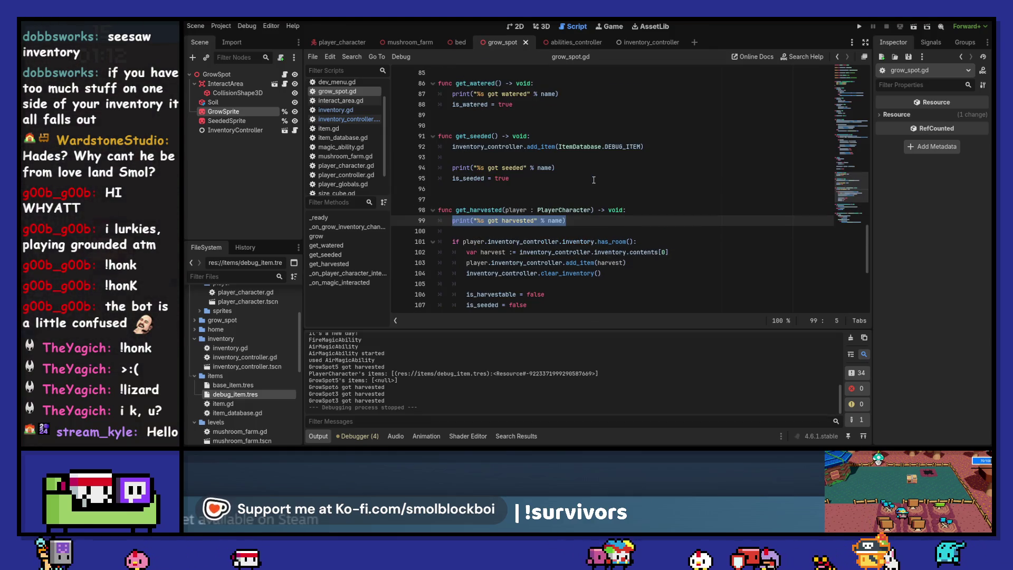
double_click(485, 211)
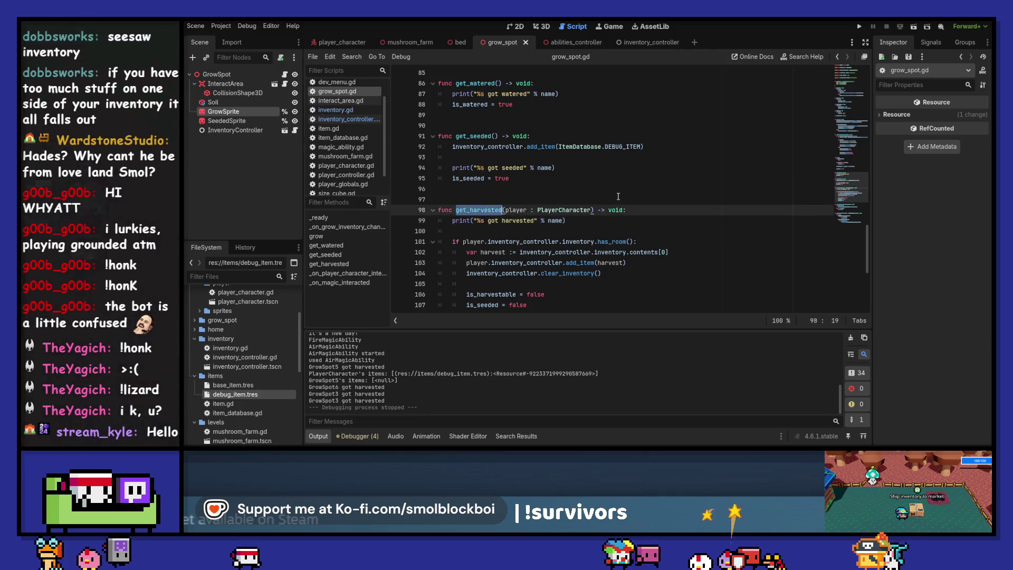
scroll(618, 196, "down", 6)
scroll(618, 196, "up", 4)
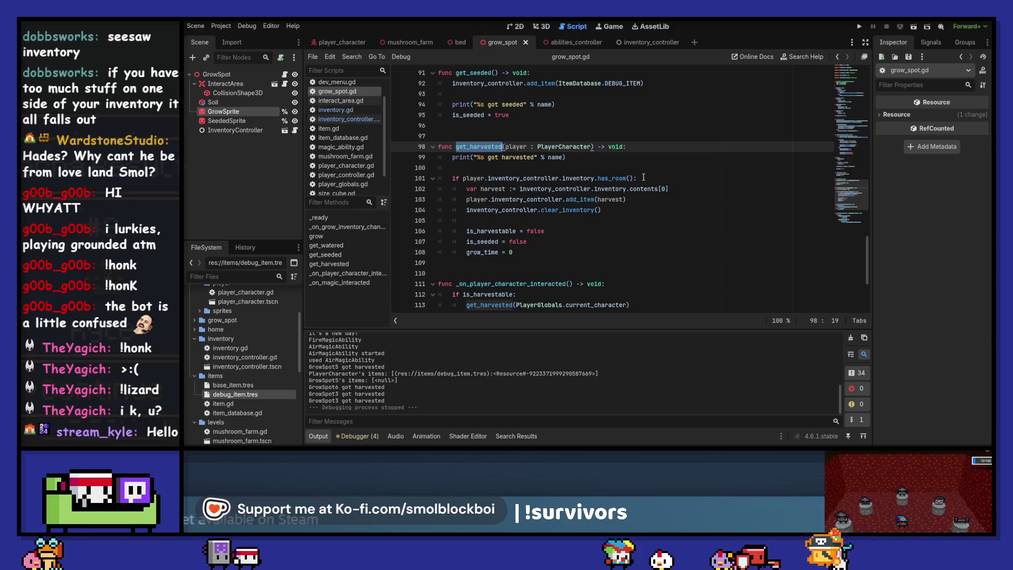
scroll(643, 177, "down", 1)
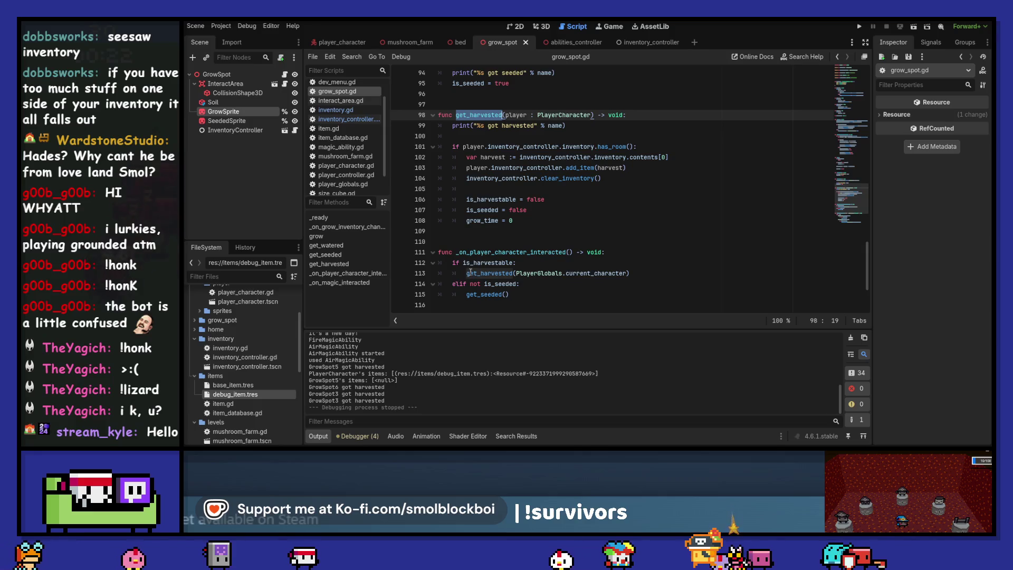
mouse_move(566, 270)
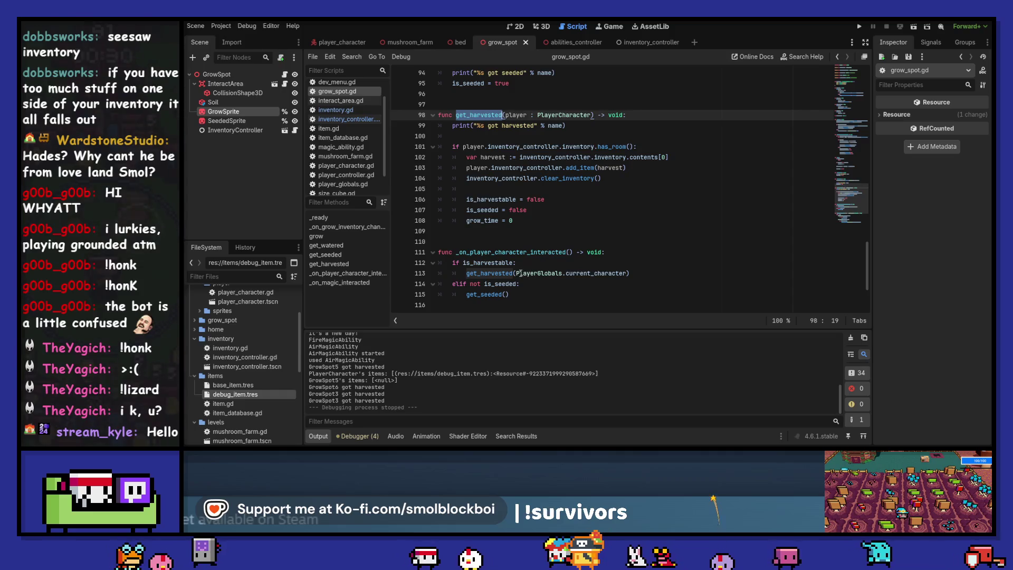
left_click_drag(516, 273, 628, 274)
key("ctrl+c")
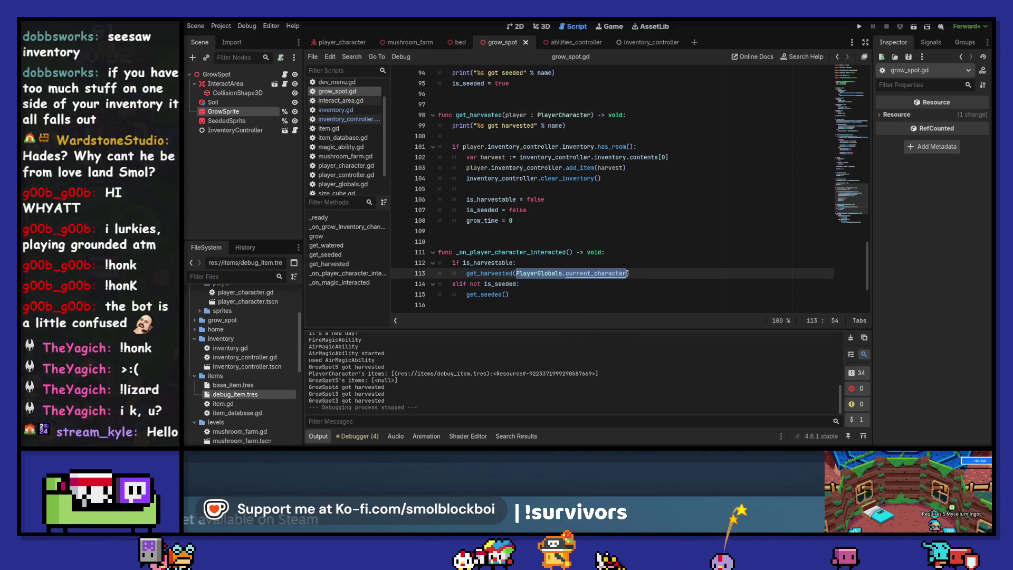
scroll(627, 273, "down", 1)
left_click(609, 235)
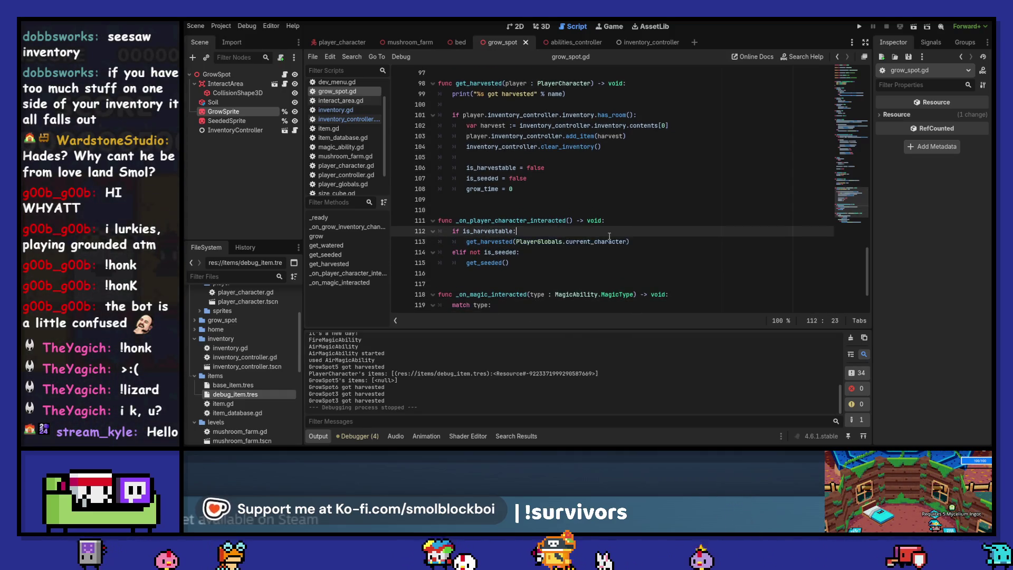
Add 'if PlayerGlobals.current_character.inventory_controller.inventory.has_room():' above the get_harvested call.
key("Return")
type("if")
key("ctrl+v")
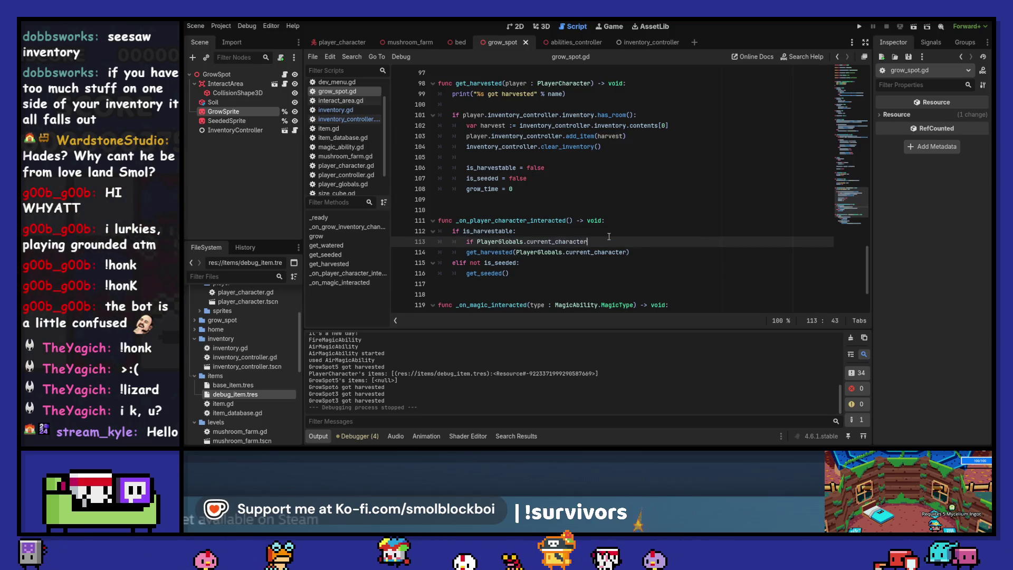
type(".")
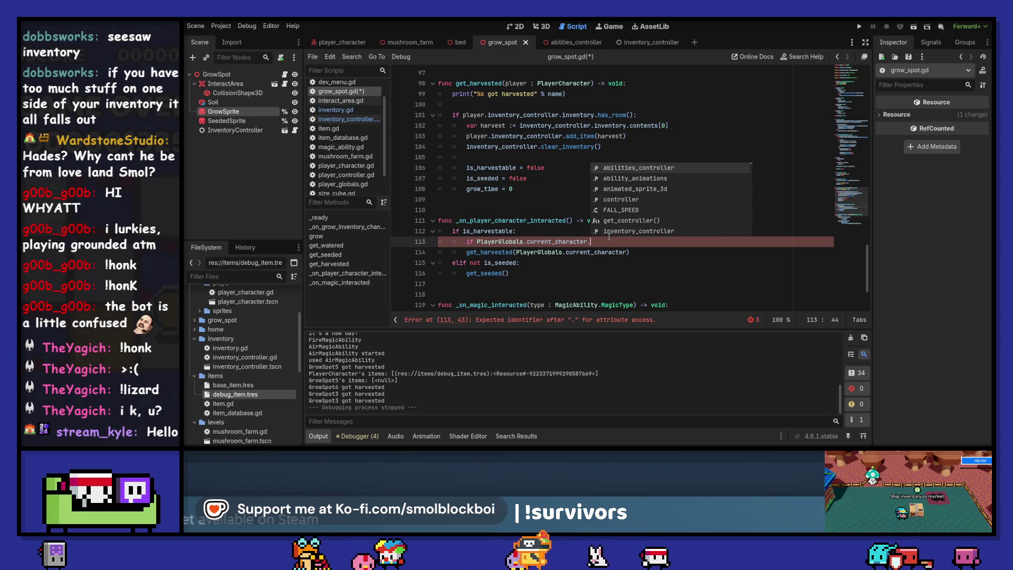
type("inven")
key("Return")
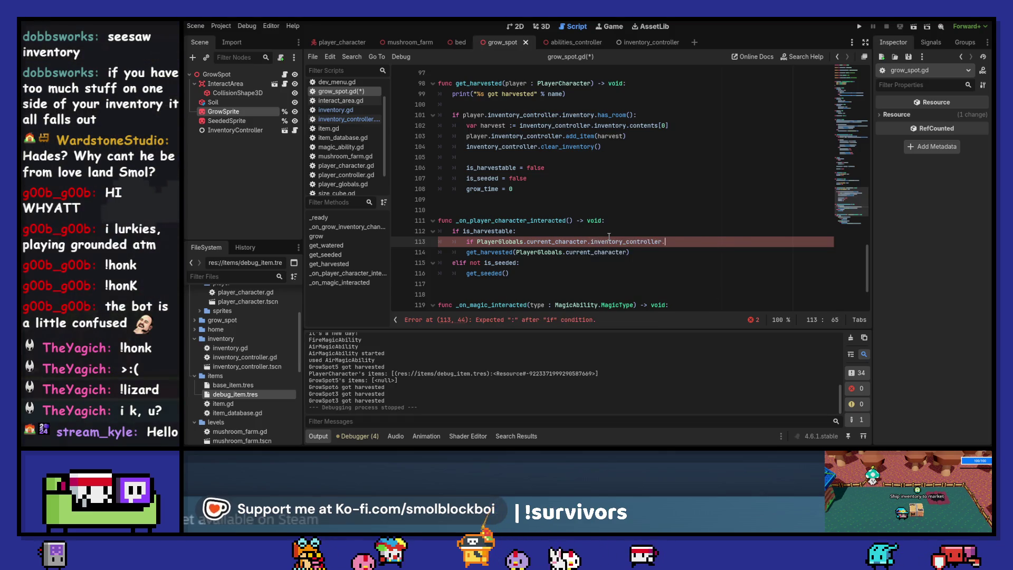
type(".inv")
key("Return")
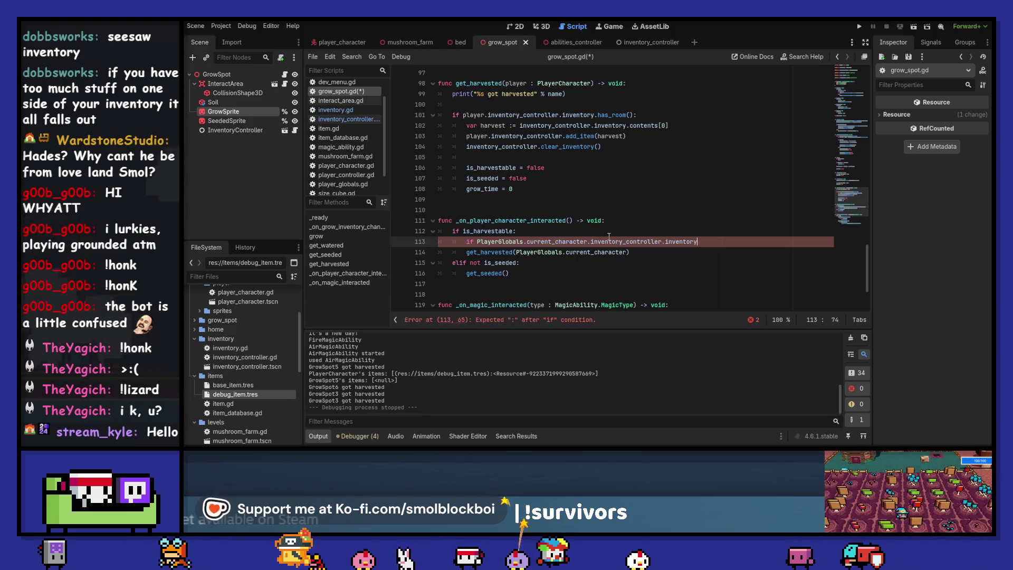
type(".")
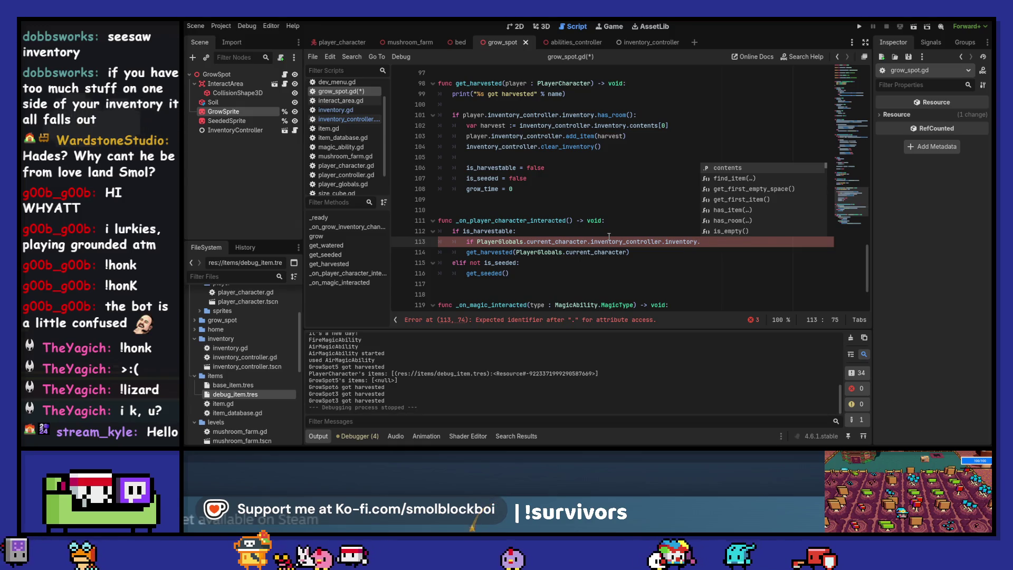
type("has")
key("Return")
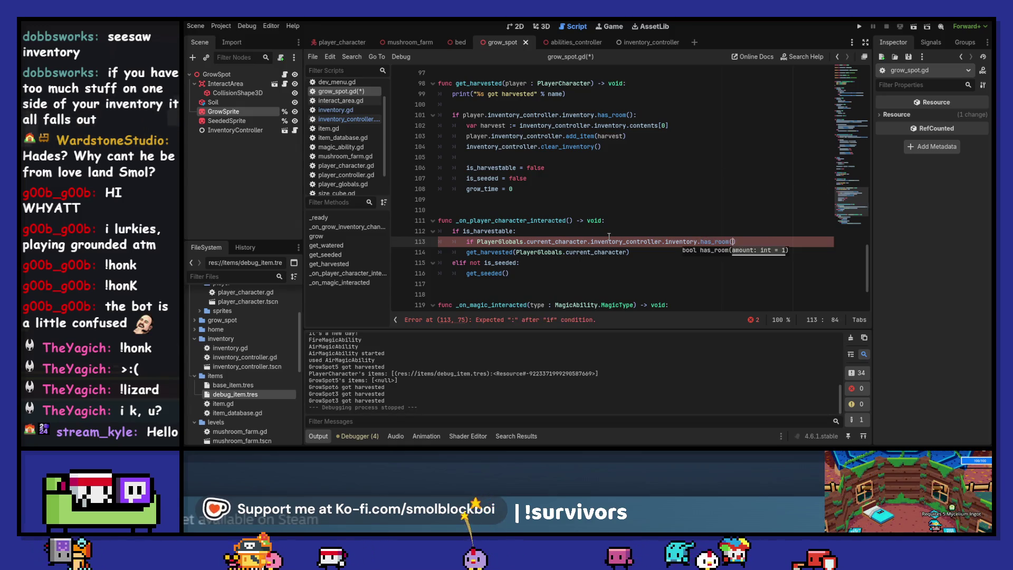
Indent get_harvested under the new has_room check and save grow_spot.gd.
key("Down")
key("Home")
key("Tab")
key("End")
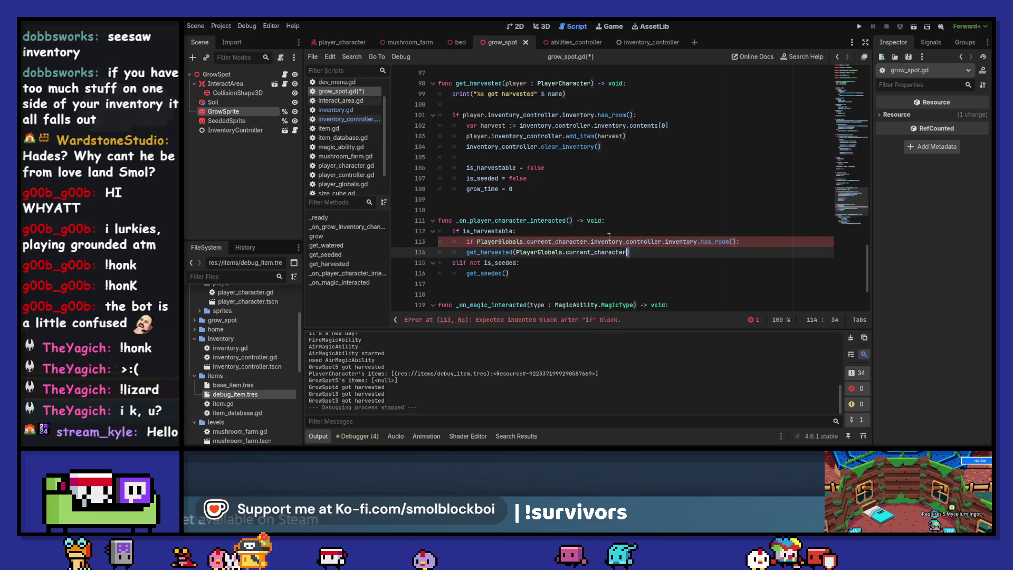
key("ctrl+s")
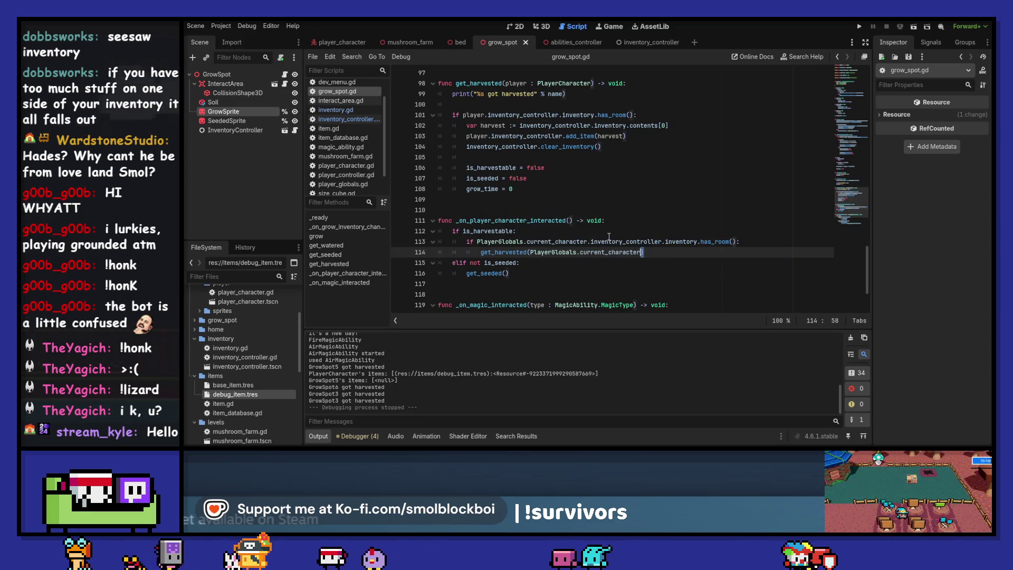
Delete the has_room check line, dedent the harvest block one level and save grow_spot.gd.
mouse_move(638, 115)
left_mouse_down()
mouse_move(438, 115)
mouse_move(433, 105)
left_mouse_up()
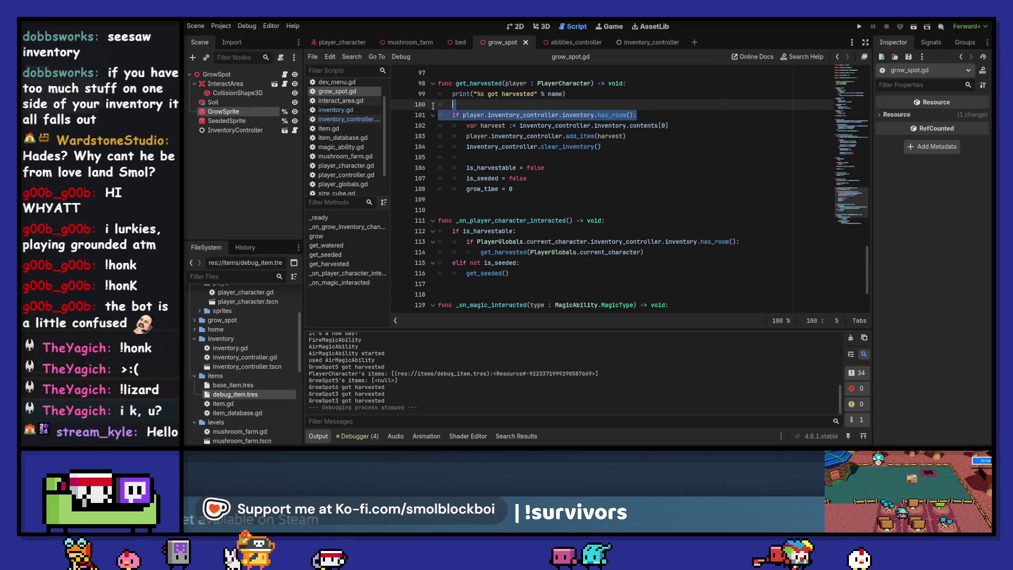
key("BackSpace")
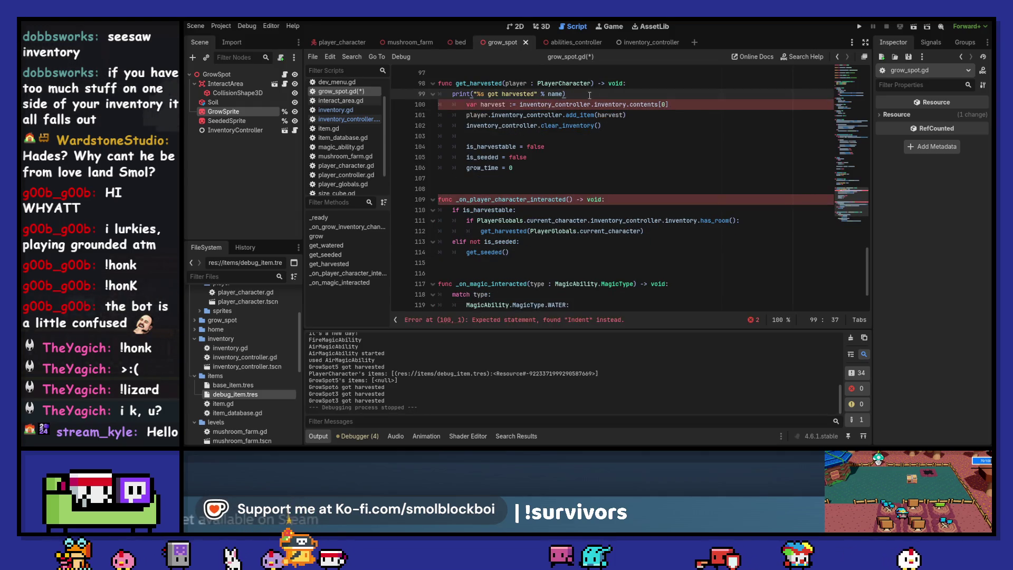
left_click(509, 115)
left_click_drag(440, 112, 528, 180)
key("shift+Tab")
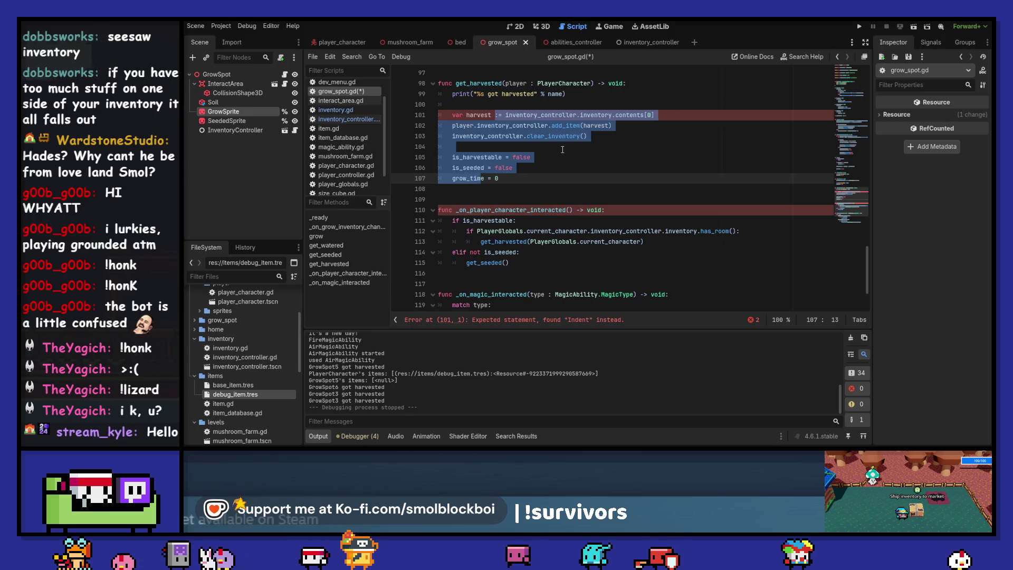
key("ctrl+s")
Replace the clear_inventory() call with inventory_controller.remove_item() and open remove_item's definition.
left_click(503, 147)
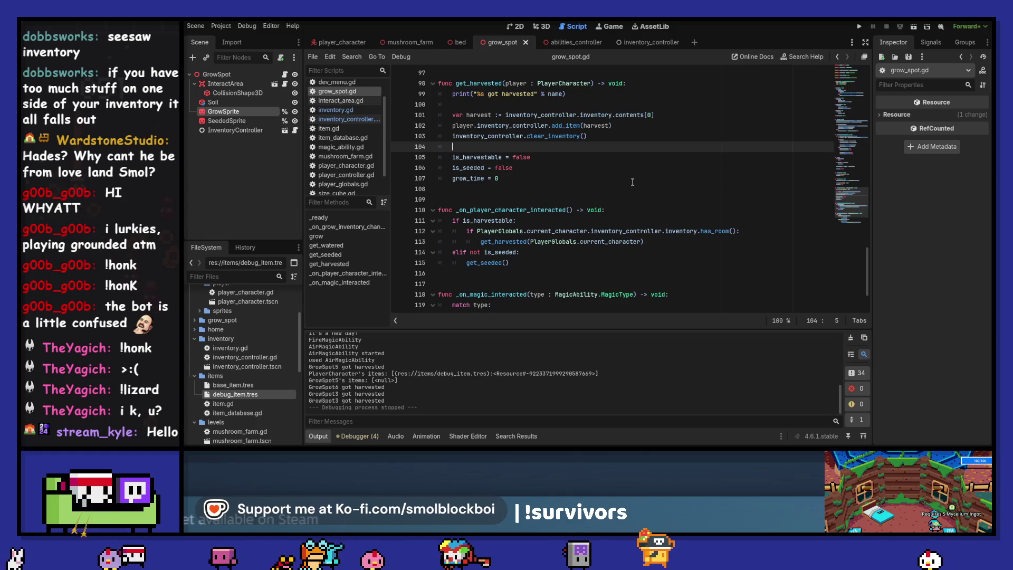
key("Up")
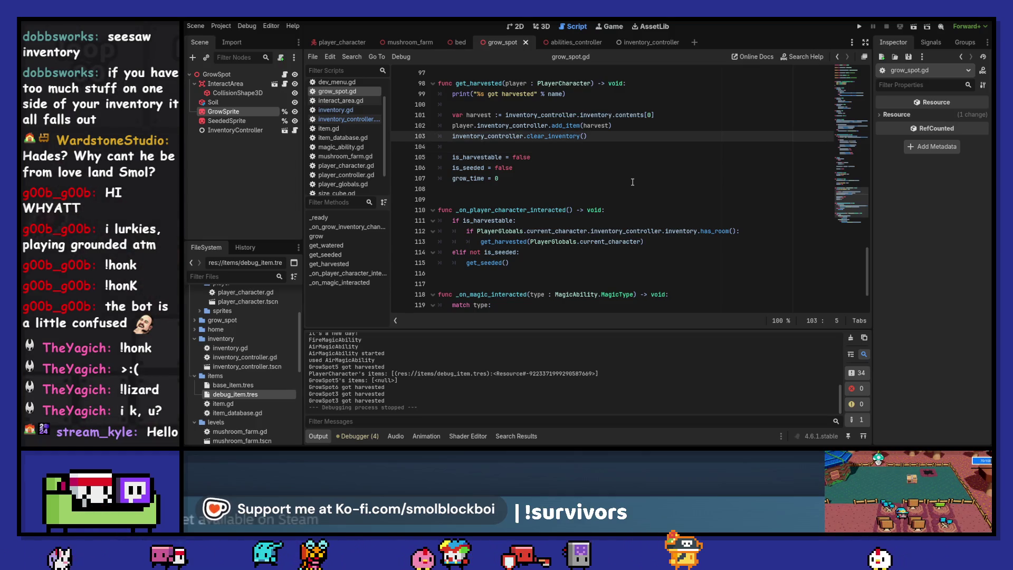
key("ctrl+x")
key("Return")
key("Up")
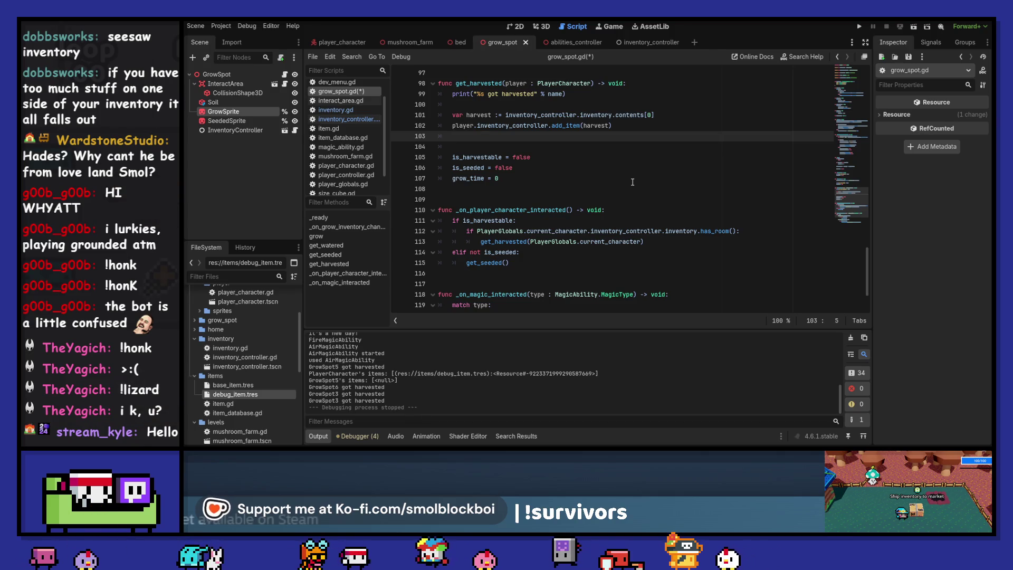
key("Return")
type(".")
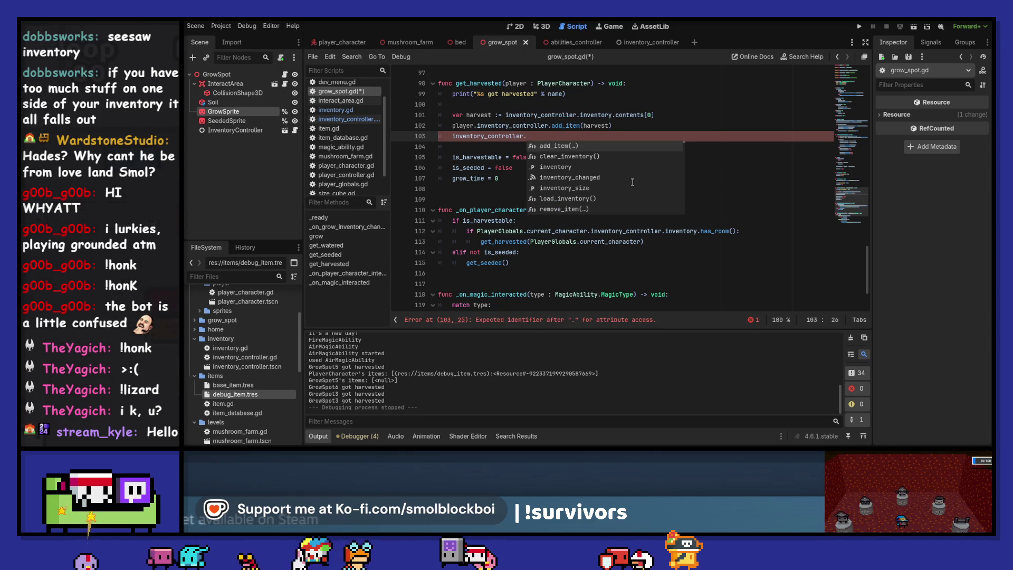
type("rem")
key("Return")
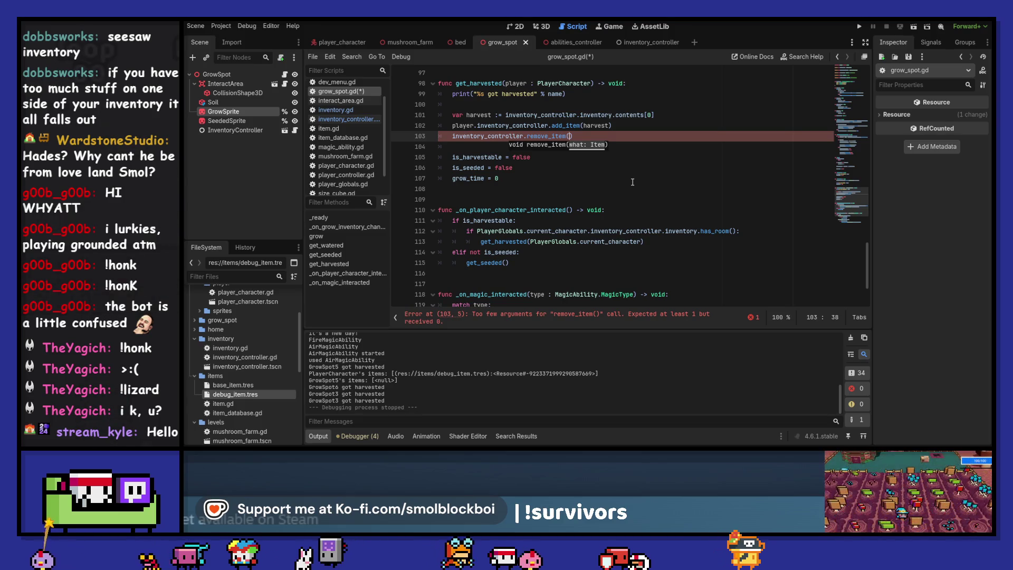
left_click(555, 137, "ctrl")
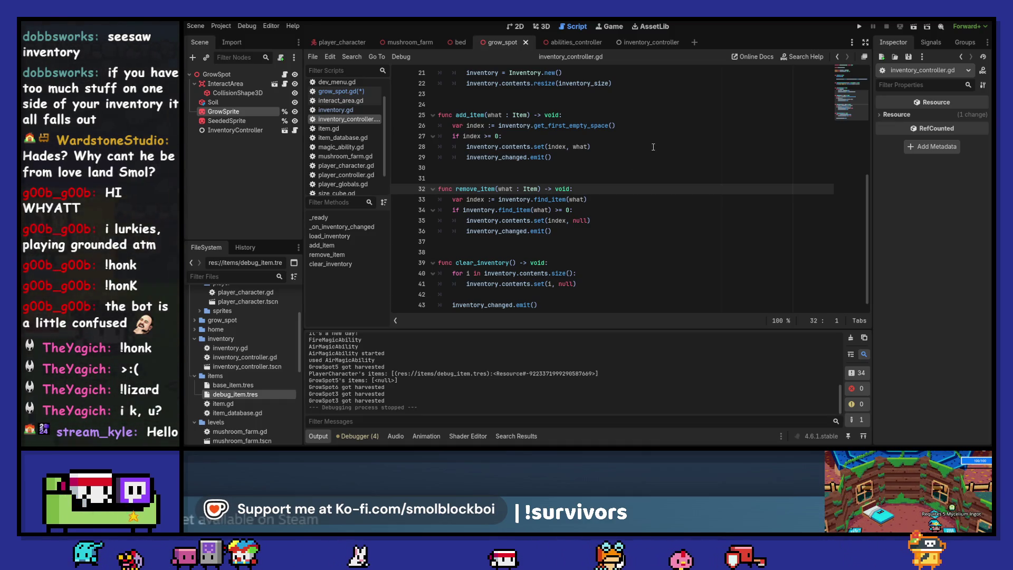
Back in grow_spot.gd, pass harvest to remove_item() and save the script.
left_click(837, 57)
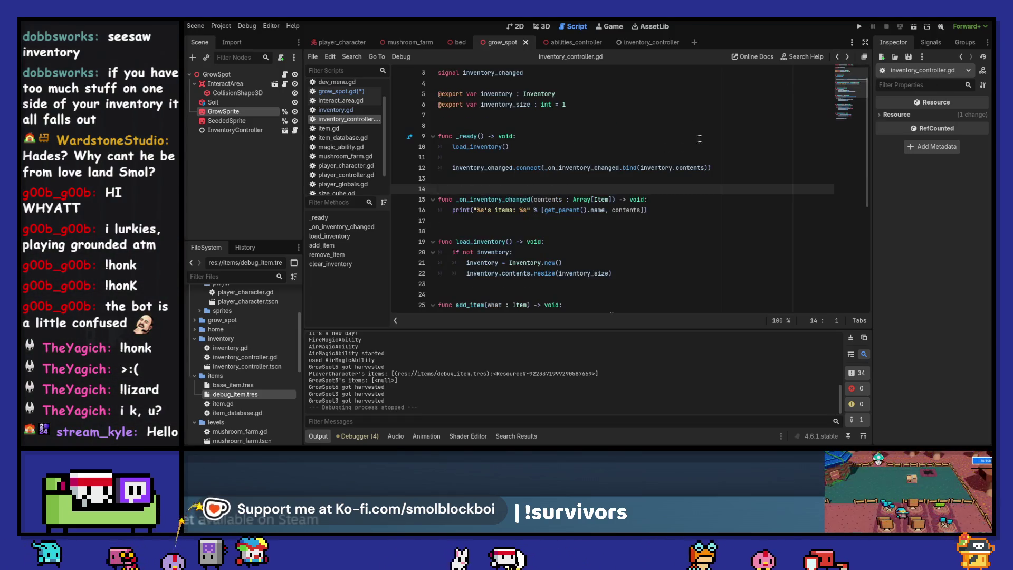
left_click(836, 58)
left_click(837, 59)
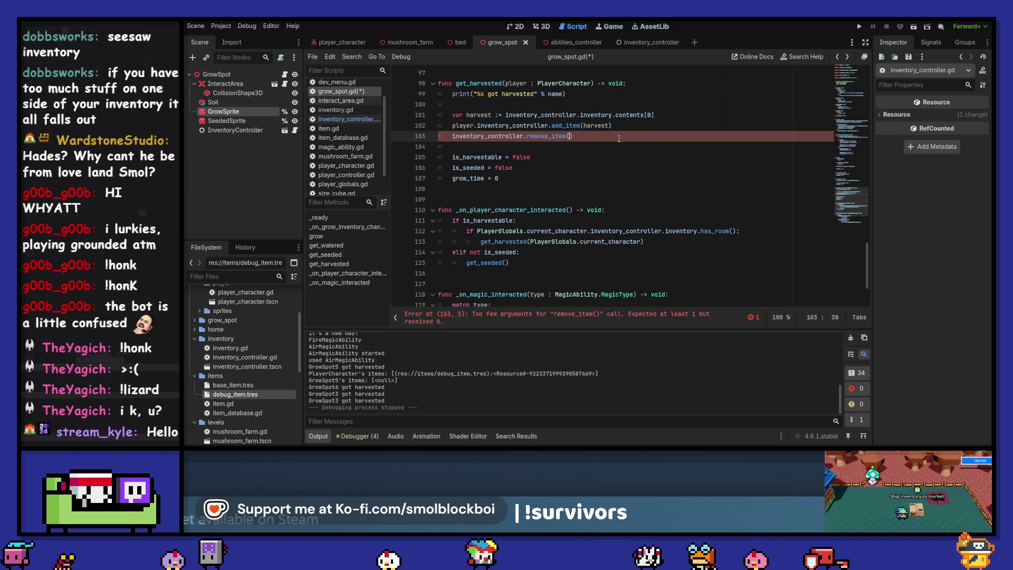
type("har")
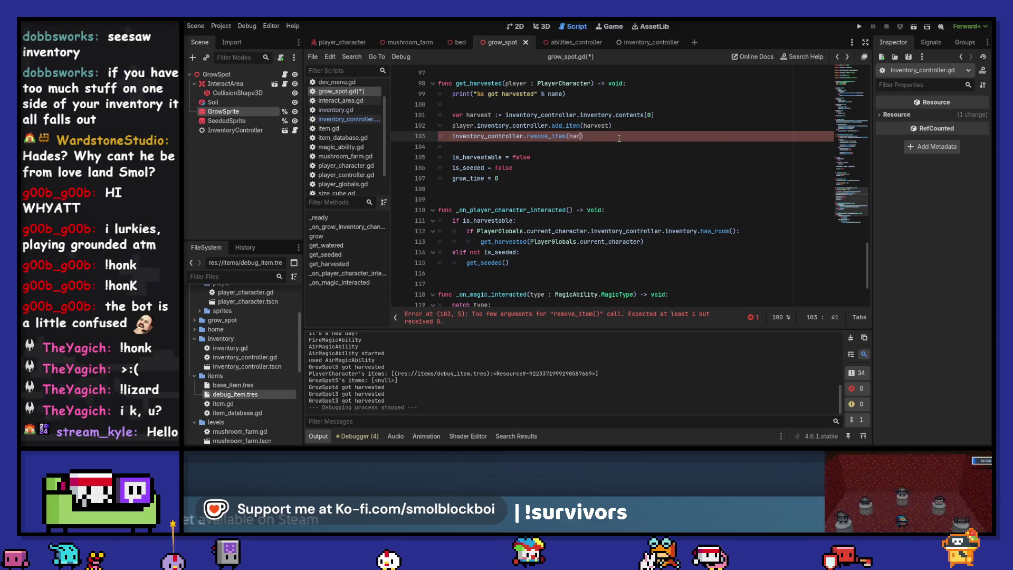
key("Return")
key("ctrl+s")
Replace contents[0] with get_first_item() for the harvest variable and open its definition in inventory.gd.
key("Up")
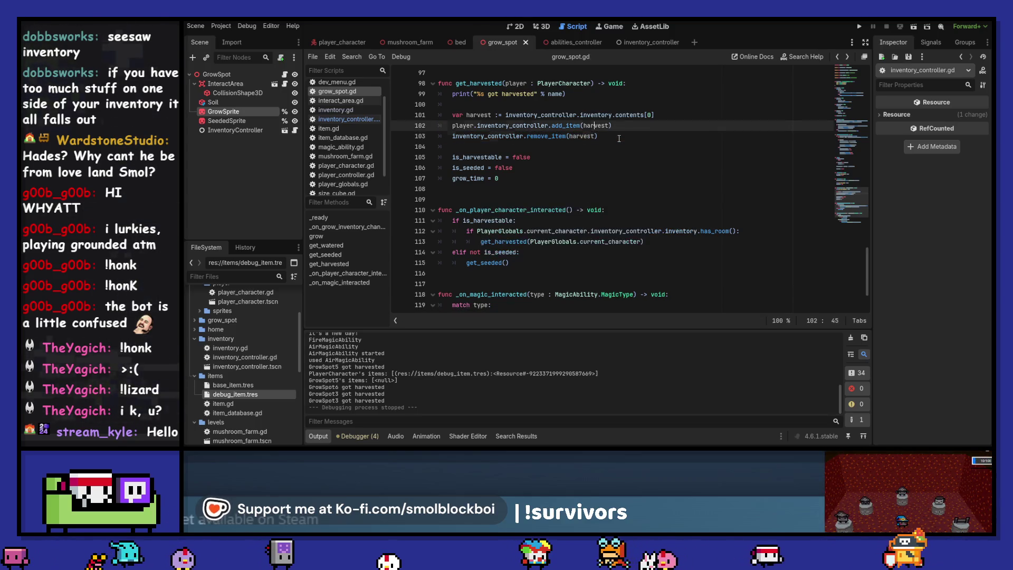
key("Up")
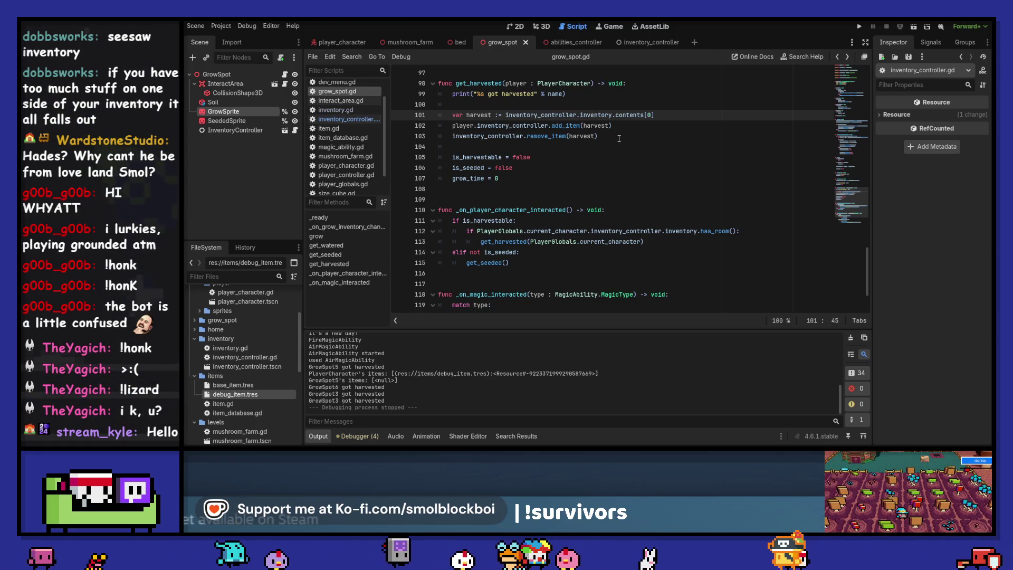
key("Left")
key("Left")
key("Left")
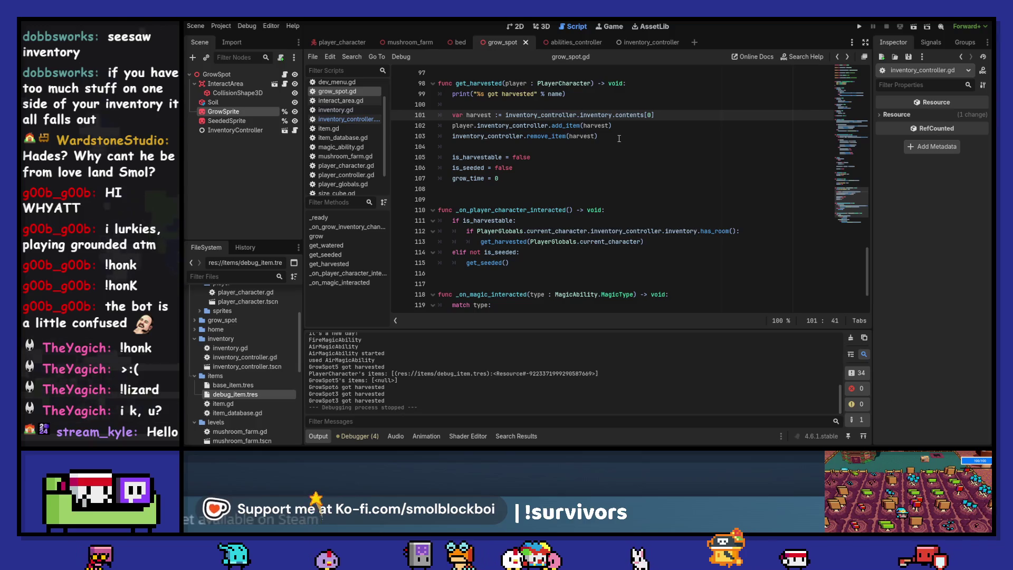
key("shift+End")
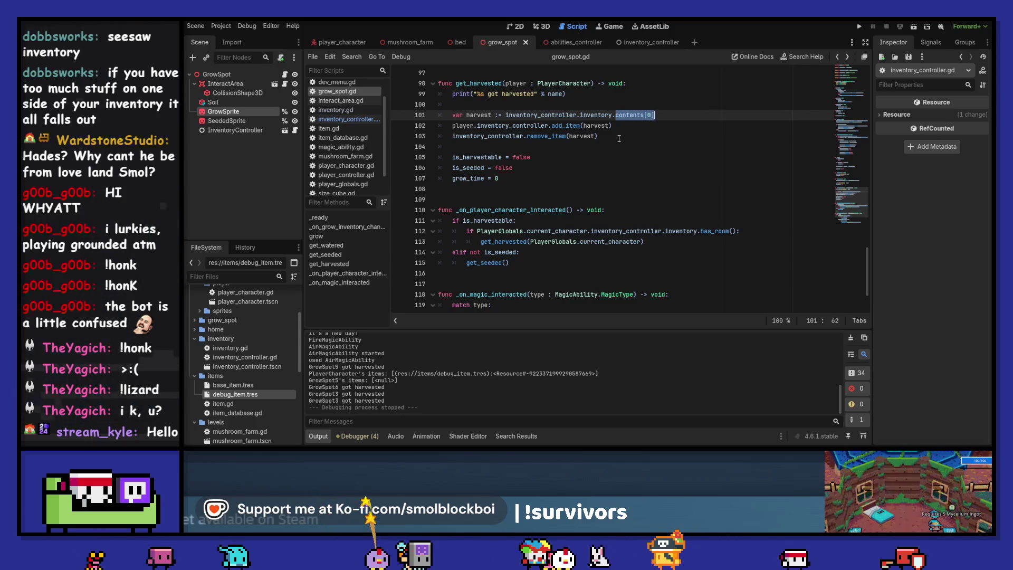
type("get_fir")
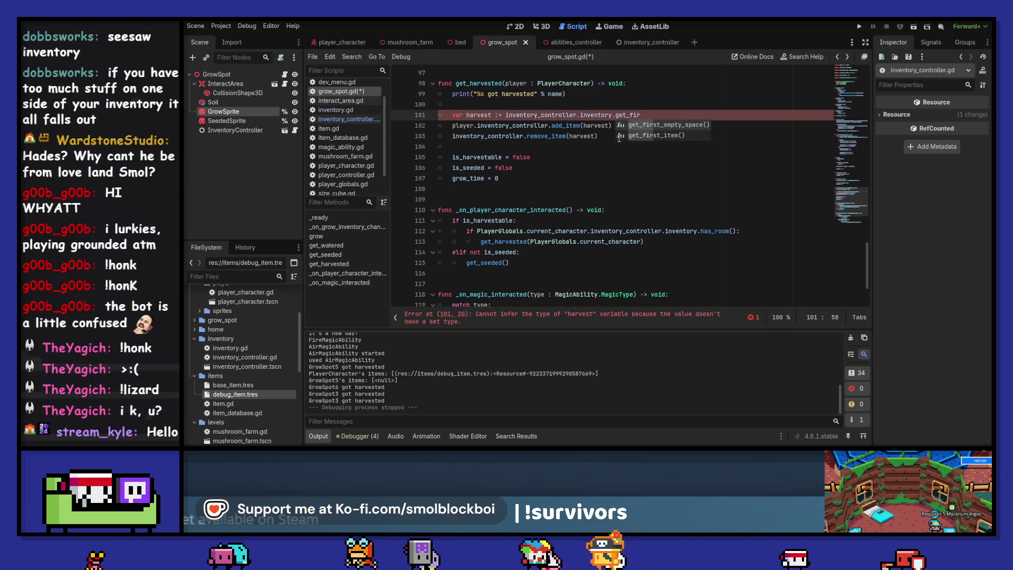
type("st_i")
key("Return")
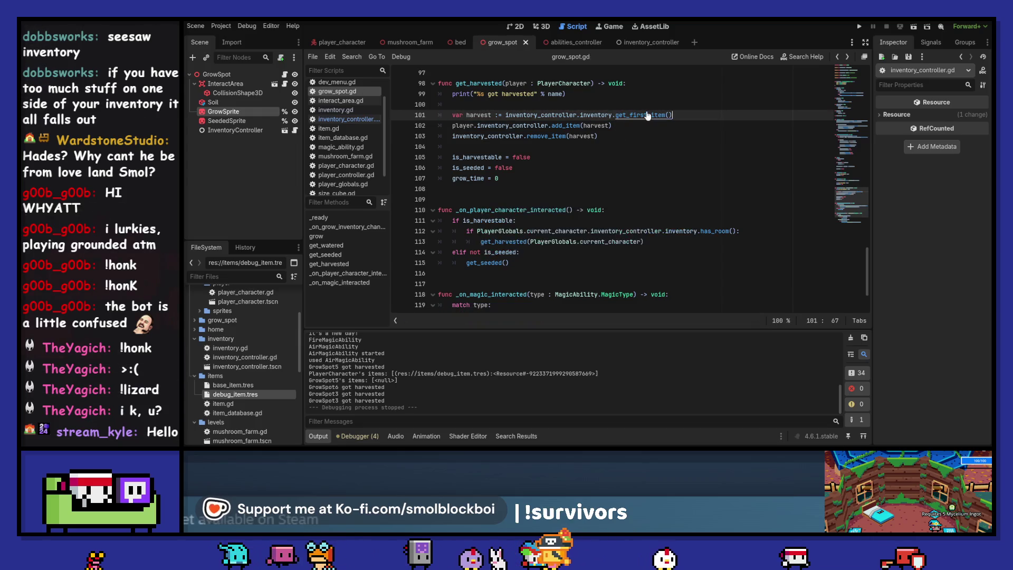
left_click(647, 115, "ctrl")
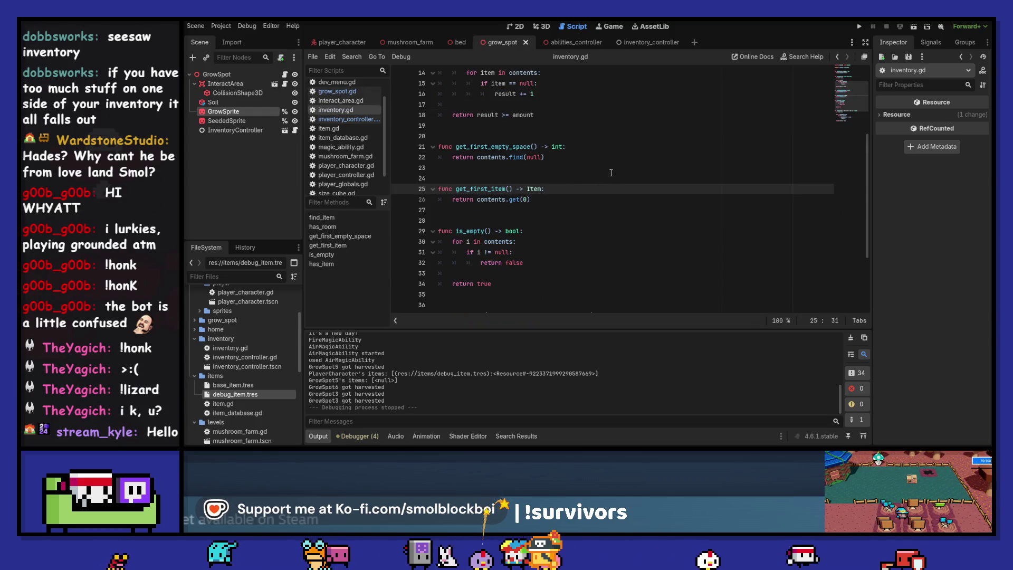
Add a for loop in get_first_item() that returns contents.get(i) when i != null.
key("Return")
type("n")
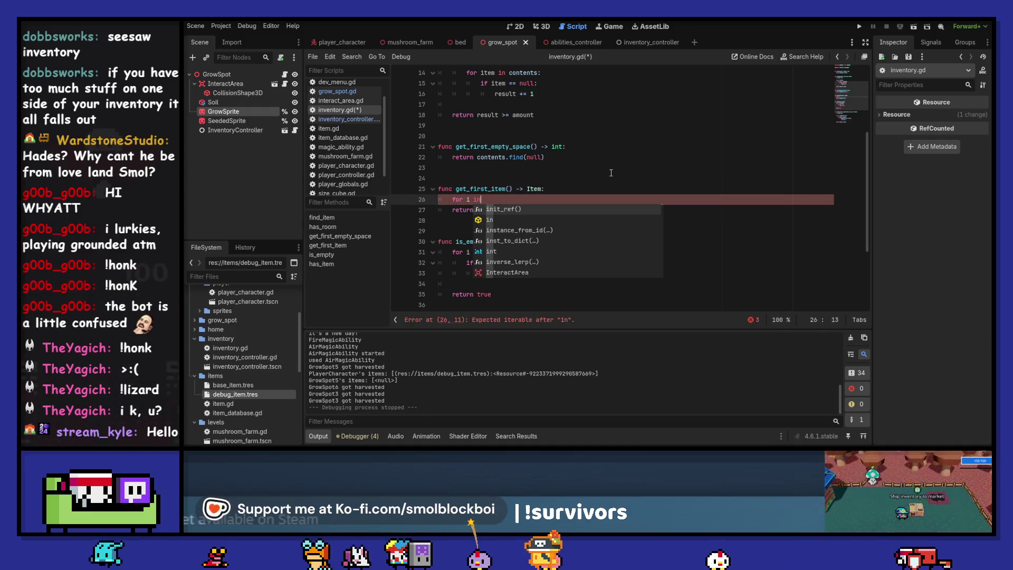
type(" contents:")
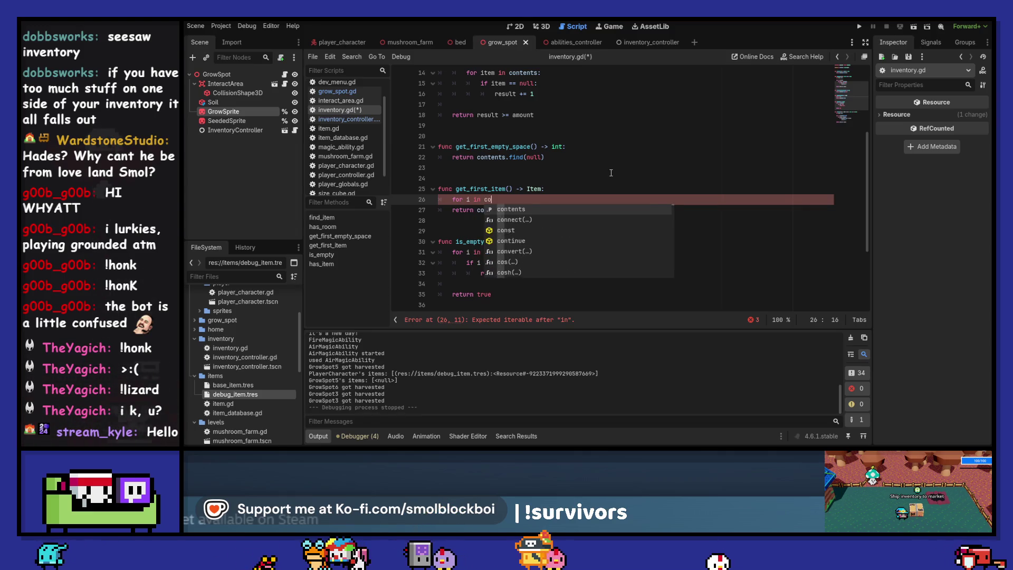
key("Return")
type("if ")
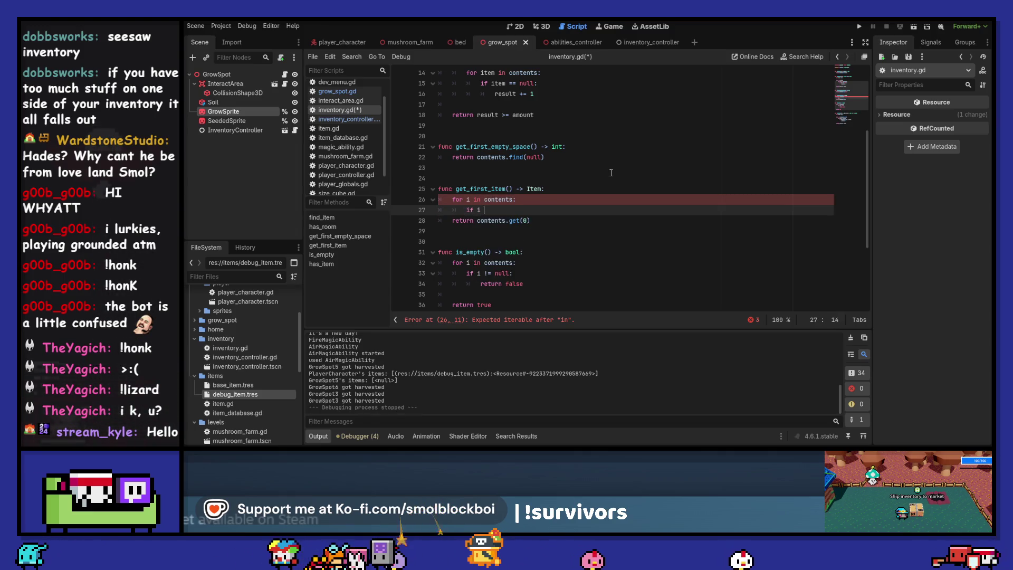
type("i != null:")
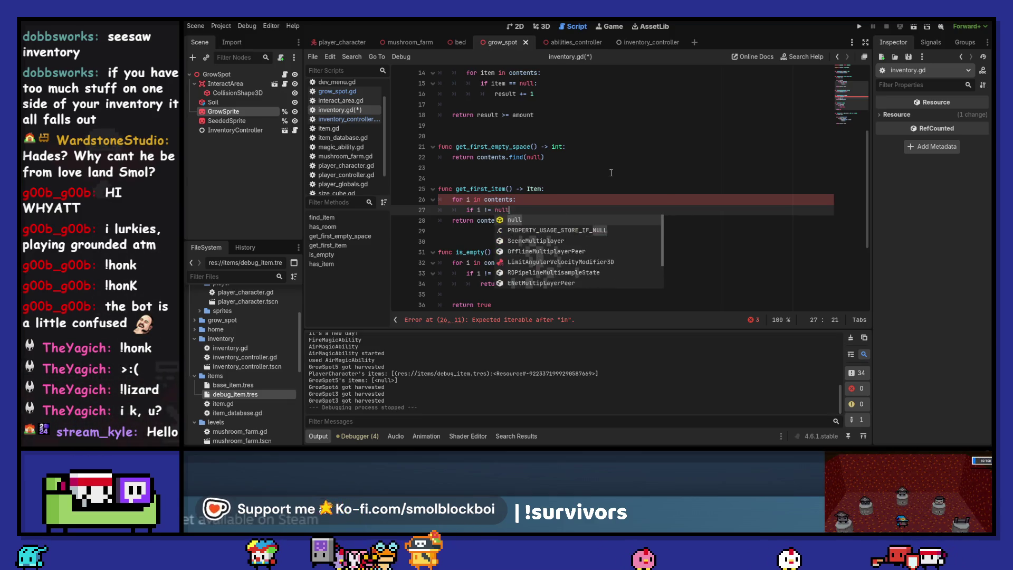
key("Return")
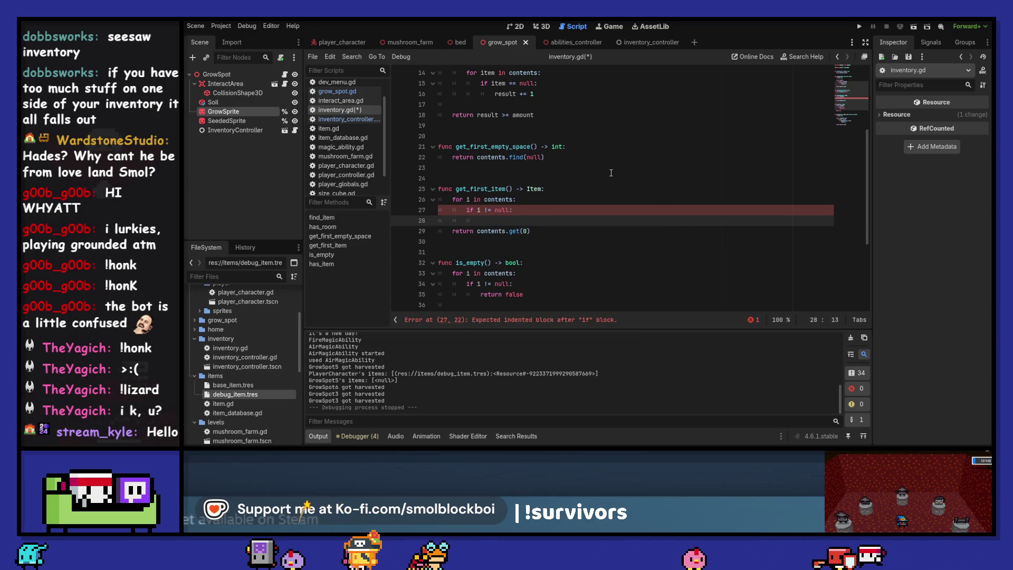
type("return")
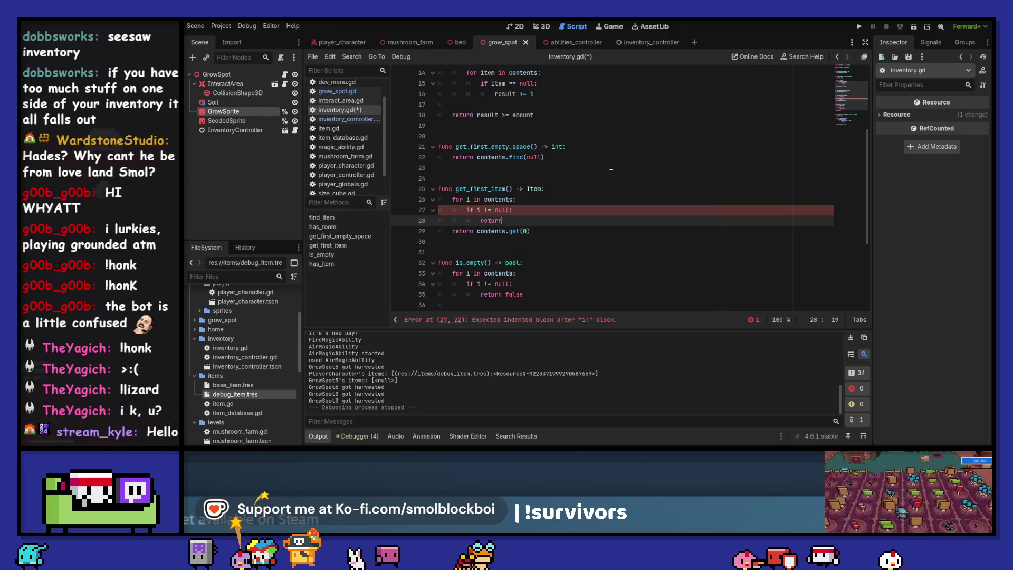
type(" contents.get")
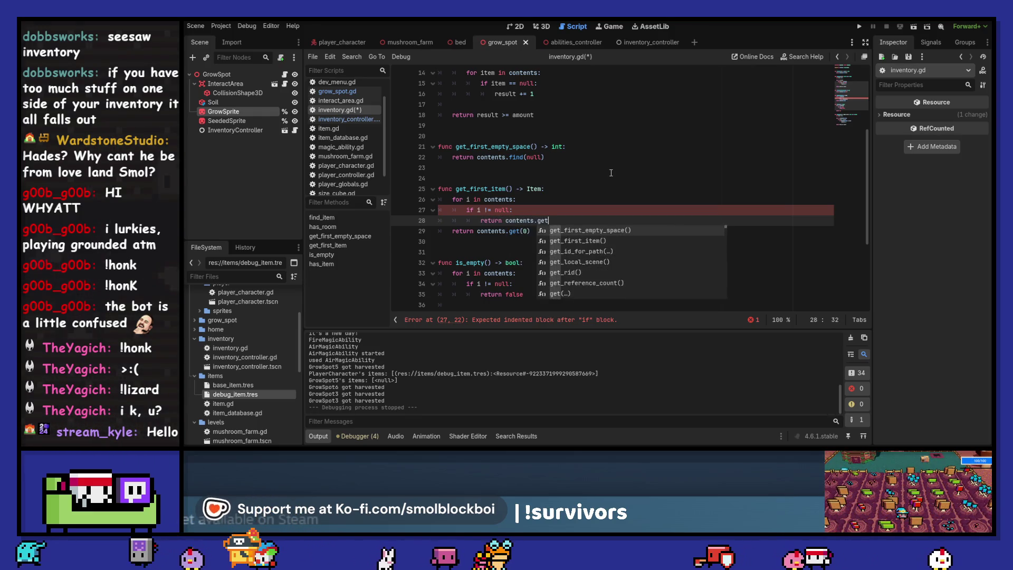
type("(i")
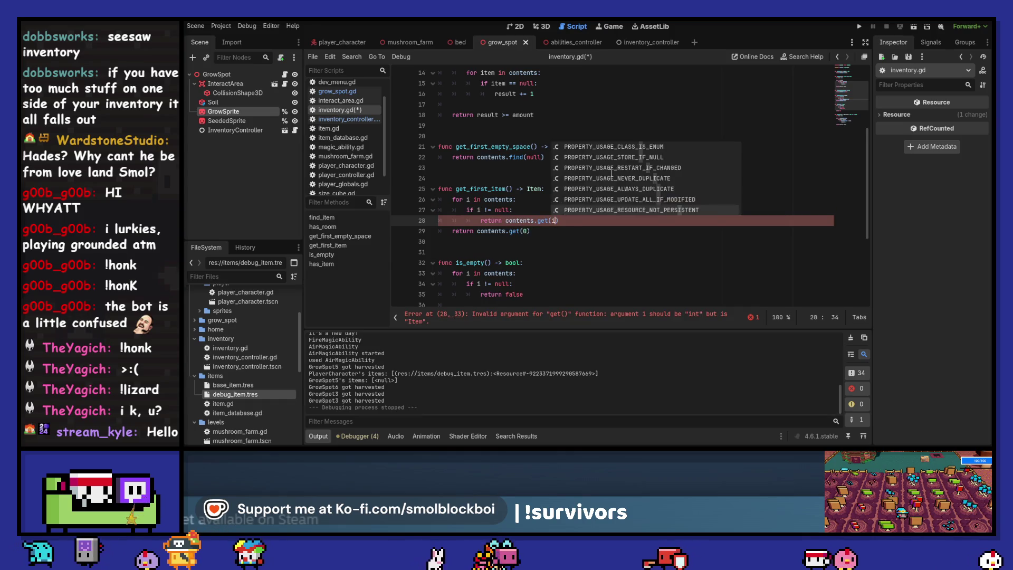
Make the loop iterate over contents.size() and save inventory.gd.
key("Up")
key("Up")
key("Left")
type(".size(")
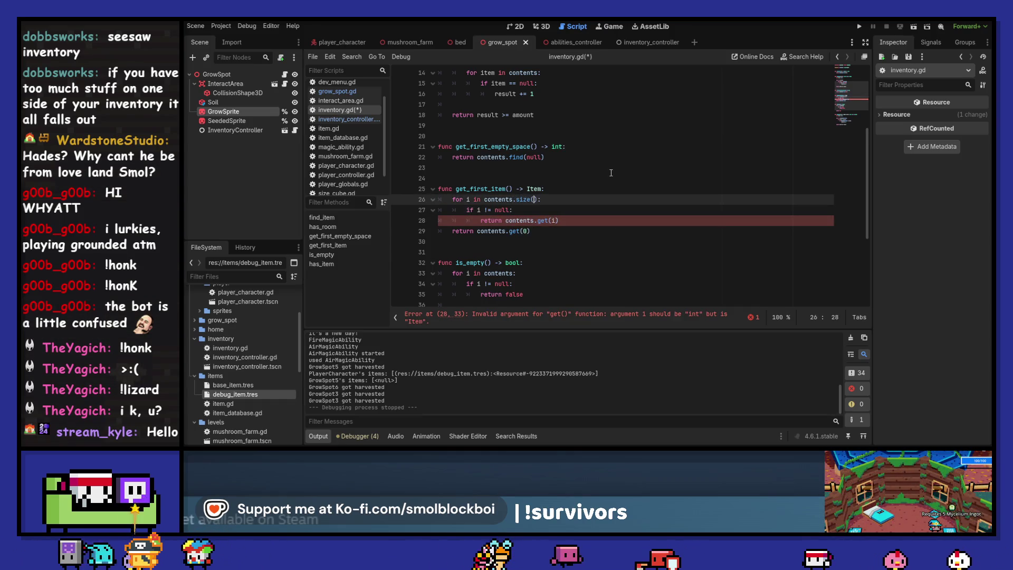
key("Down")
key("Down")
key("Down")
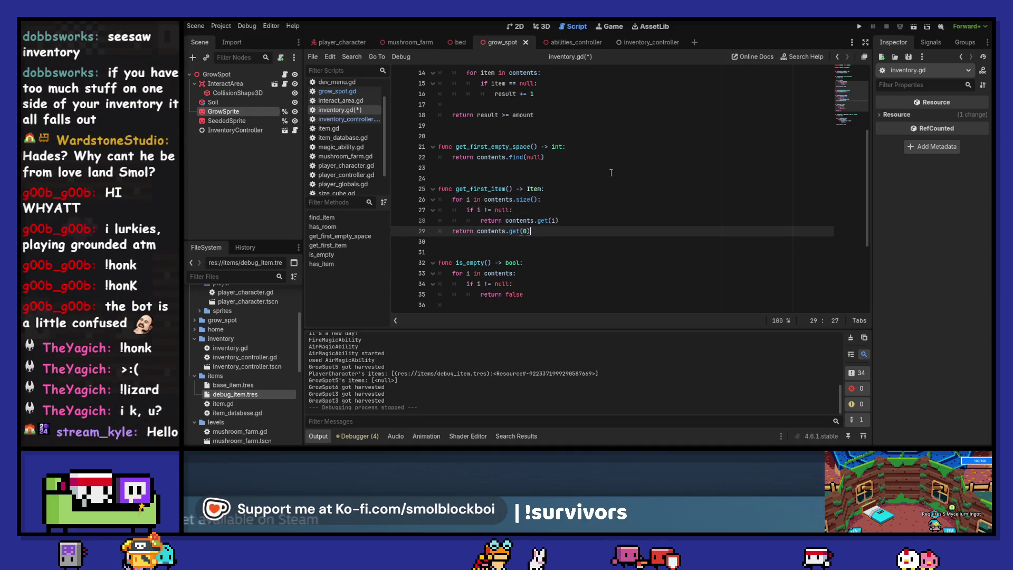
key("Left")
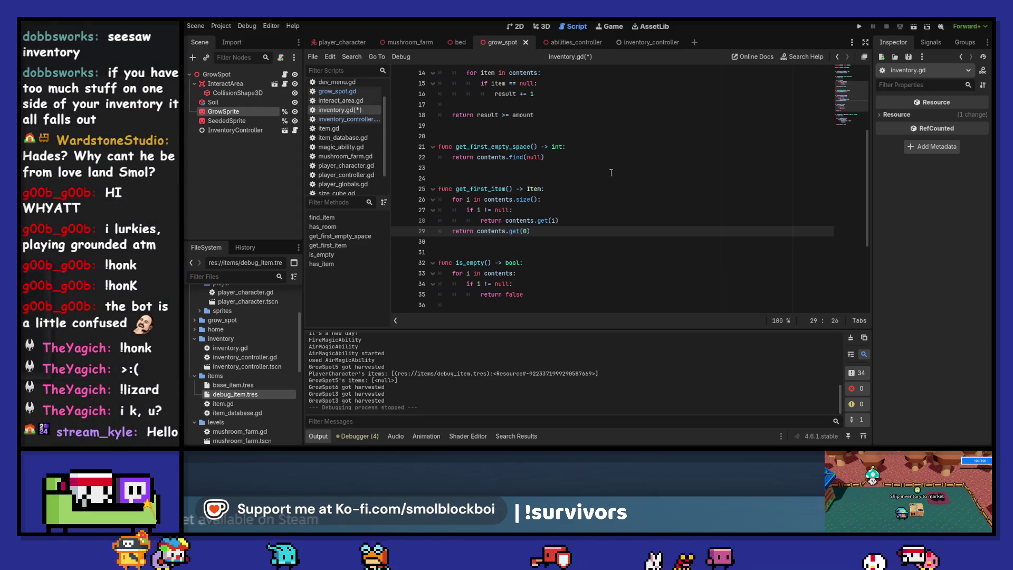
key("ctrl+s")
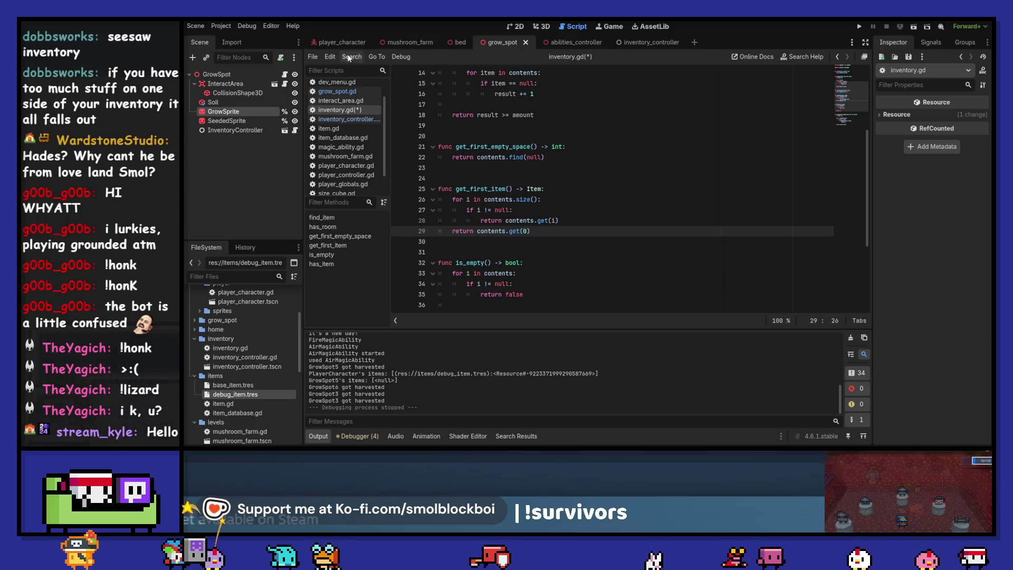
left_click(285, 76)
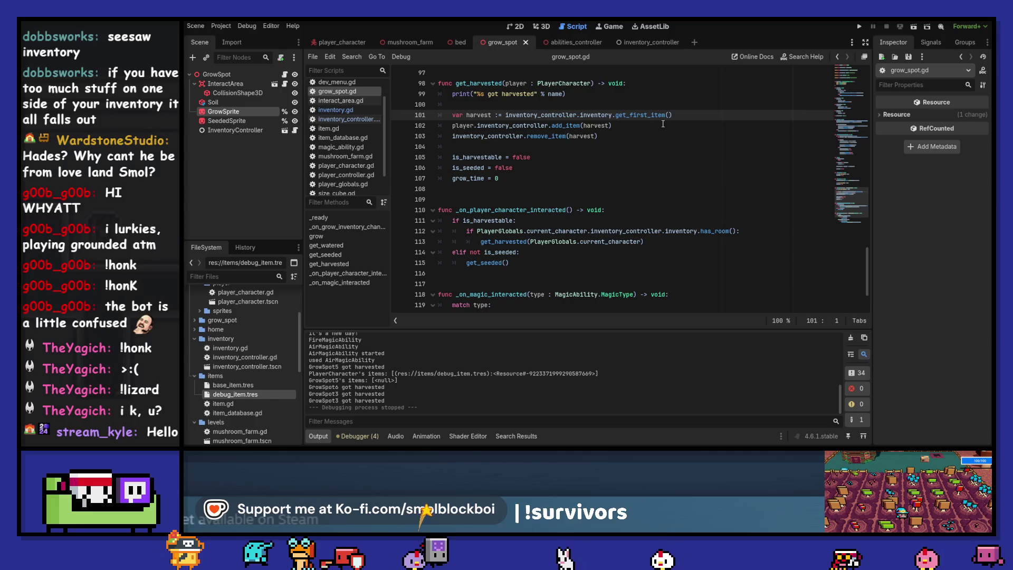
Raise the grow spot InventoryController's Inventory Size from 1 to 2.
scroll(586, 133, "up", 20)
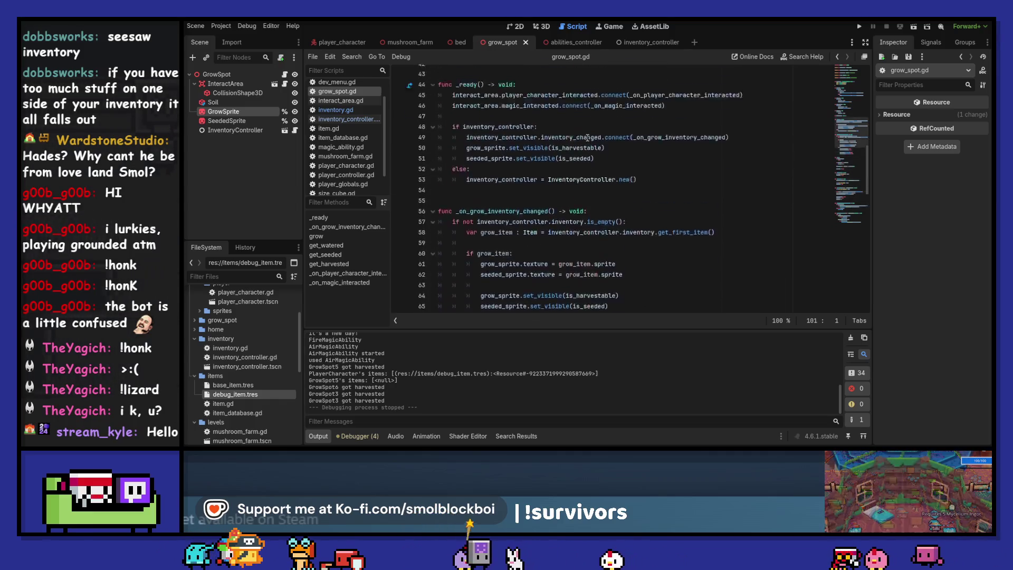
scroll(587, 137, "down", 4)
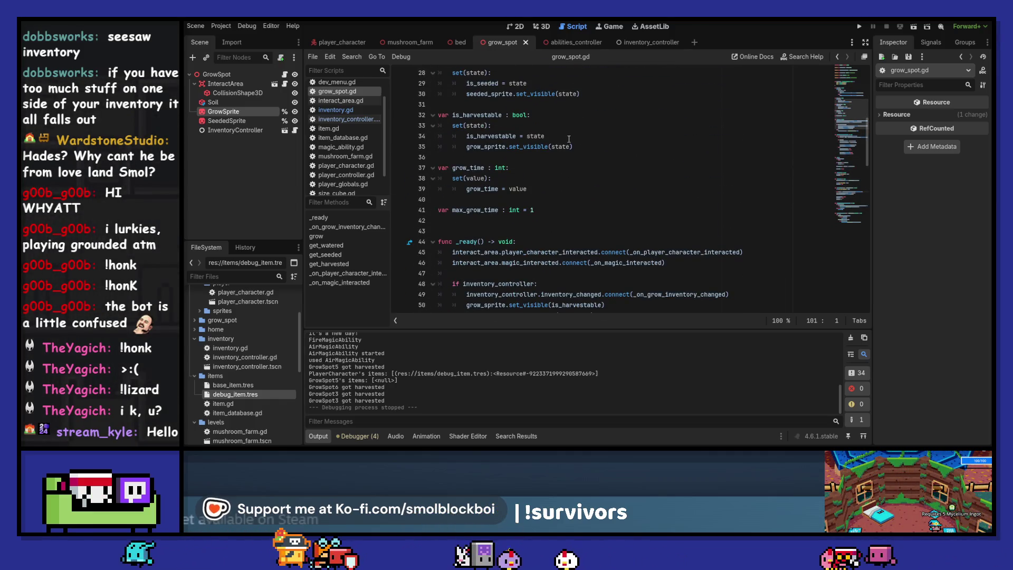
left_click(260, 133)
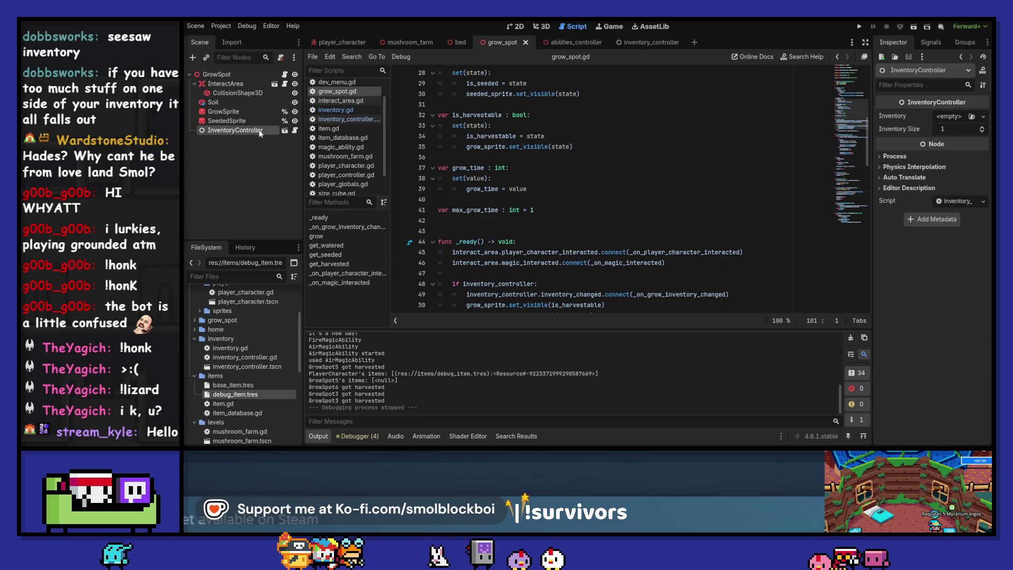
left_click(981, 127)
Test-run the 3D testing level, walk onto GrowSpot3 and water it, then stop the game.
key("F5")
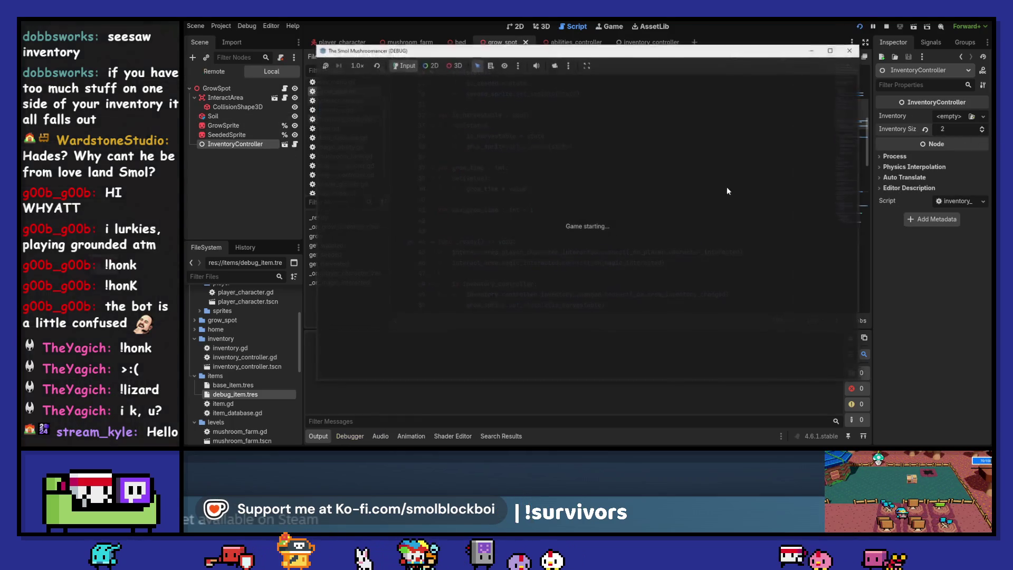
left_click(616, 255)
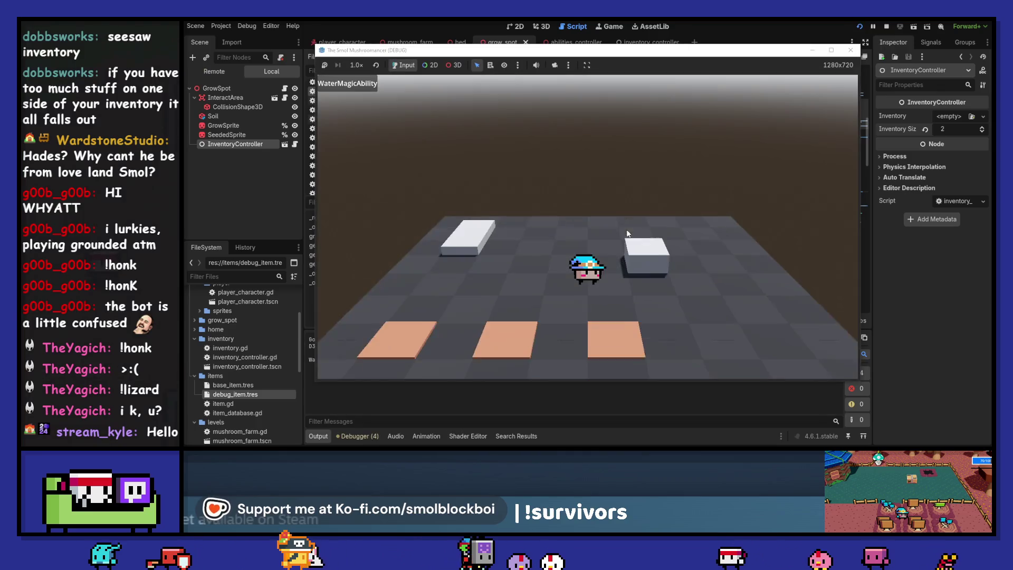
key("d")
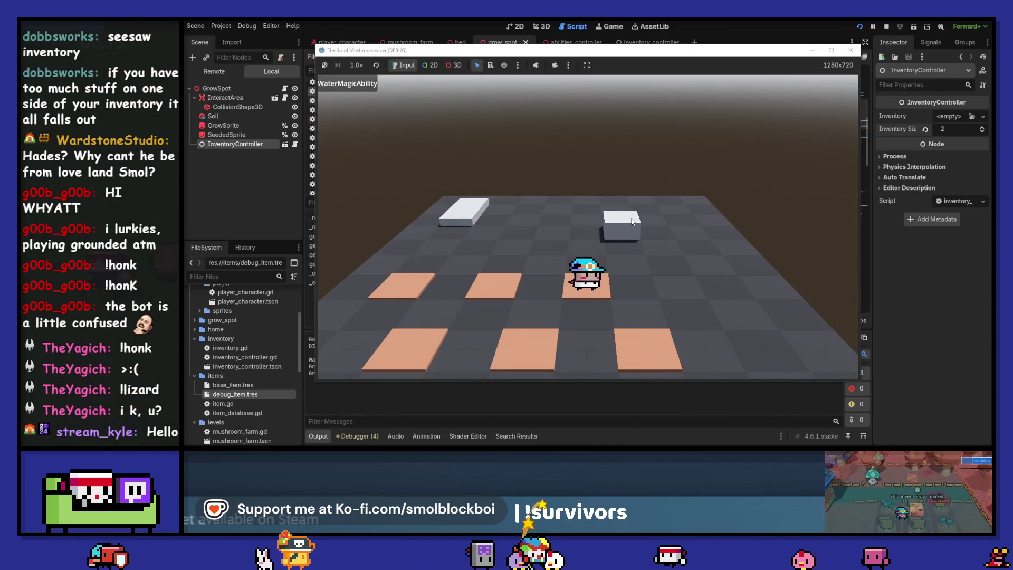
left_click_drag(655, 49, 768, 29)
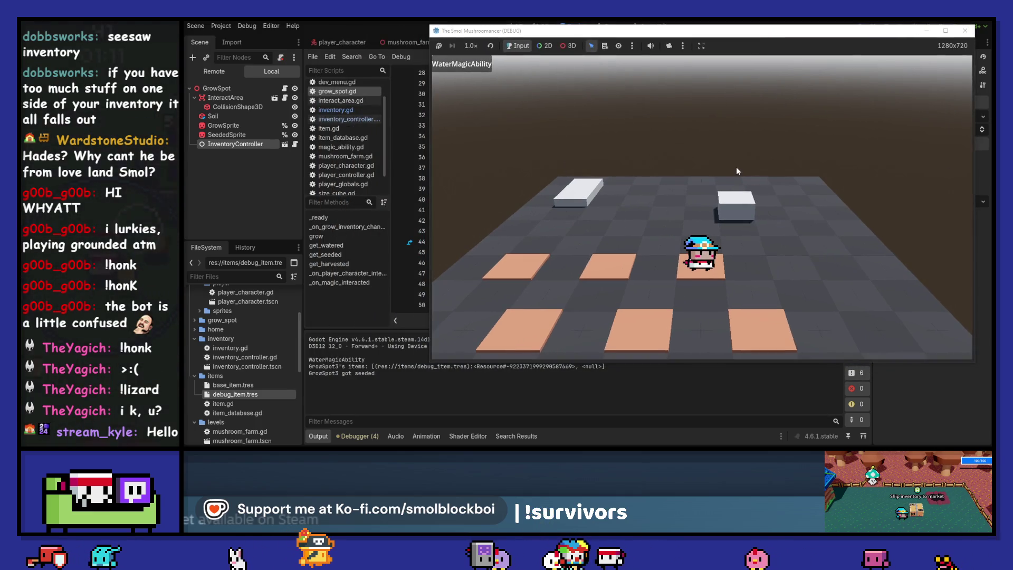
left_click(749, 224)
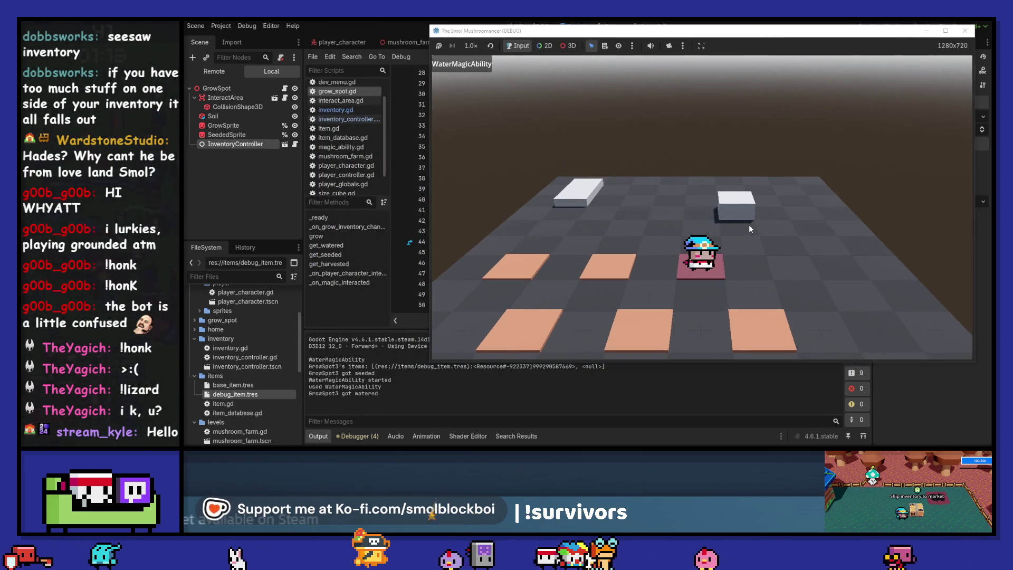
key("F8")
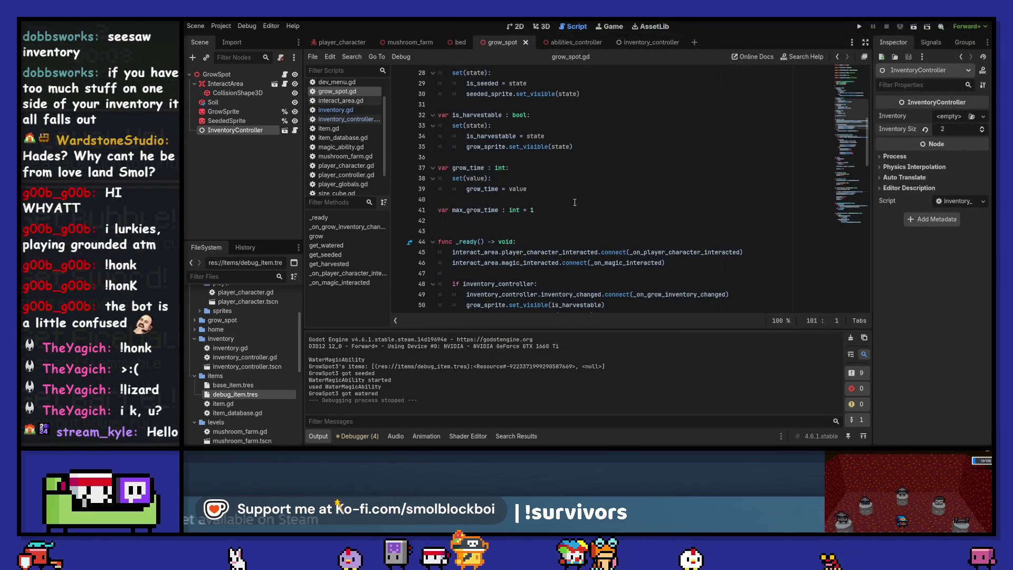
scroll(574, 202, "down", 3)
scroll(575, 202, "down", 5)
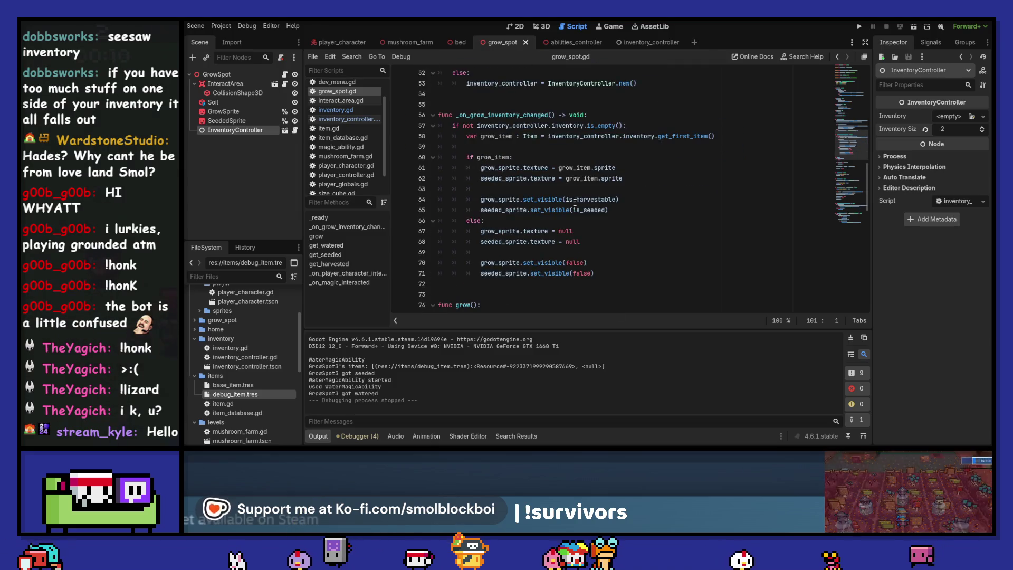
scroll(575, 202, "down", 9)
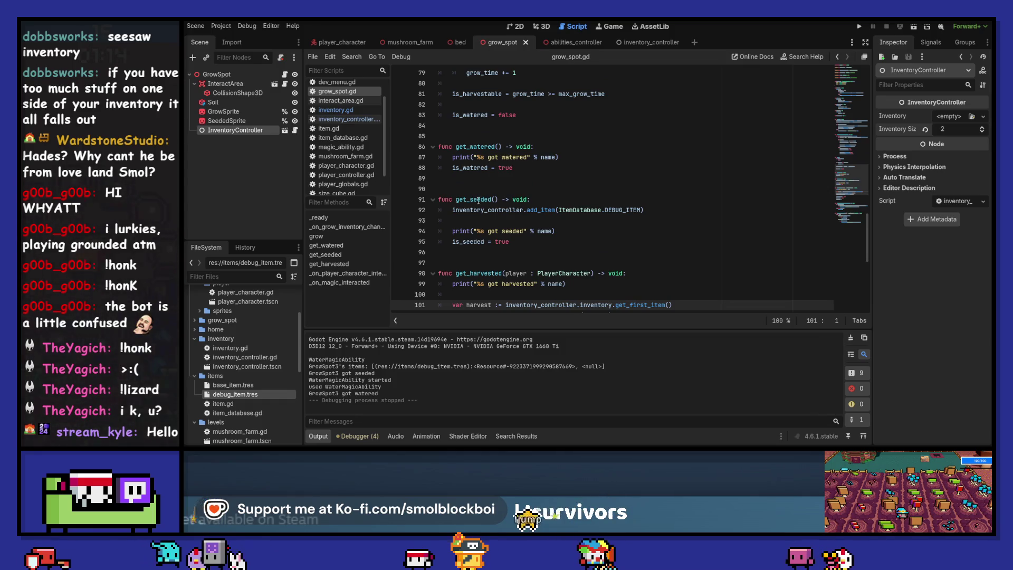
double_click(467, 199)
scroll(637, 198, "up", 4)
scroll(637, 198, "up", 12)
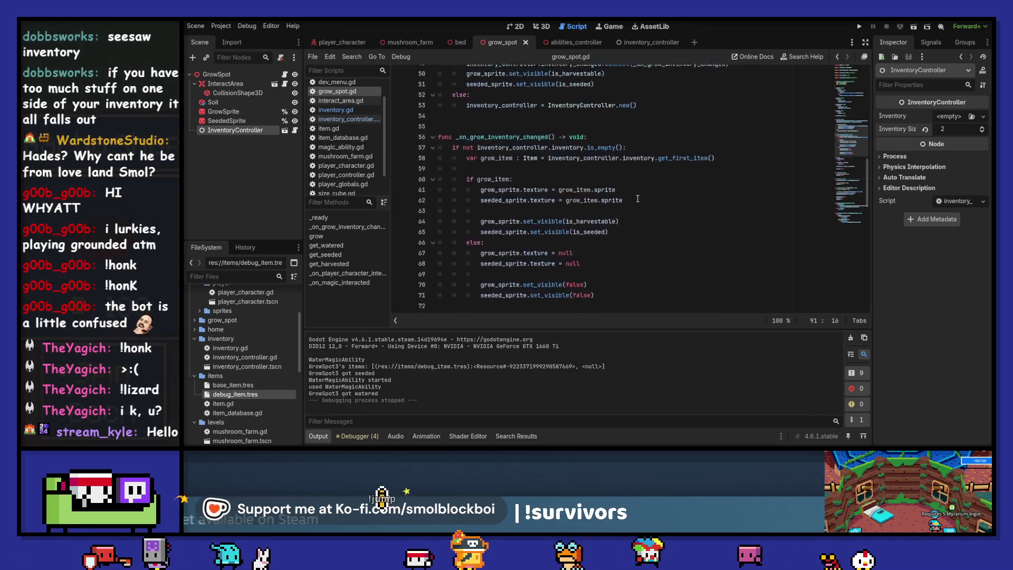
scroll(637, 198, "down", 20)
scroll(638, 199, "down", 2)
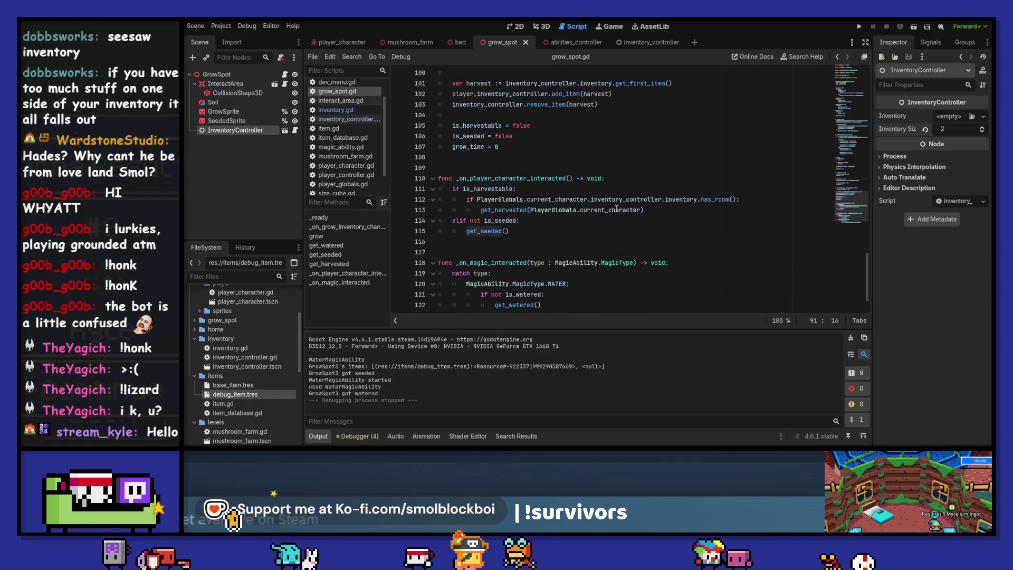
scroll(616, 209, "down", 2)
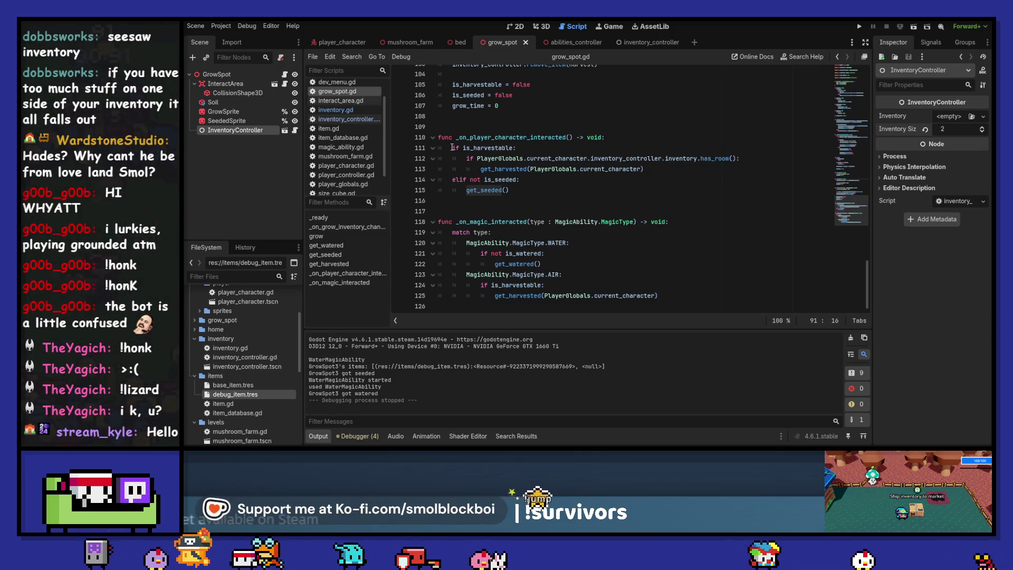
scroll(484, 158, "up", 3)
scroll(501, 169, "down", 3)
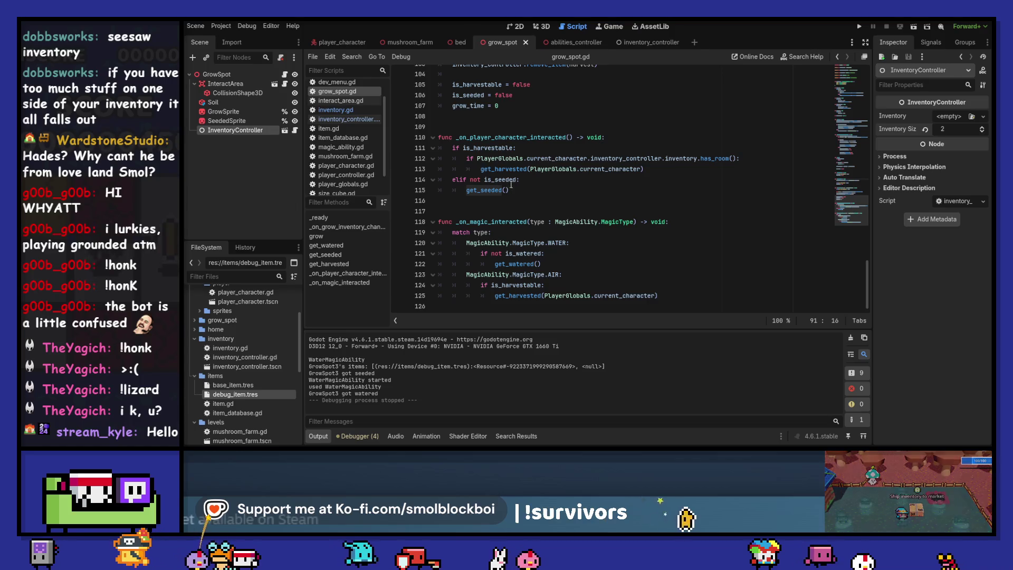
mouse_move(516, 178)
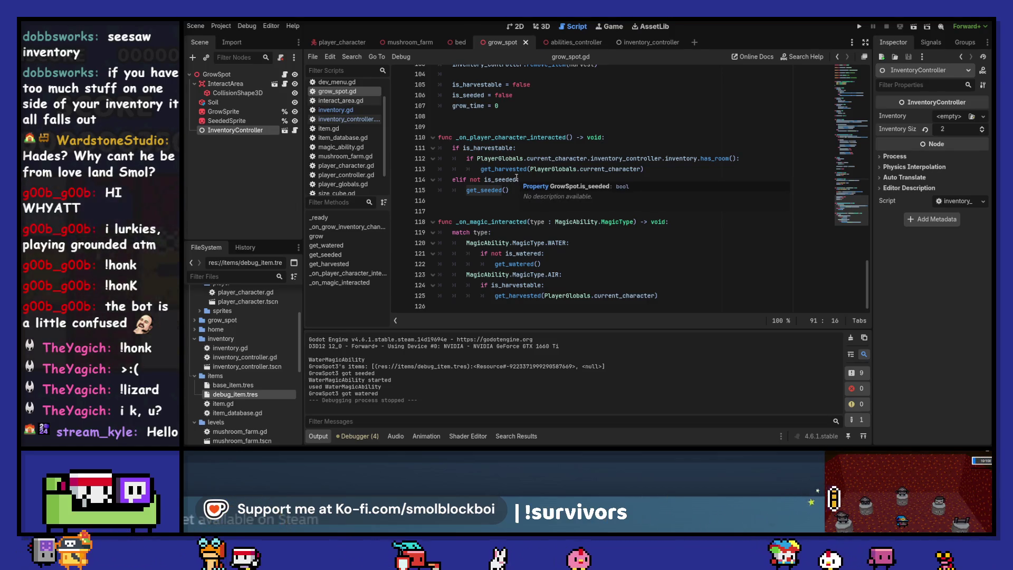
Extend line 114's elif condition with 'or inventory_controller.inventory'.
left_click(516, 178)
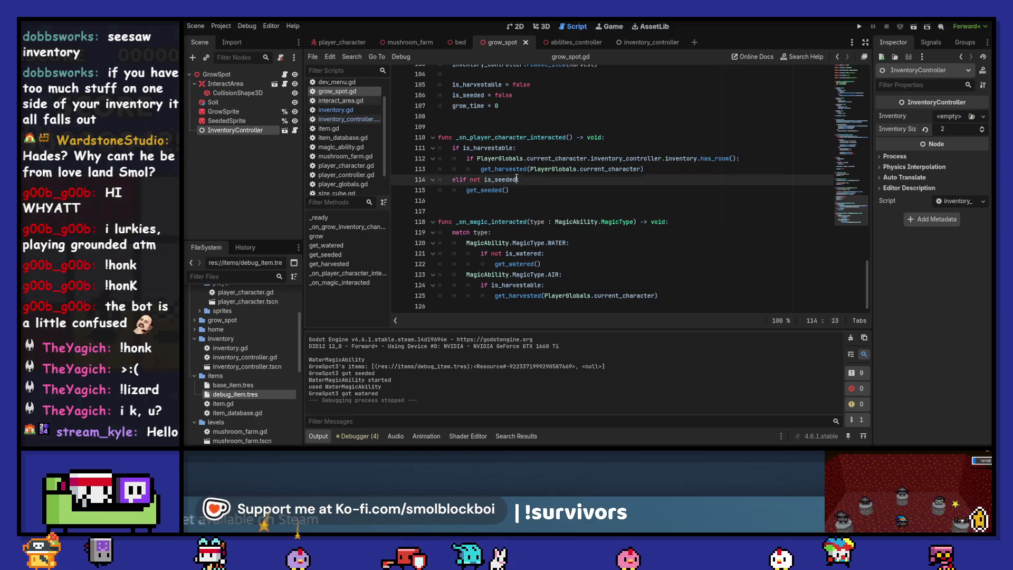
type("or inv")
key("Return")
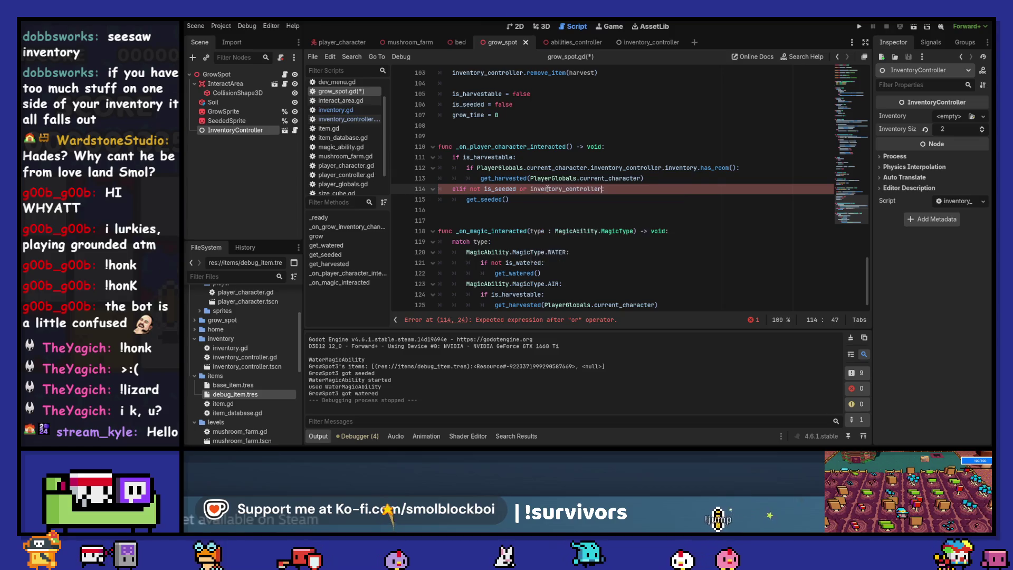
type(".")
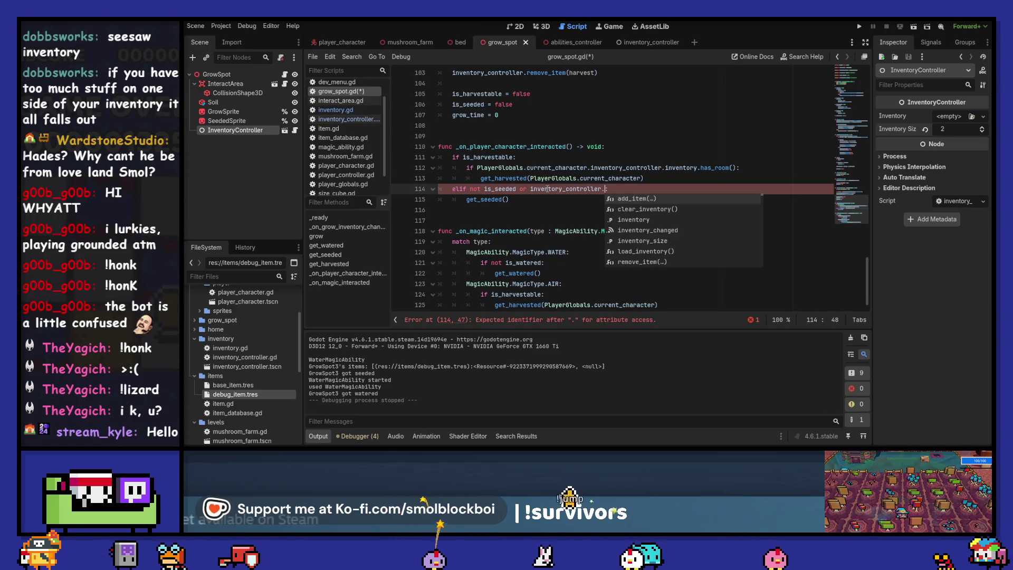
key("Down")
key("Down")
key("Down")
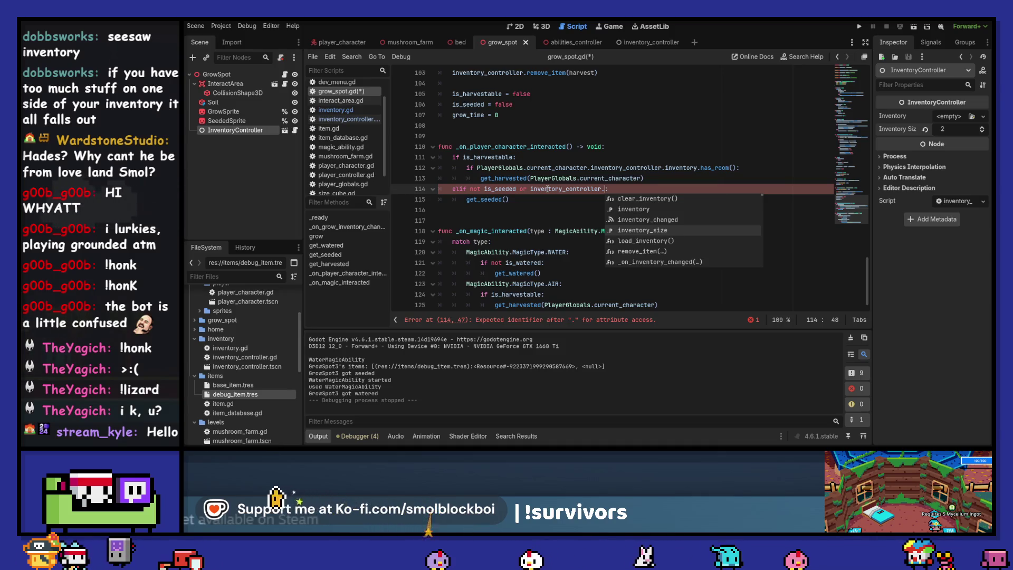
key("Up")
key("Return")
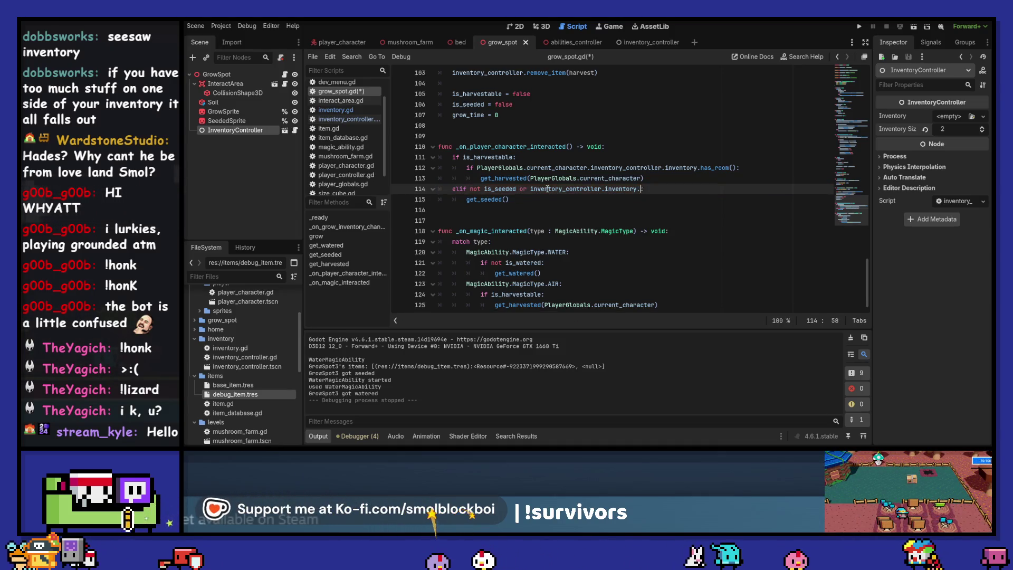
Complete the condition with '.has_room()', save grow_spot.gd and launch the game.
type(".has_em")
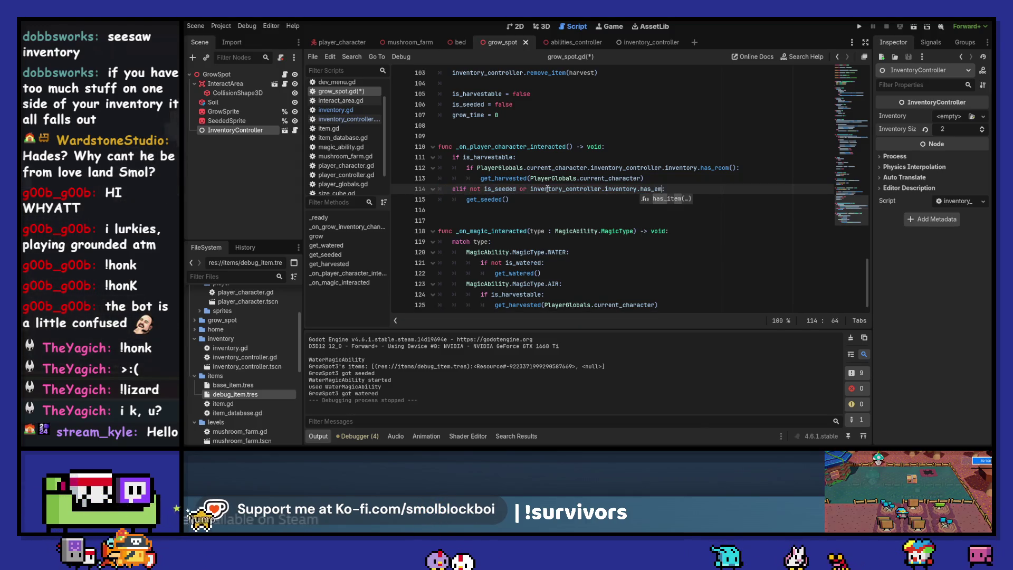
key("ctrl+shift+Left")
key("ctrl+shift+Left")
type("em")
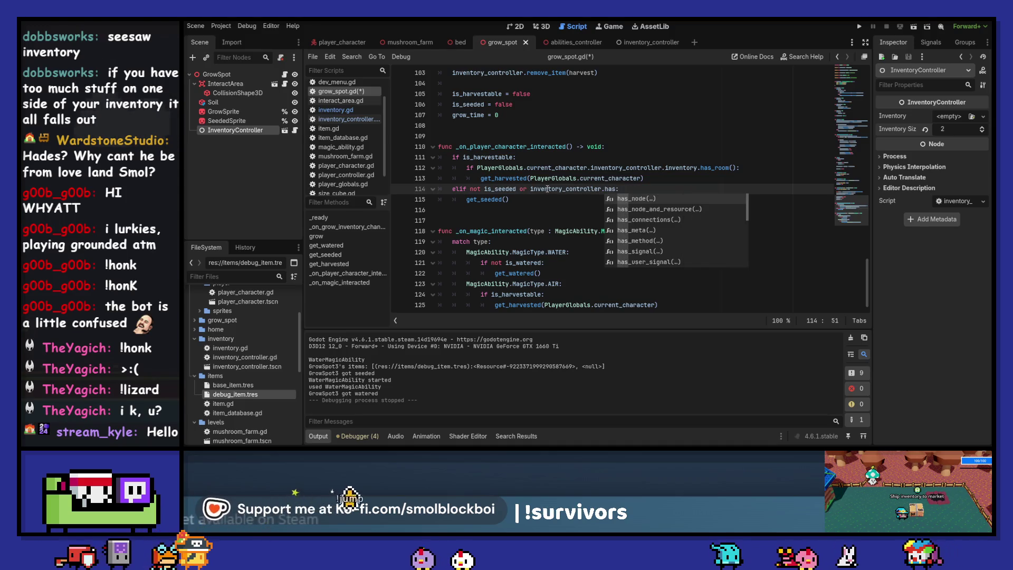
type("p")
key("ctrl+shift+Left")
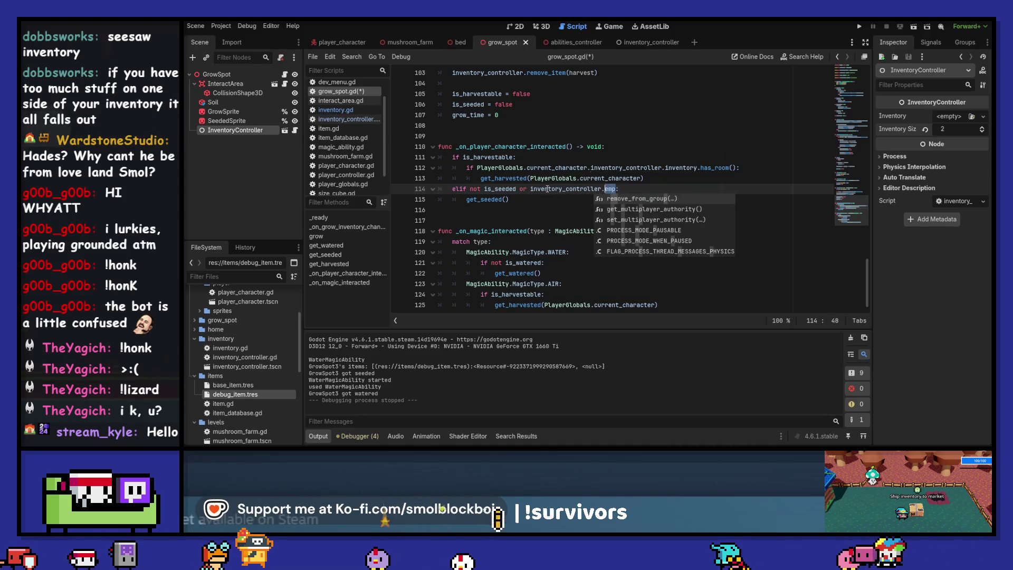
type("inventory.")
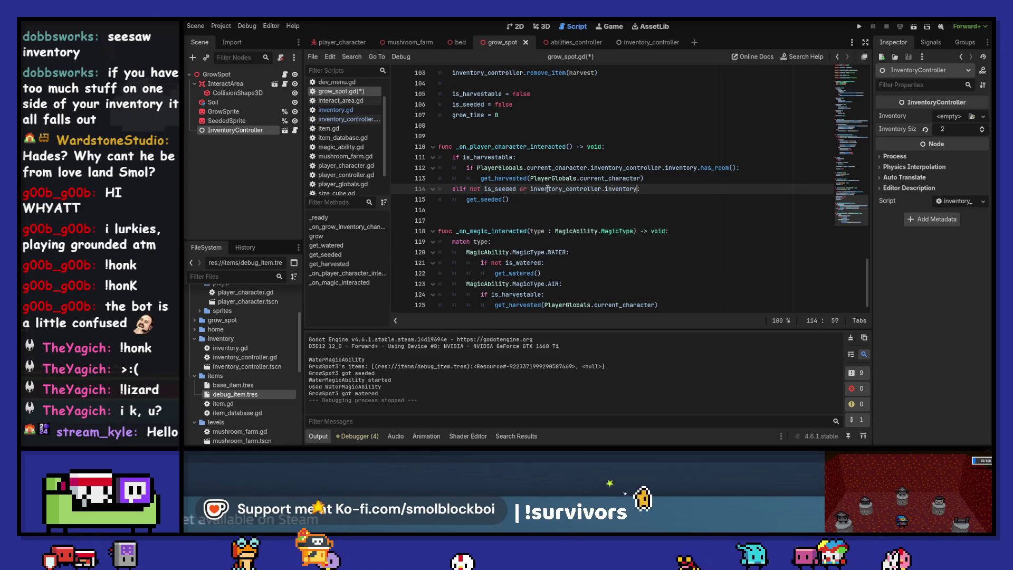
type("has:")
key("Return")
key("ctrl+s")
key("Down")
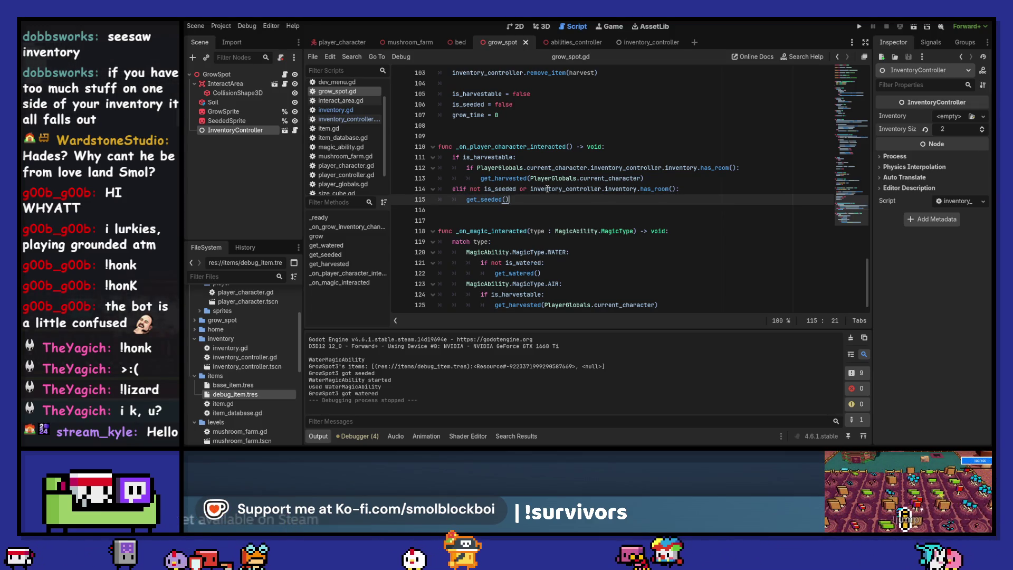
key("F5")
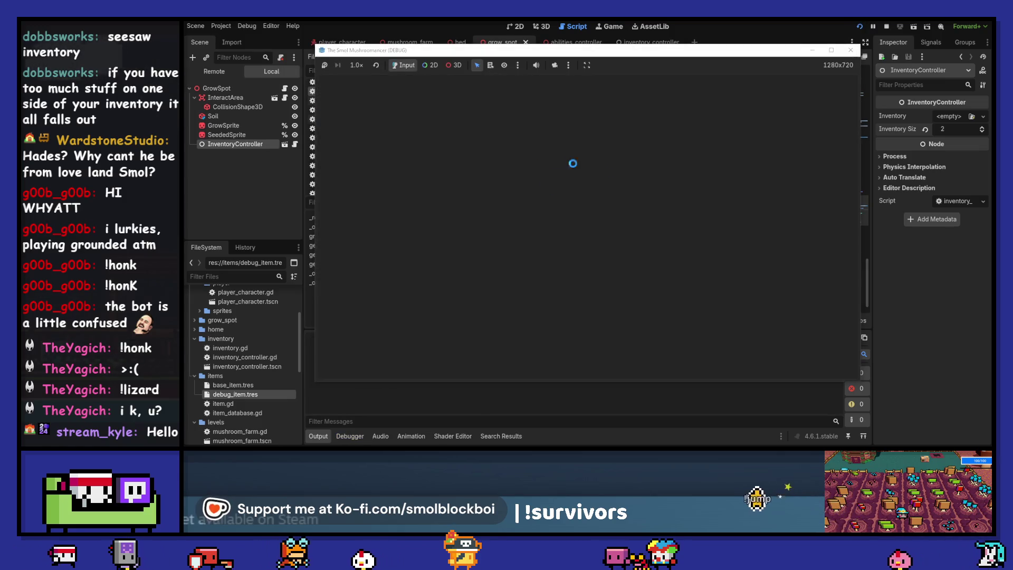
In the 3D test level, water the seeded grow spot and walk to the bed to sleep.
left_click(612, 242)
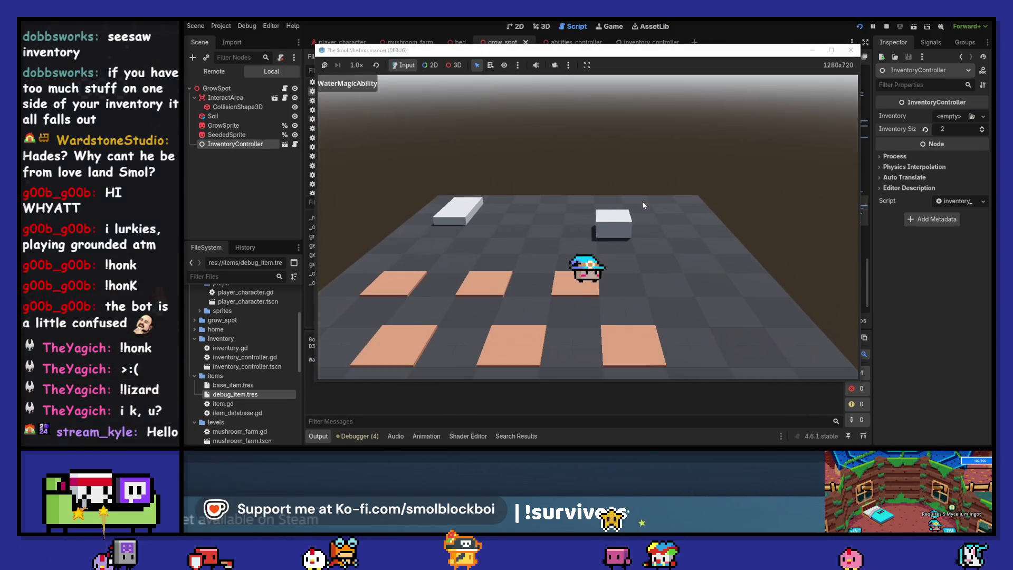
left_click_drag(648, 54, 769, 32)
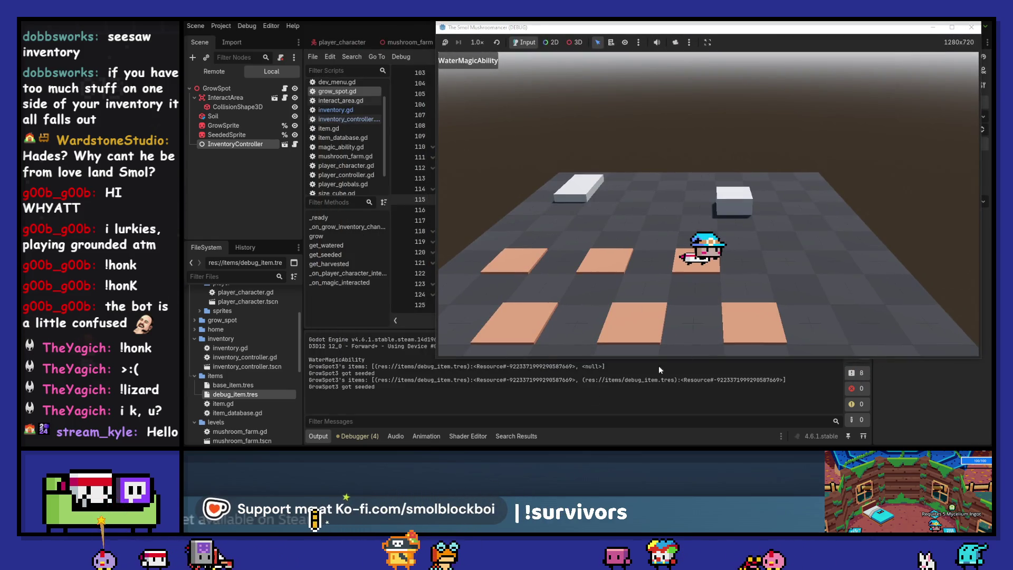
key("w")
key("s")
key("e")
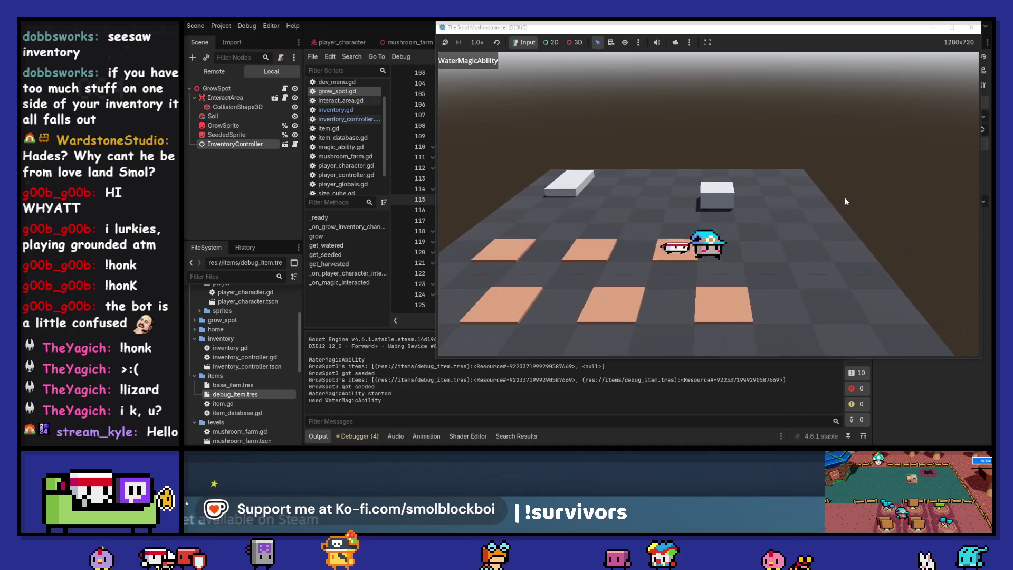
key("w")
key("d")
key("d")
Harvest and re-seed GrowSpot3, then stop the game and clear the output log.
key("s")
key("a")
key("e")
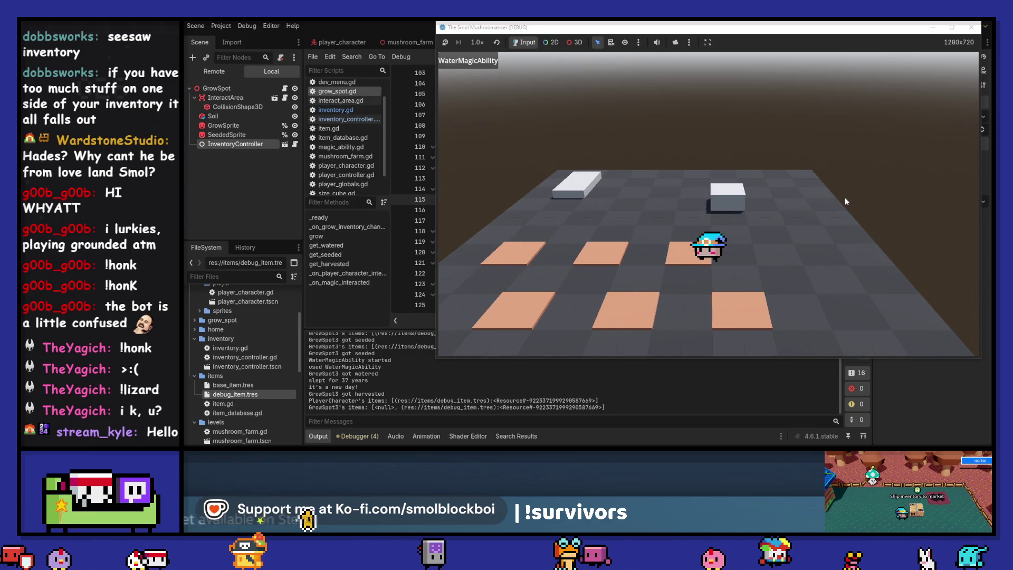
key("e")
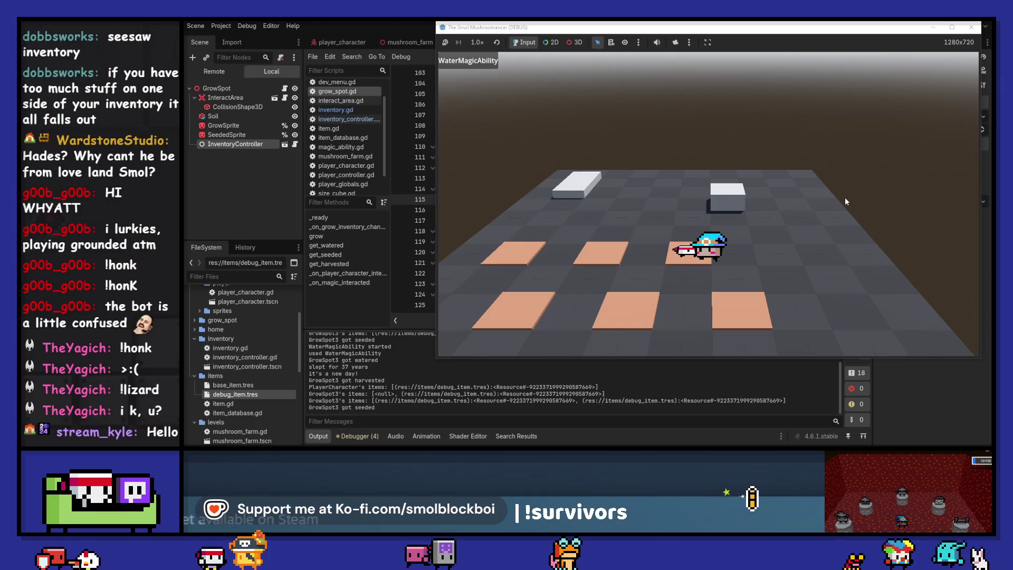
left_click(971, 27)
left_click(850, 339)
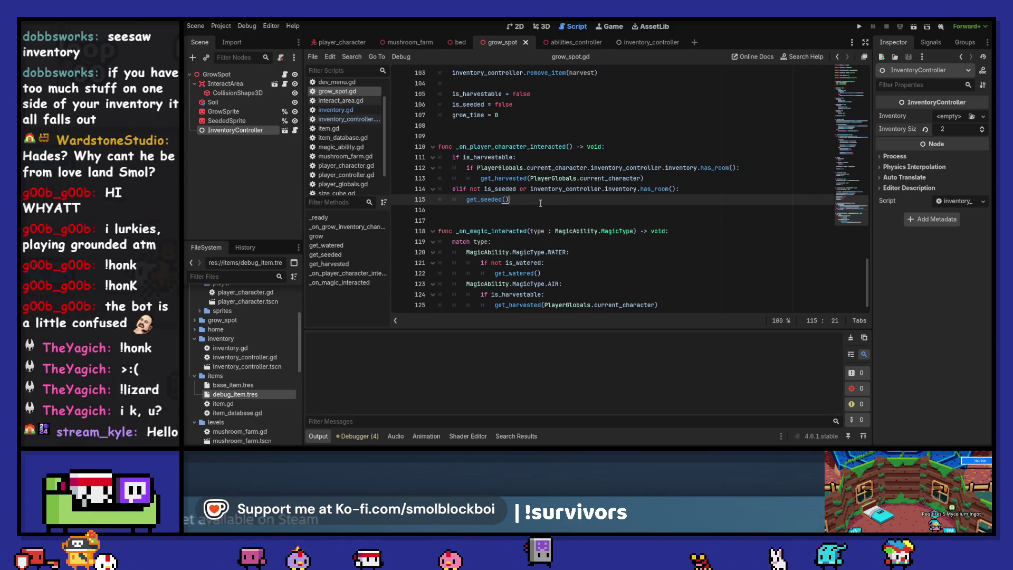
Jump to get_harvested, view get_first_item's definition in inventory.gd, then return to grow_spot.gd.
left_click(492, 178, "ctrl")
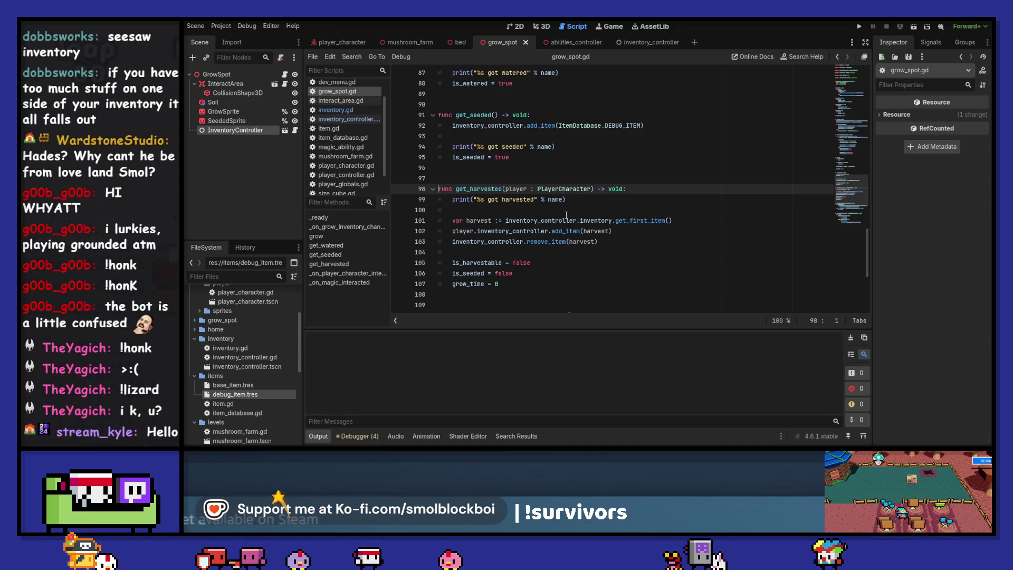
left_click(636, 224, "ctrl")
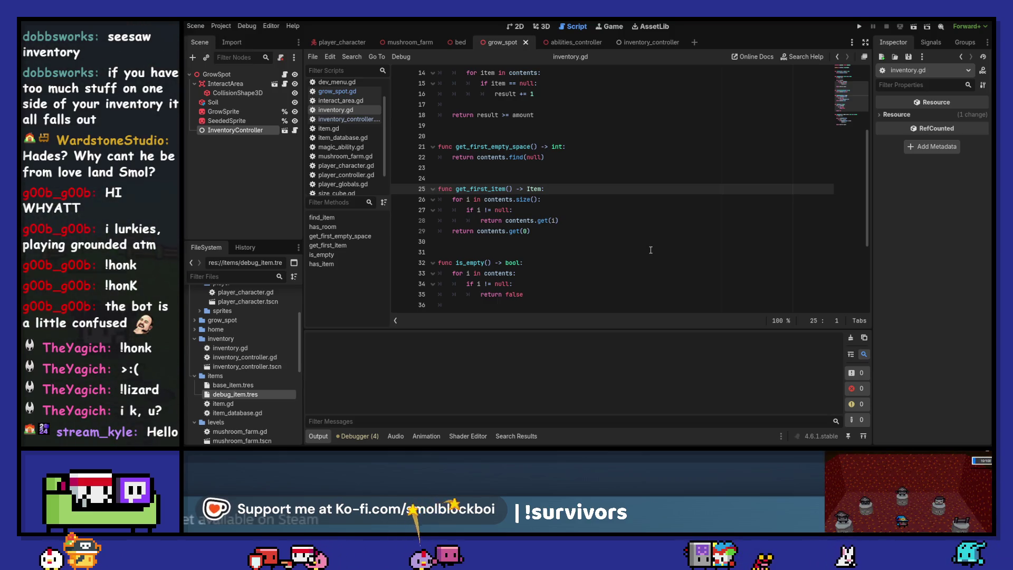
left_click(837, 56)
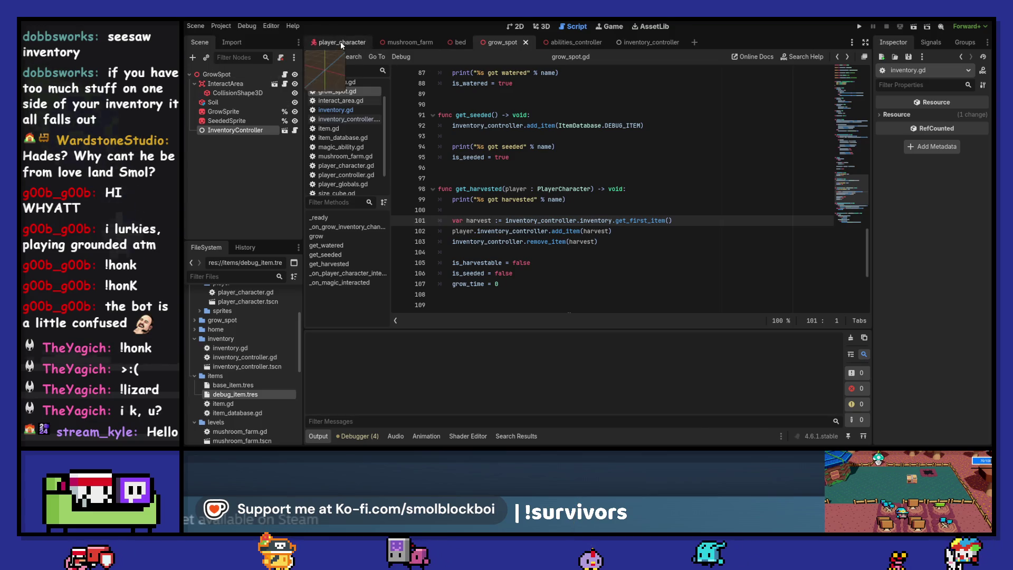
Set the player character's InventoryController Inventory Size to 10, save and run the game.
left_click(342, 42)
left_click(249, 132)
scroll(968, 129, "up", 6)
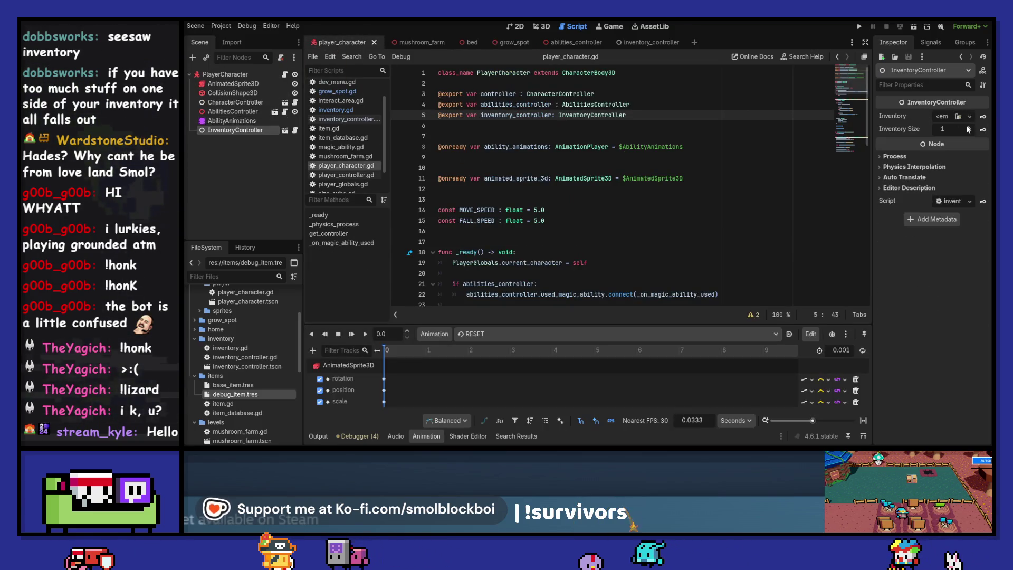
scroll(967, 129, "up", 3)
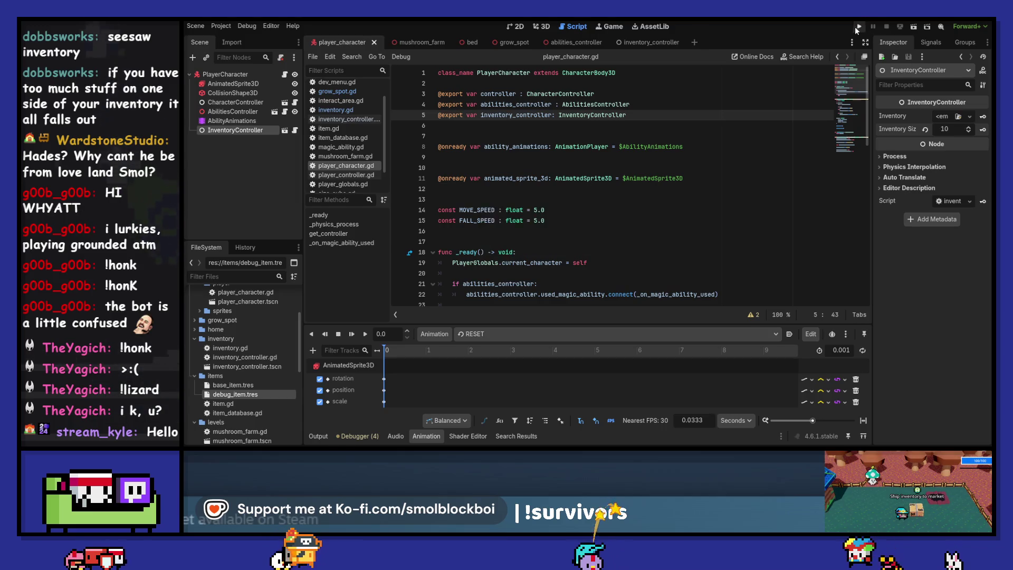
key("F5")
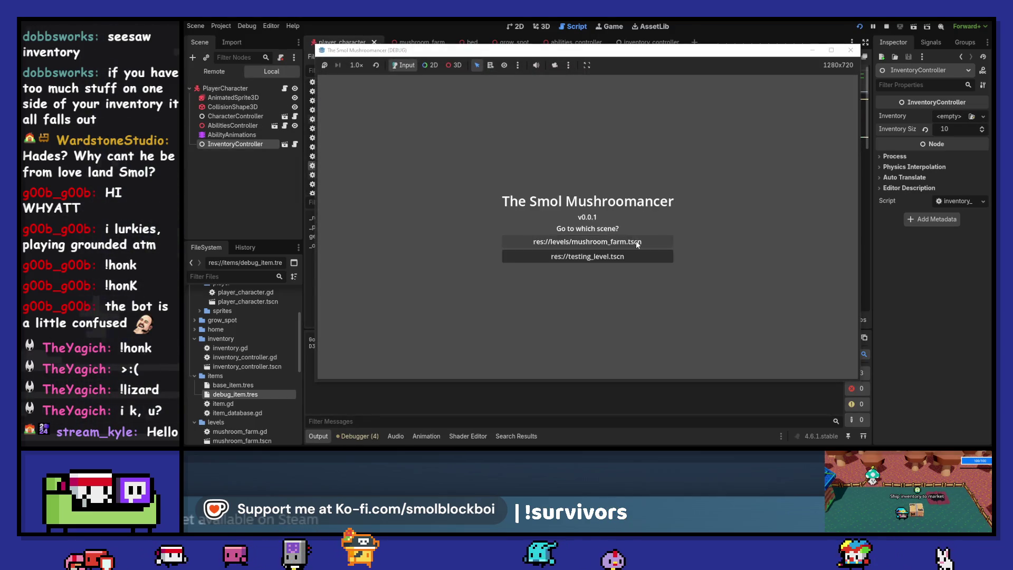
In mushroom_farm, seed and water the grow spot, sleep, then harvest GrowSpot3.
left_click(635, 241)
left_click(652, 225)
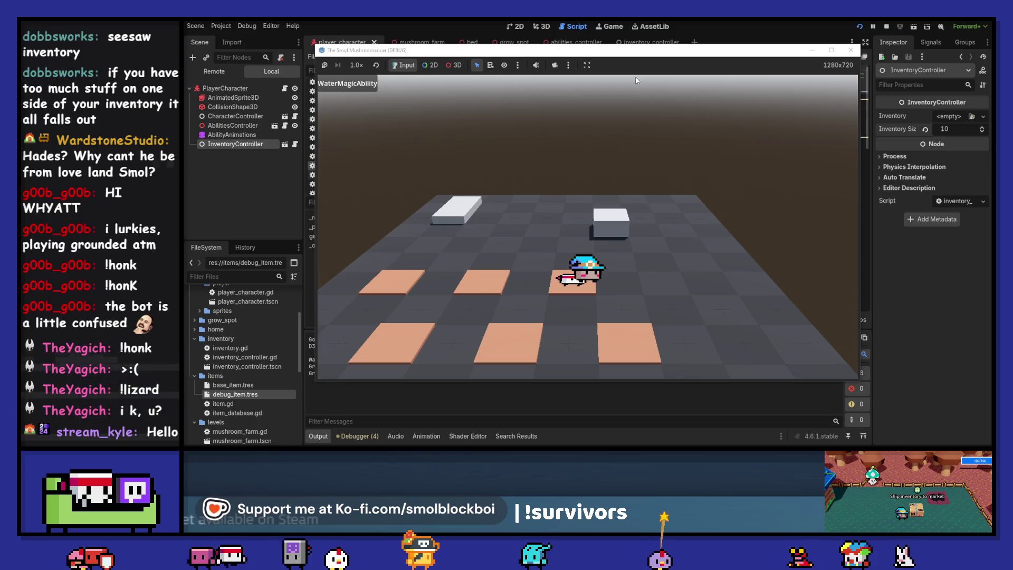
key("e")
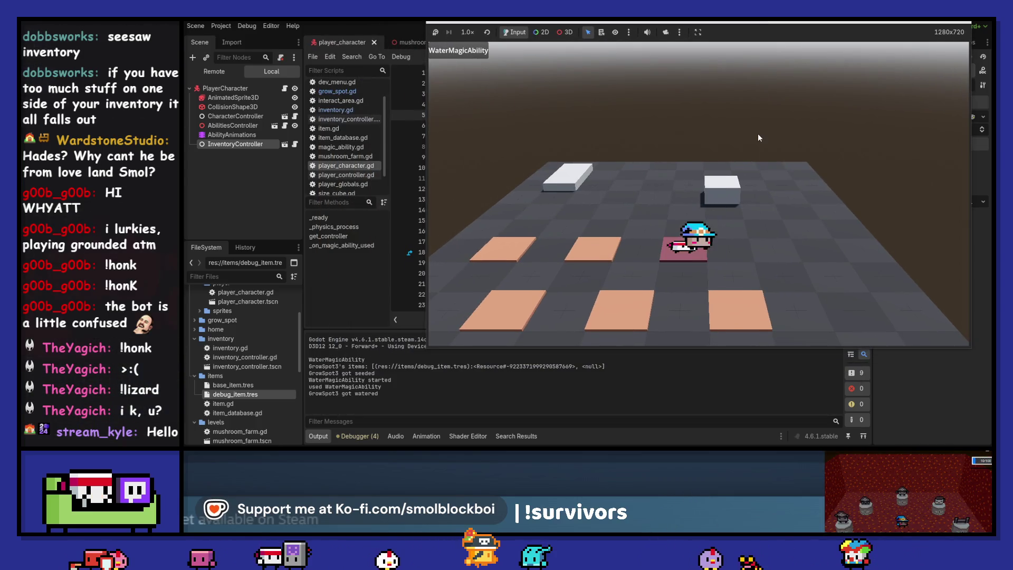
key("w")
key("w")
key("e")
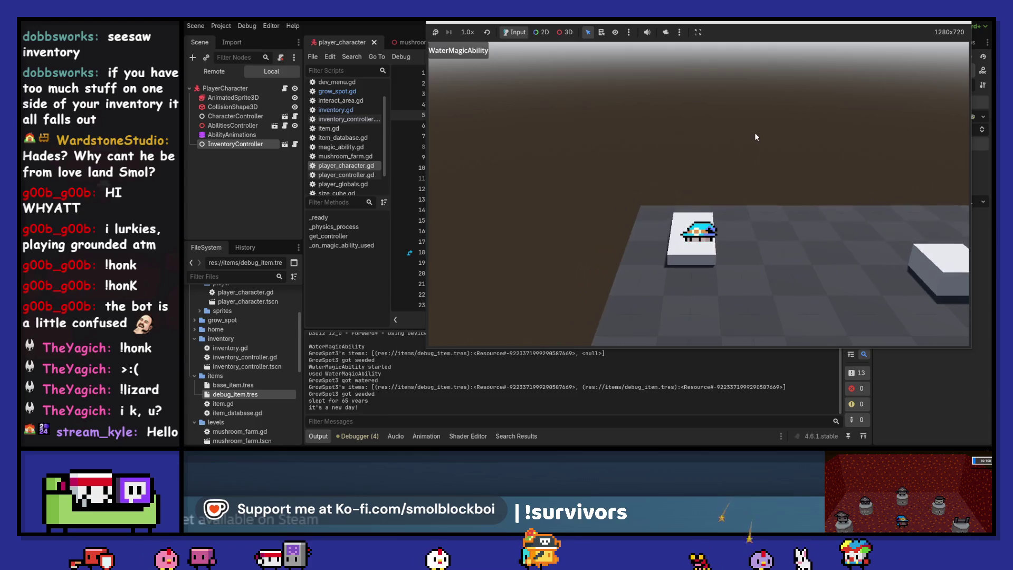
key("s")
key("e")
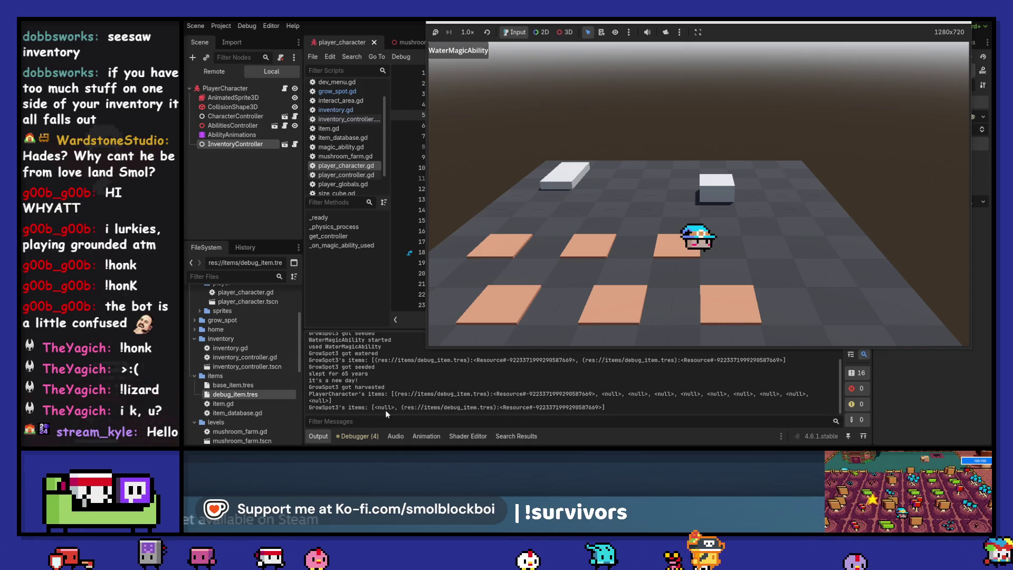
Water the grow spot, sleep to a new day and re-seed GrowSpot3.
key("d")
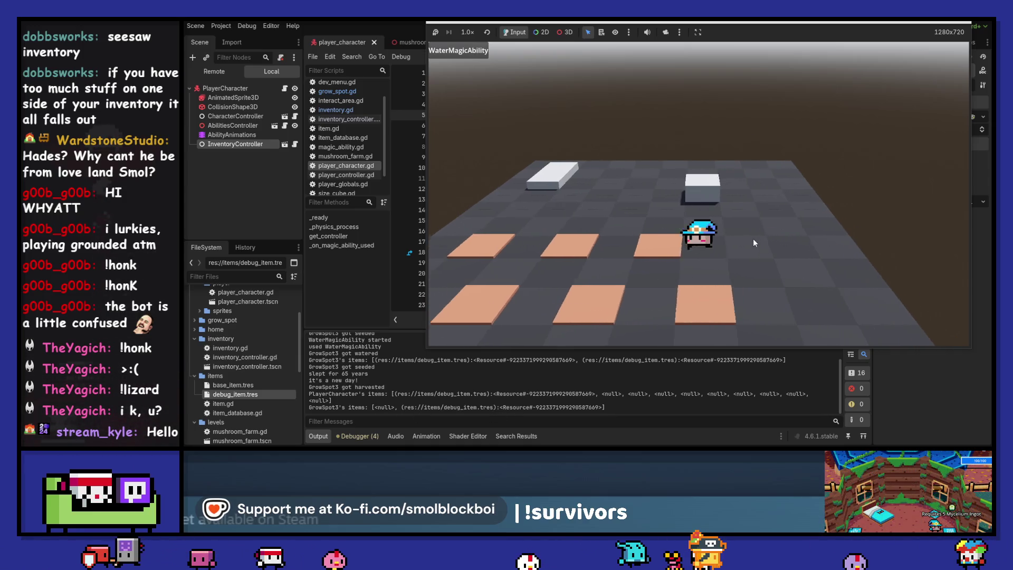
key("a")
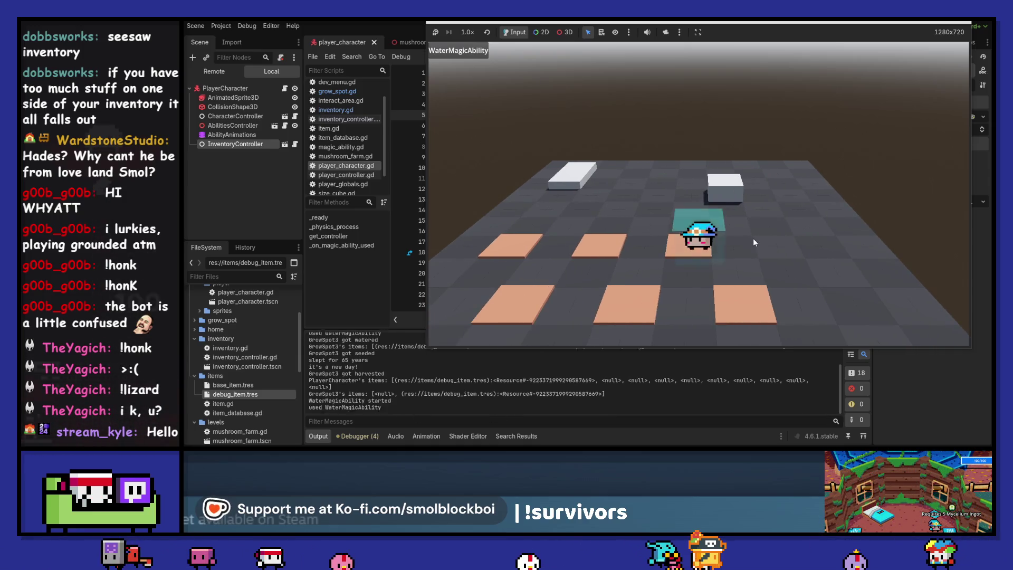
key("q")
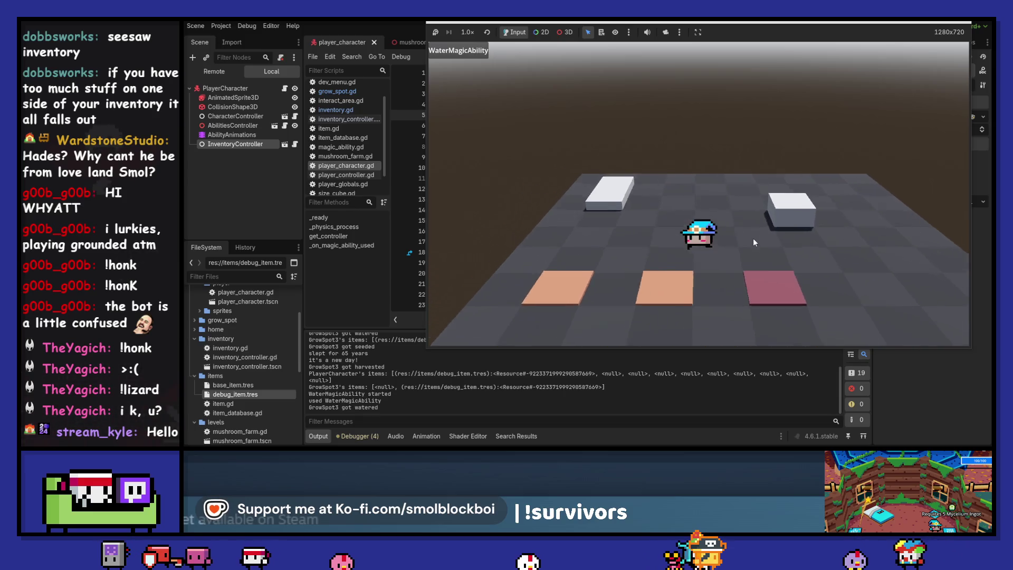
key("n")
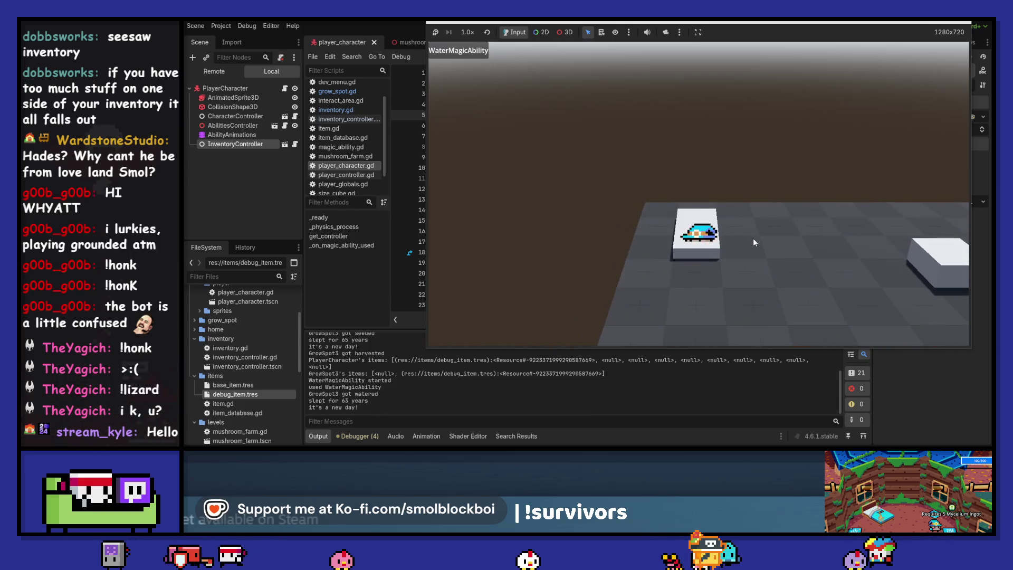
key("s")
key("e")
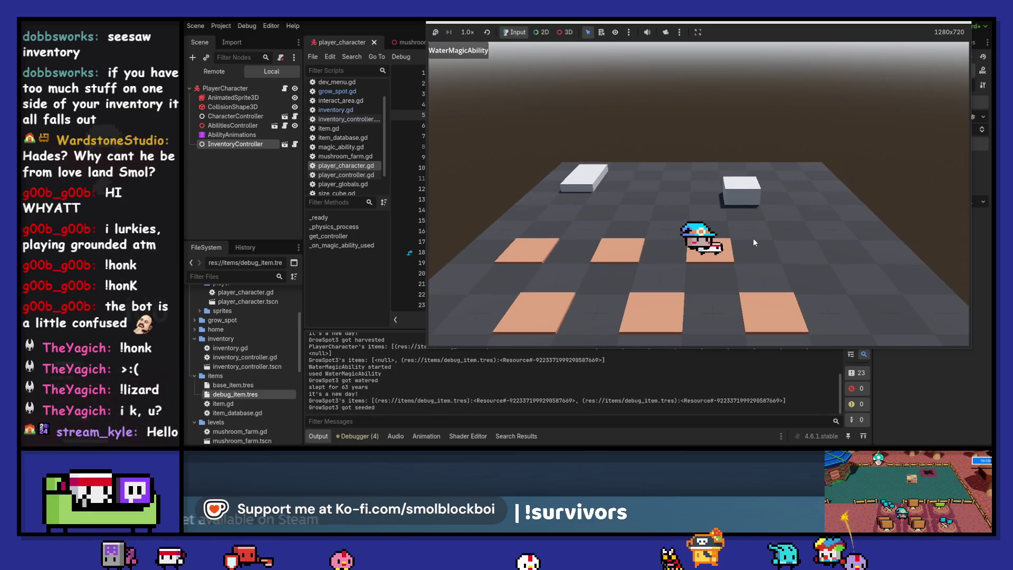
Water the new seed, sleep, harvest GrowSpot3 again and stop the game.
key("q")
key("w")
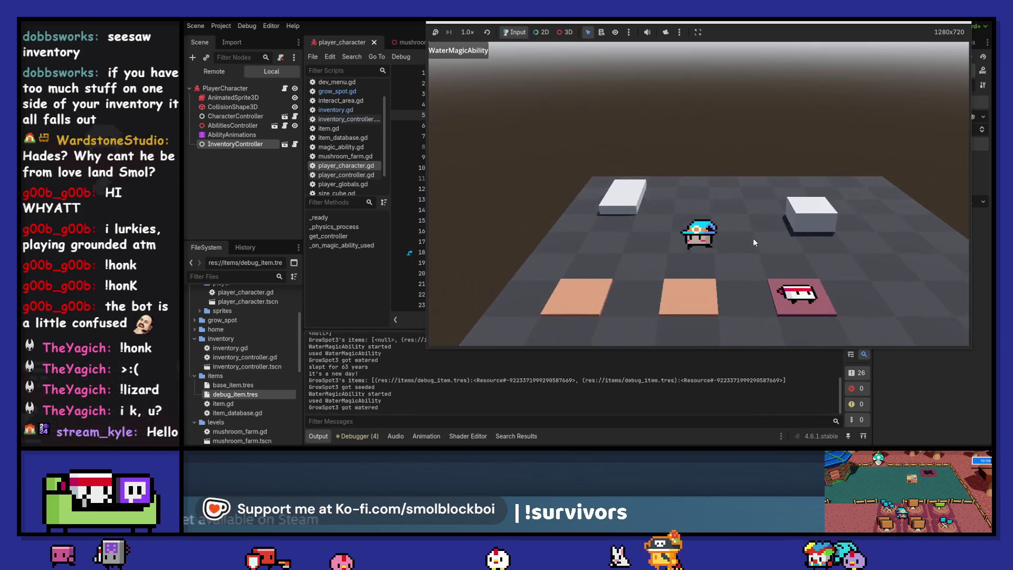
key("n")
key("s")
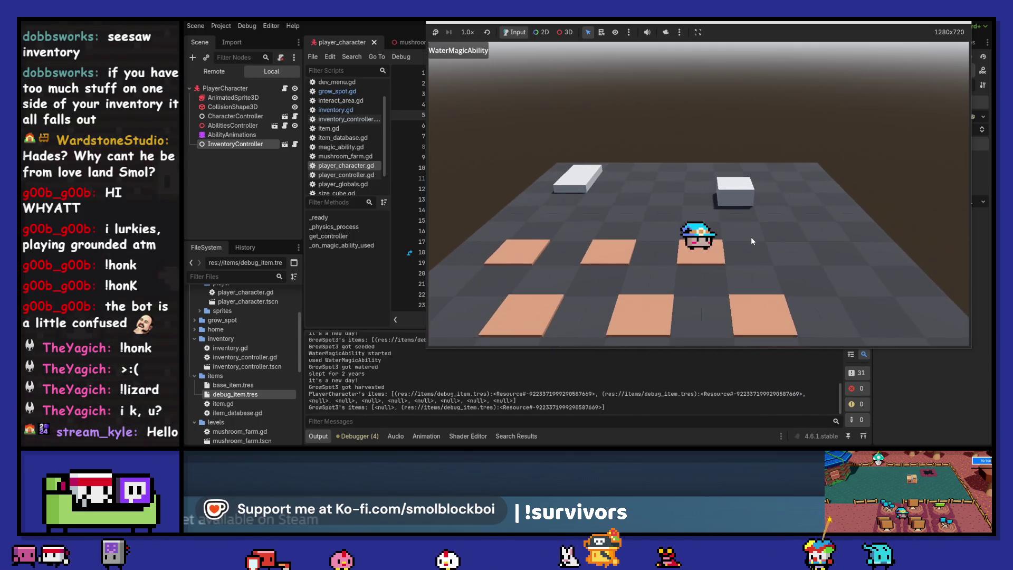
key("e")
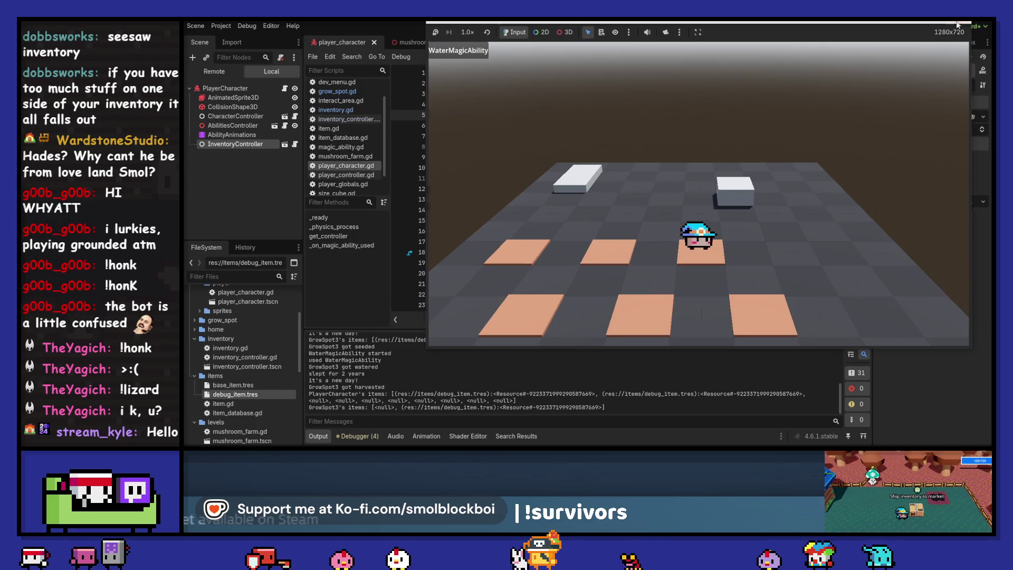
key("F8")
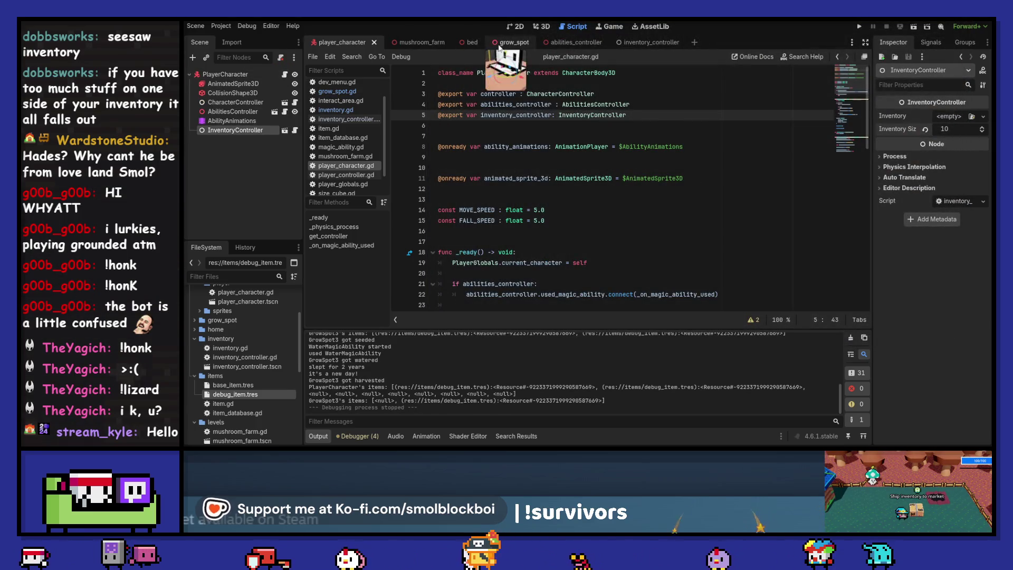
Clear the output log and open get_first_item's definition from grow_spot.gd's _on_grow_inventory_changed handler.
left_click(507, 42)
scroll(606, 192, "up", 4)
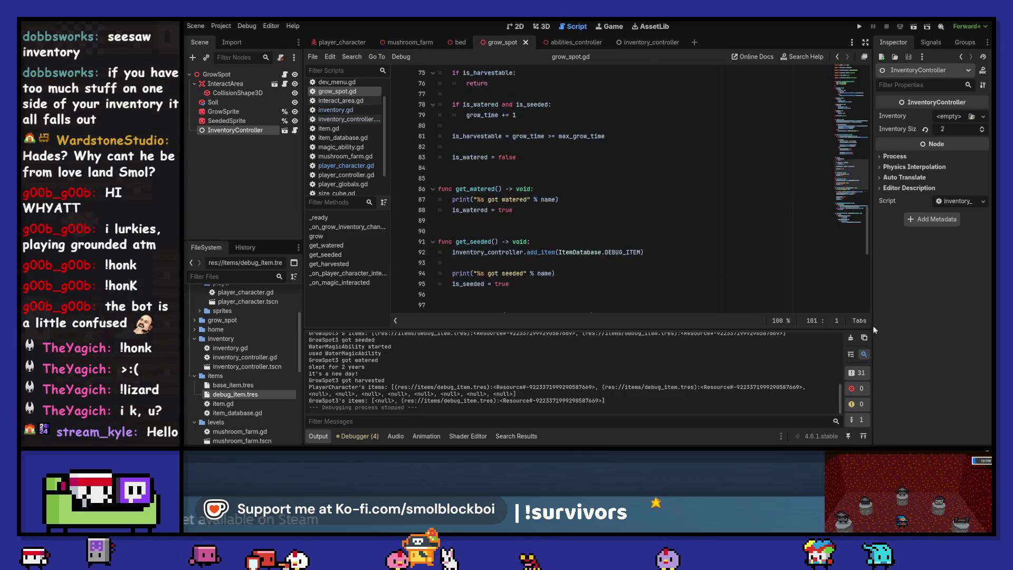
left_click(850, 338)
scroll(591, 187, "up", 14)
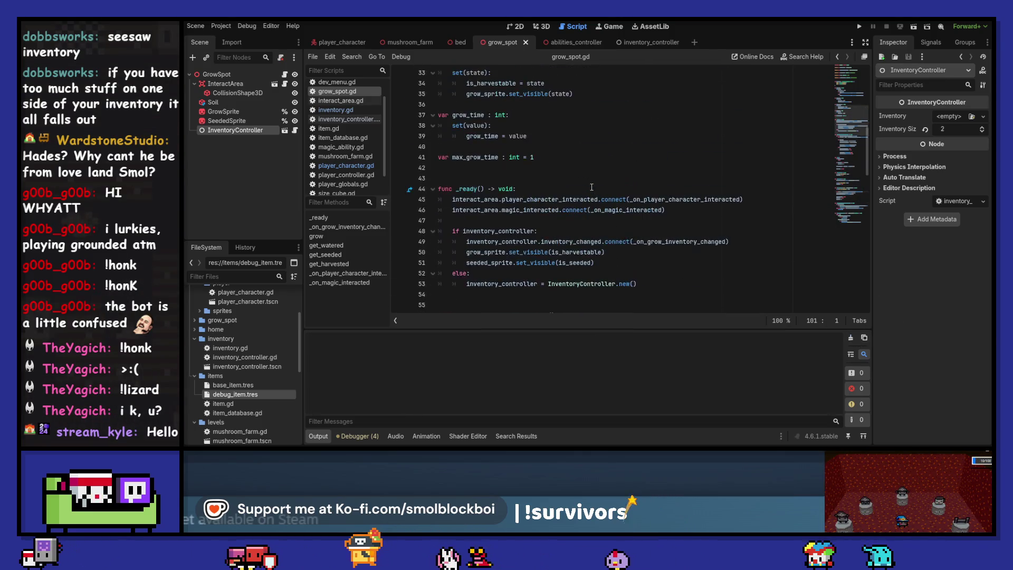
scroll(591, 187, "up", 5)
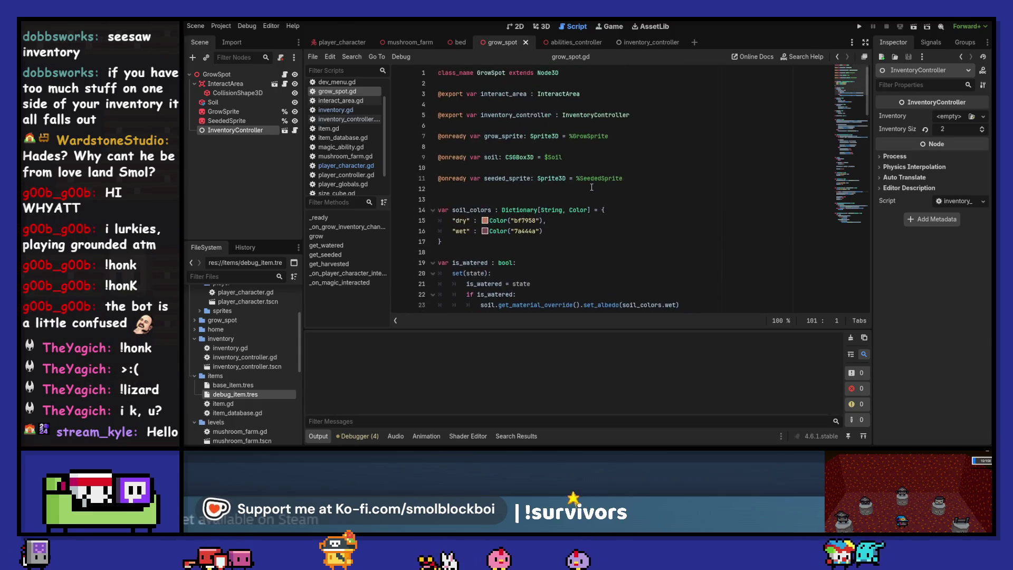
scroll(592, 187, "down", 7)
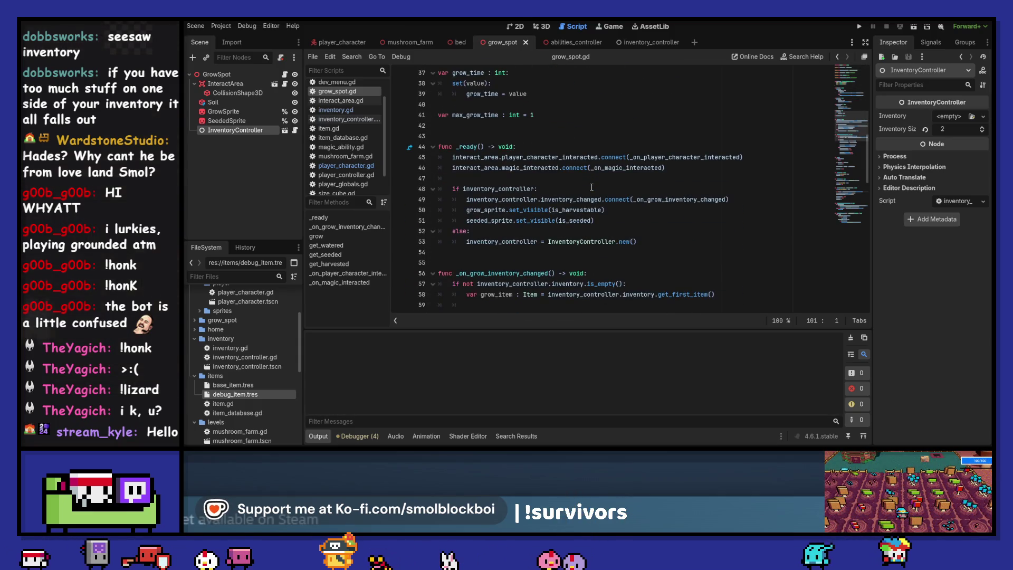
scroll(592, 187, "down", 3)
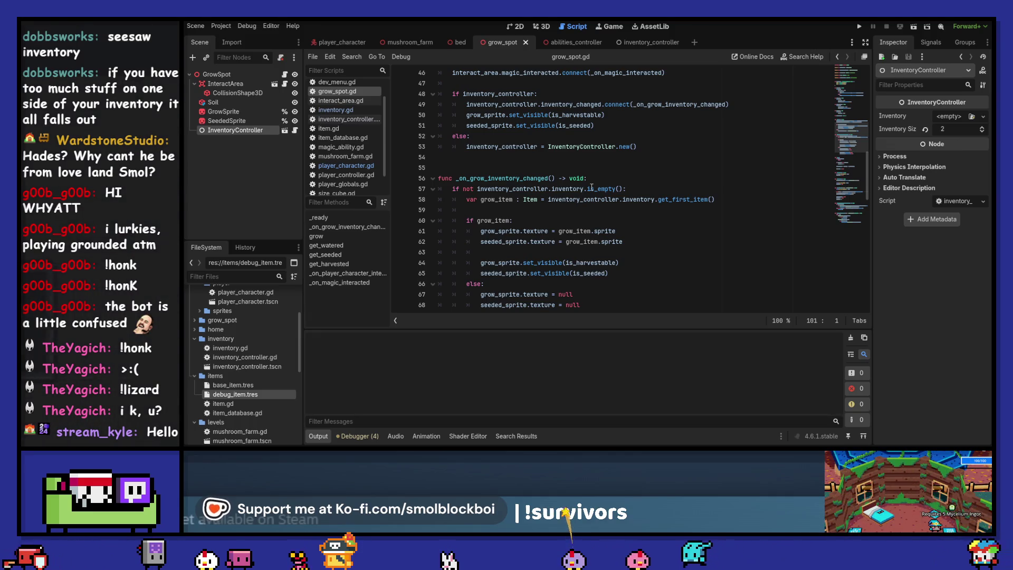
left_click(682, 204, "ctrl")
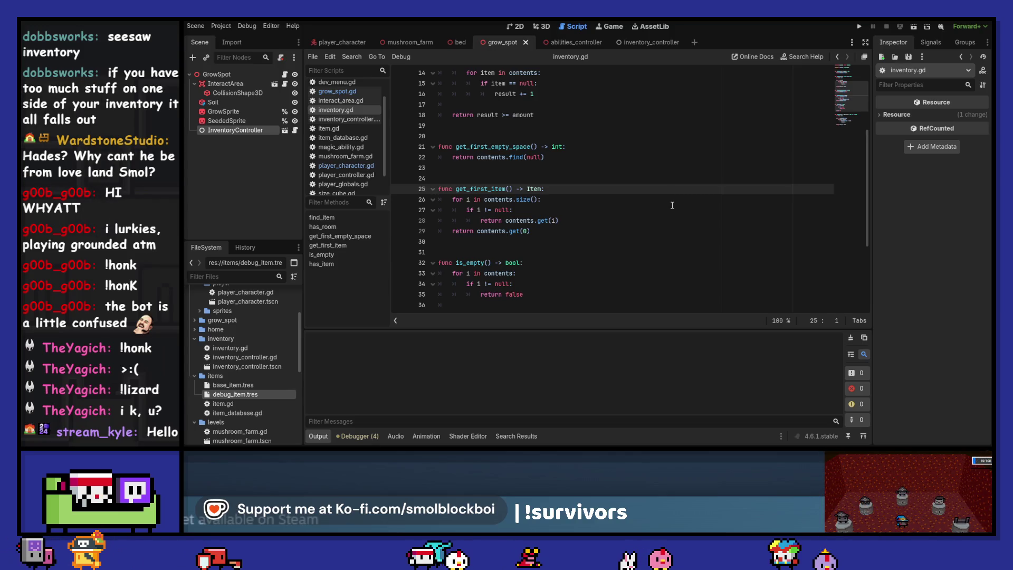
Rewrite line 27's null check using contents.get(i) and save inventory.gd.
double_click(493, 200)
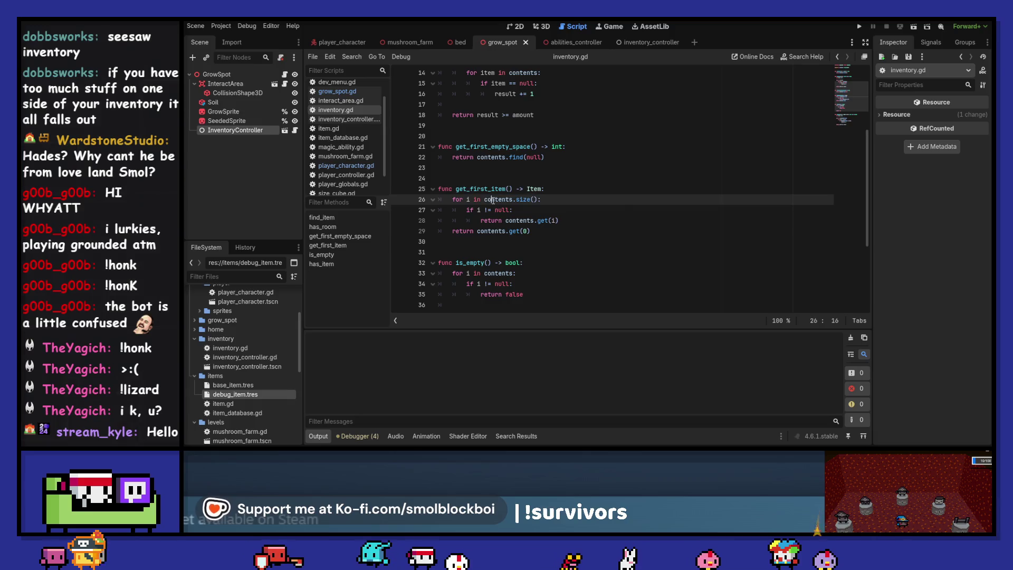
left_click(476, 210)
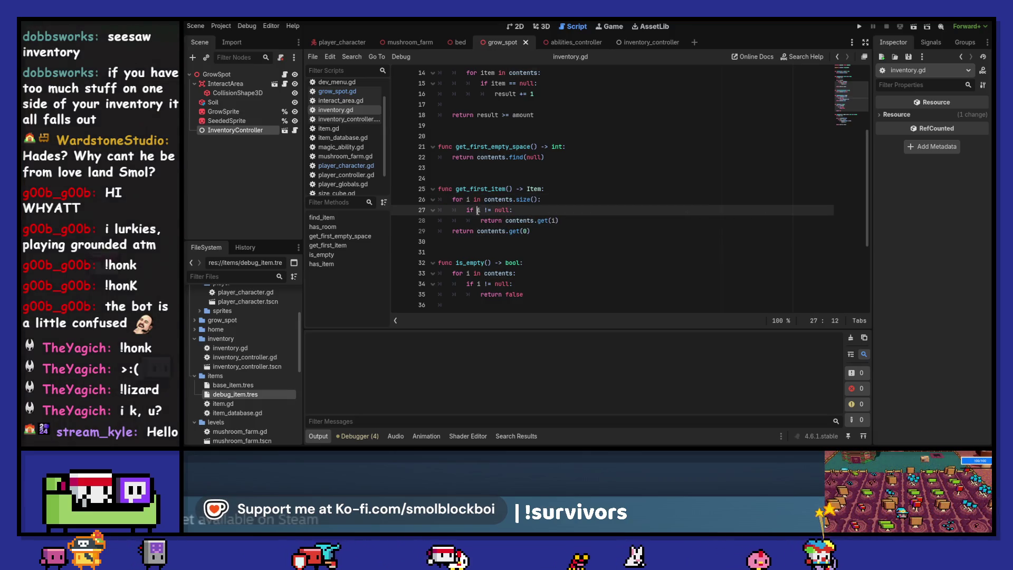
type("contents.")
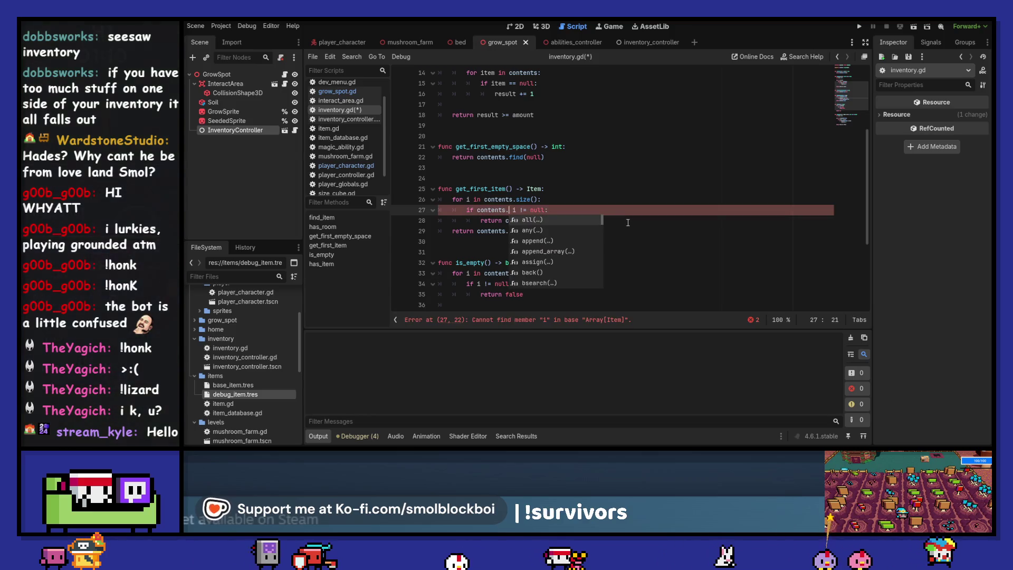
type("get")
key("Return")
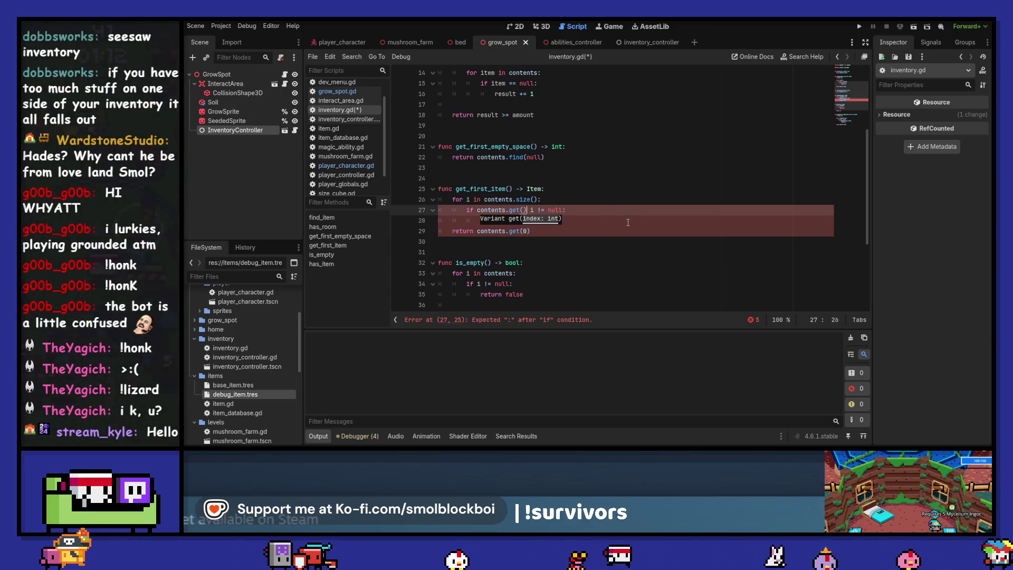
key("Delete")
key("Delete")
type("i")
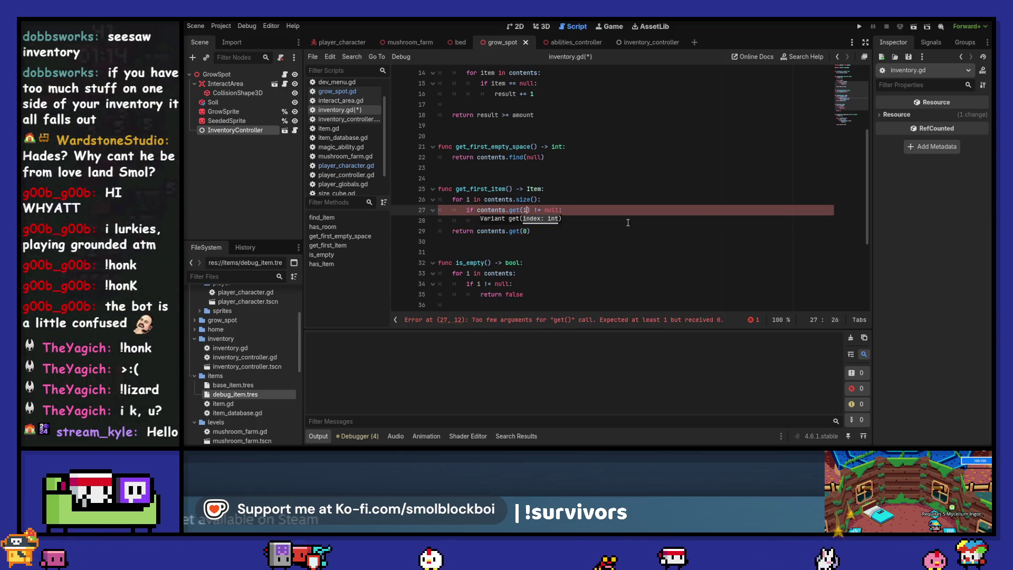
key("ctrl+s")
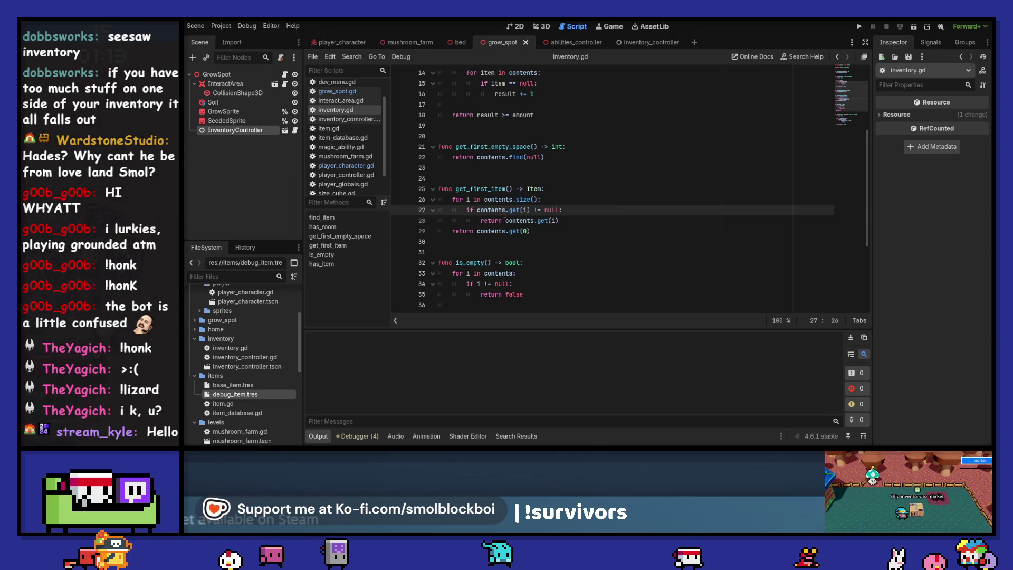
Change line 27 to 'if contents[i] != null:', save and launch the game.
left_click_drag(508, 211, 530, 210)
key("BackSpace")
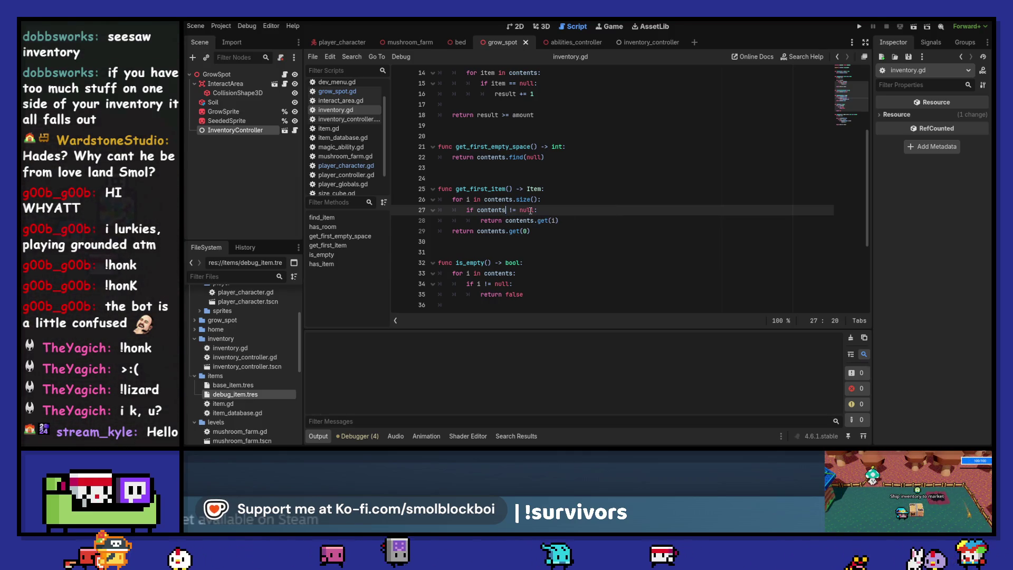
type("[i]")
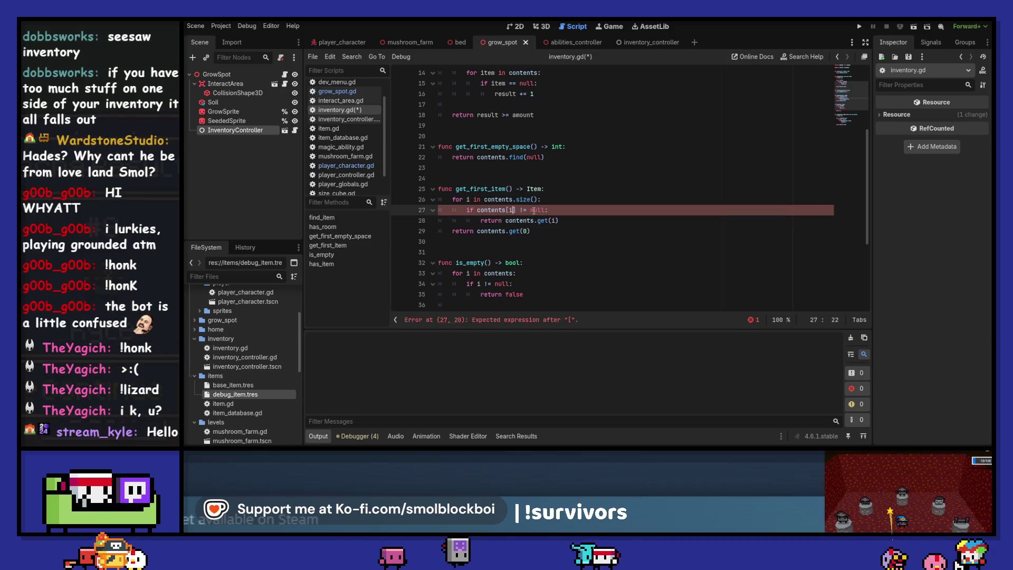
left_click(566, 209)
key("ctrl+s")
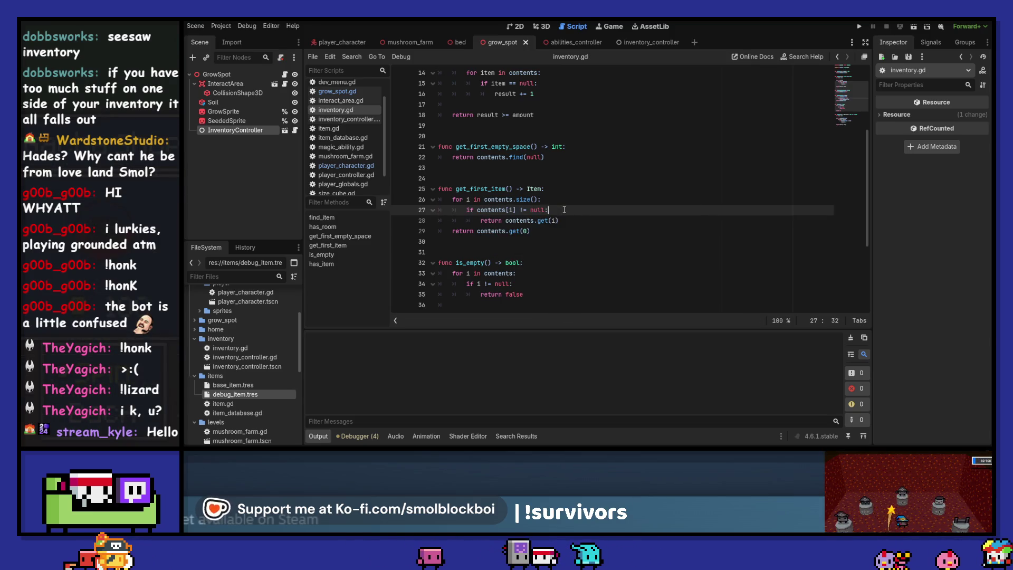
scroll(564, 209, "up", 1)
key("F5")
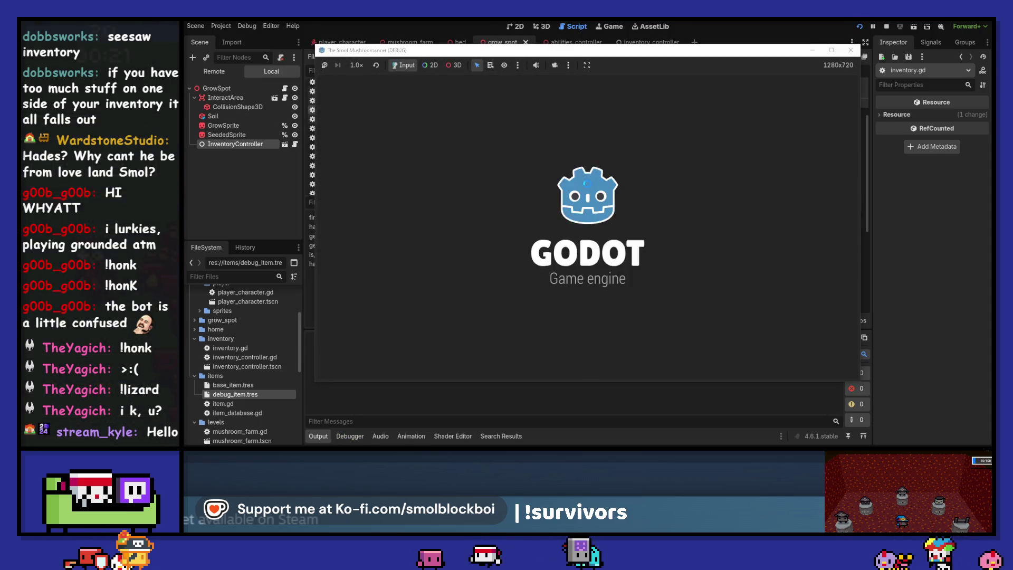
Seed, water, sleep and harvest GrowSpot3 twice, with the game window moved off the output log.
key("s")
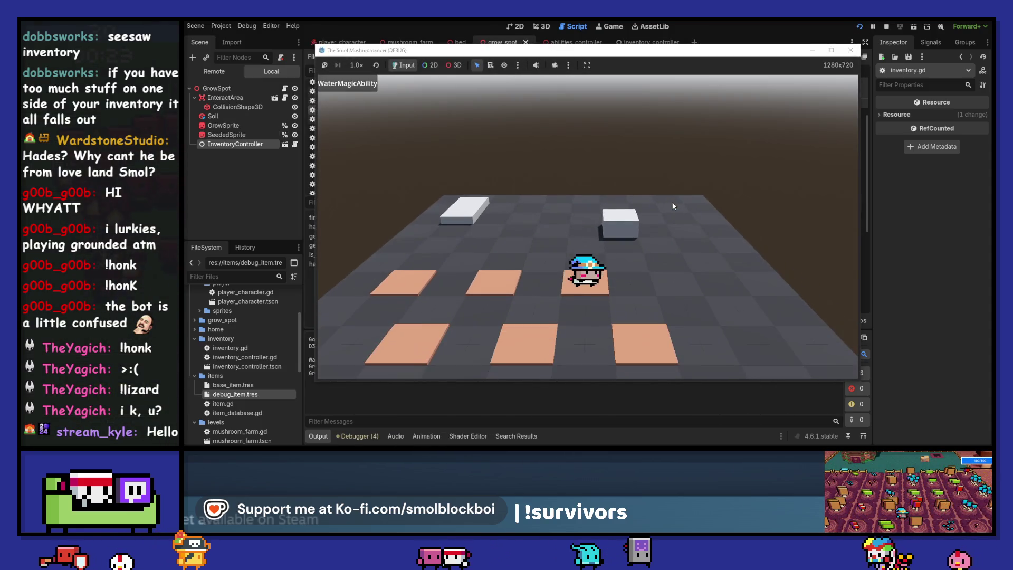
left_click_drag(663, 51, 763, 31)
left_click(721, 197)
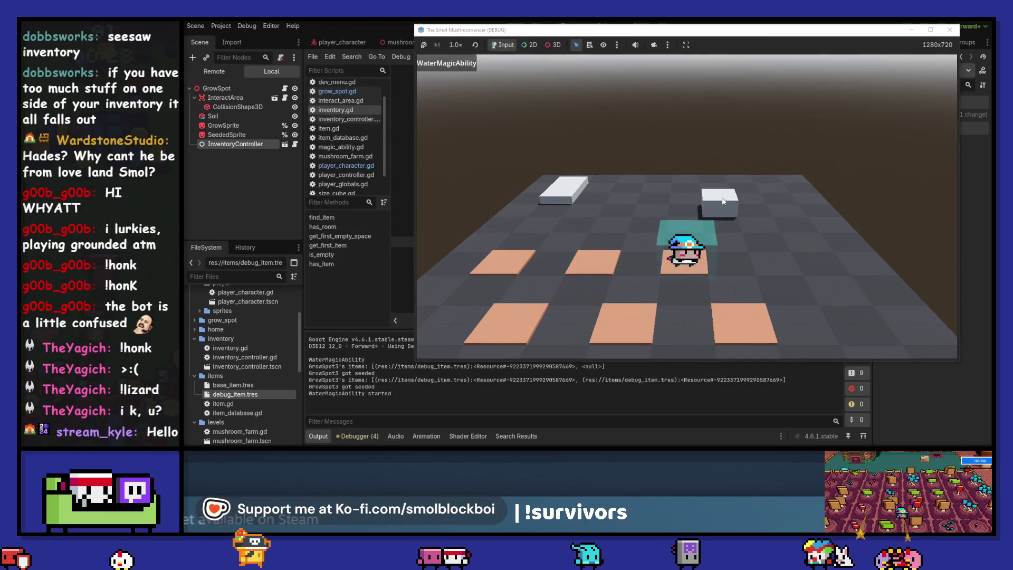
key("n")
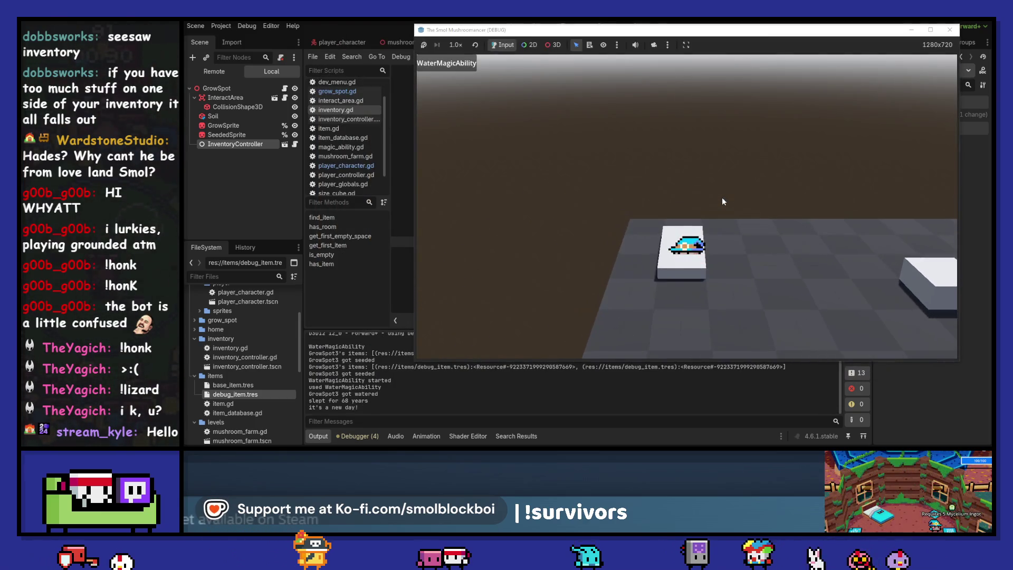
key("h")
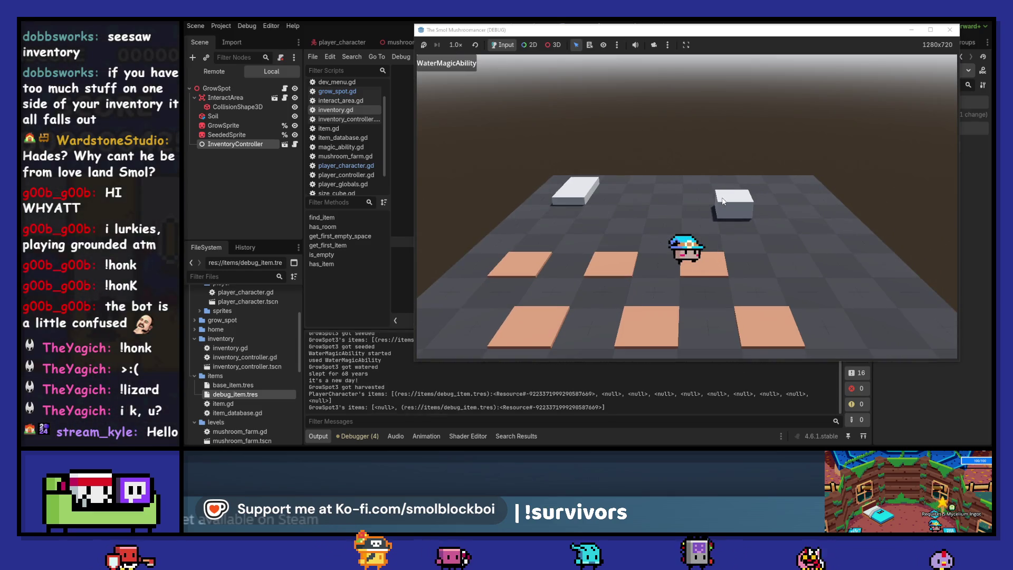
key("e")
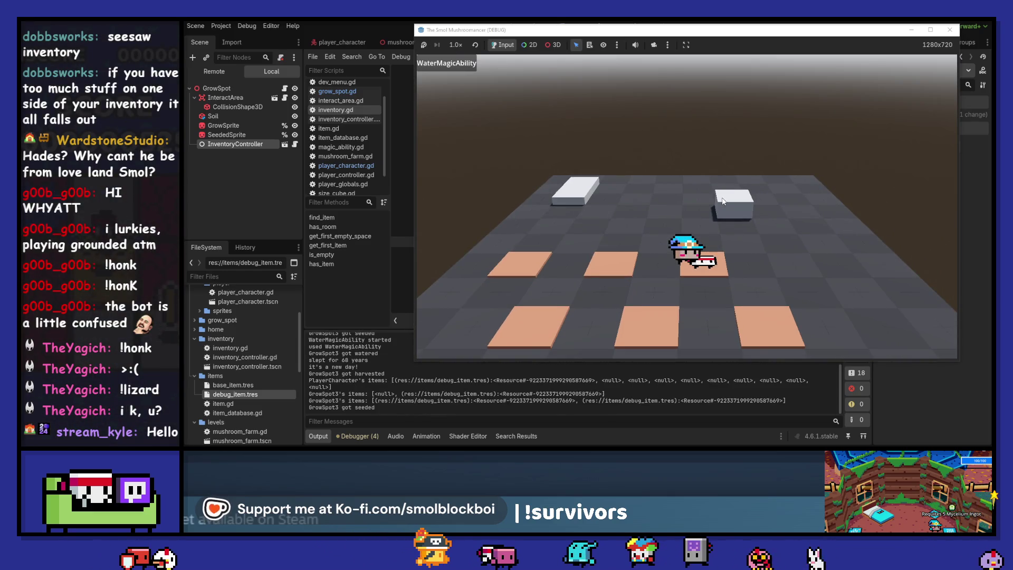
left_click(722, 201)
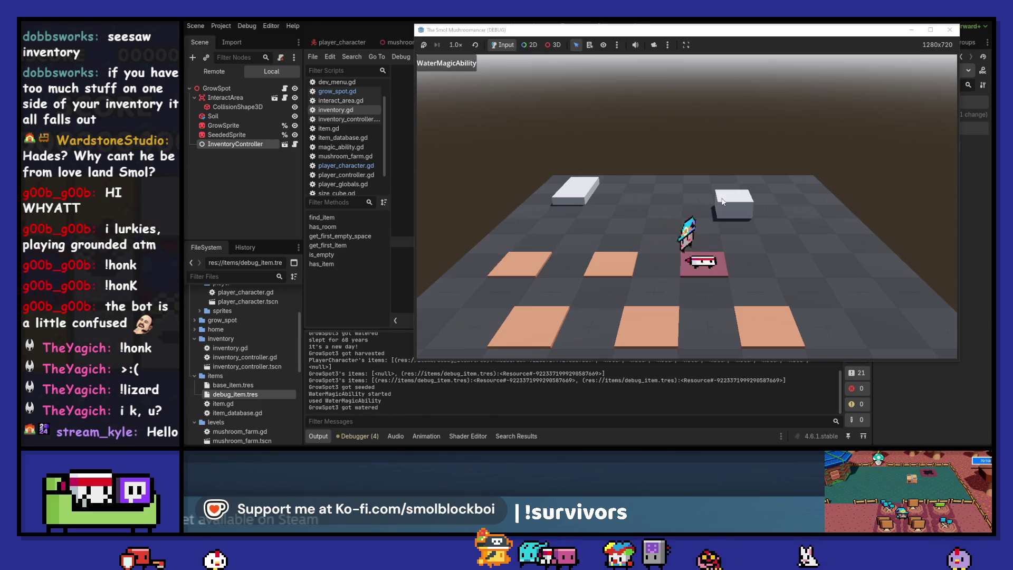
key("s")
key("w")
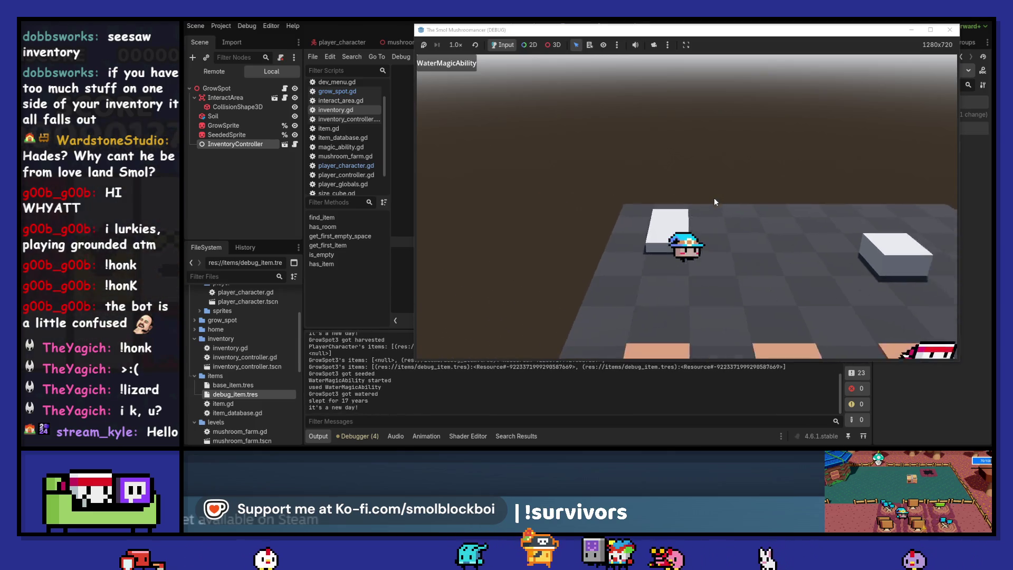
key("e")
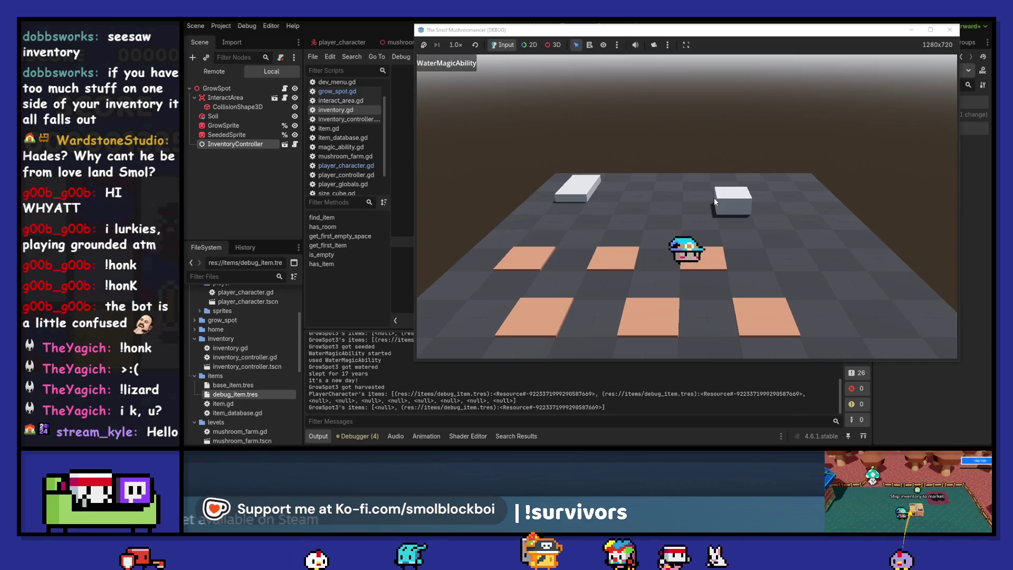
Replant, water, sleep and harvest GrowSpot3 again, then stop the game.
left_click(714, 197)
key("w")
key("d")
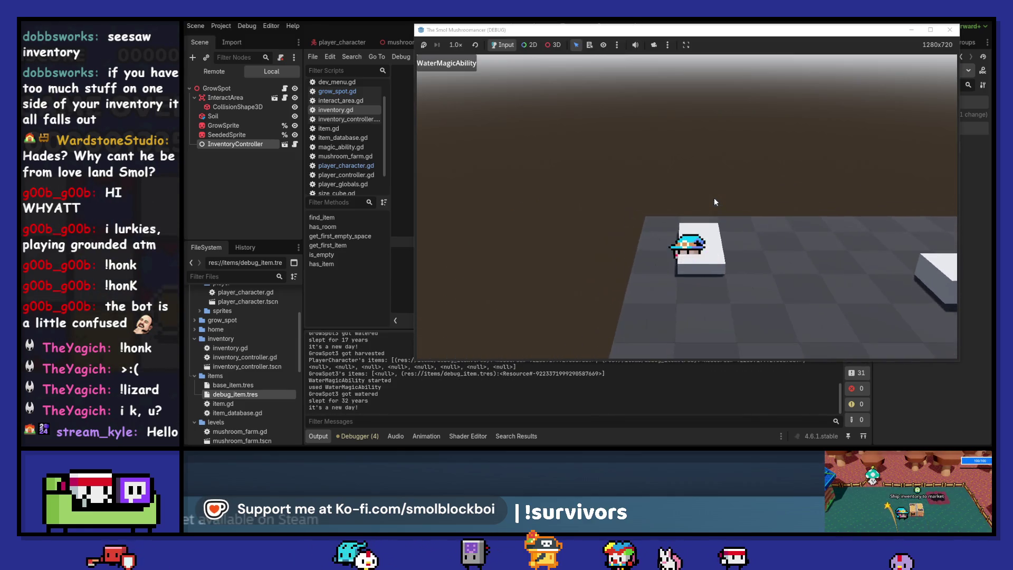
key("a")
key("e")
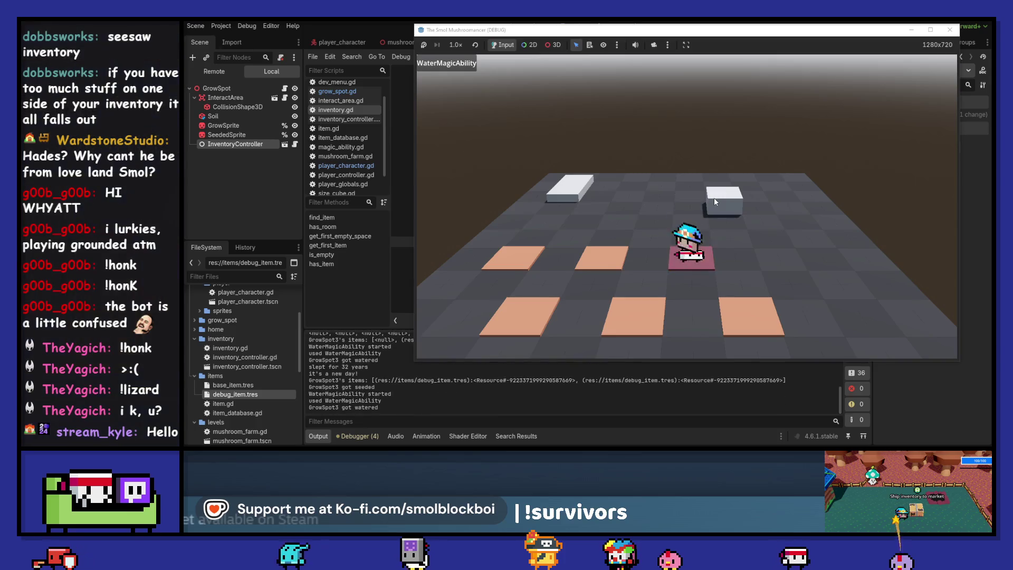
left_click(707, 201)
key("d")
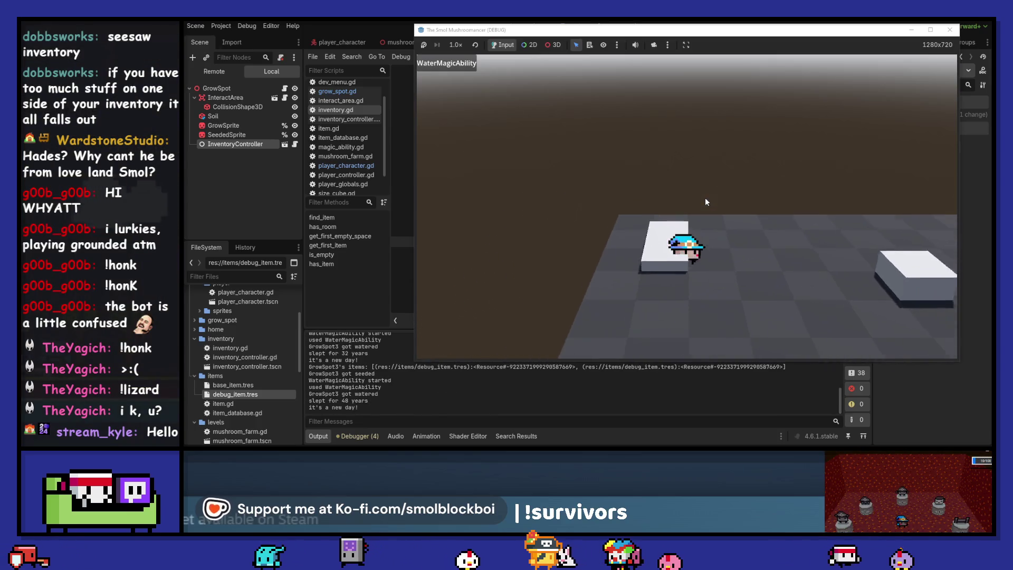
key("a")
key("s")
key("s")
key("e")
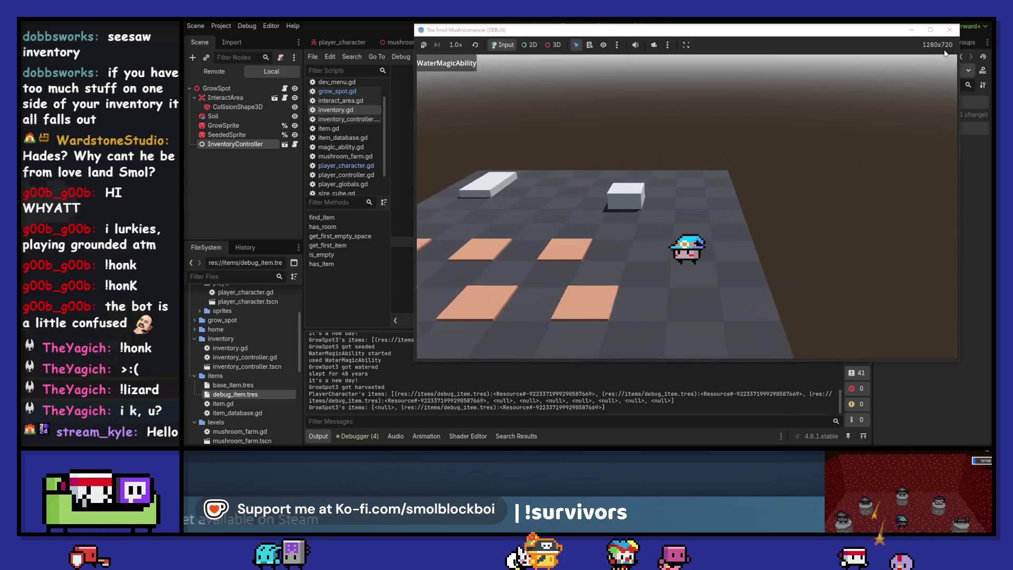
key("Escape")
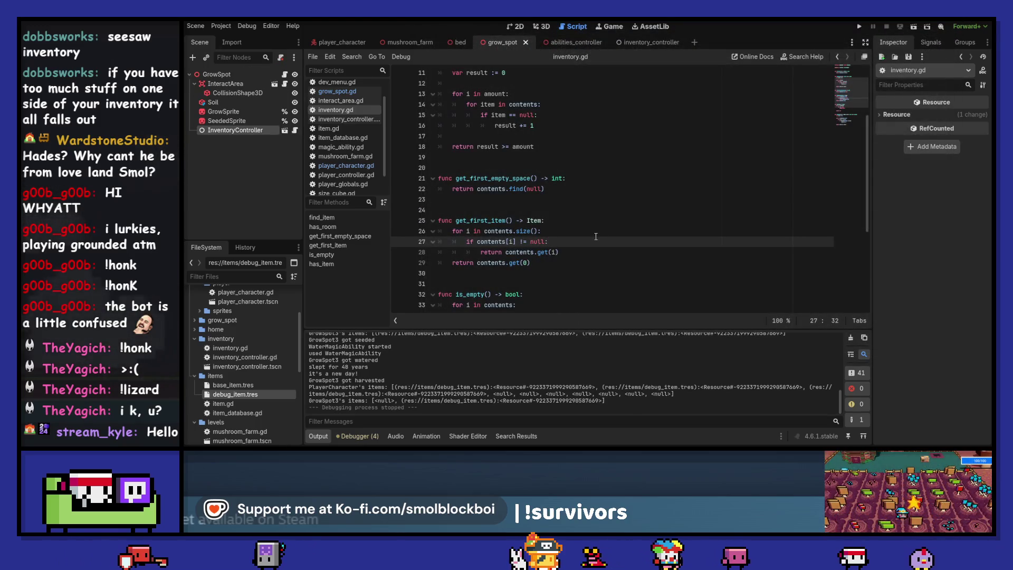
Change line 27 of inventory.gd to 'if contents.get(i) != null:' and open grow_spot.gd.
key("Left")
key("Left")
key("Left")
key("BackSpace")
key("BackSpace")
key("BackSpace")
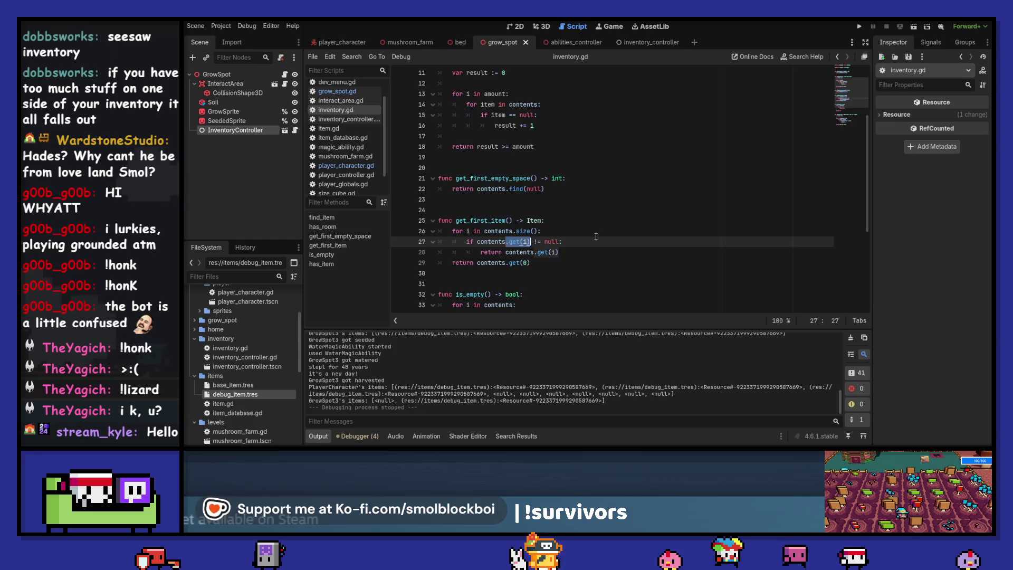
type(".get(i)")
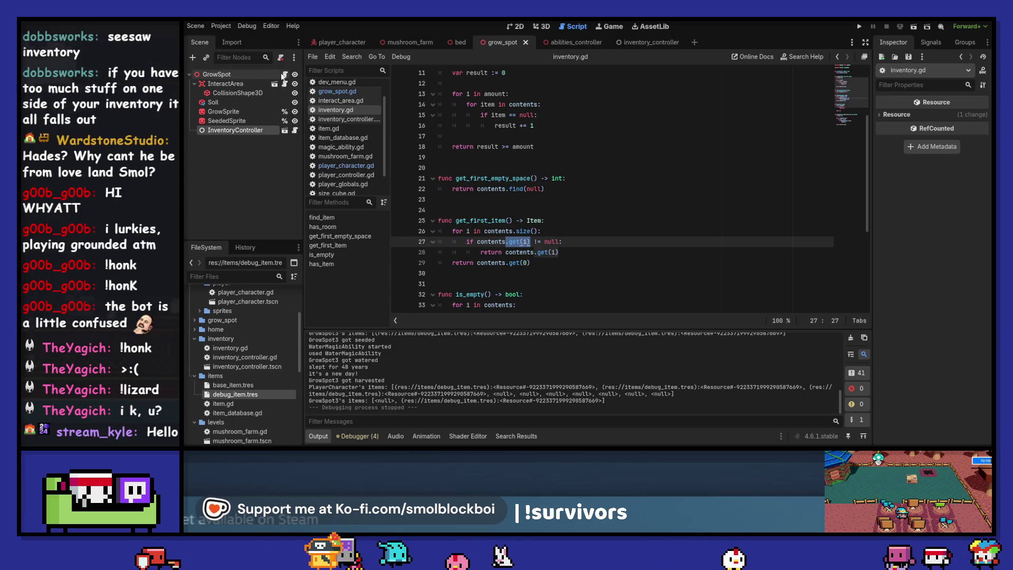
left_click(284, 75)
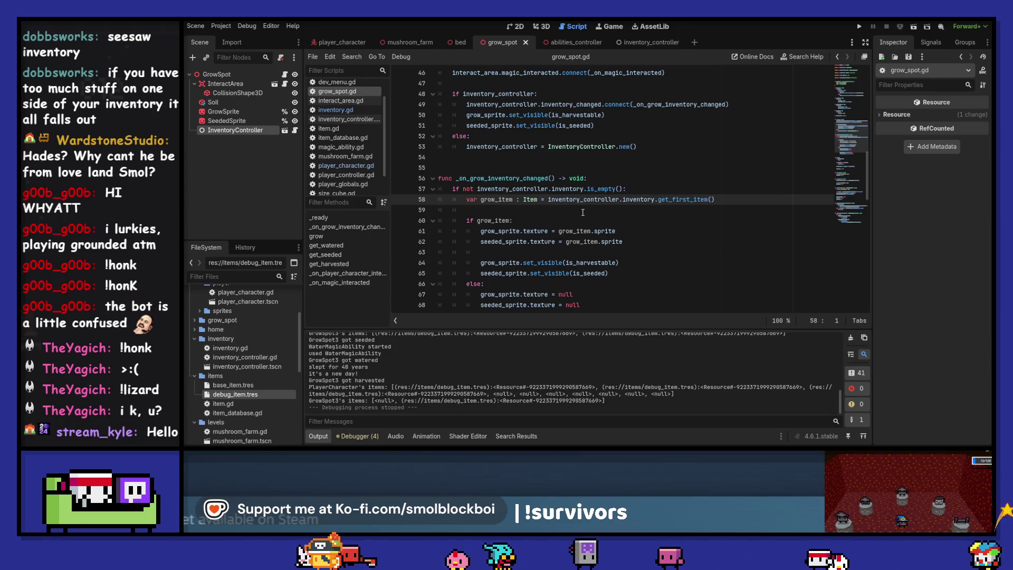
Make lines 64–65 set the grow and seeded sprites visible with set_visible(true), and clear the Output log.
scroll(582, 212, "down", 3)
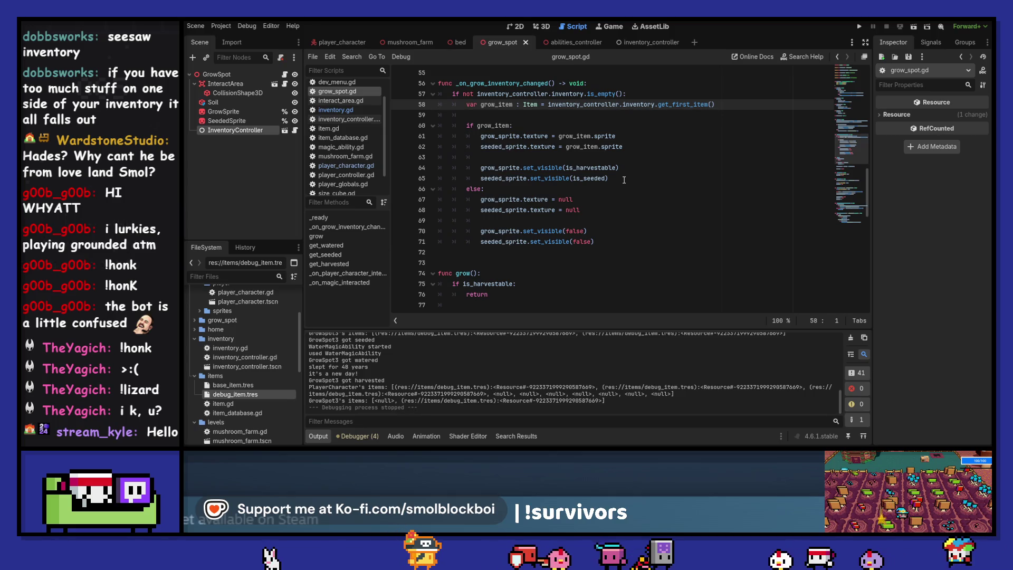
double_click(587, 167)
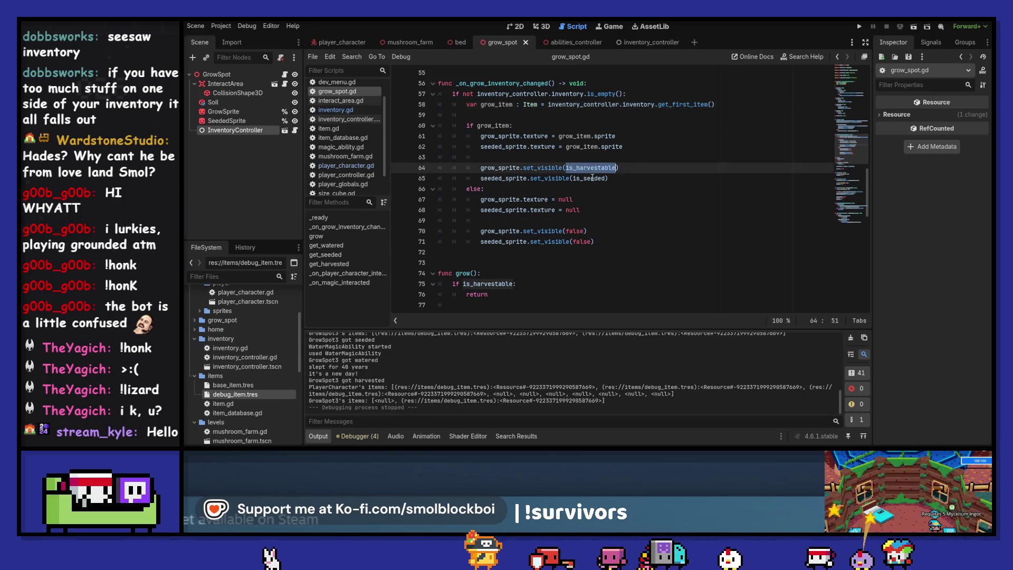
type("tru")
key("Down")
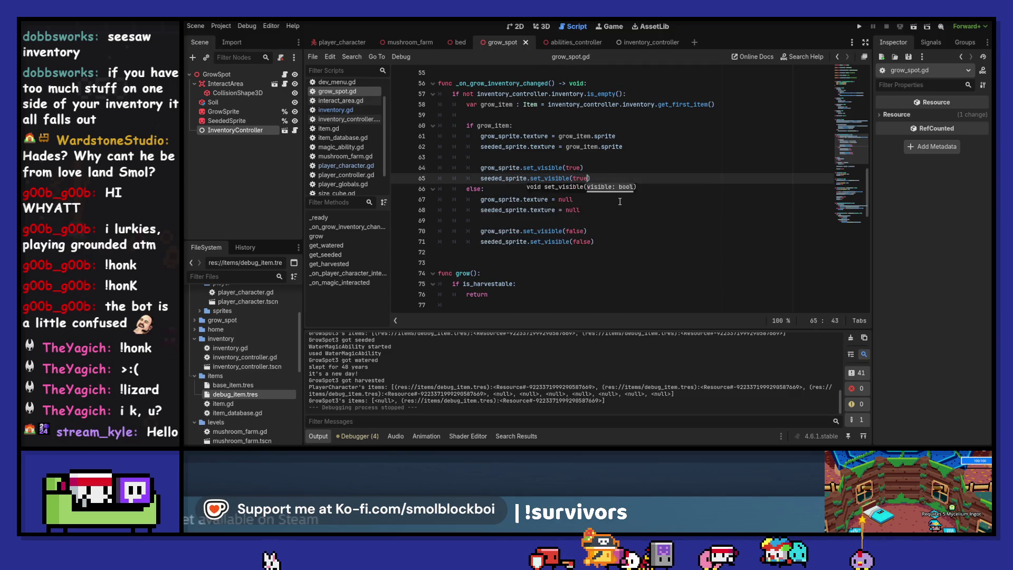
left_click(850, 337)
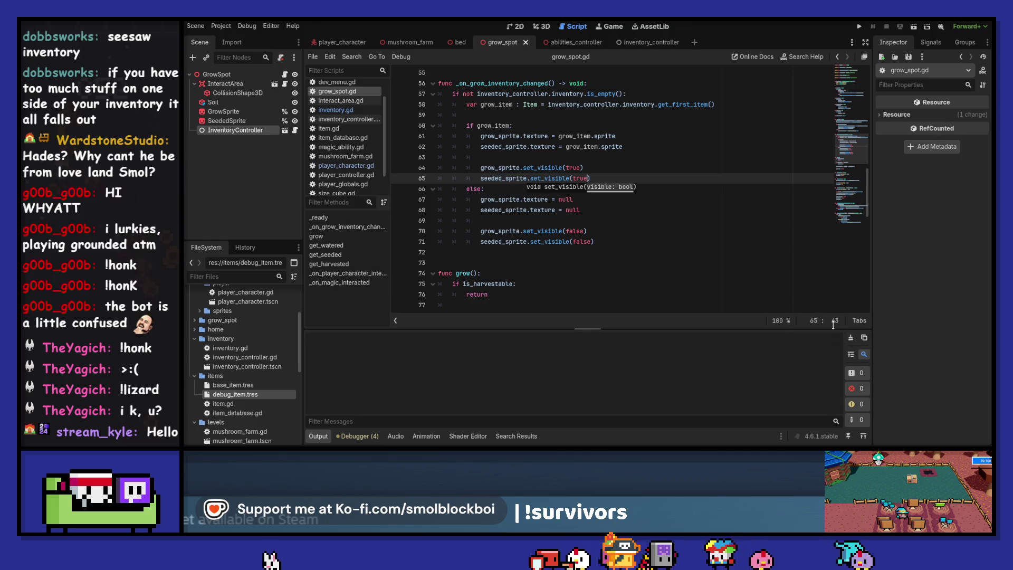
Review get_harvested further down grow_spot.gd, then run the game with F5.
scroll(646, 220, "down", 4)
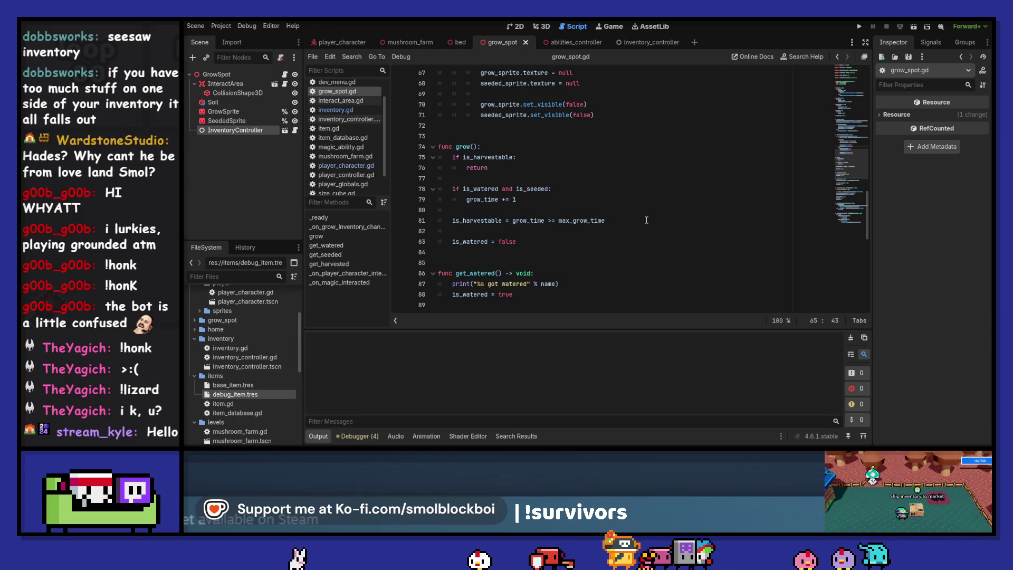
scroll(644, 218, "down", 4)
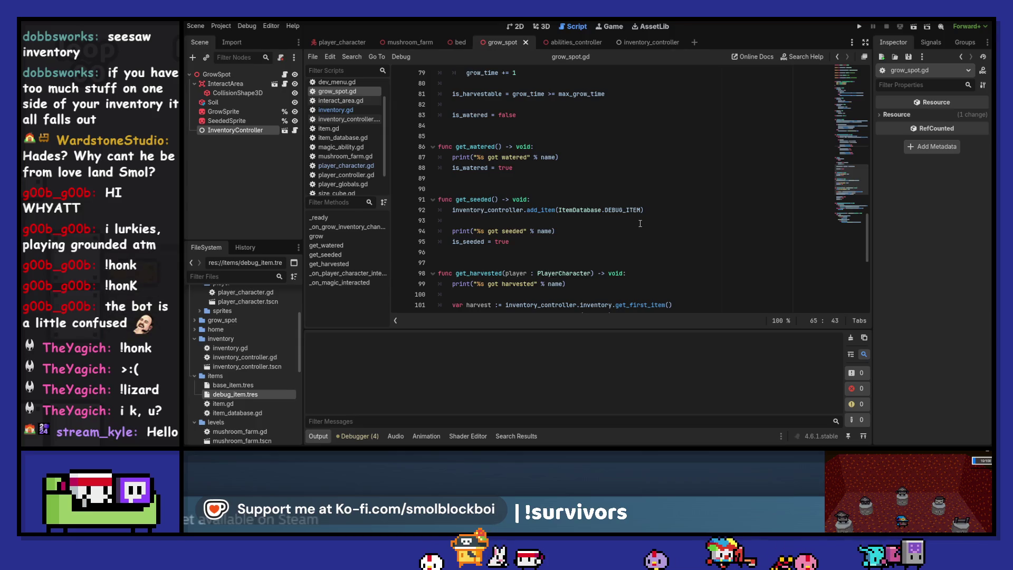
scroll(640, 223, "down", 1)
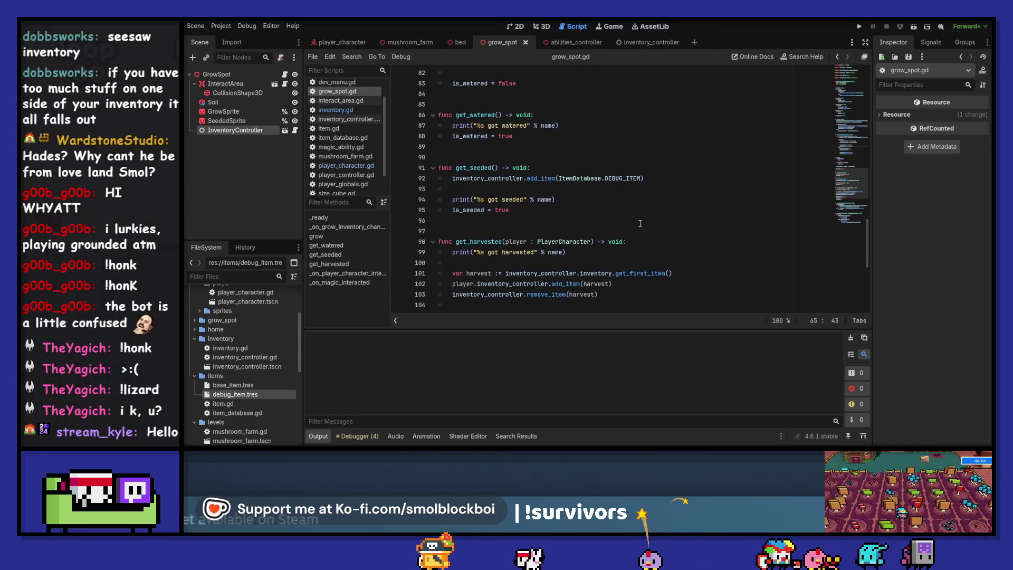
scroll(640, 223, "down", 1)
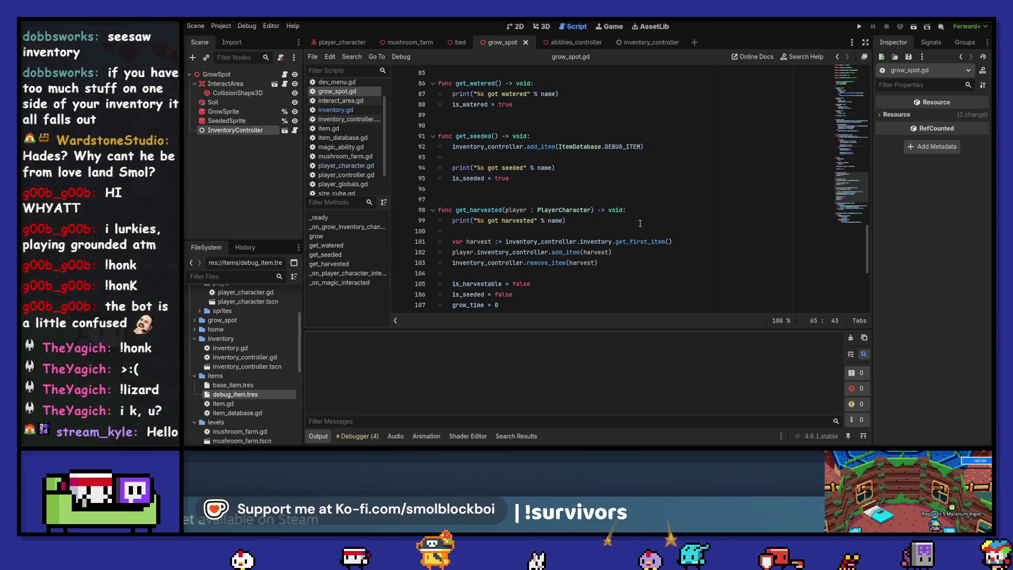
scroll(640, 223, "down", 2)
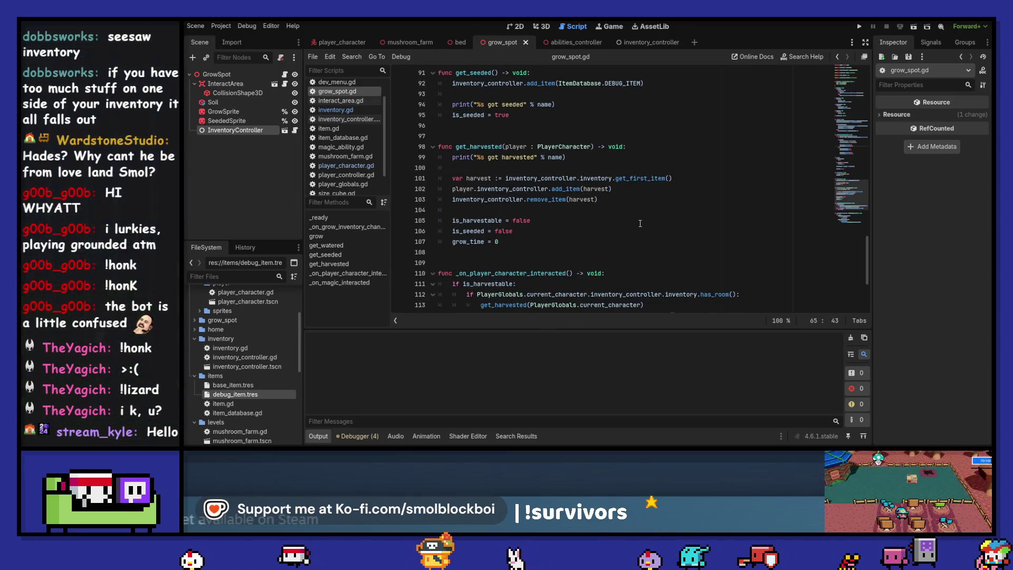
scroll(640, 223, "down", 4)
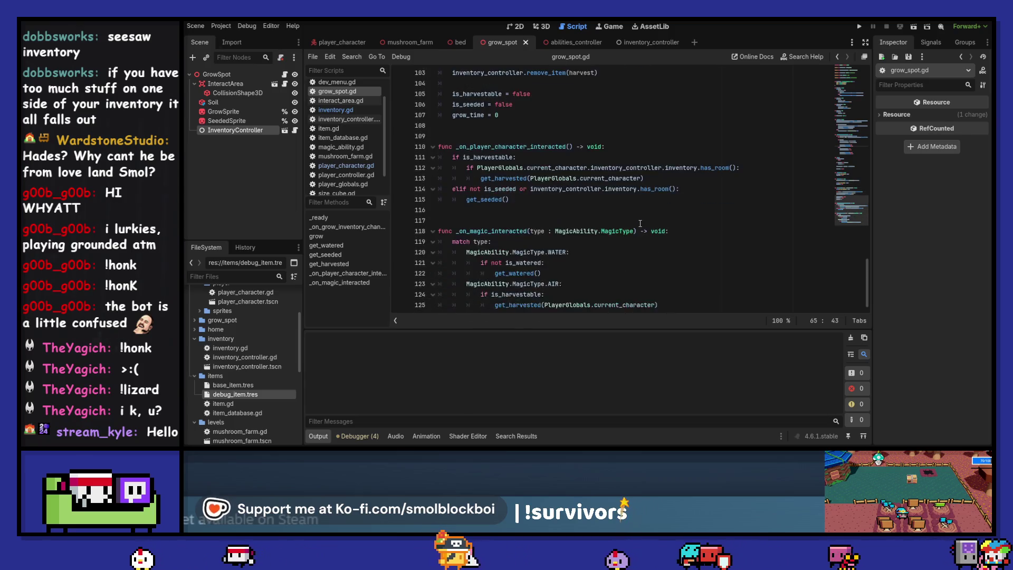
scroll(640, 223, "up", 5)
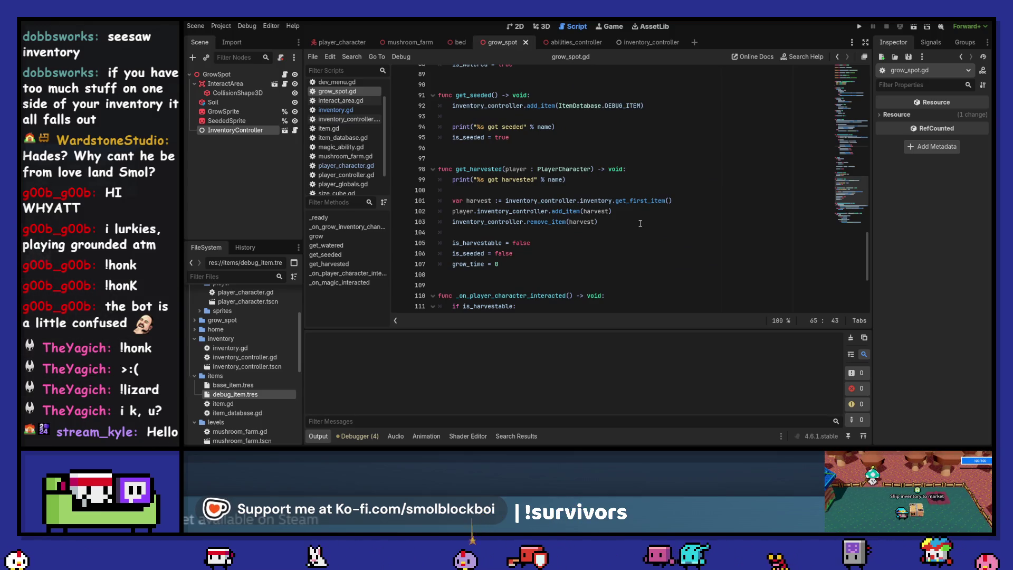
key("F5")
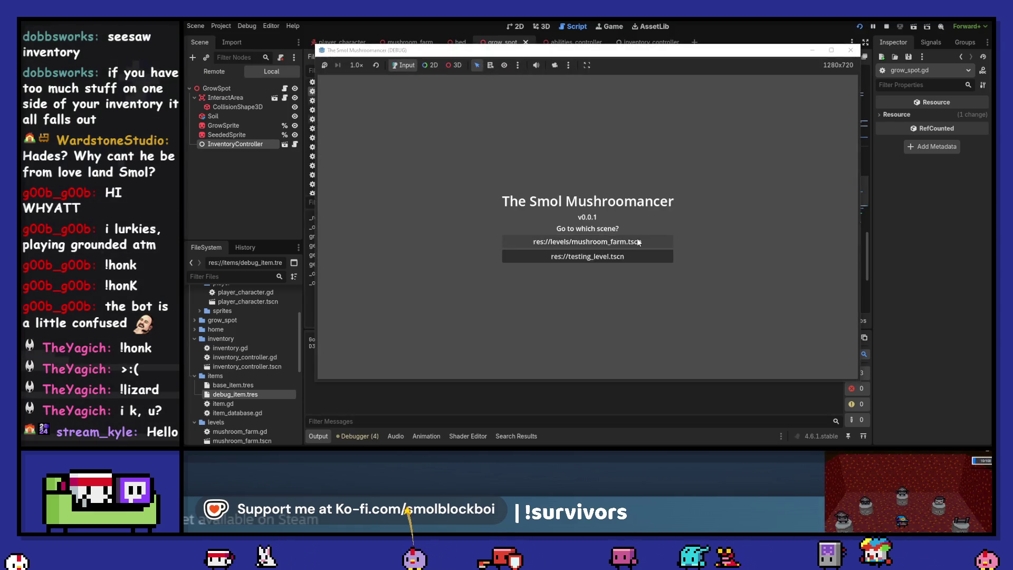
Load the mushroom farm level, water GrowSpot3, sleep, harvest it and reseed it.
left_click(638, 241)
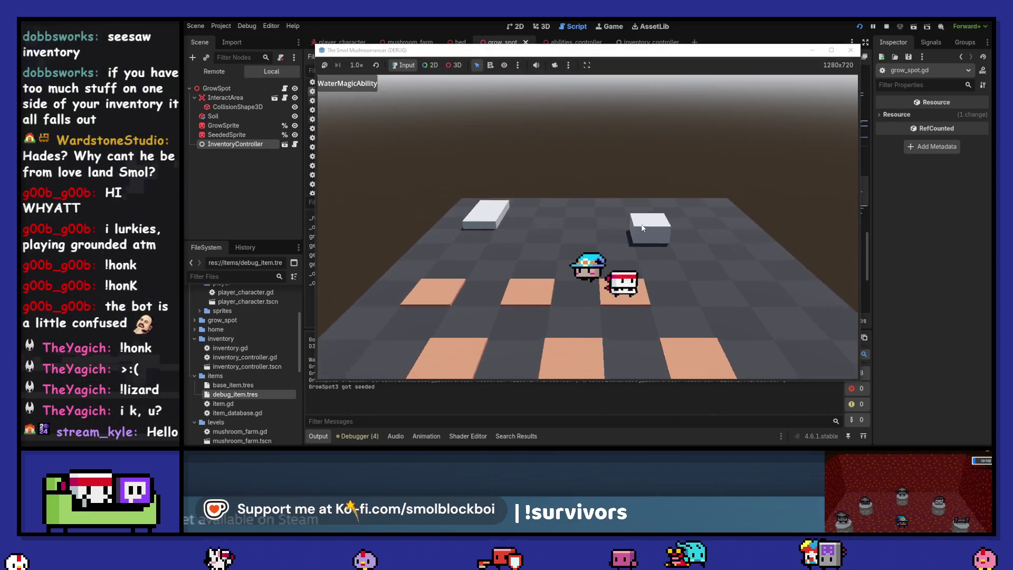
key("e")
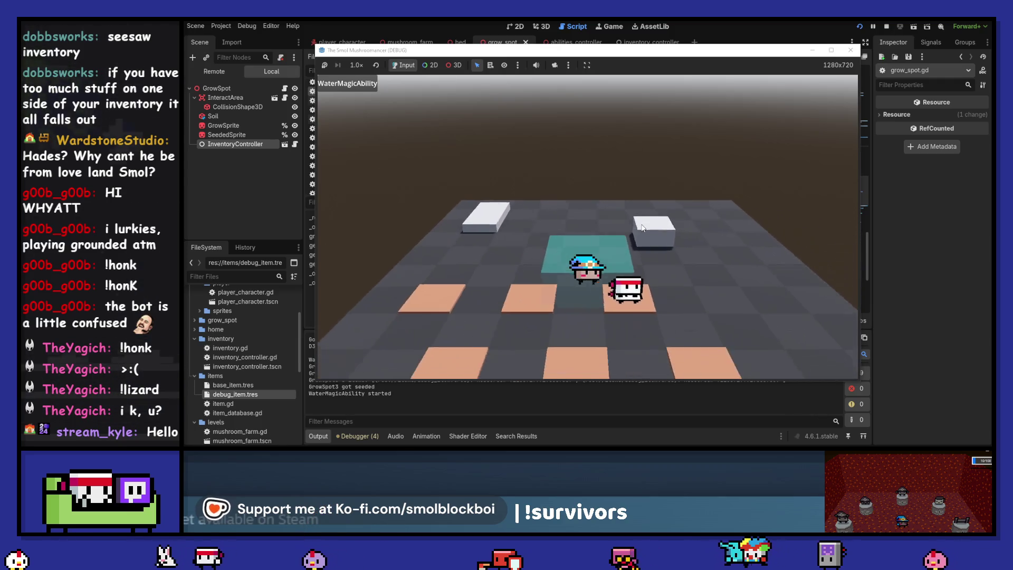
left_click(642, 228)
key("w")
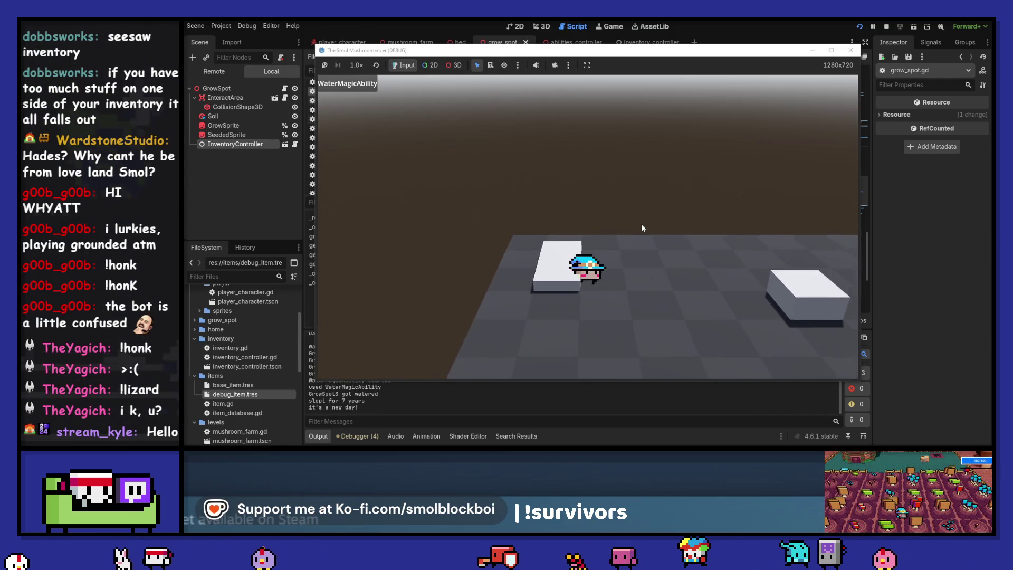
key("w")
left_click(641, 224)
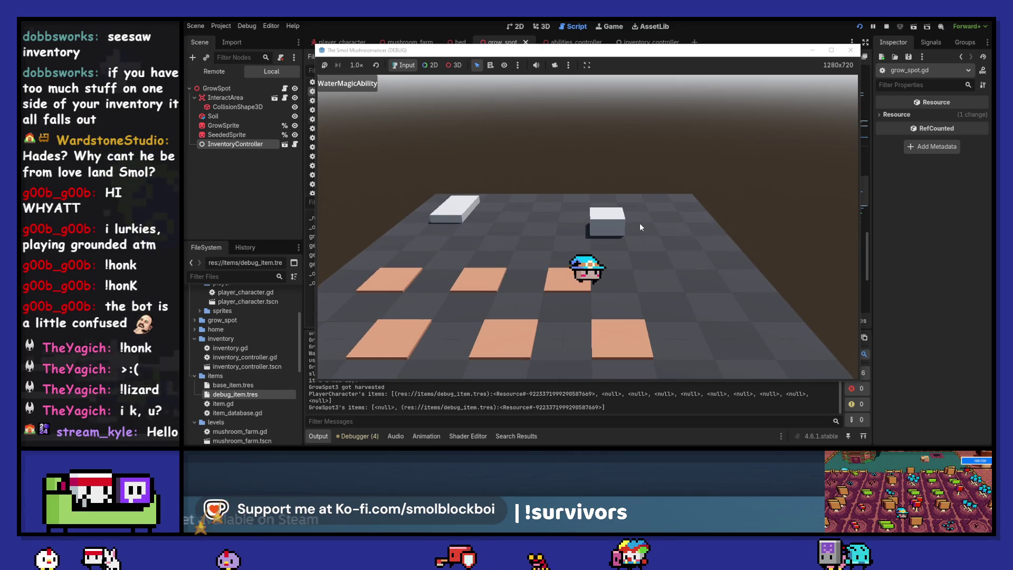
key("e")
left_click(640, 223)
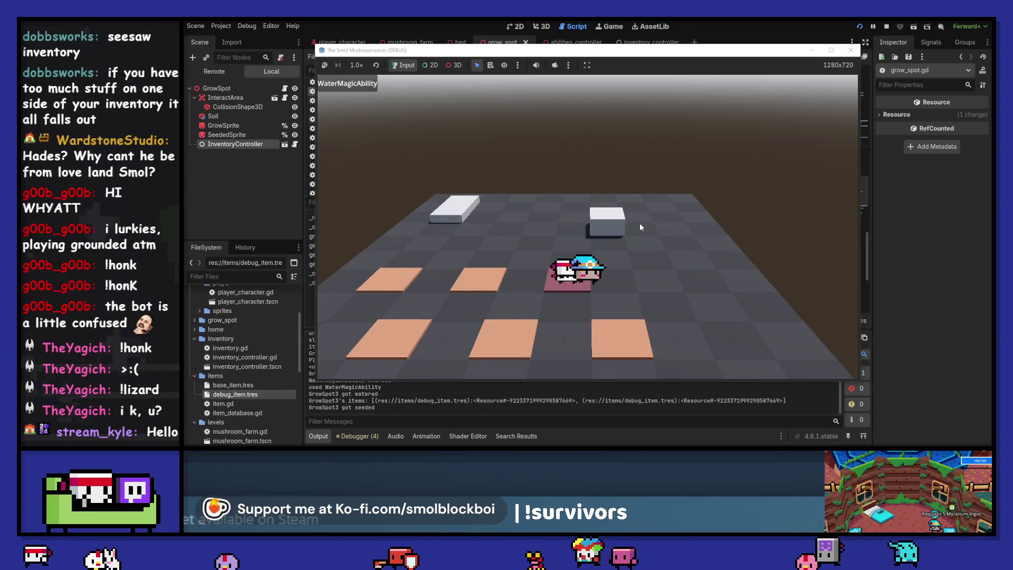
Sleep, water, harvest and reseed the plot over more days, then stop the game.
key("d")
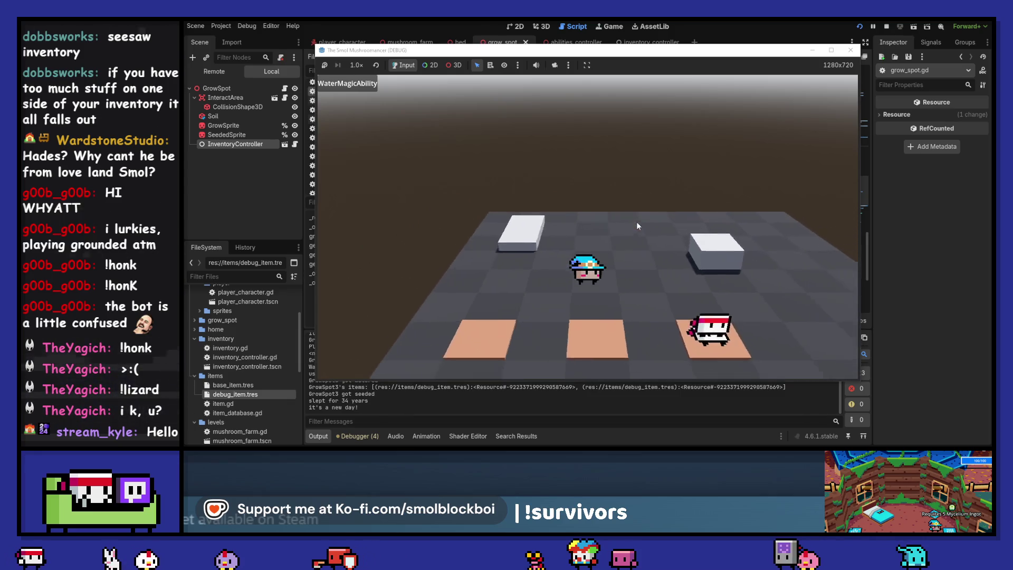
key("w")
left_click(636, 226)
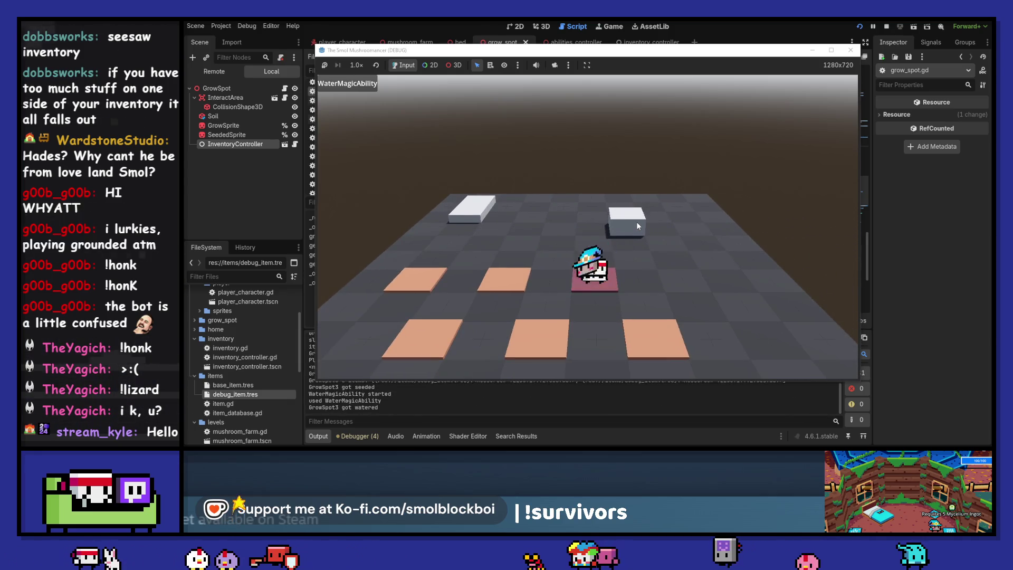
key("w")
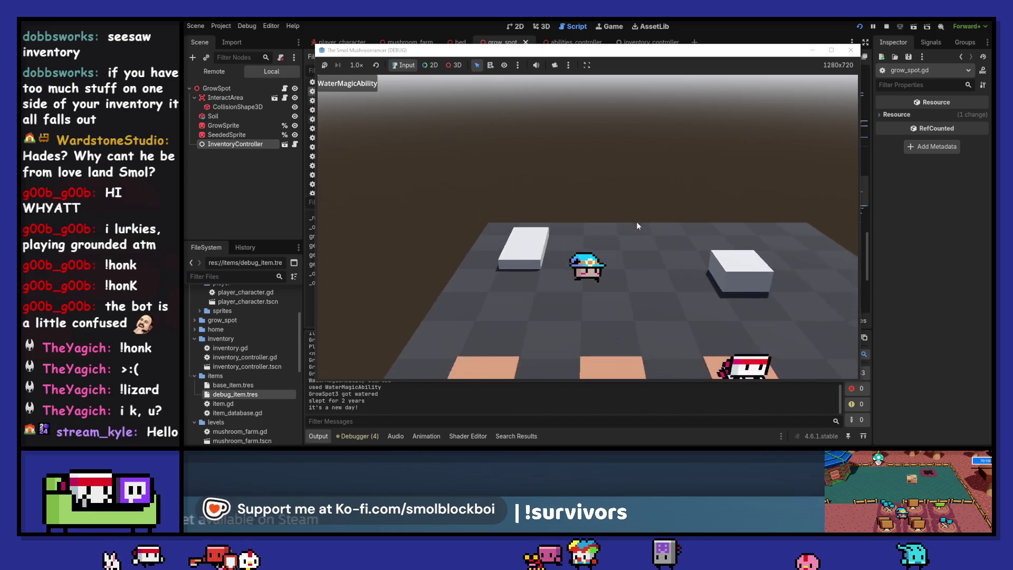
key("s")
key("e")
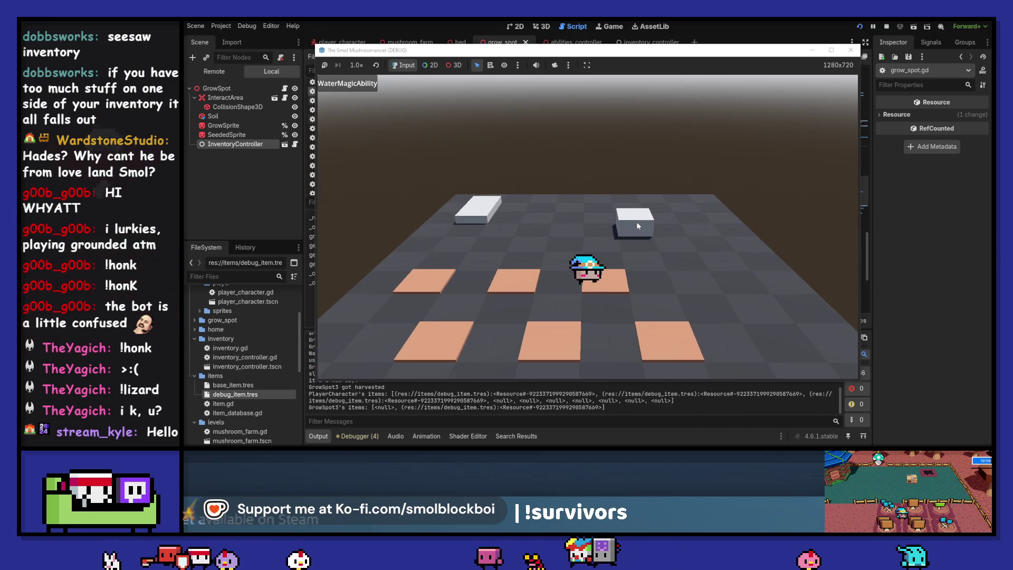
left_click(638, 226)
key("w")
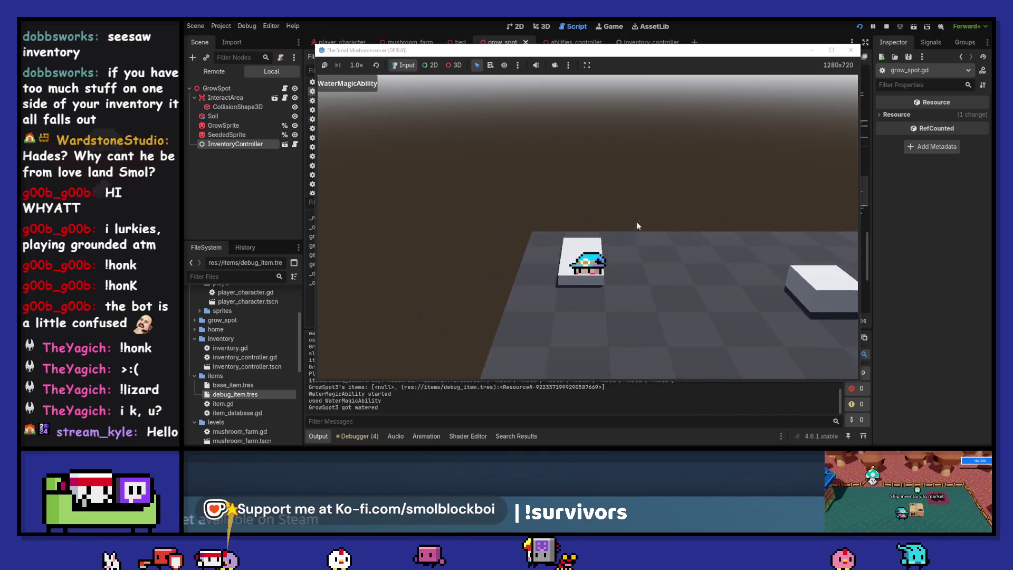
key("s")
key("e")
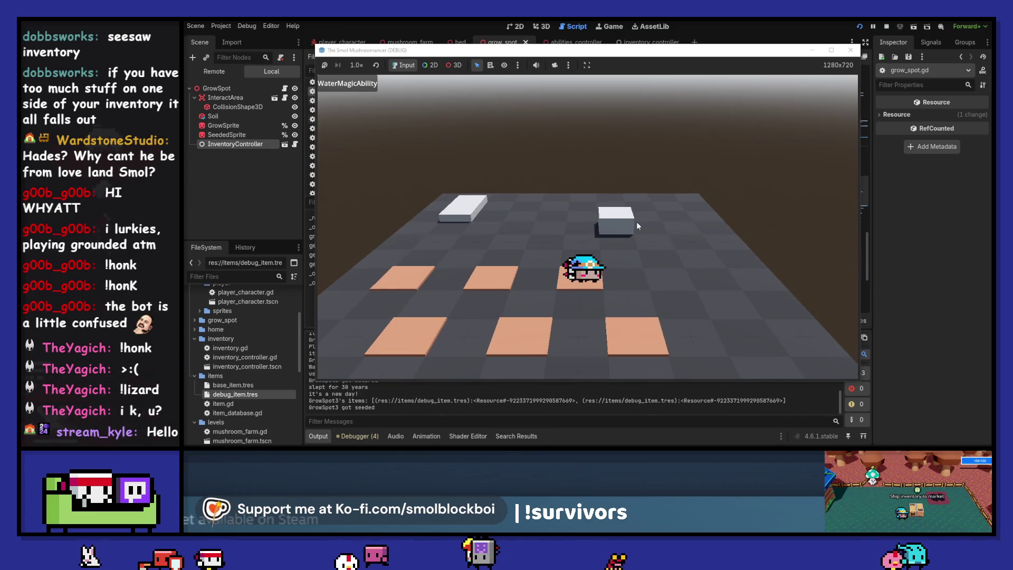
left_click(850, 50)
scroll(570, 241, "up", 2)
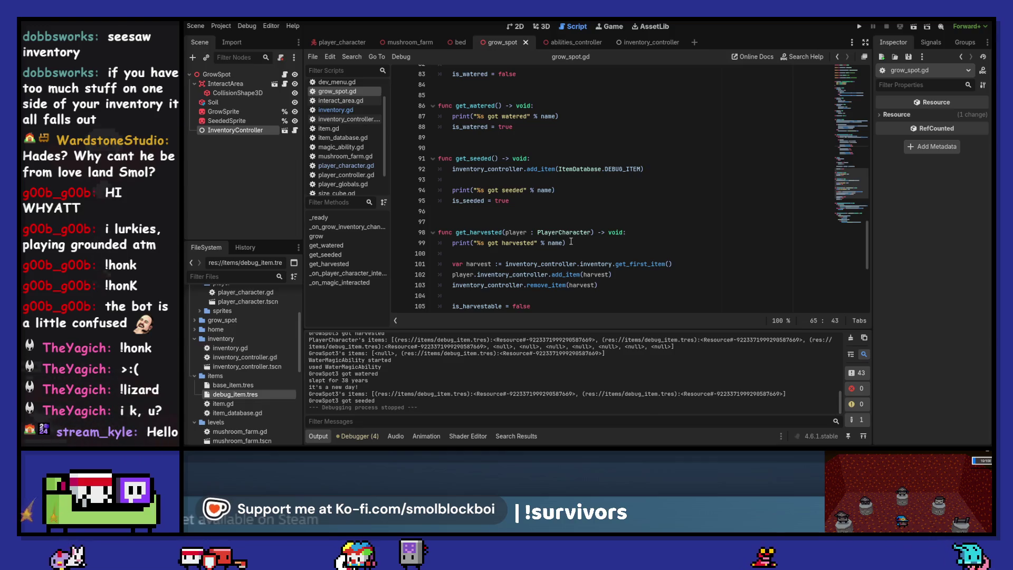
Jump to add_item in inventory_controller.gd, insert a blank line after line 26, and save.
left_click(538, 169, "ctrl")
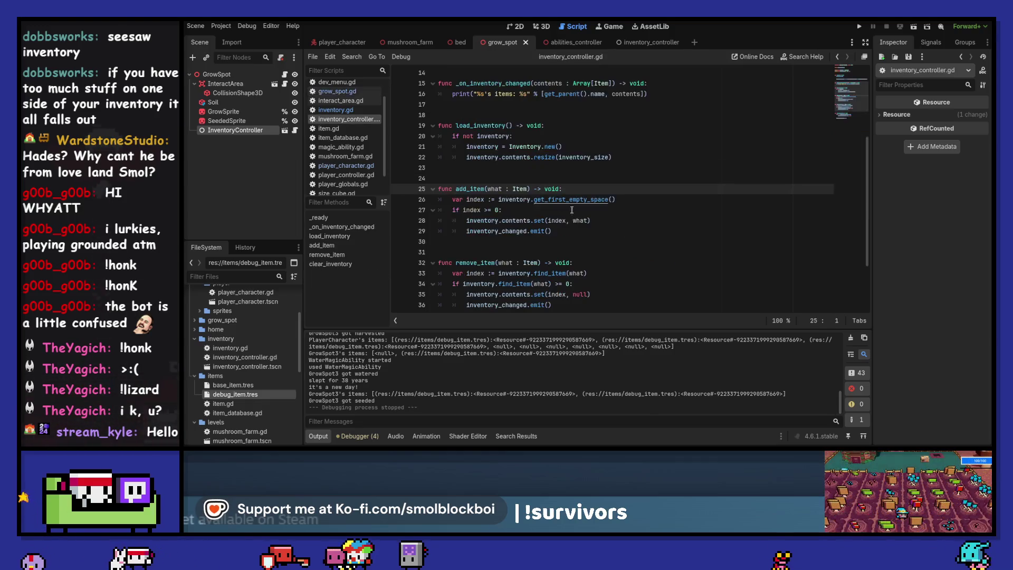
left_click(626, 199)
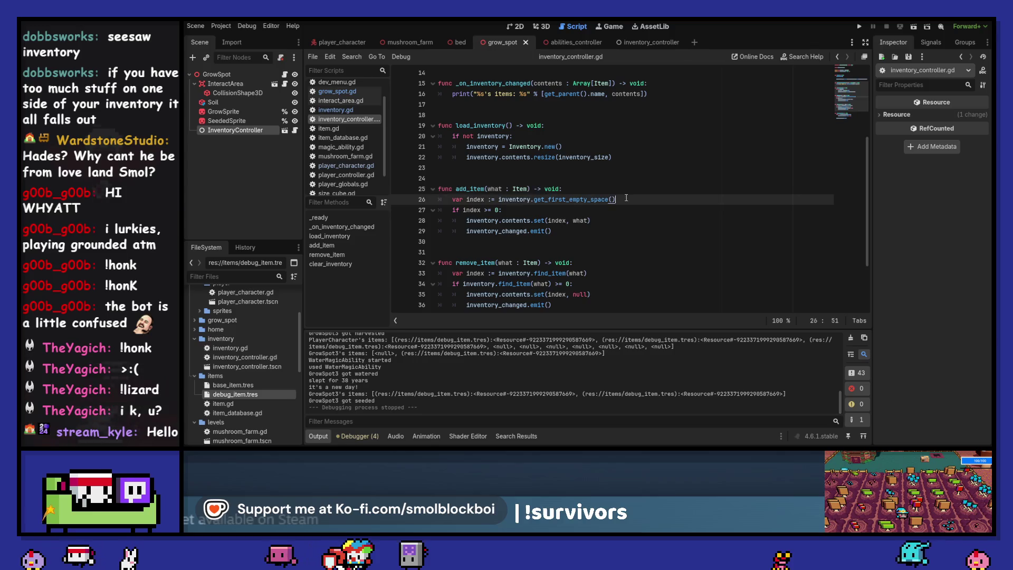
key("Return")
key("ctrl+s")
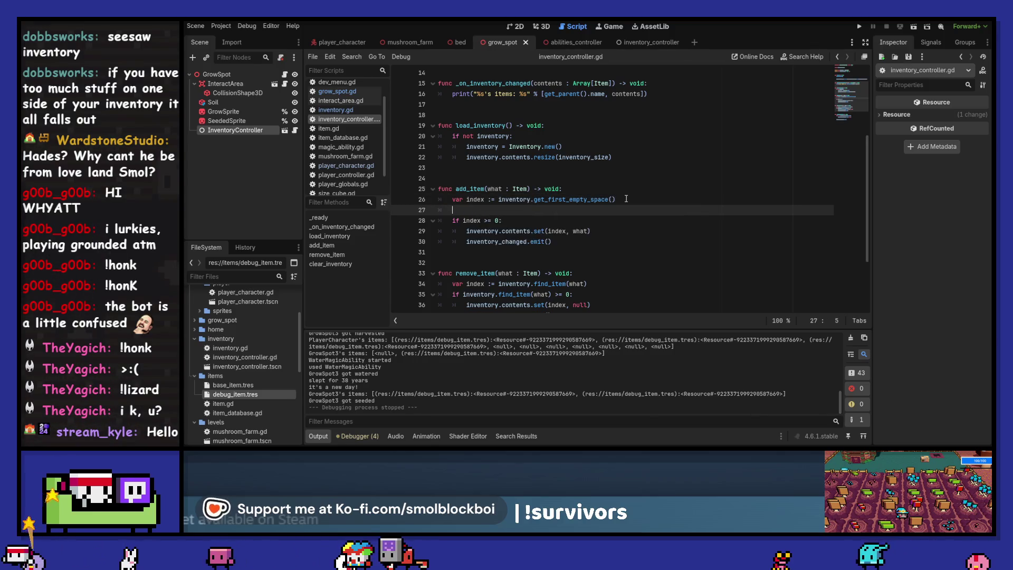
Navigate back to grow_spot.gd's harvest and interaction functions.
left_click(838, 59)
left_click(838, 59)
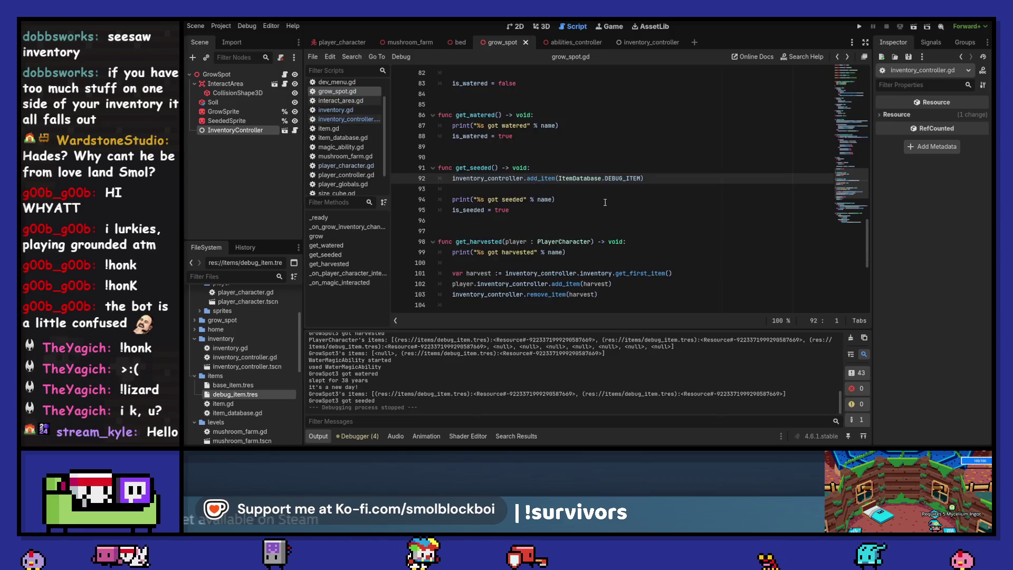
scroll(578, 172, "up", 15)
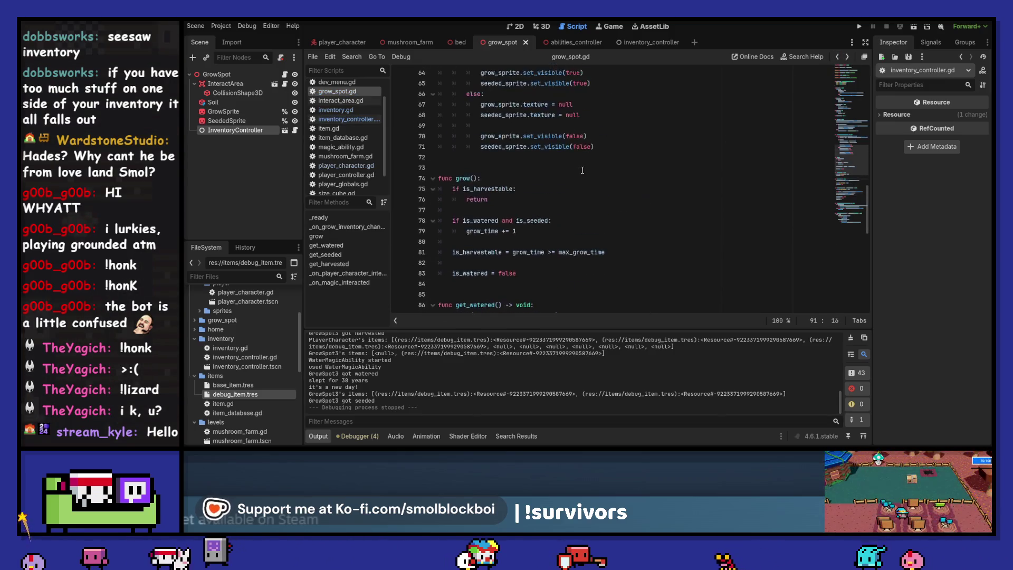
scroll(582, 170, "down", 20)
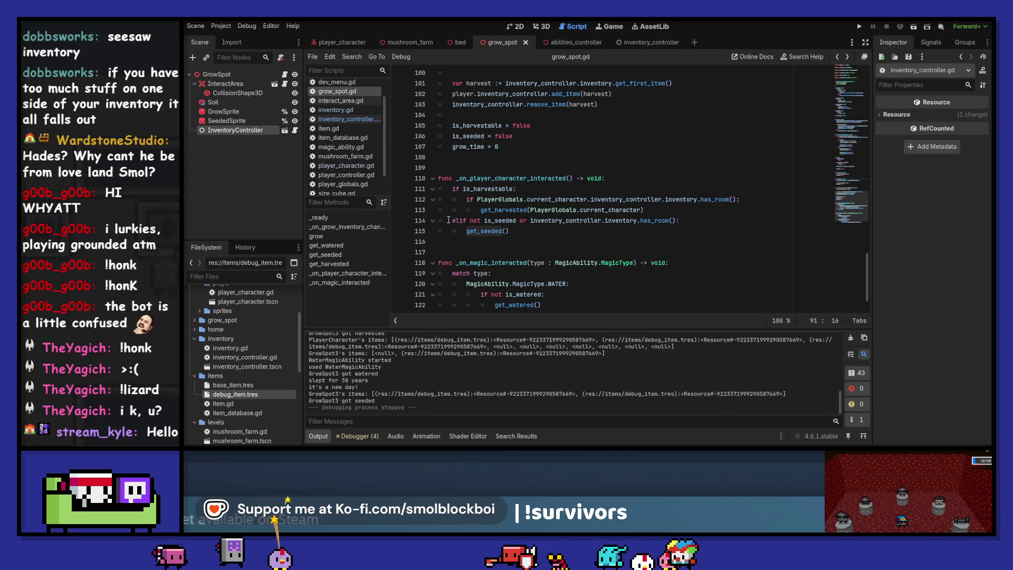
Replace false on line 105 with inventory_controller, taken from line 101.
left_click(493, 188)
double_click(492, 188)
scroll(492, 188, "up", 3)
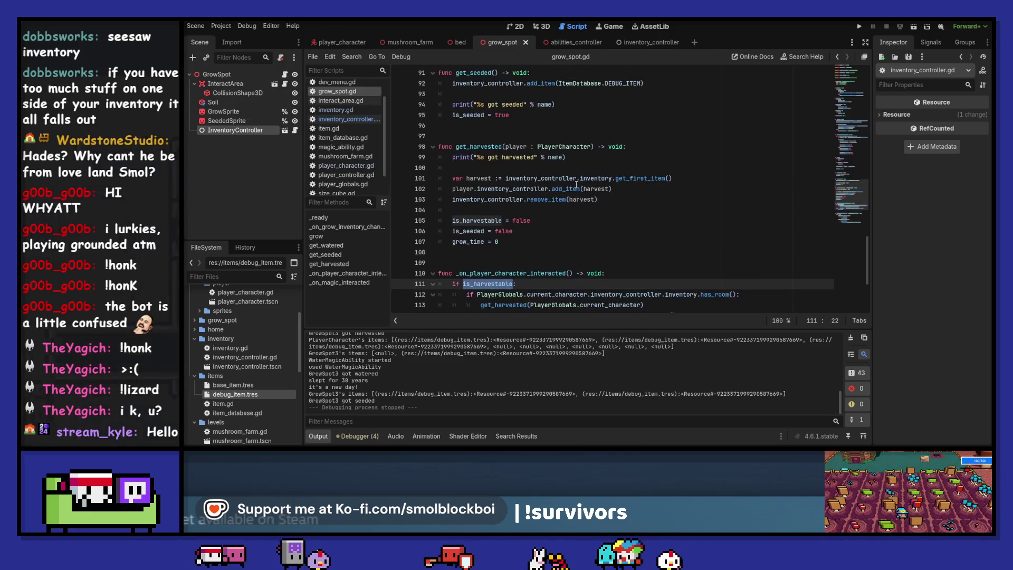
double_click(534, 220)
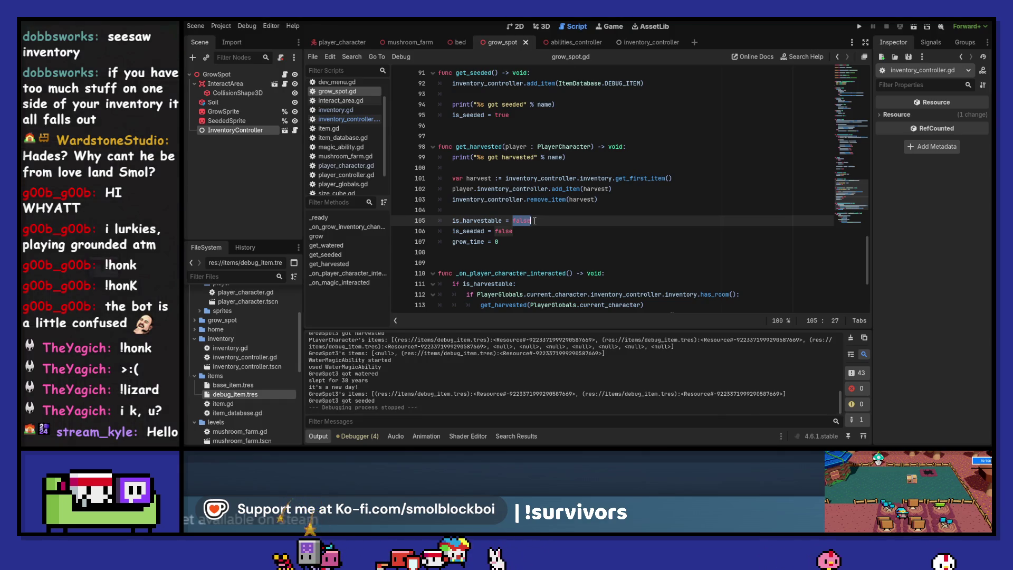
double_click(519, 179)
key("ctrl+c")
double_click(522, 220)
key("ctrl+v")
Complete it to inventory_controller.inventory.is_empty() via autocomplete and run the game with F5.
type(".")
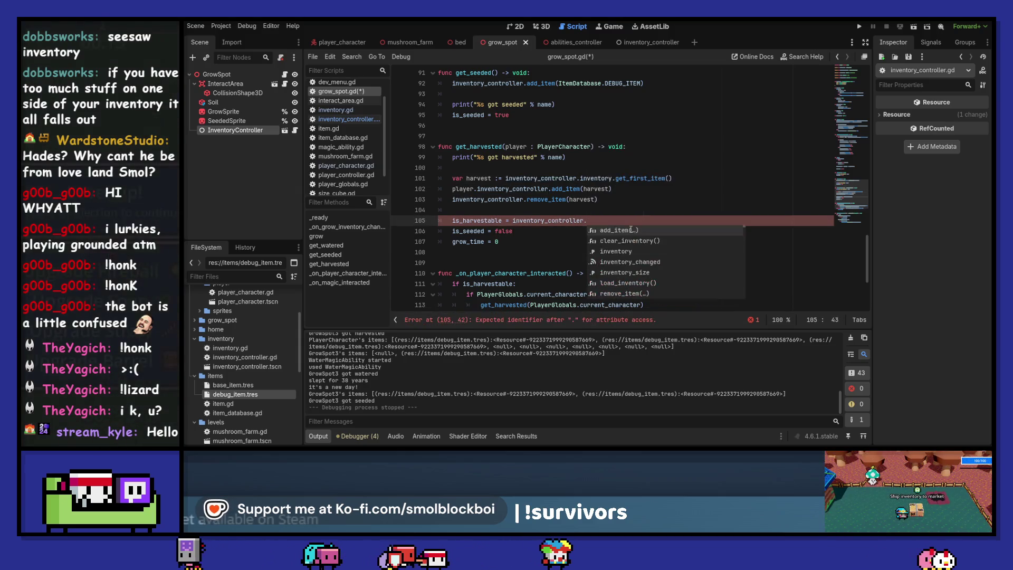
key("Down")
key("Down")
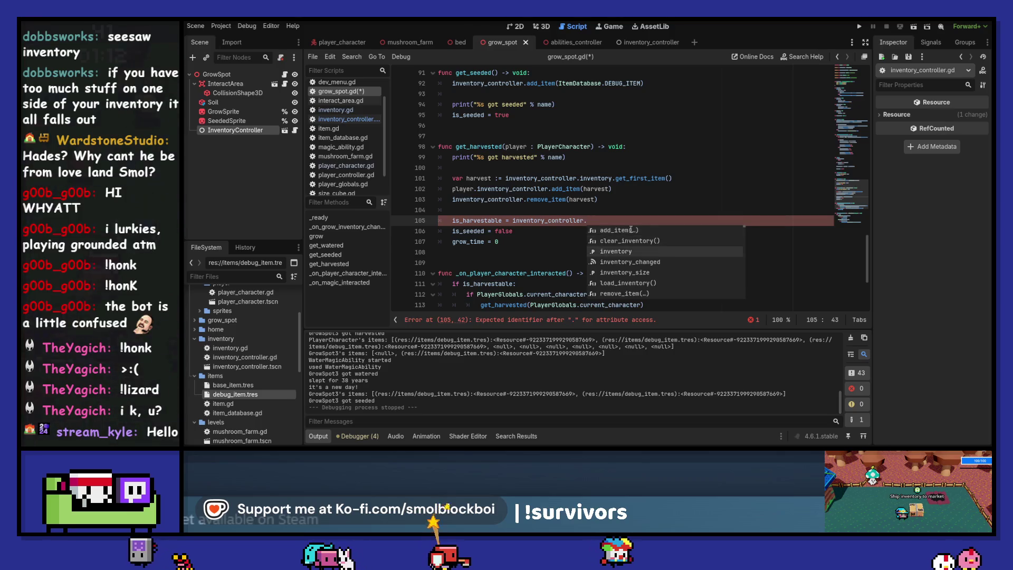
key("Return")
type(".")
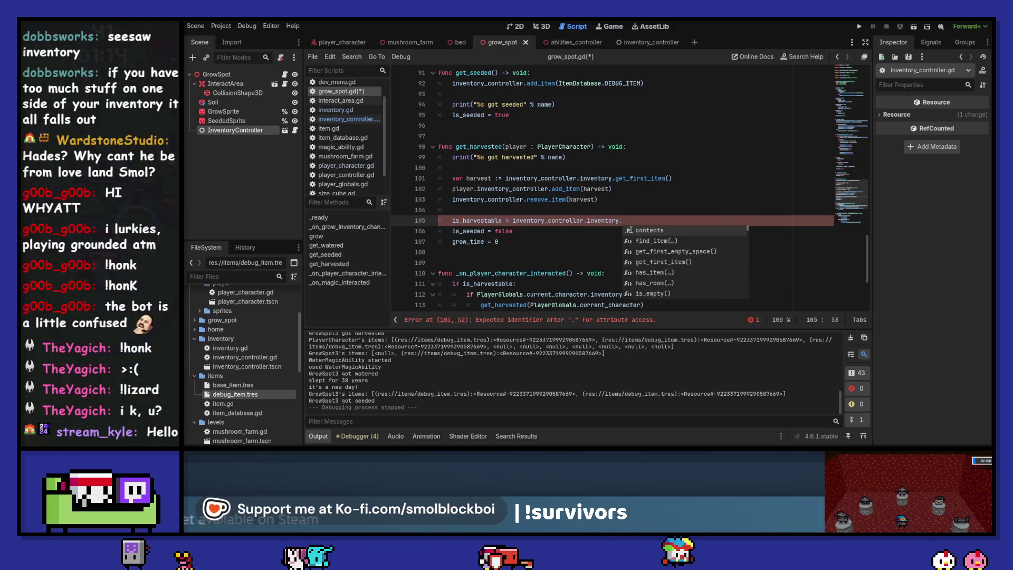
key("Down")
key("Down")
key("Down")
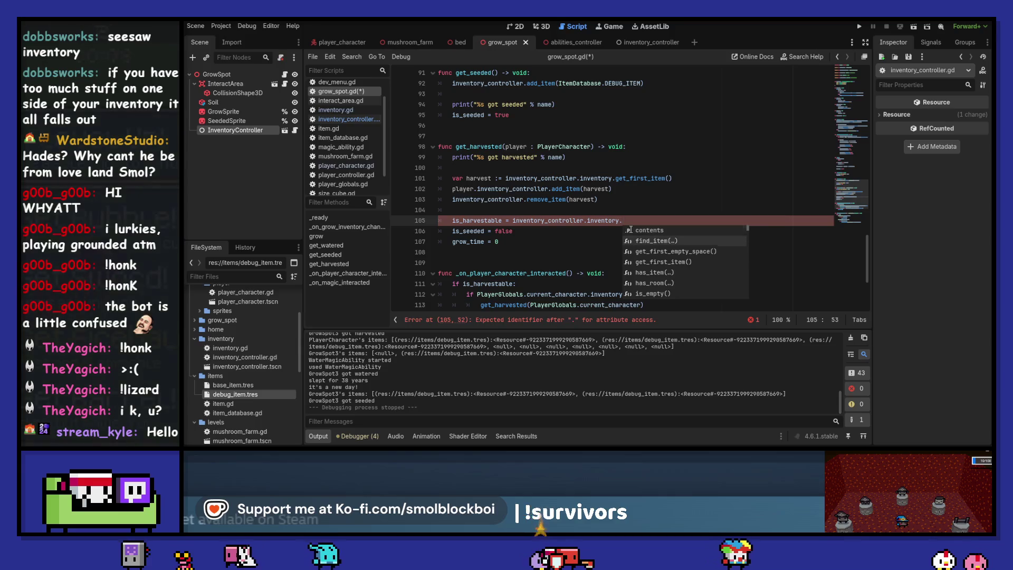
key("Return")
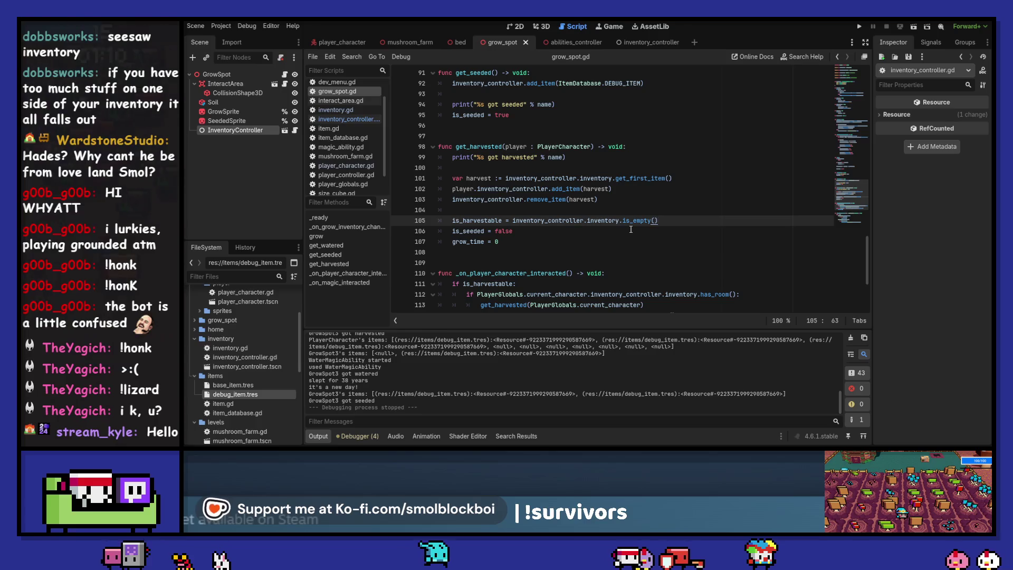
key("F5")
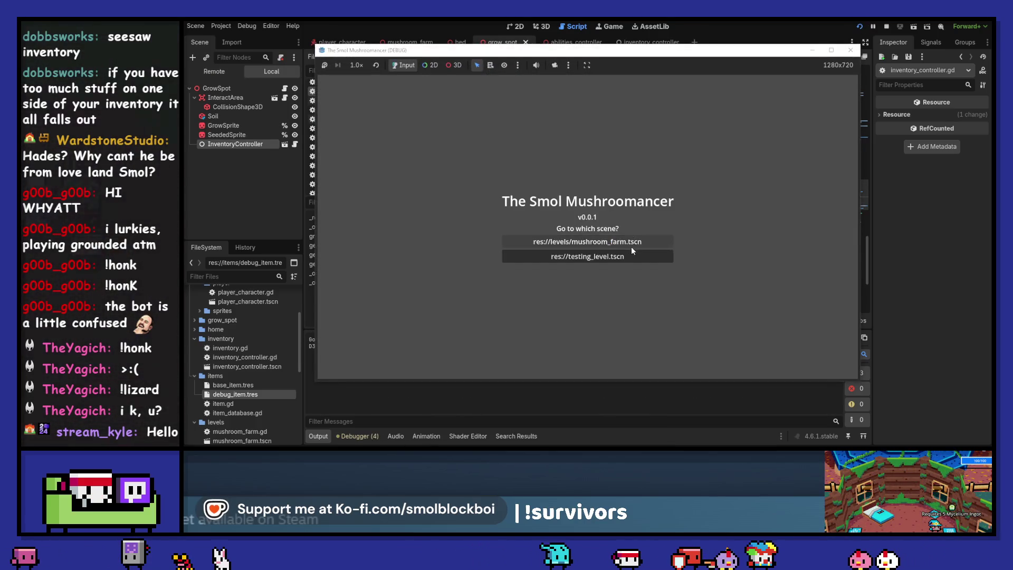
Load testing_level.tscn, water and seed GrowSpot3, sleep, harvest it, then stop the game.
left_click(631, 256)
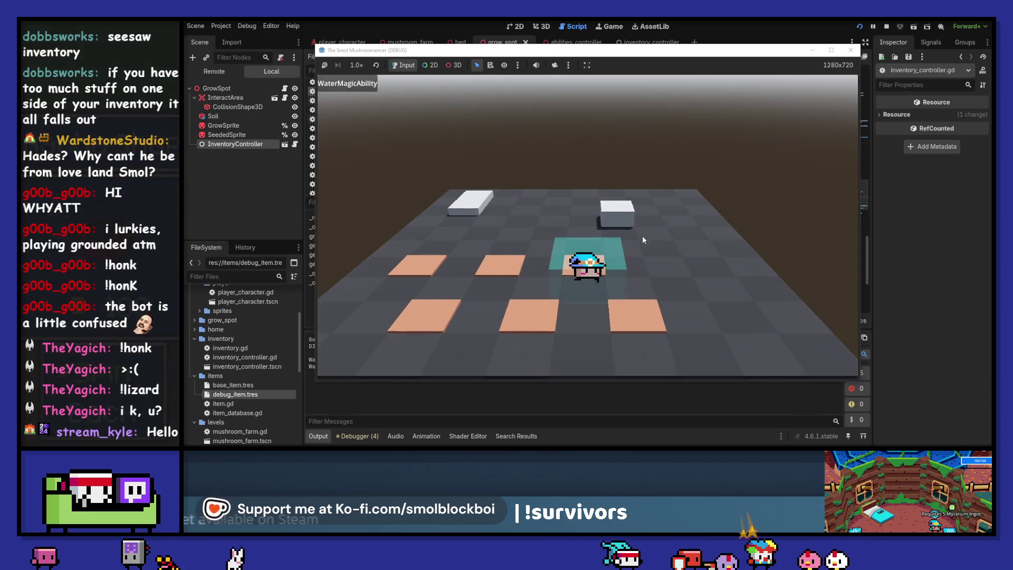
key("e")
key("f")
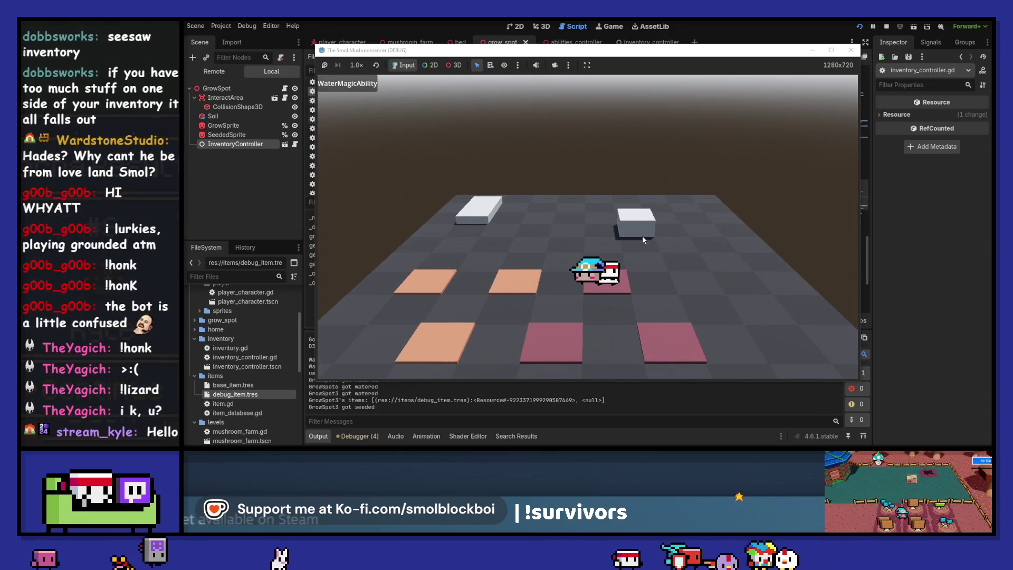
key("a")
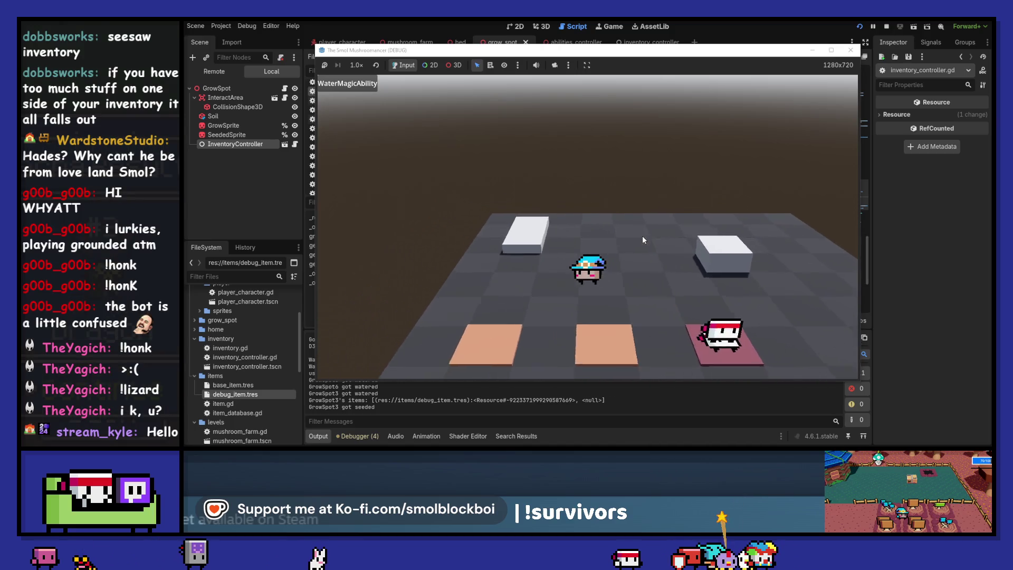
key("e")
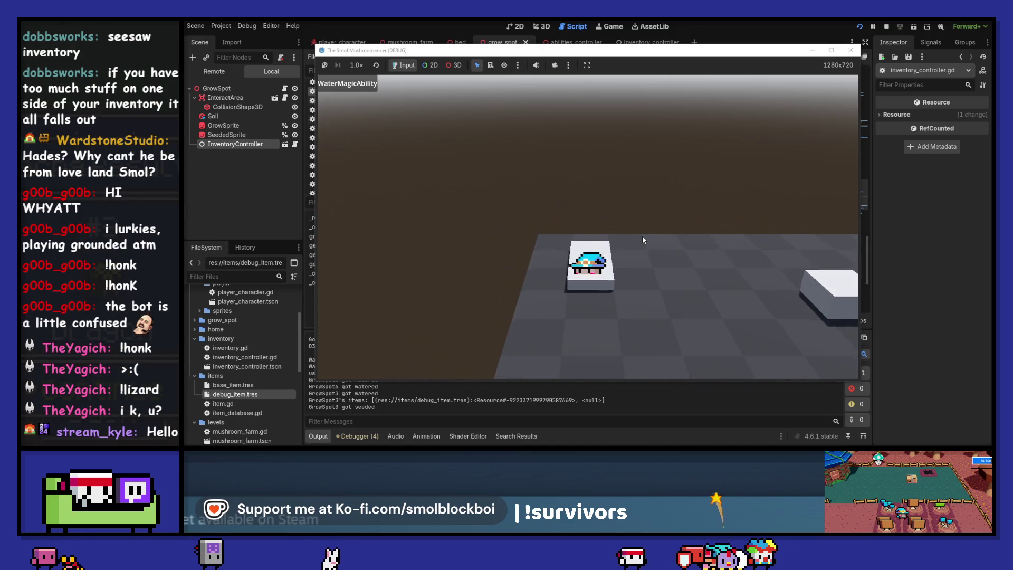
key("e")
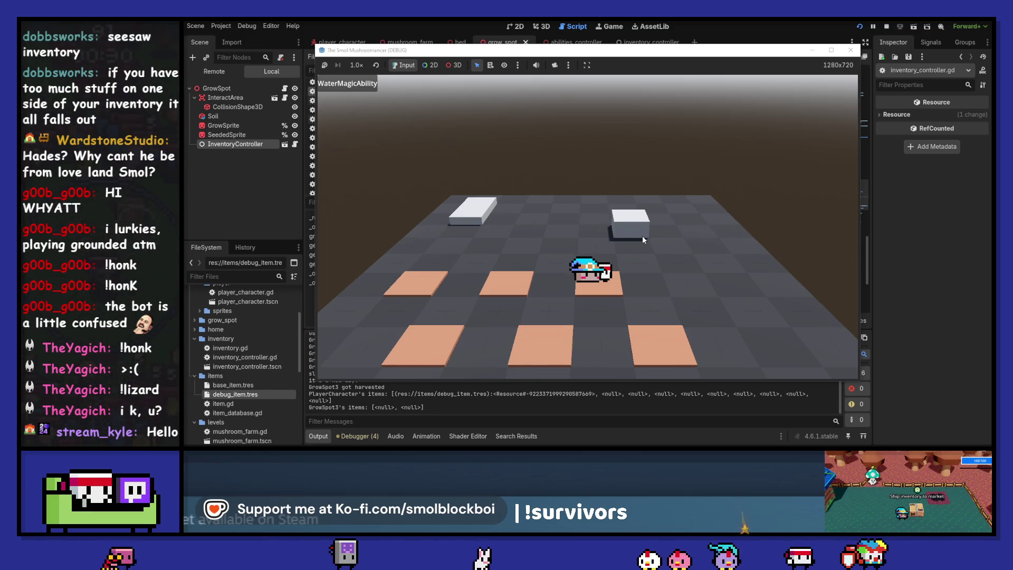
key("a")
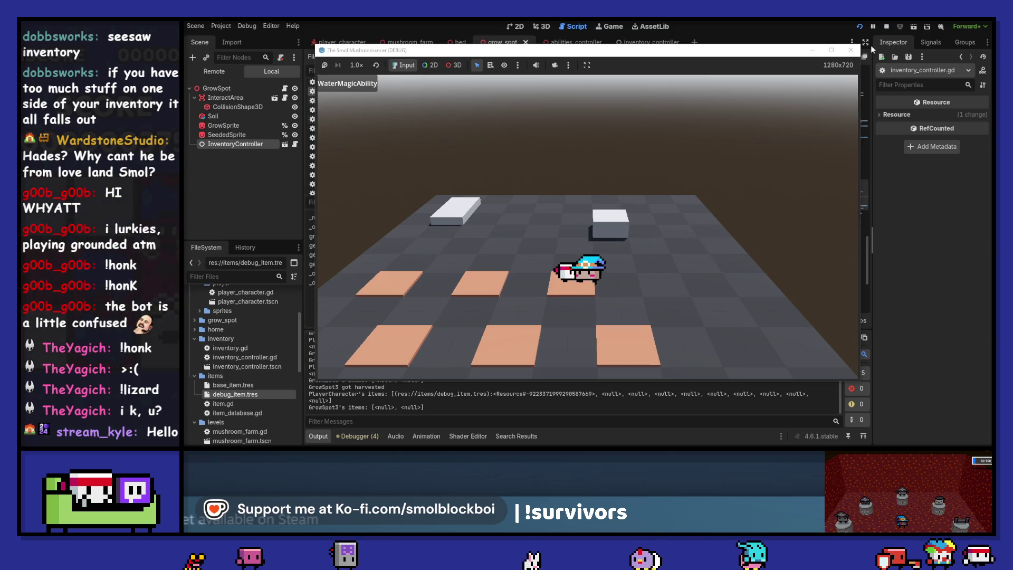
left_click(850, 50)
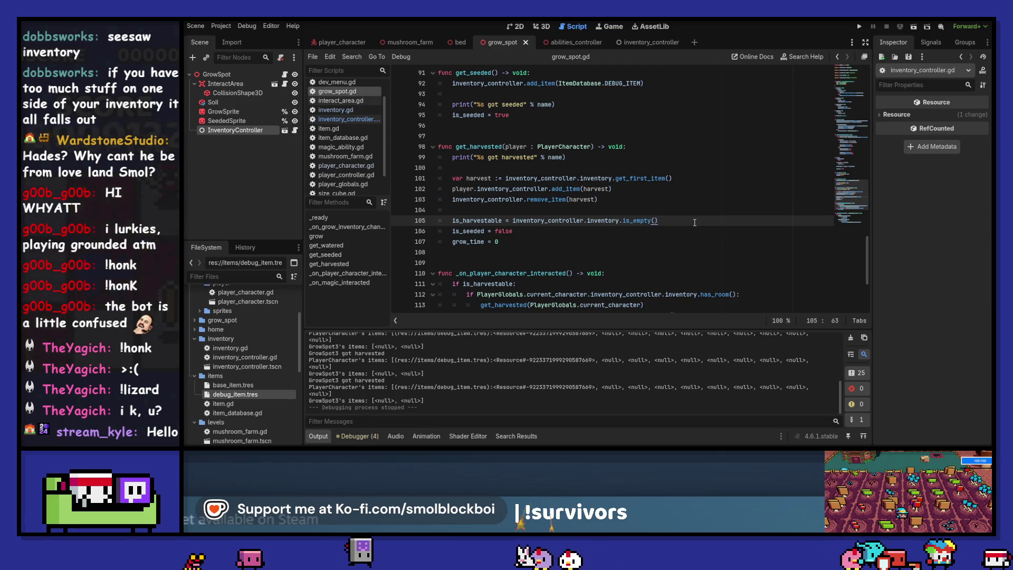
Launch the game with F5, sleep, water the nearby plots and seed GrowSpot3.
mouse_move(514, 220)
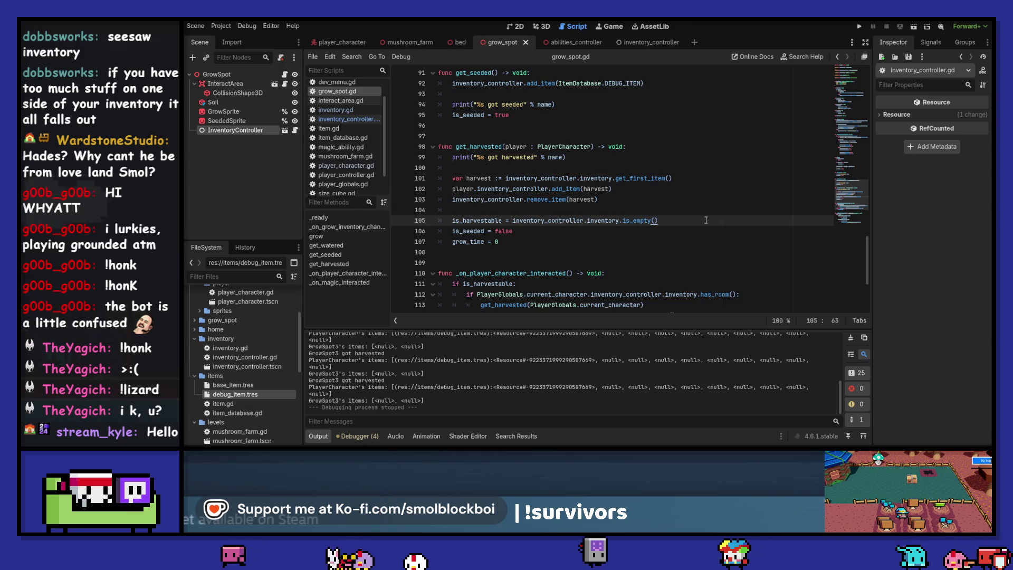
key("ctrl+Left")
key("ctrl+Left")
key("ctrl+Left")
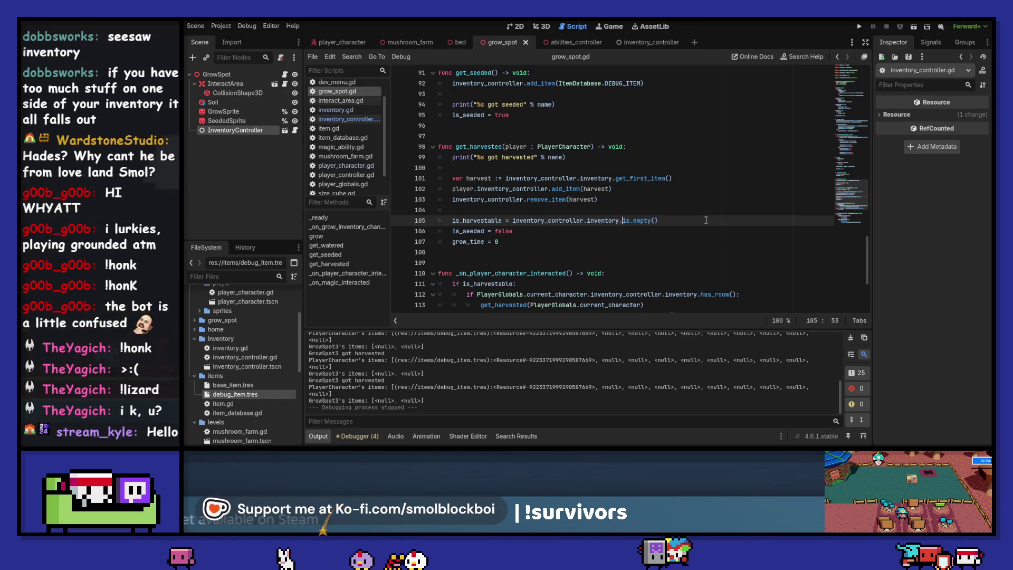
key("F5")
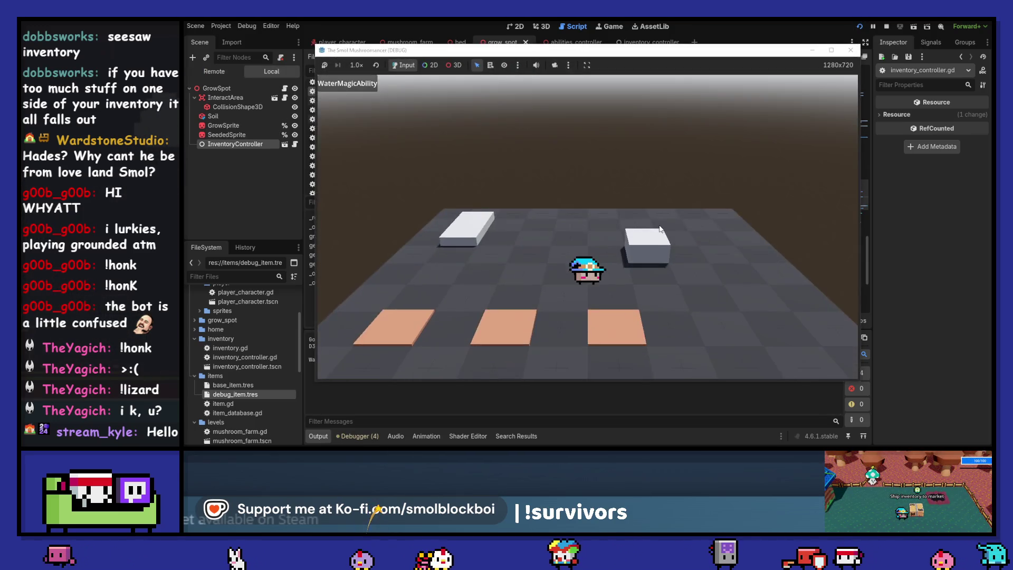
key("s")
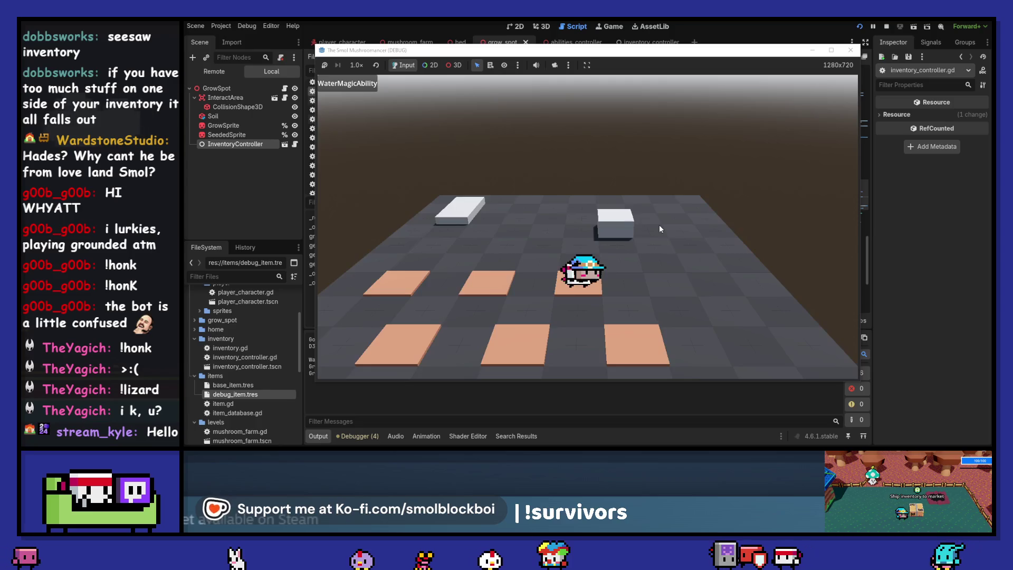
key("e")
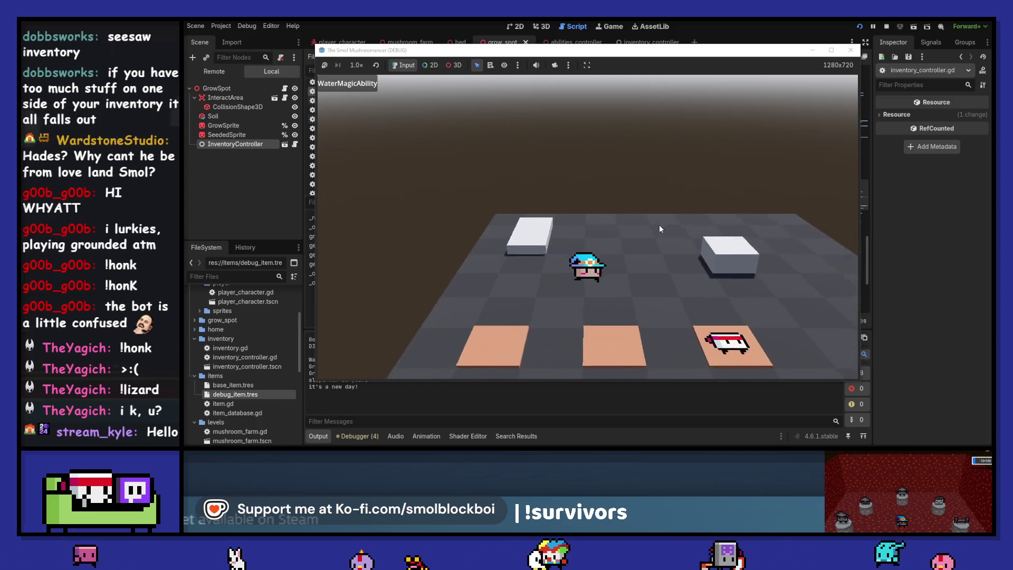
key("d")
key("q")
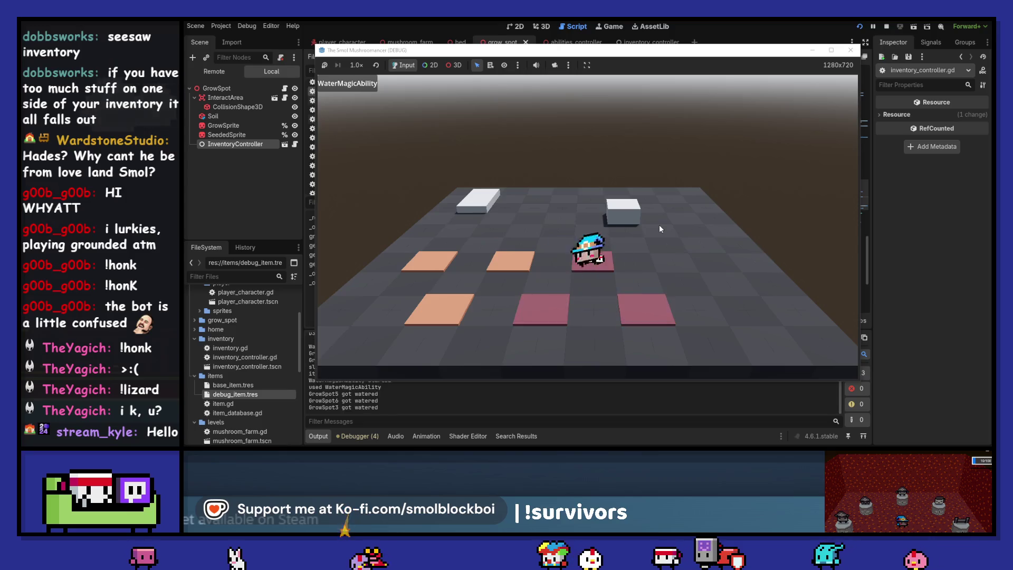
key("e")
key("d")
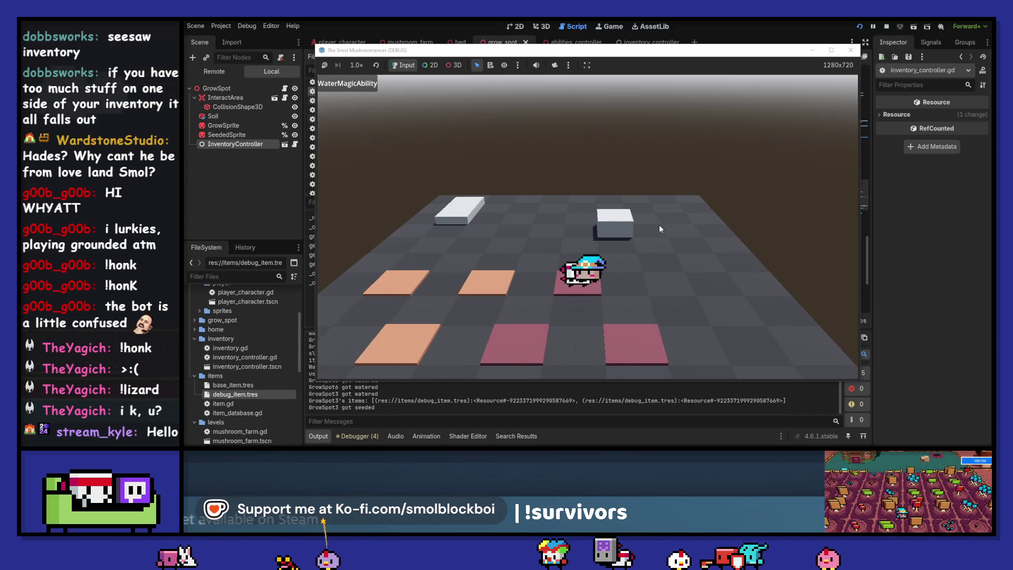
Seed GrowSpot6, sleep, then harvest both GrowSpot3 and GrowSpot6.
key("s")
key("e")
key("w")
key("w")
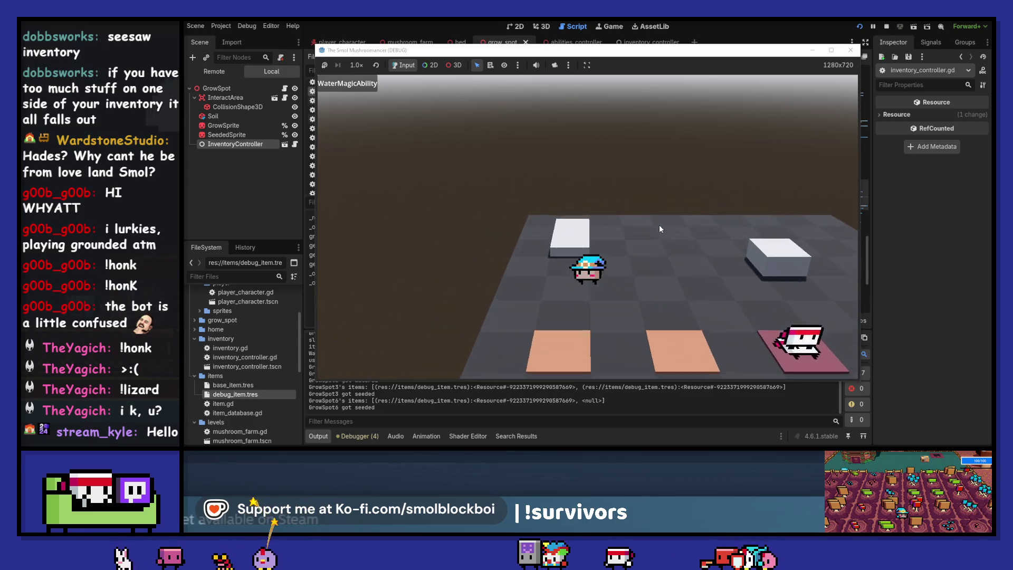
key("e")
key("s")
key("e")
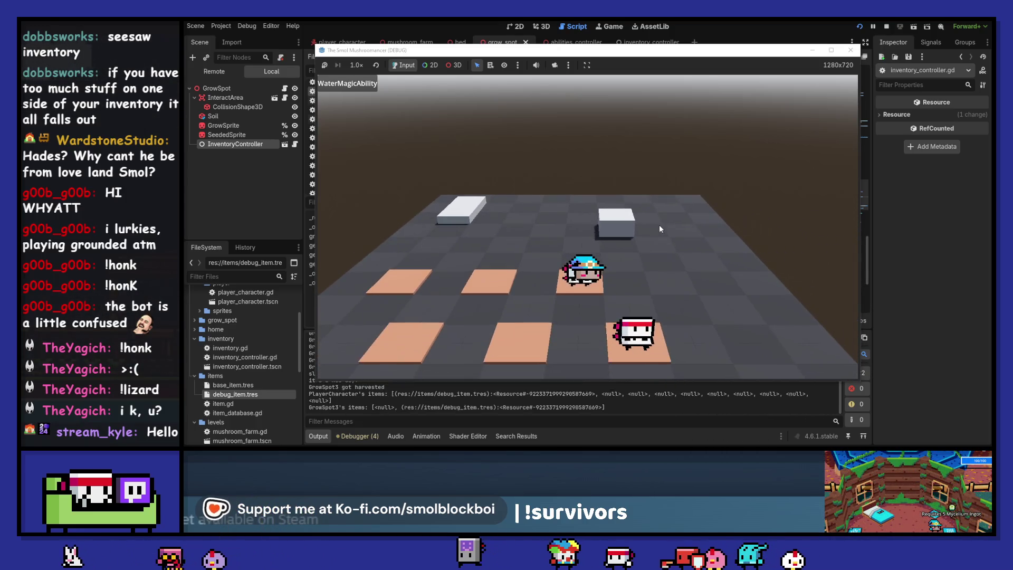
key("e")
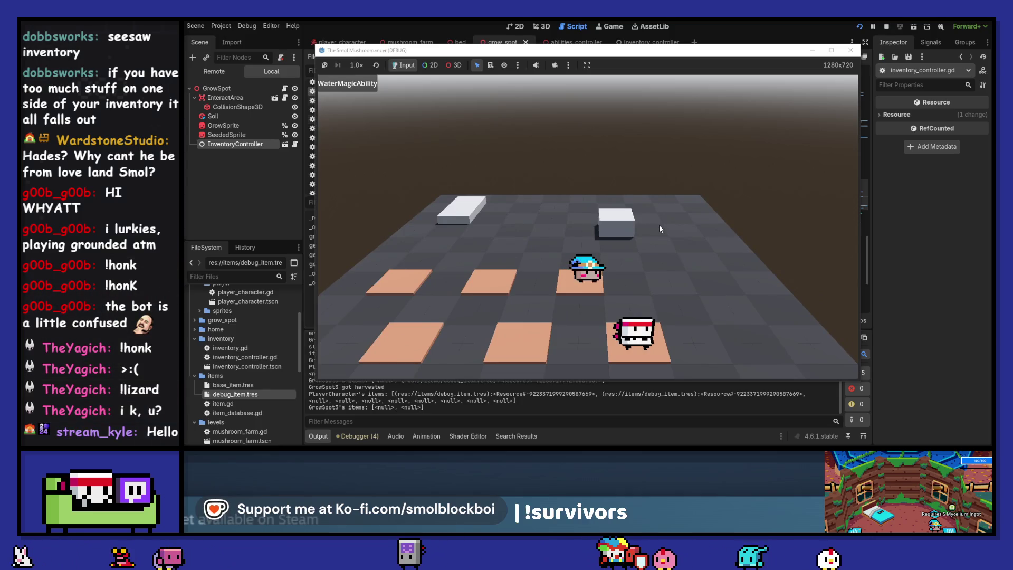
key("a")
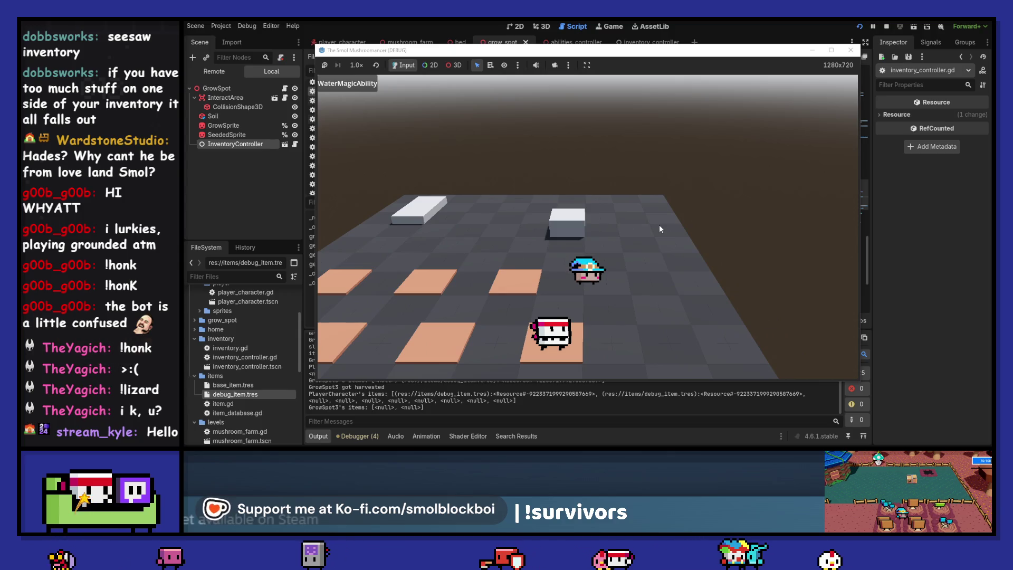
key("w")
key("s")
key("e")
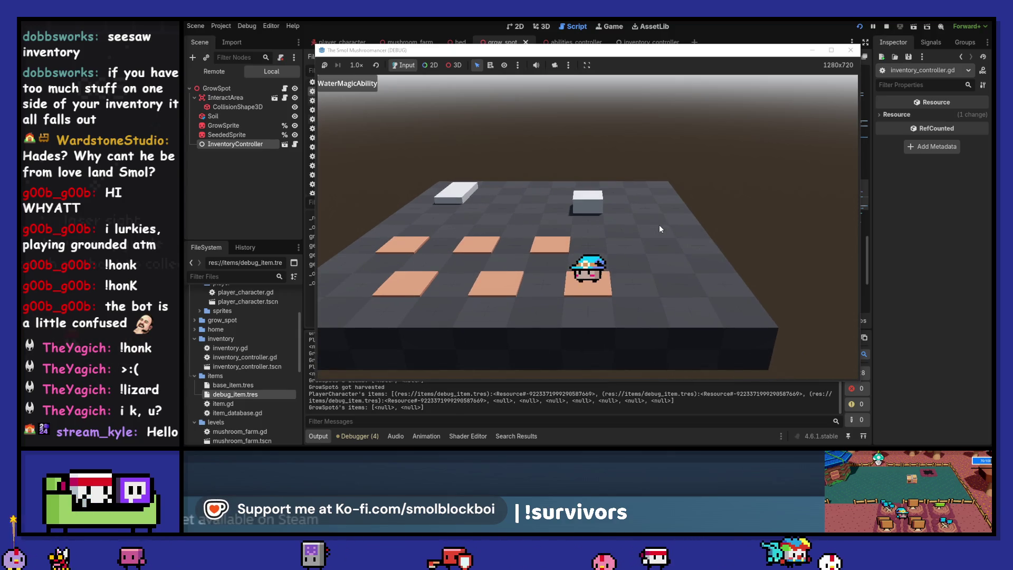
Water the back plots, sleep, seed another plot, then stop the game with F8.
key("w")
key("a")
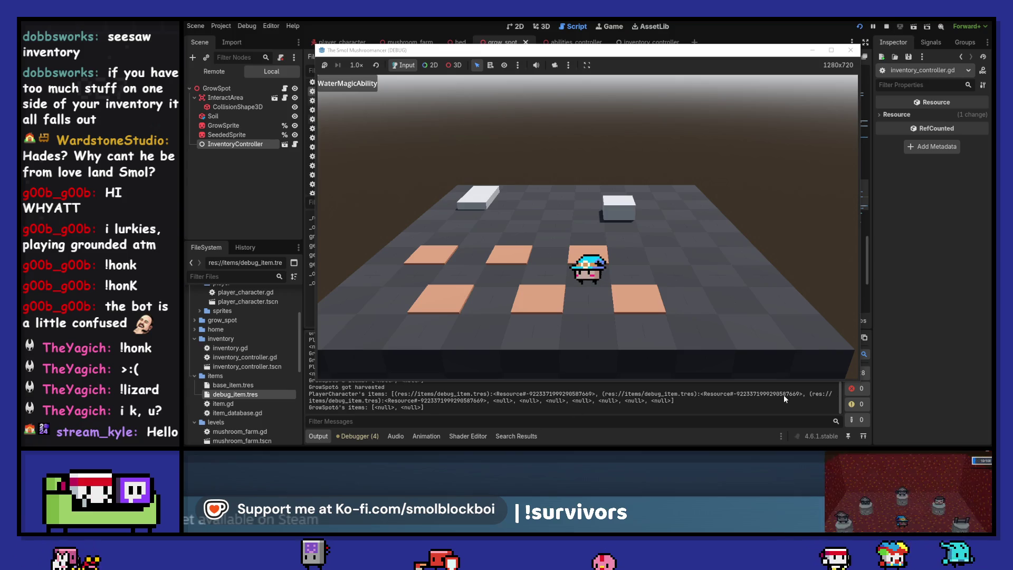
left_click(627, 284)
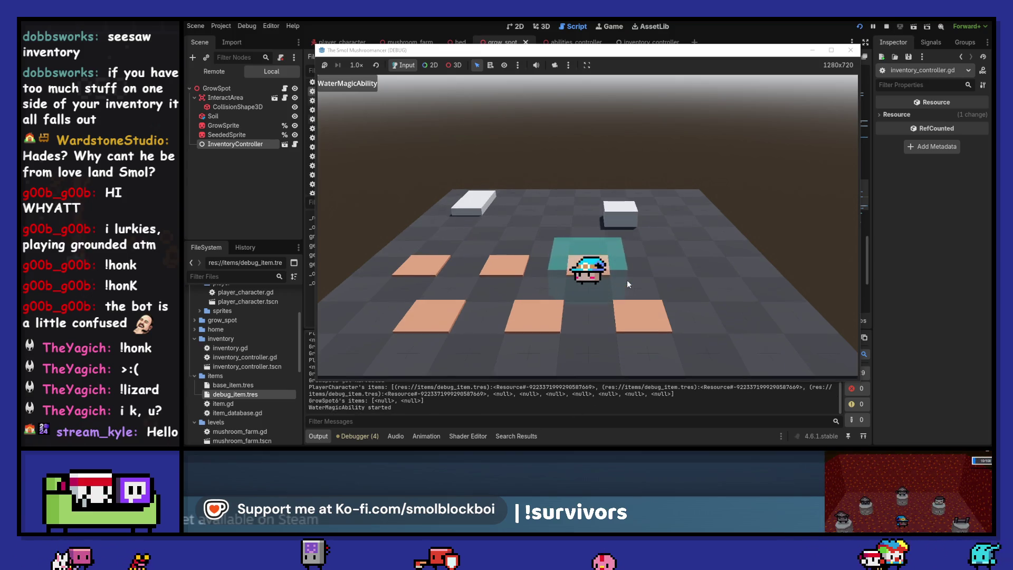
left_click(627, 284)
key("w")
key("a")
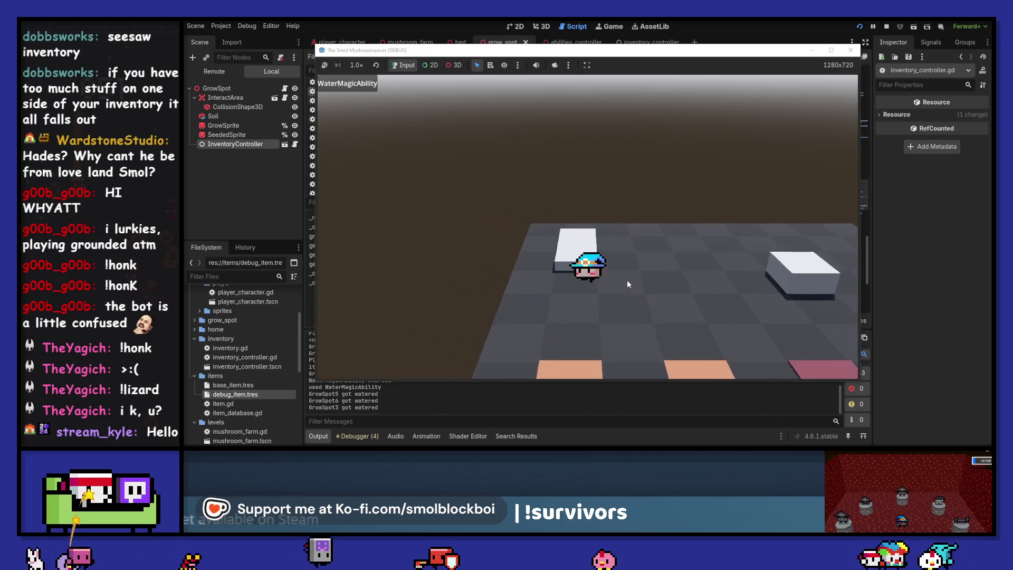
key("e")
key("s")
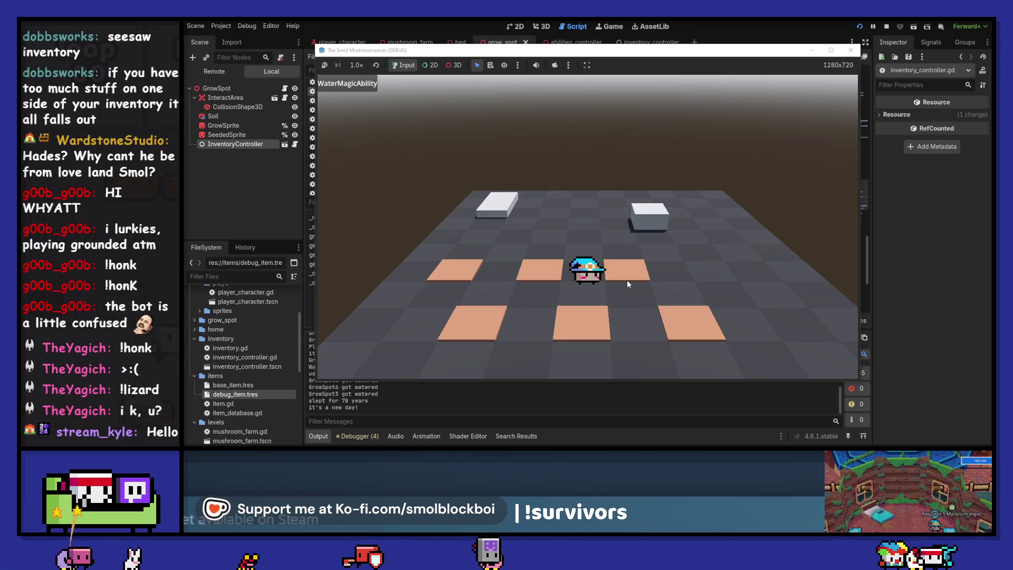
key("a")
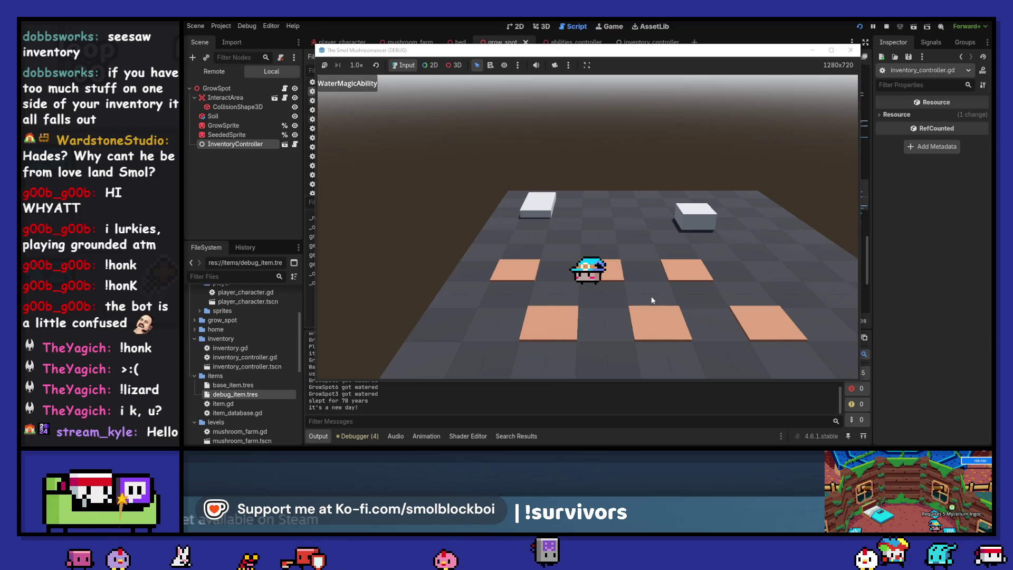
key("w")
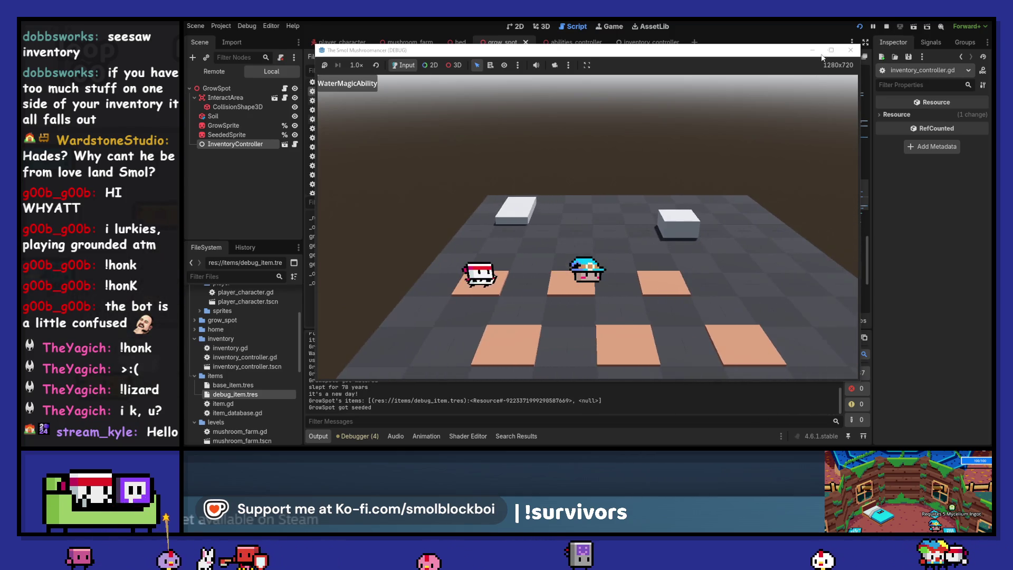
key("F8")
left_click(651, 235)
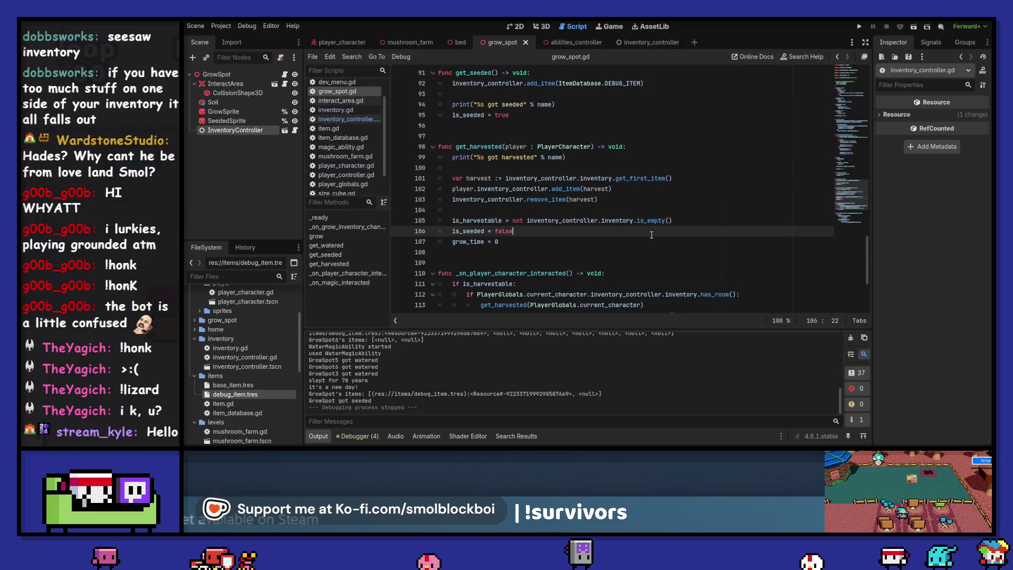
scroll(651, 234, "up", 9)
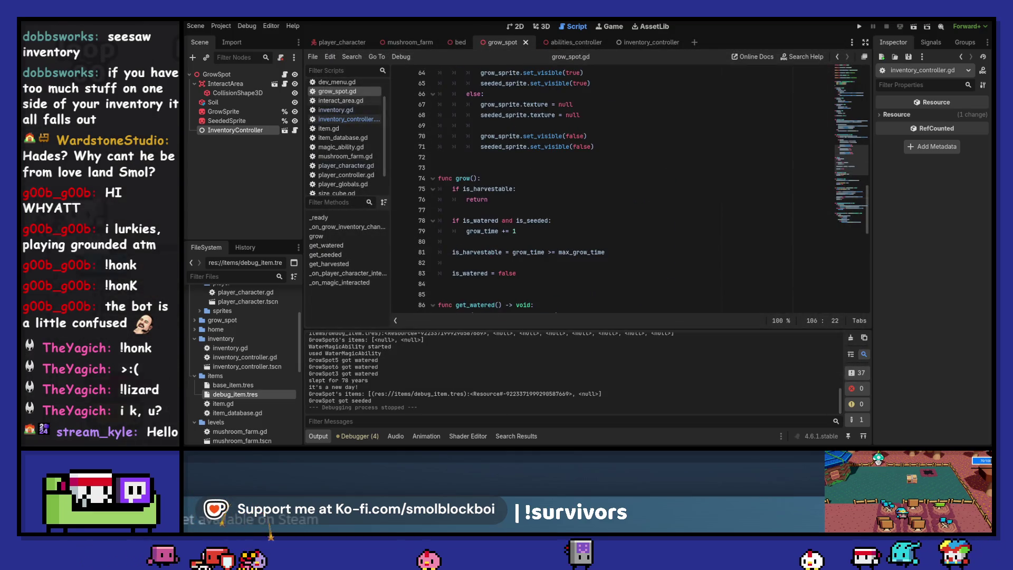
left_click(208, 113)
scroll(614, 212, "up", 4)
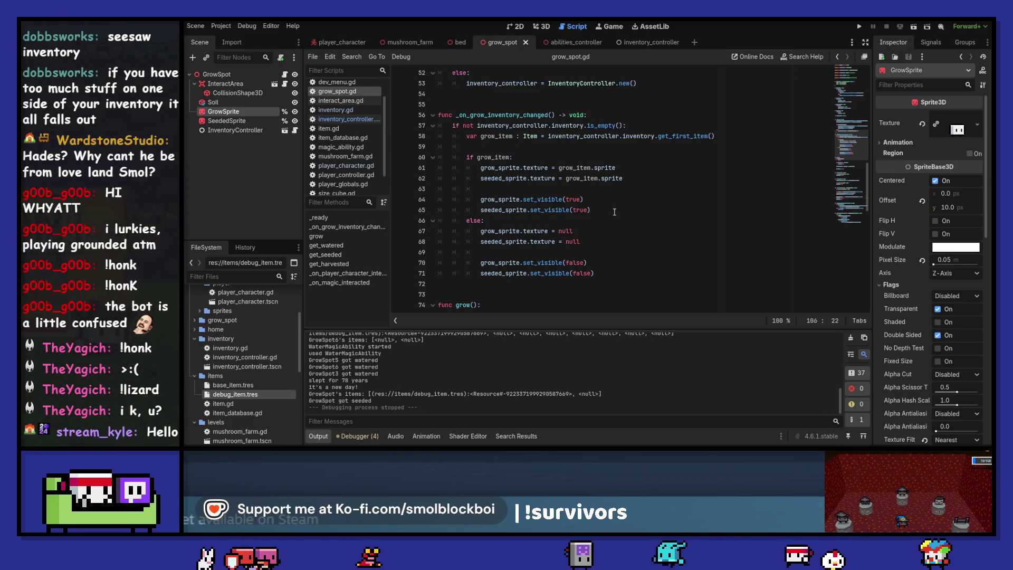
scroll(614, 212, "up", 15)
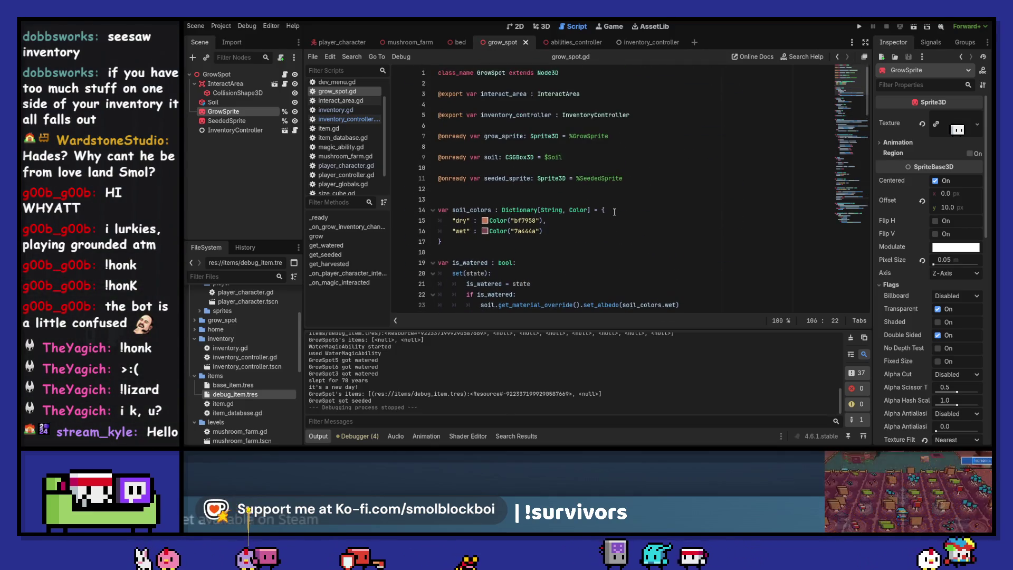
scroll(614, 212, "down", 2)
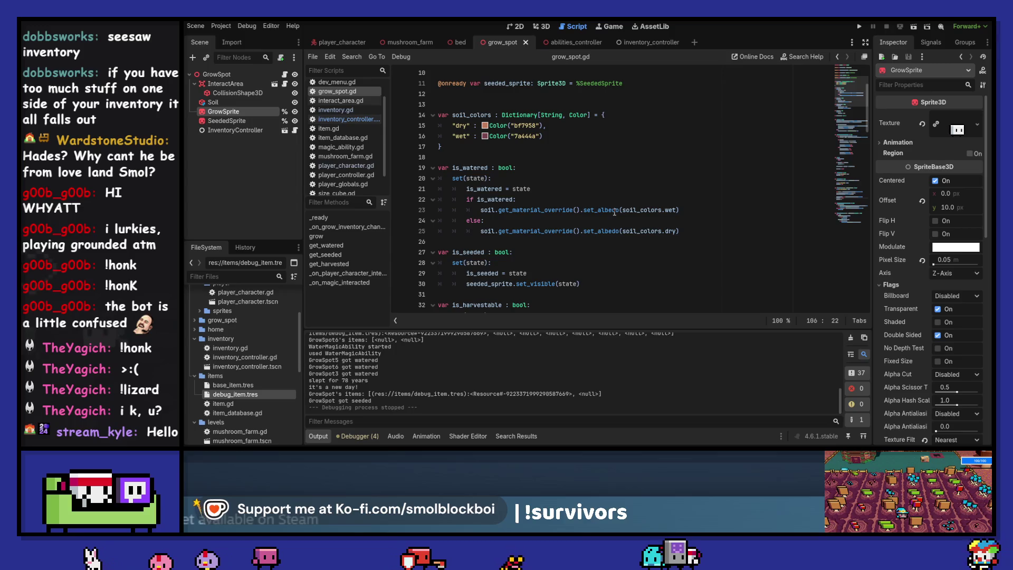
scroll(614, 212, "down", 4)
scroll(614, 212, "down", 1)
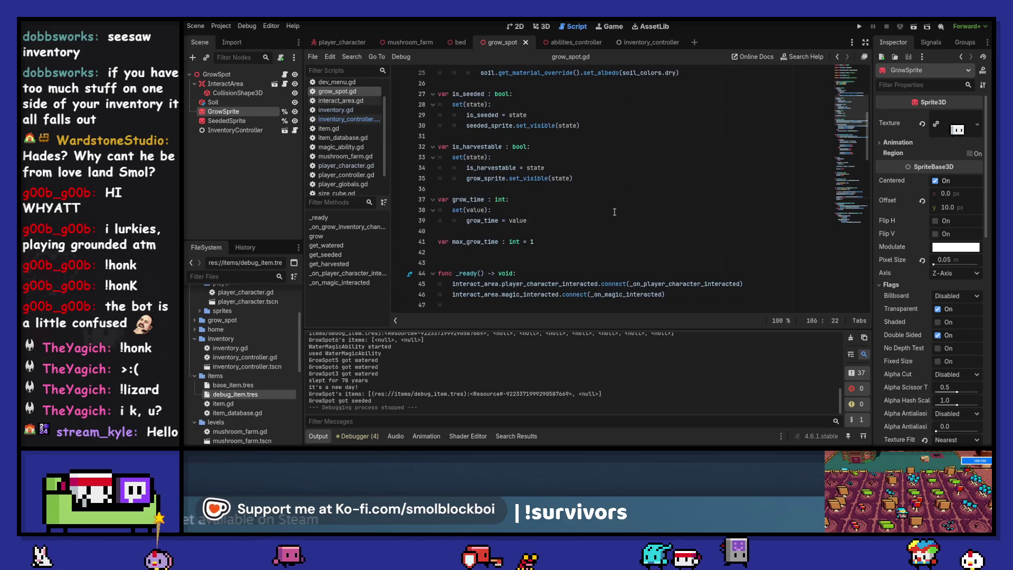
double_click(477, 200)
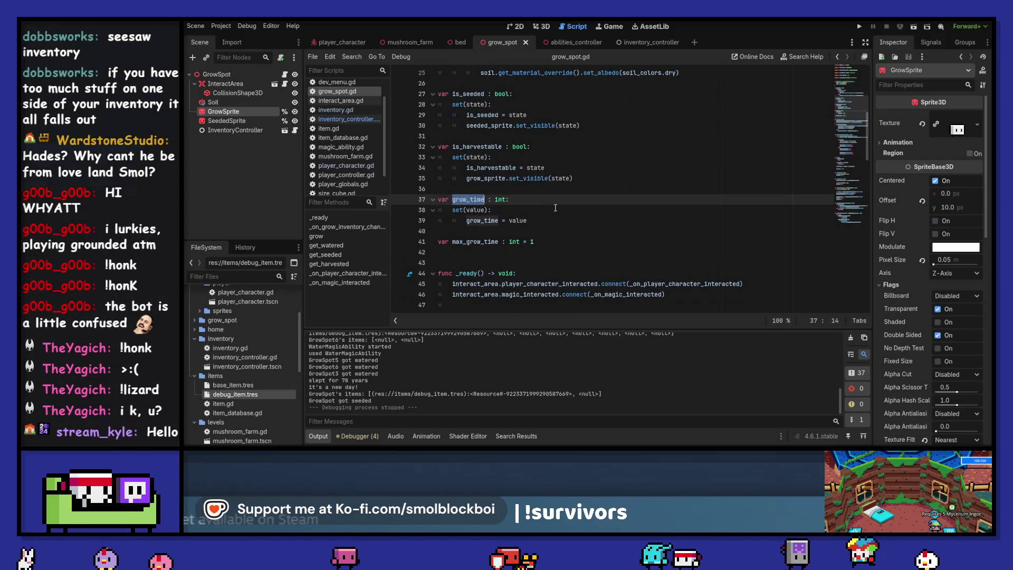
scroll(566, 203, "down", 9)
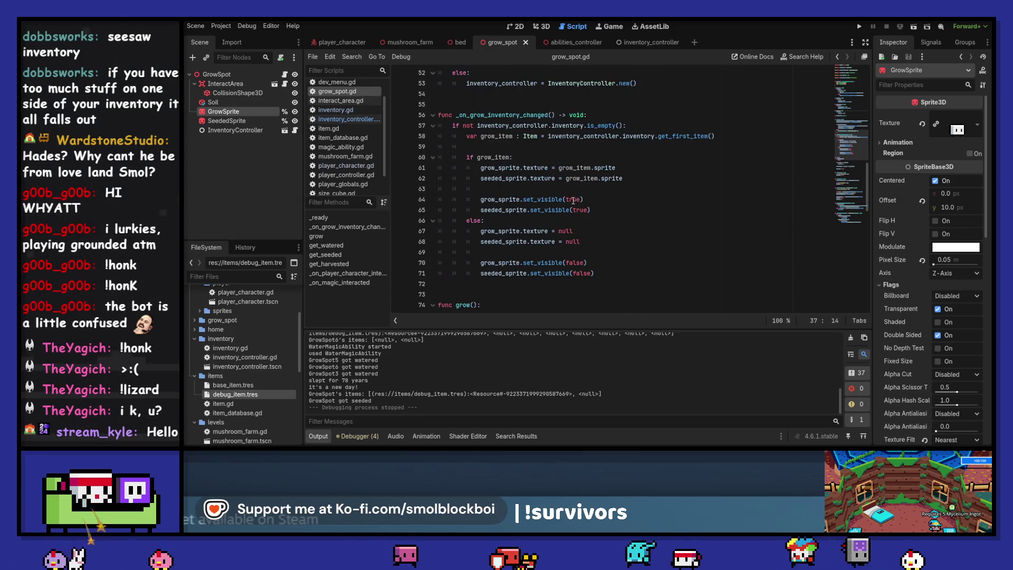
double_click(567, 201)
scroll(634, 221, "up", 2)
type("grow_time += 1")
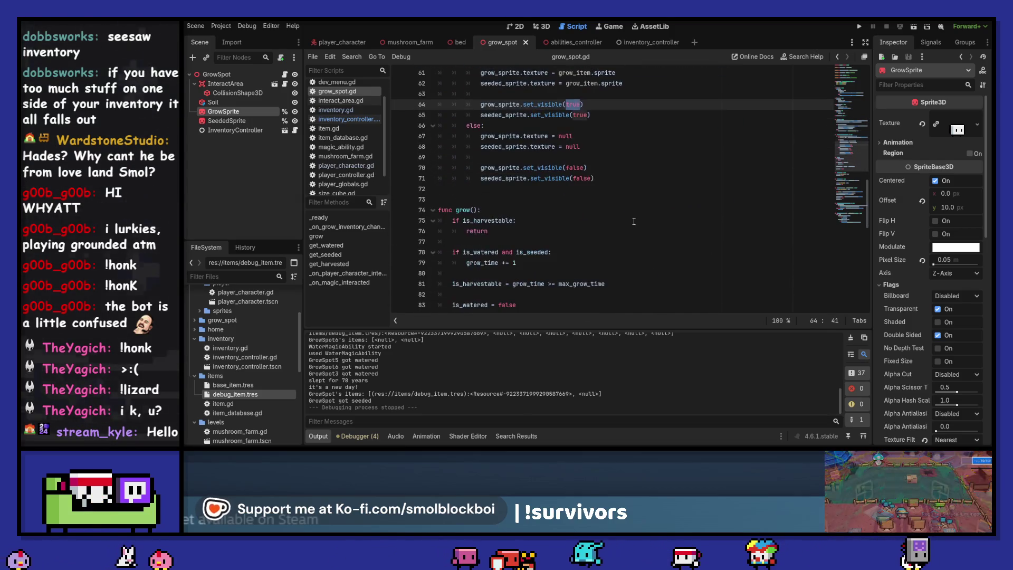
Change line 64 to show the grow sprite when grow_time >= max_grow_time, and save.
scroll(680, 229, "down", 1)
type(">= max")
key("Return")
key("ctrl+s")
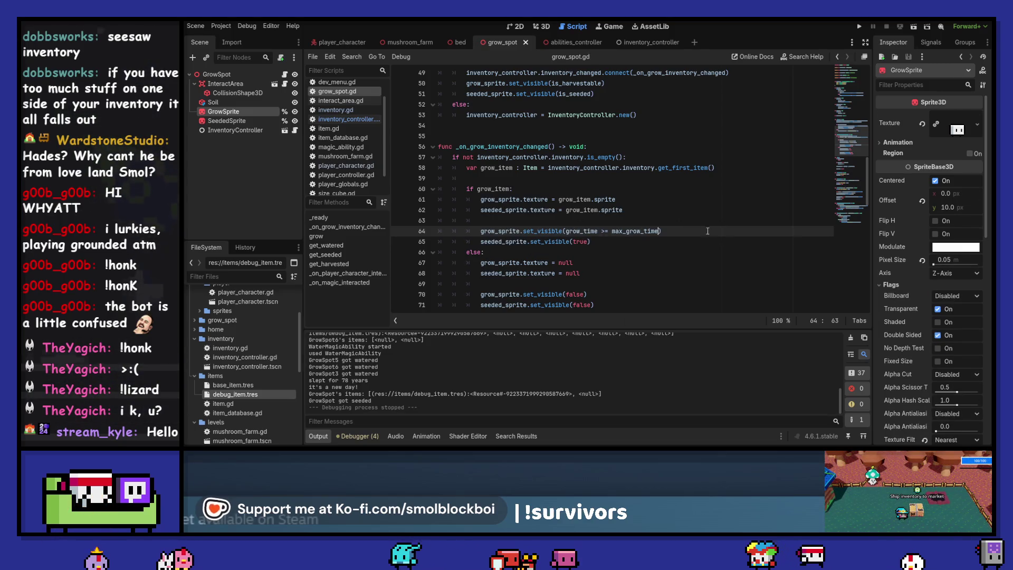
Deselect line 64 and save the scene and script again.
scroll(688, 215, "down", 1)
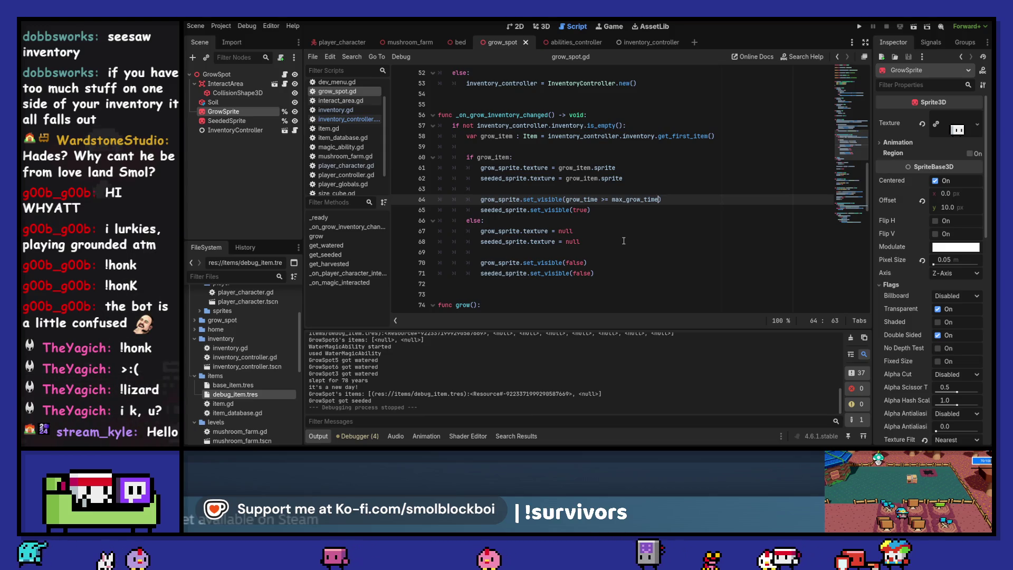
mouse_move(566, 200)
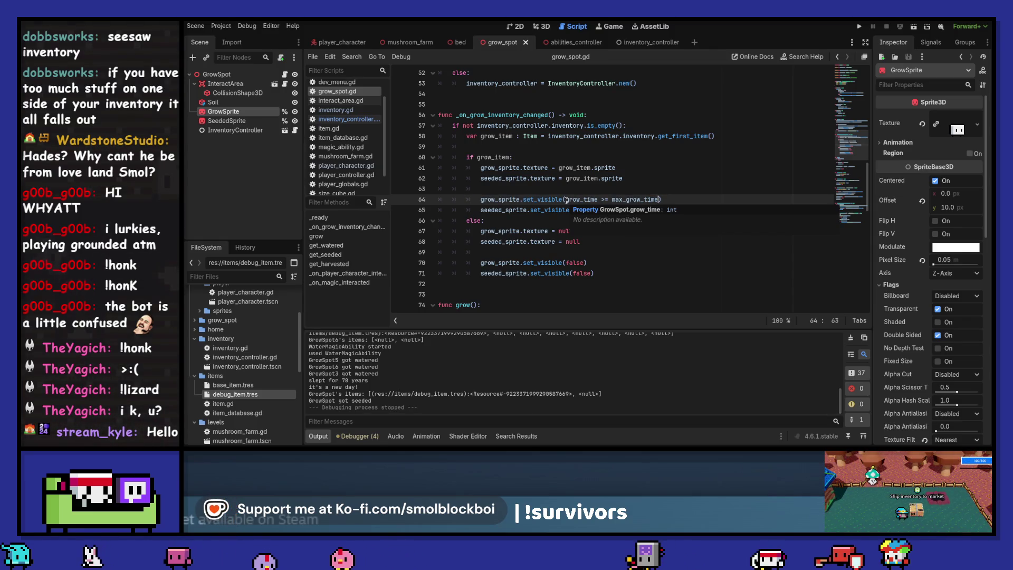
left_click(631, 247)
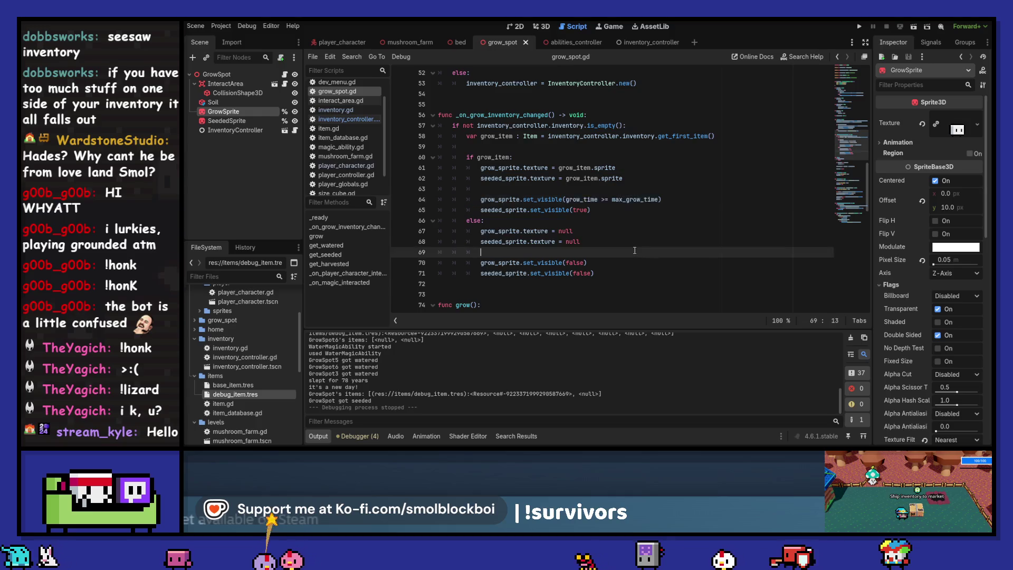
key("ctrl+s")
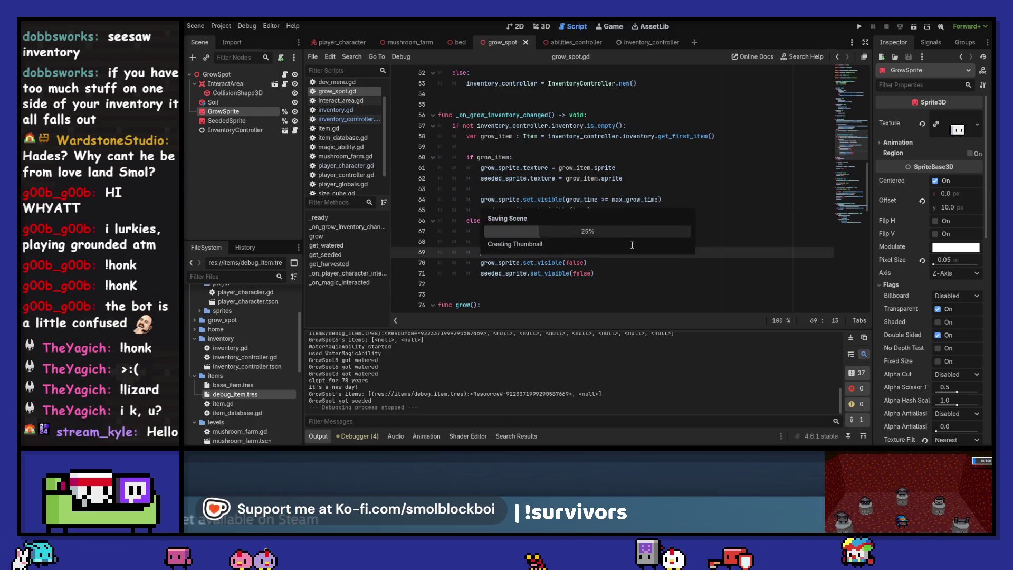
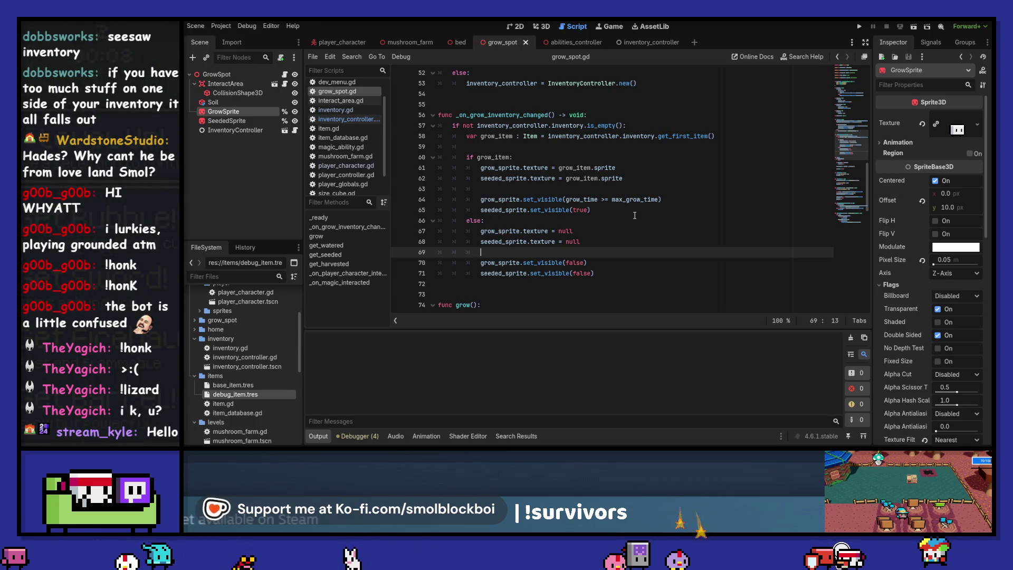
Delete both grow_sprite.set_visible lines from _on_grow_inventory_changed and save grow_spot.gd.
left_click_drag(676, 201, 355, 196)
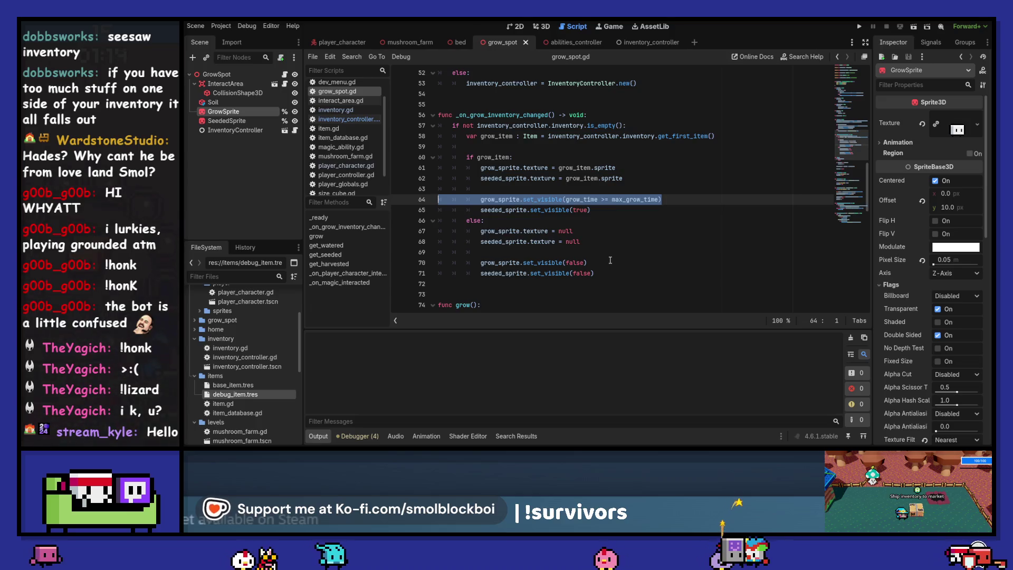
key("ctrl+x")
left_click_drag(588, 252, 360, 249)
key("BackSpace")
key("BackSpace")
key("BackSpace")
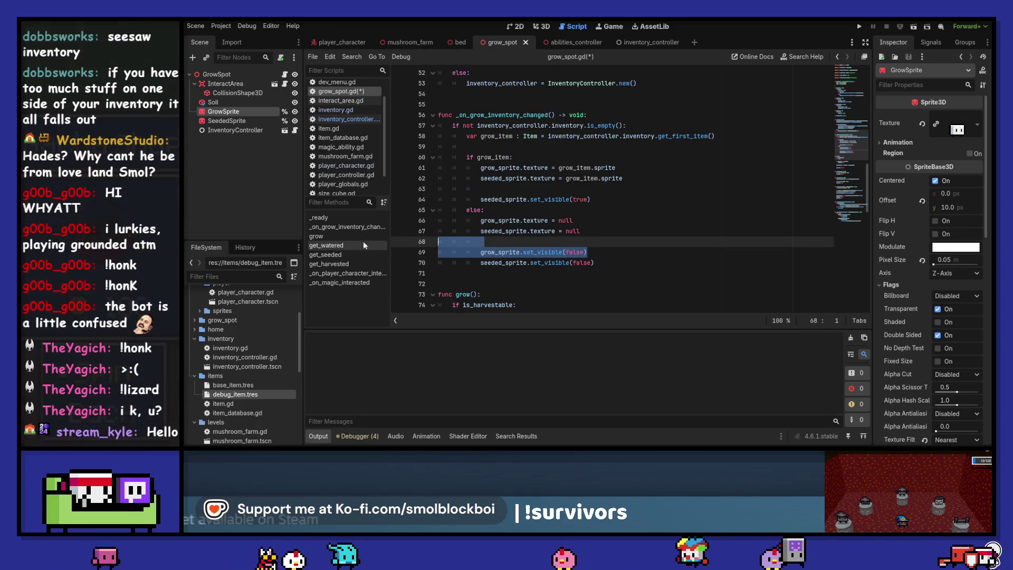
key("Return")
key("ctrl+s")
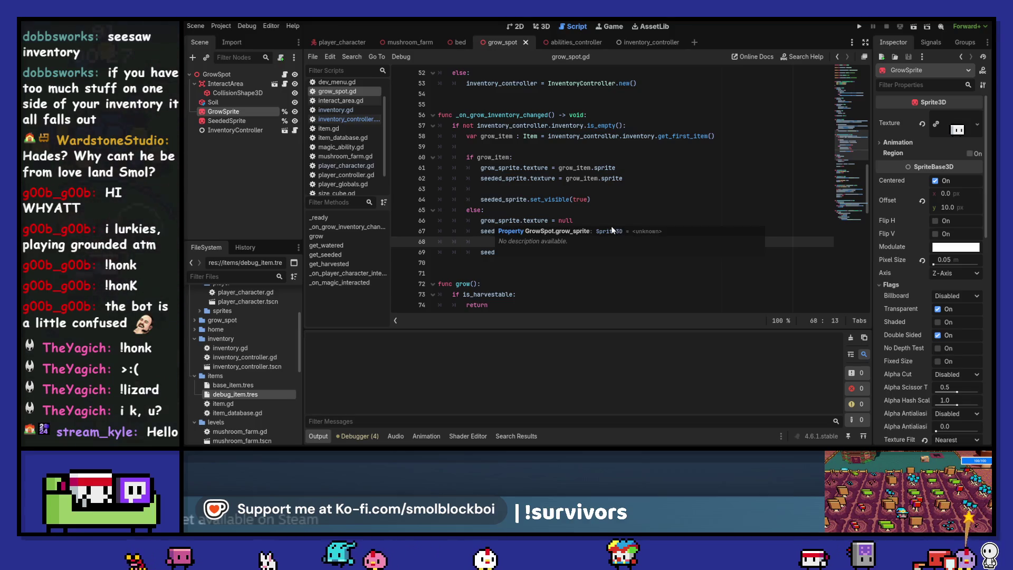
Open Project Settings to check the autoload globals, then close it again.
key("ctrl+shift+p")
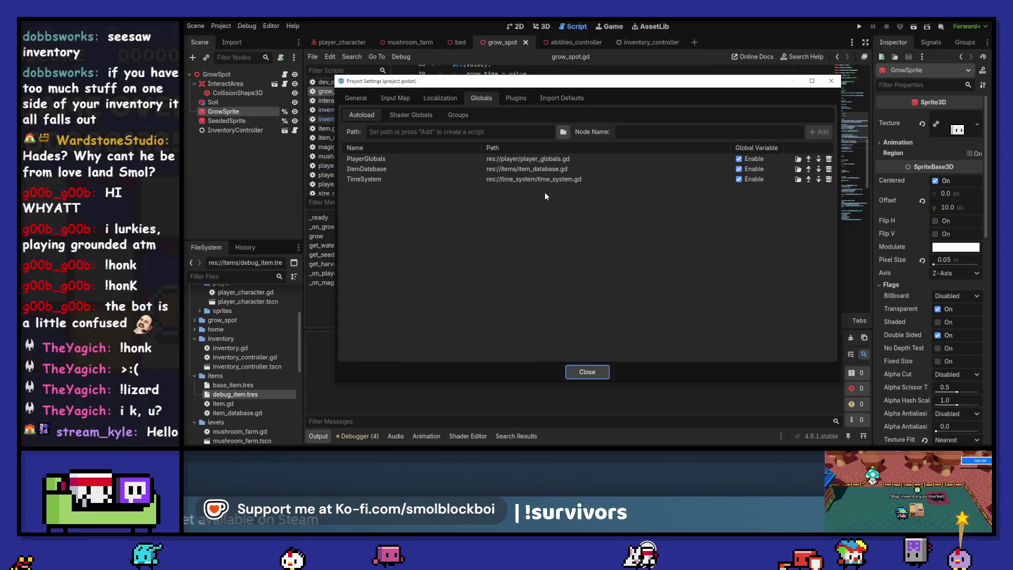
left_click(830, 81)
scroll(667, 168, "down", 5)
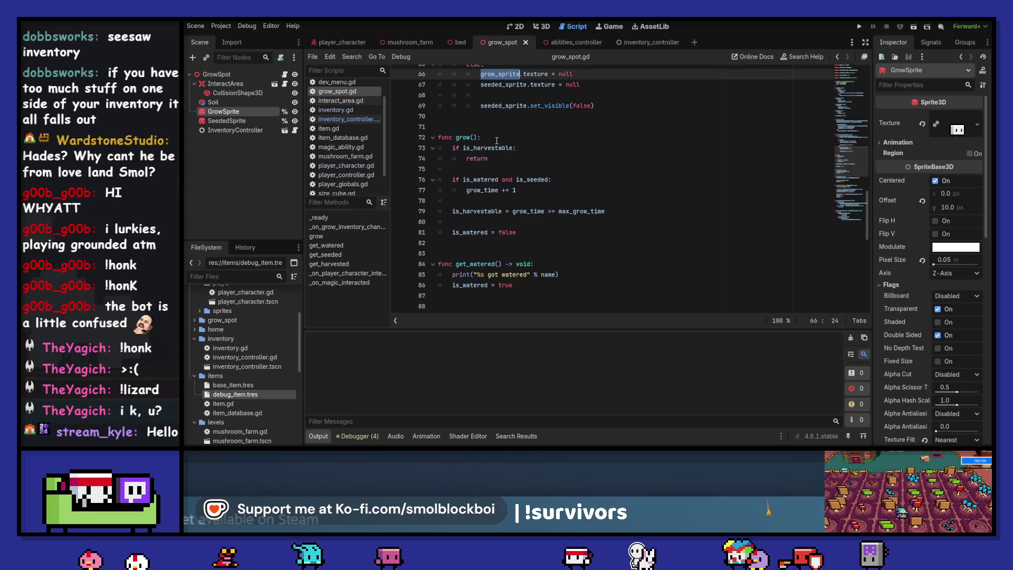
Insert grow_sprite.set_visible(is_harvestable) as grow()'s first line, save, and run the game with F5.
left_click(530, 141)
key("Return")
type("grow_sprite.")
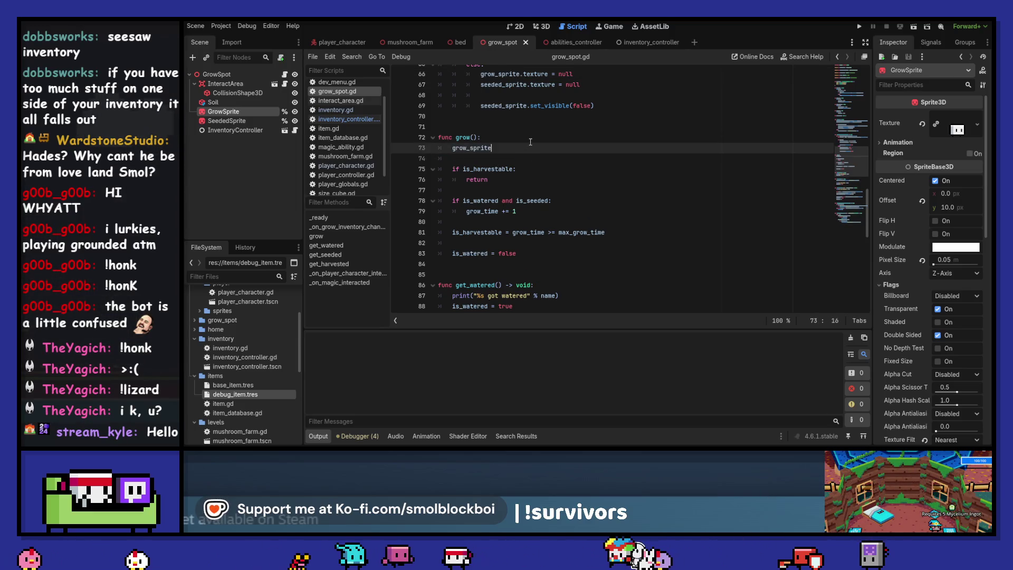
type("set")
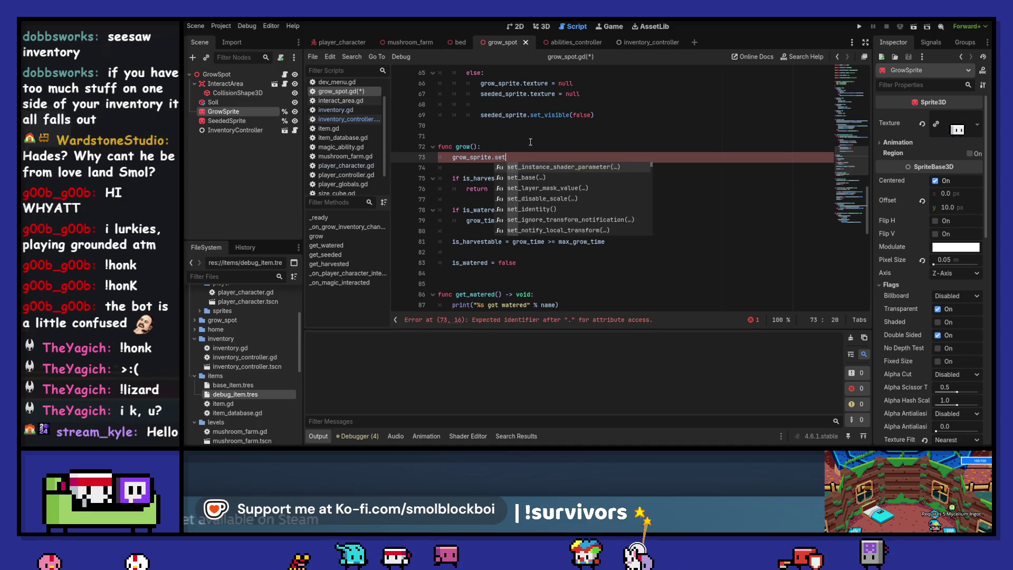
type("_visible(is_harvestable")
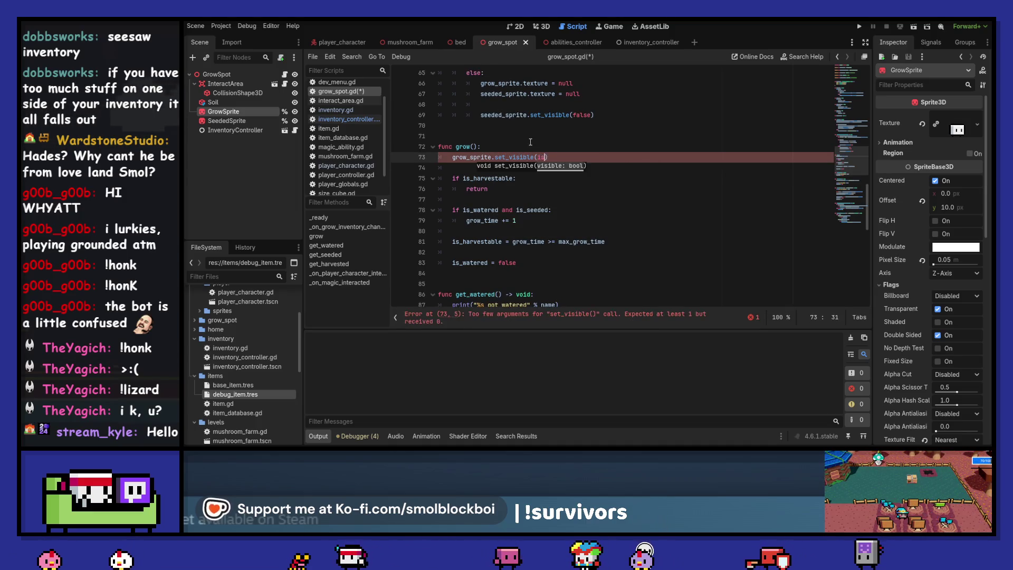
key("ctrl+s")
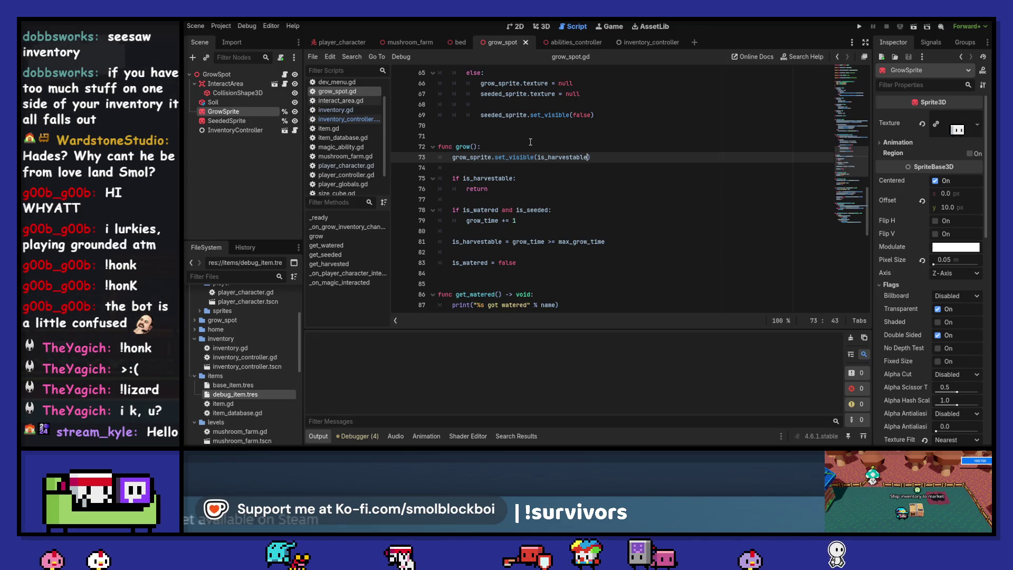
key("F5")
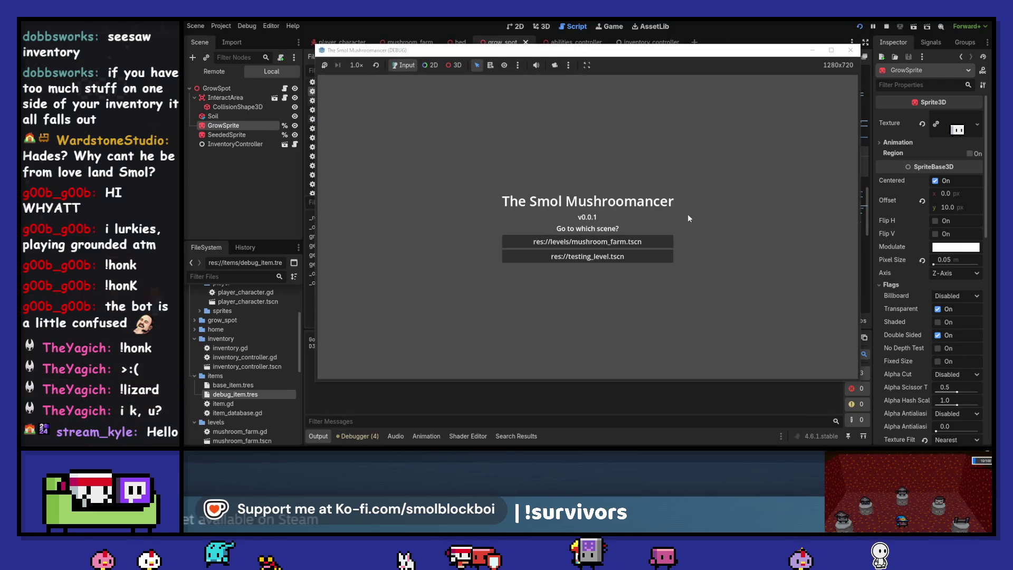
Load the mushroom farm level, seed plots, sleep on the bed, and harvest a plot.
left_click(658, 240)
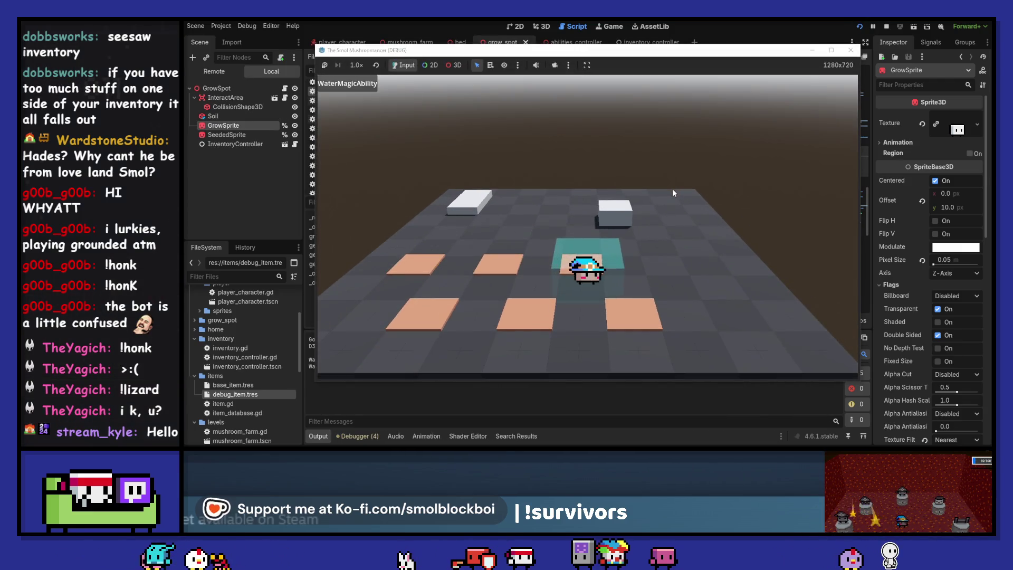
key("e")
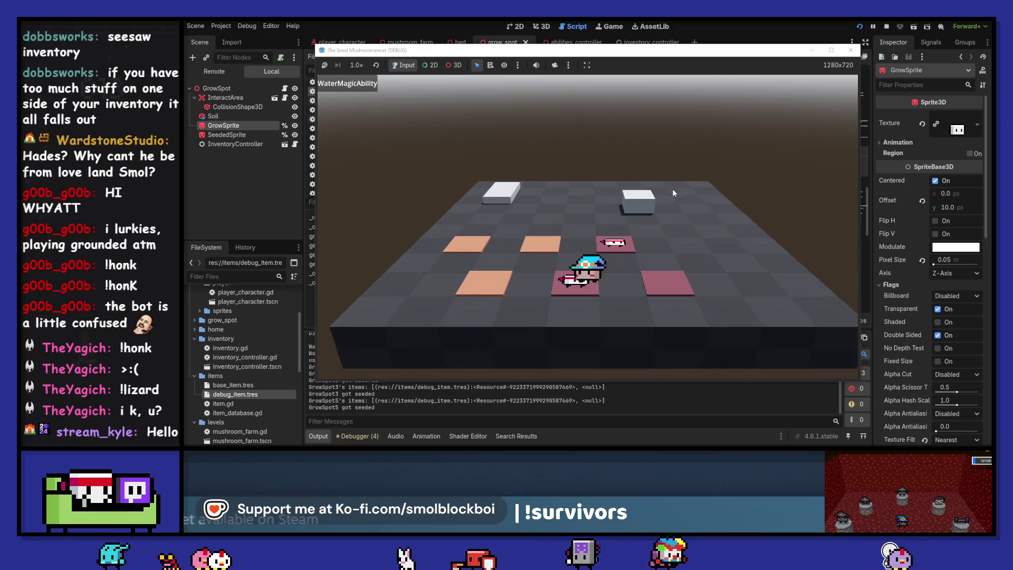
key("w")
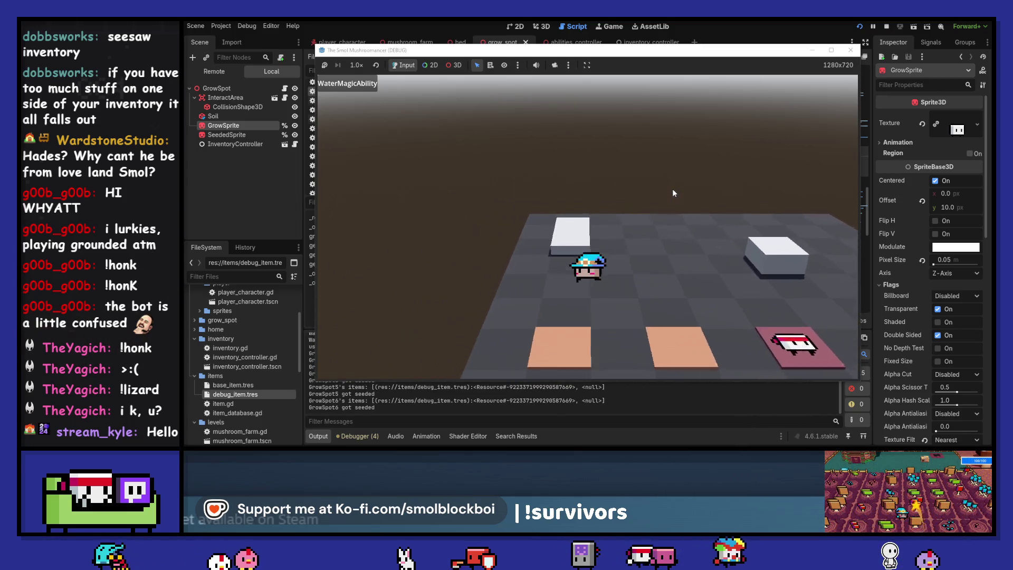
key("e")
key("s")
key("e")
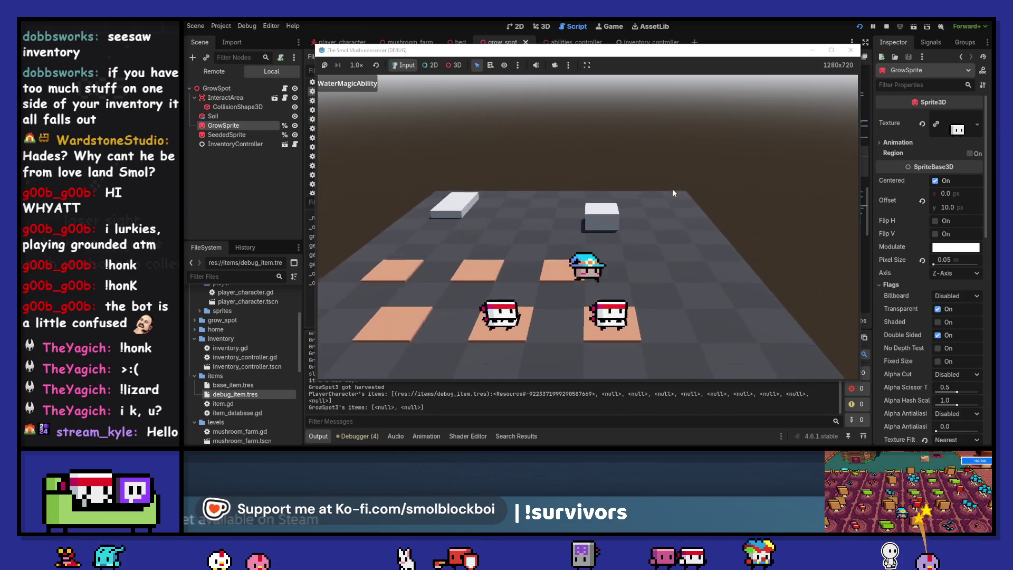
Water the upper-row plots, seed them, and sleep until a new day.
key("w")
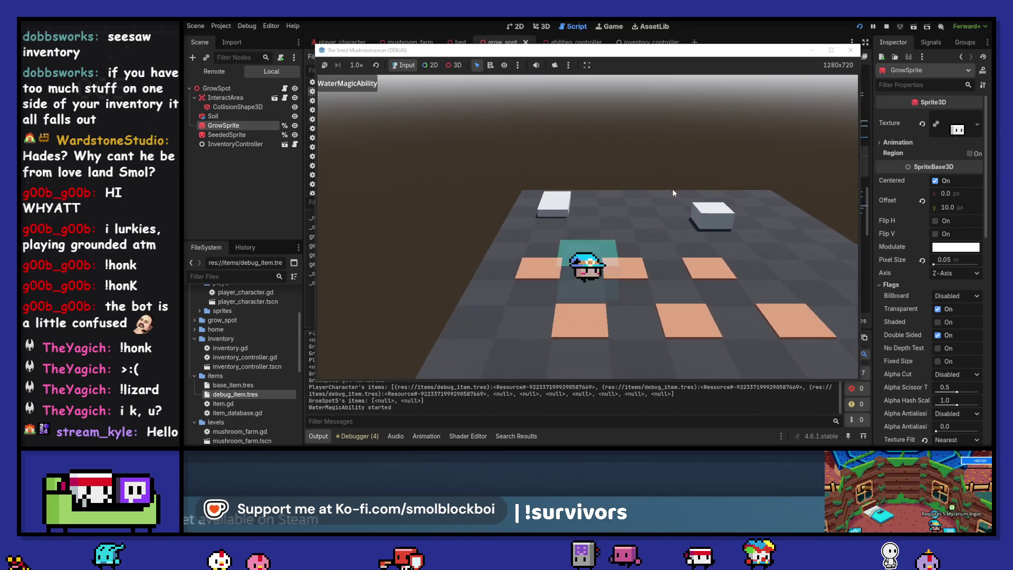
key("q")
key("d")
key("e")
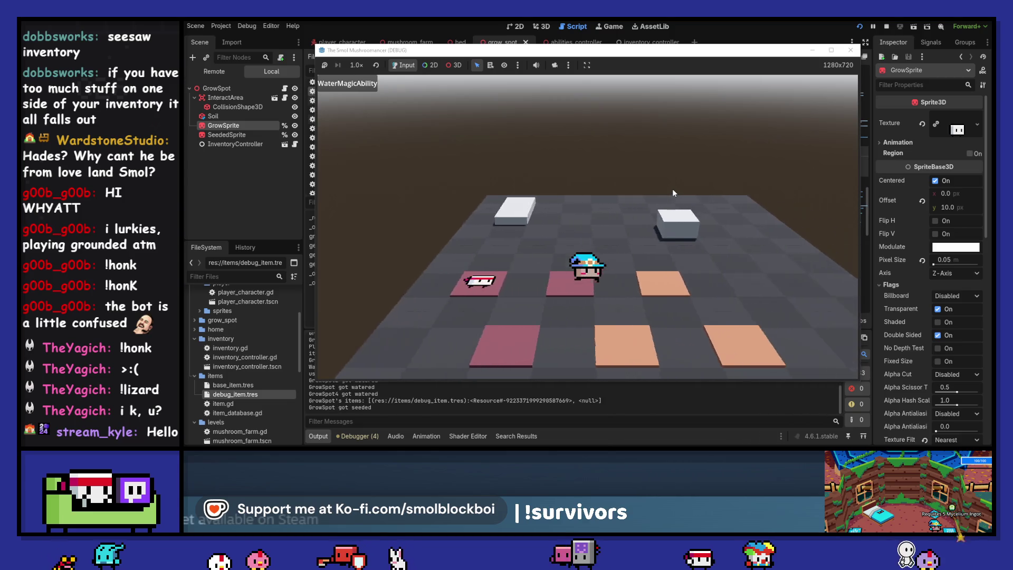
key("e")
key("q")
key("w")
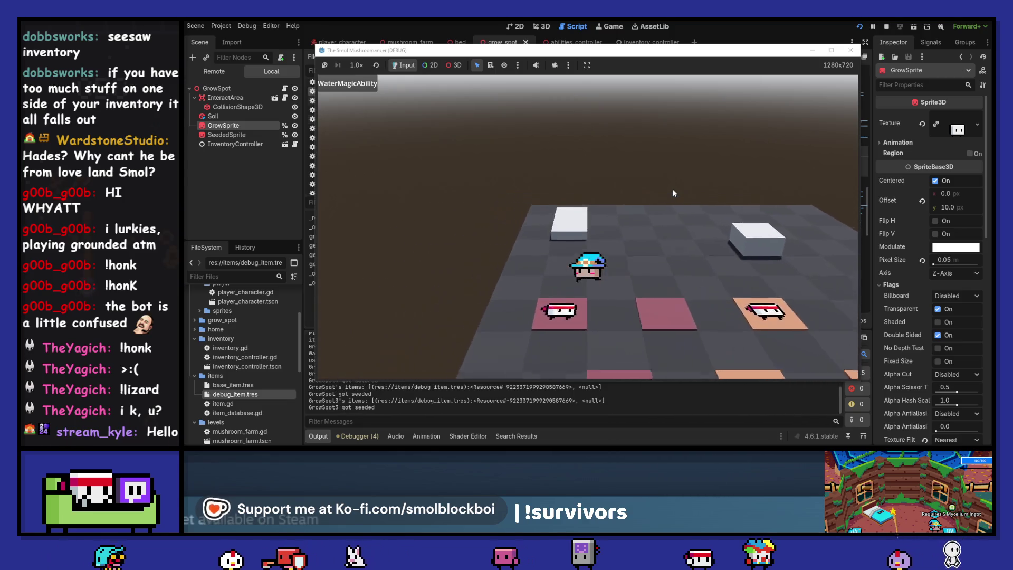
key("e")
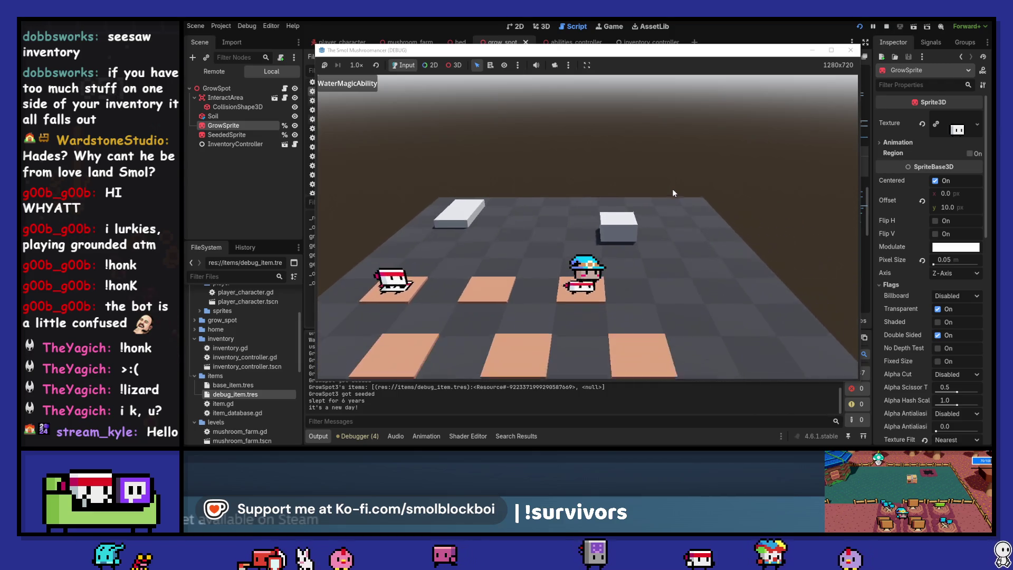
Seed more plots to the right, water them walking left, and sleep again.
key("d")
key("e")
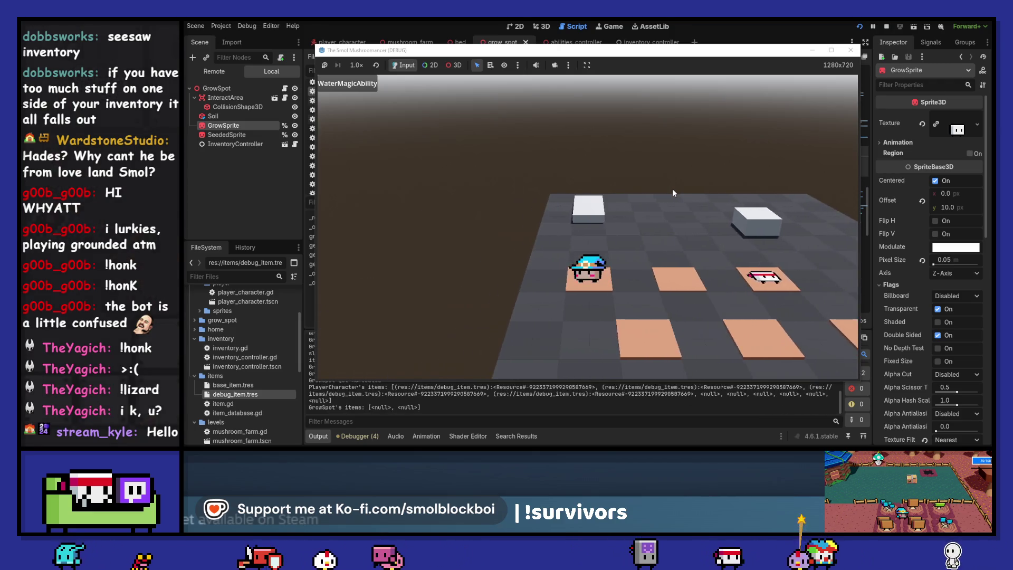
key("e")
key("e")
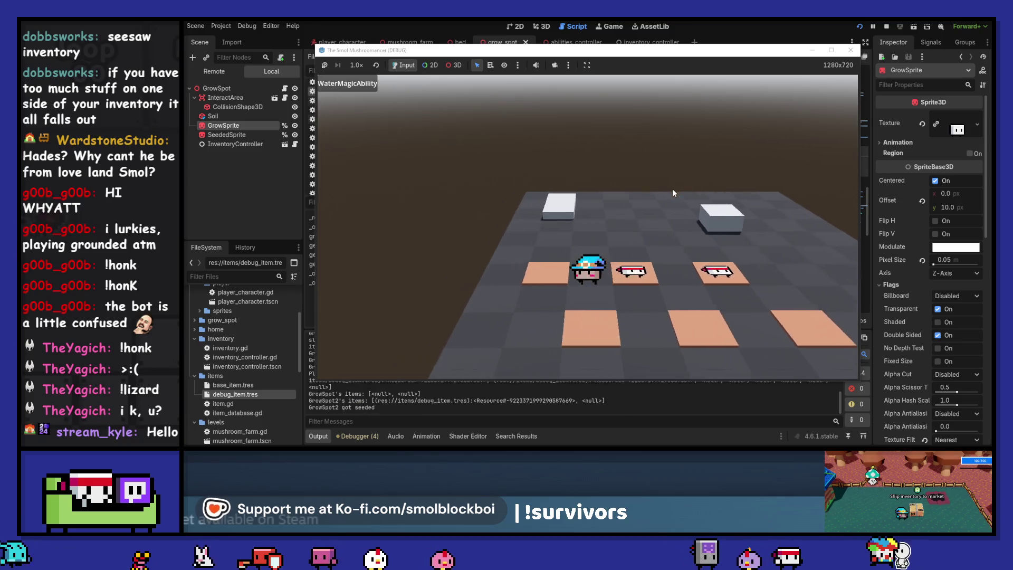
key("e")
key("e")
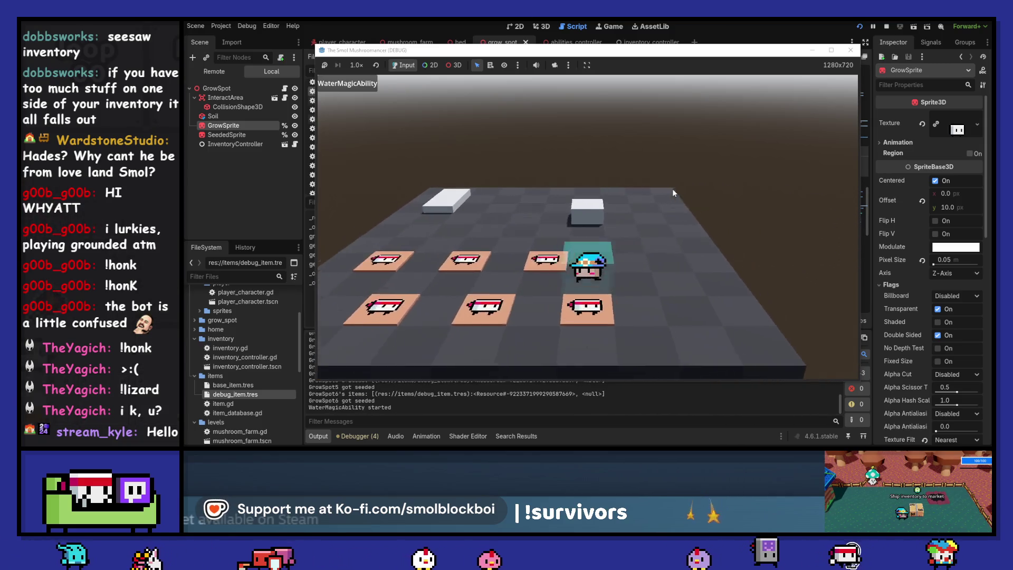
key("q")
key("a")
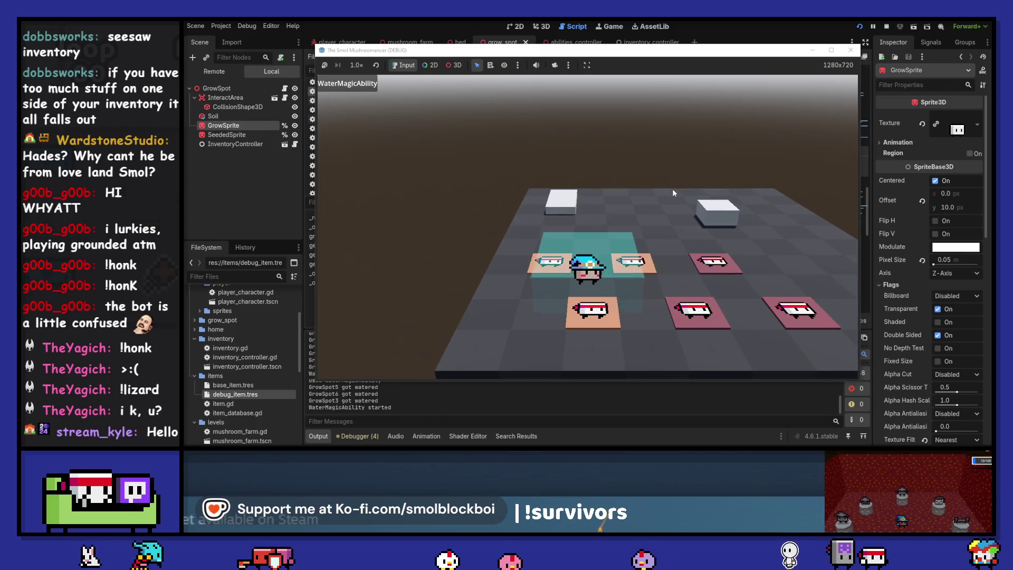
key("w")
key("e")
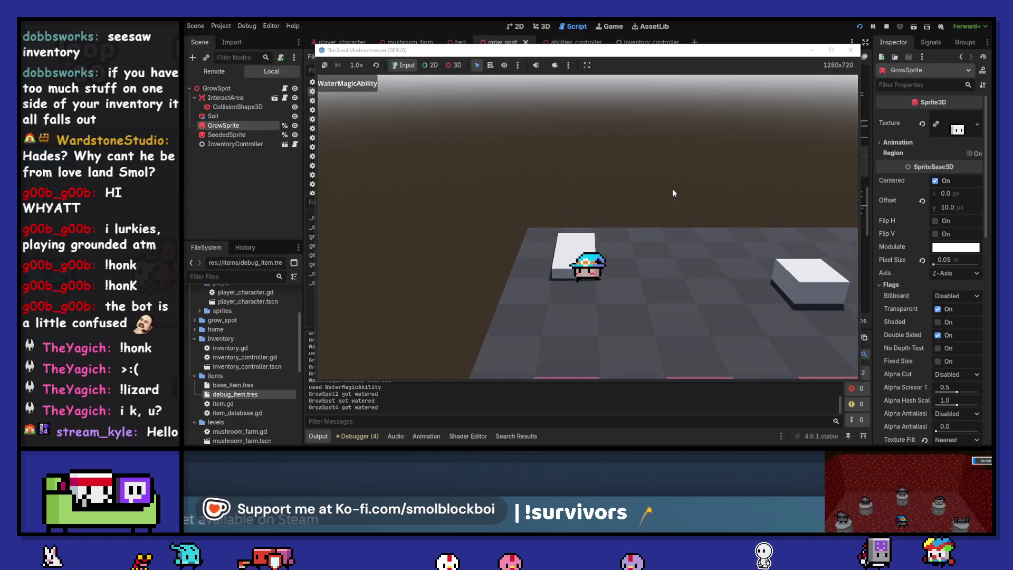
Water two back-row plots with WaterMagicAbility, seed them, and sleep.
key("s")
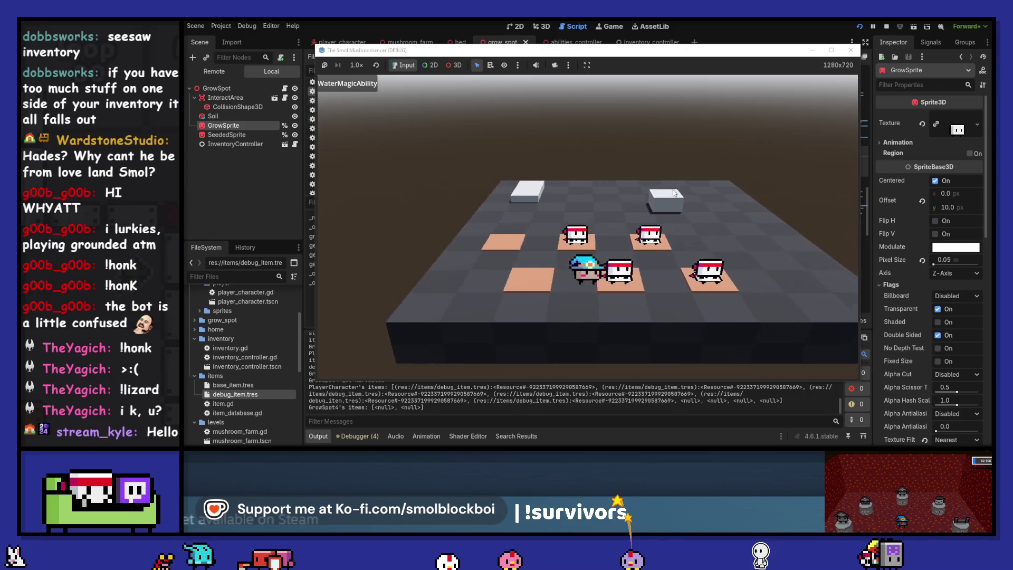
key("w")
key("a")
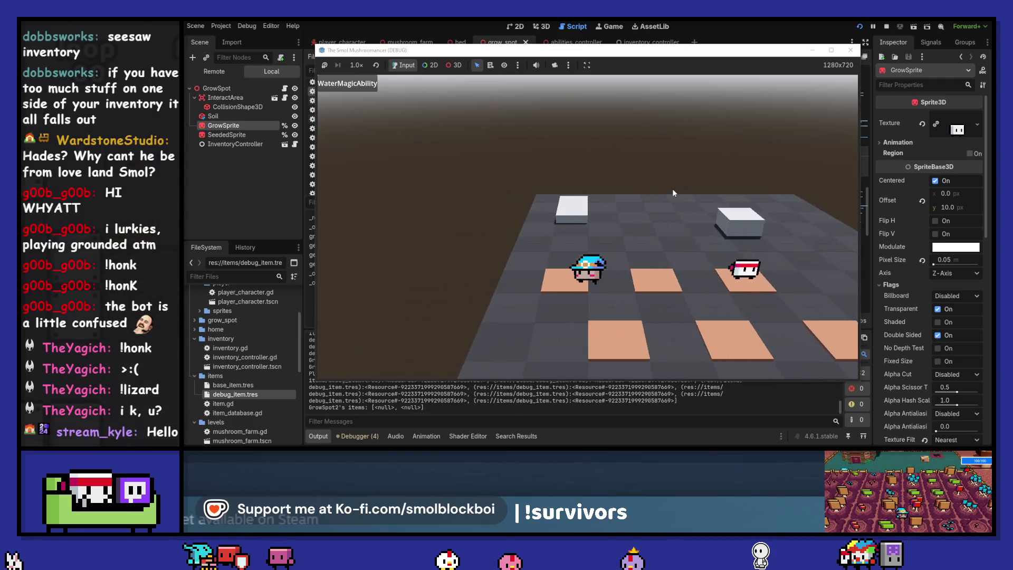
key("d")
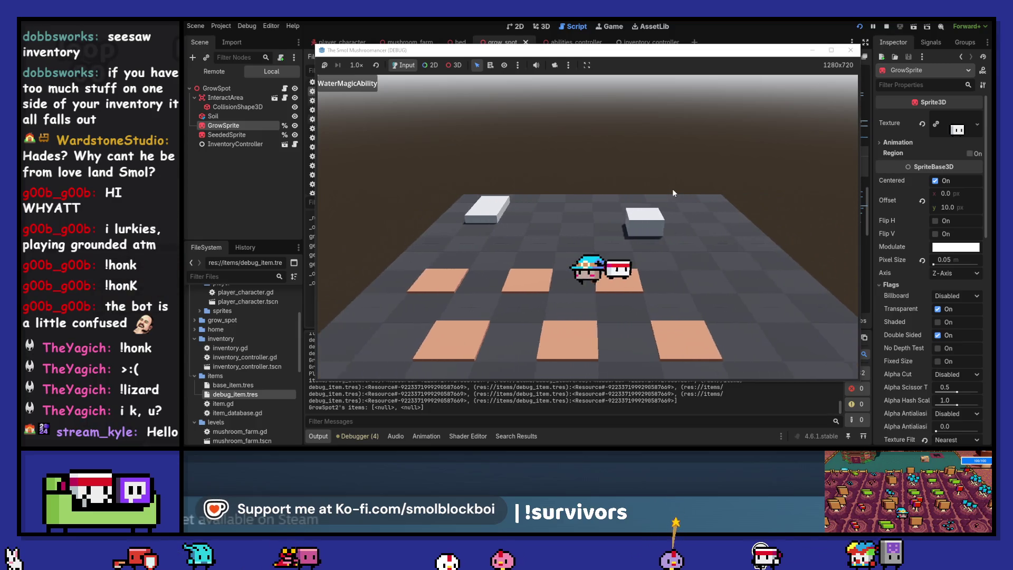
key("e")
key("a")
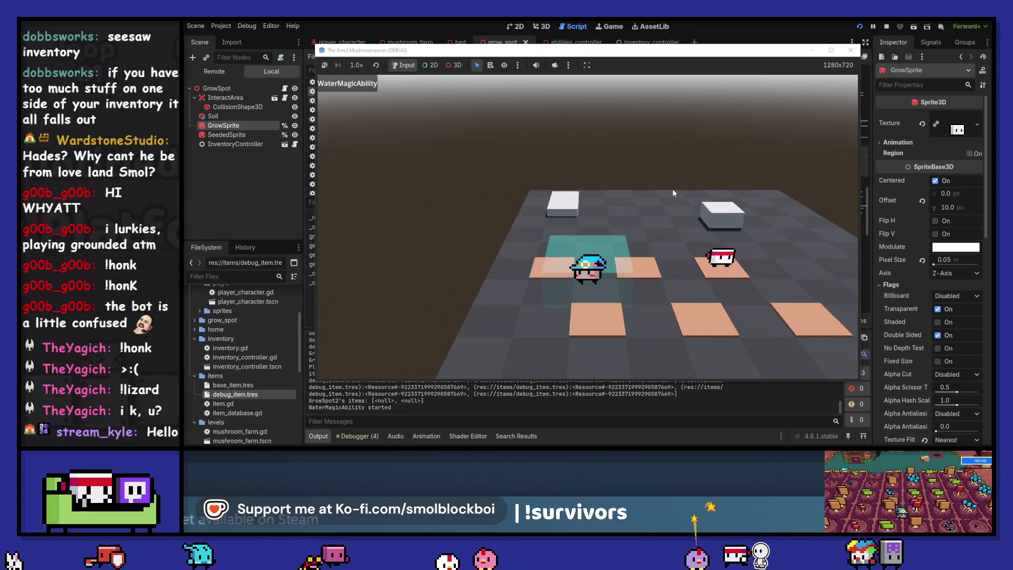
key("e")
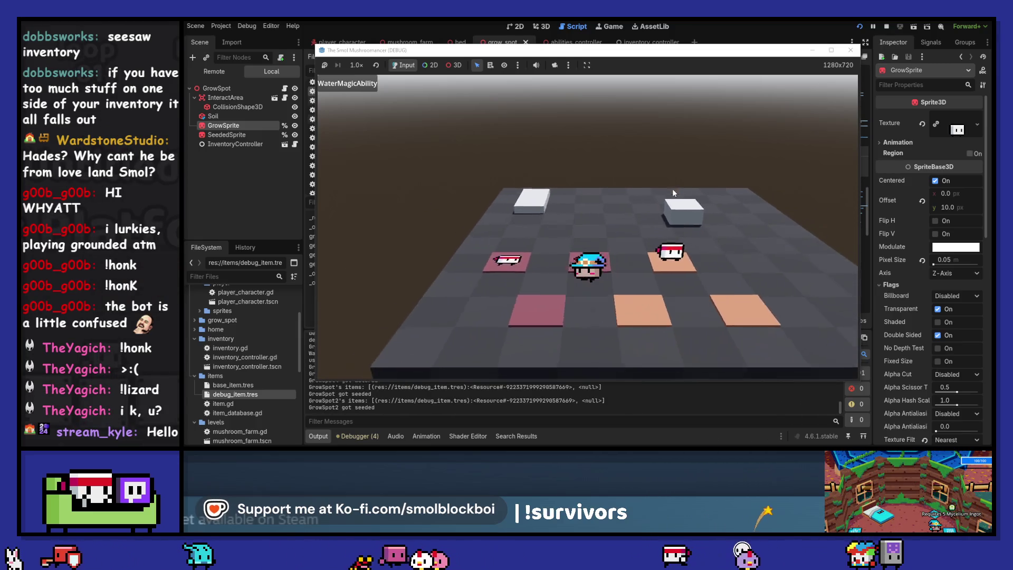
key("w")
key("e")
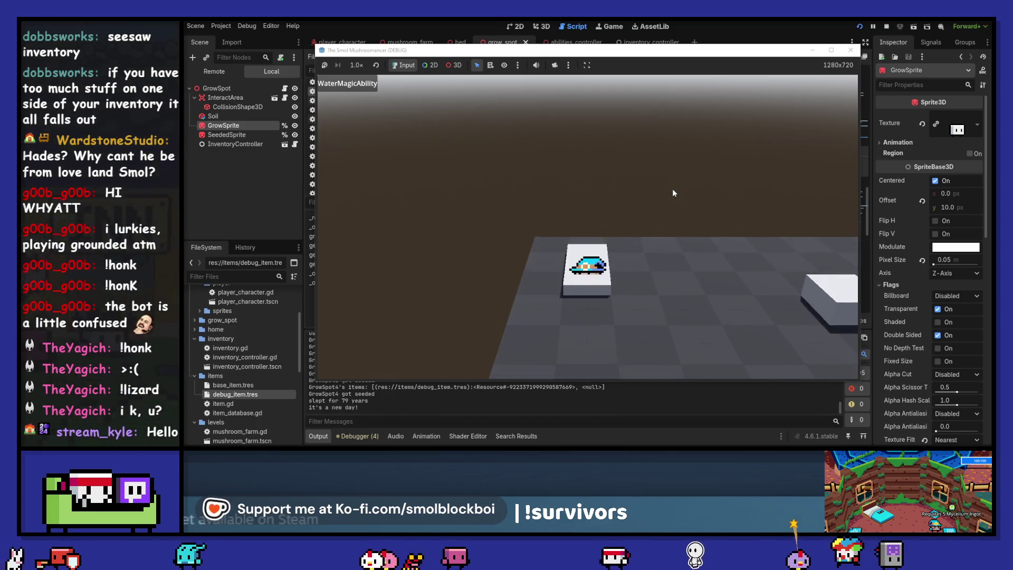
Walk the player back and forth across the garden plots toward the third plot.
key("d")
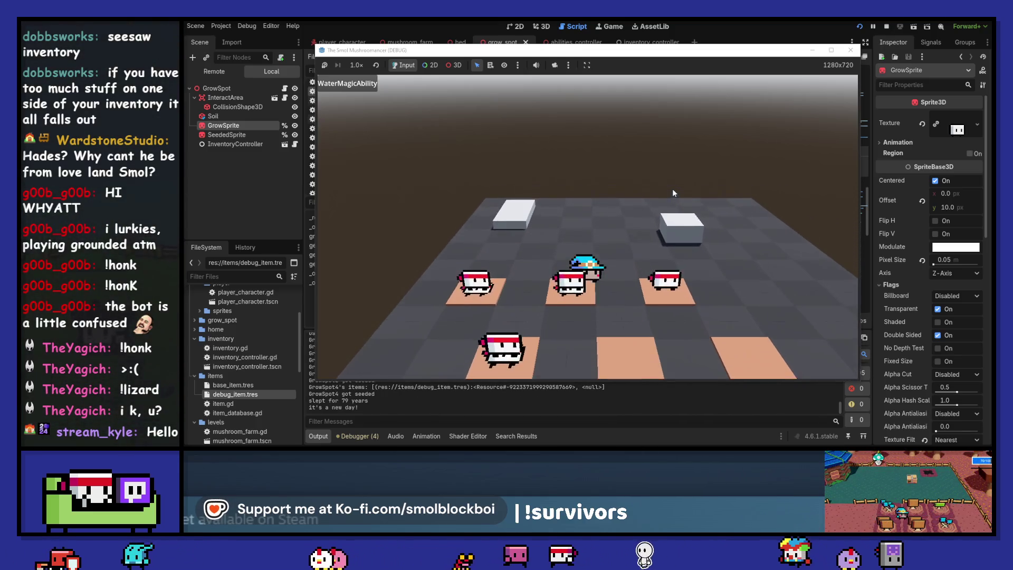
key("a")
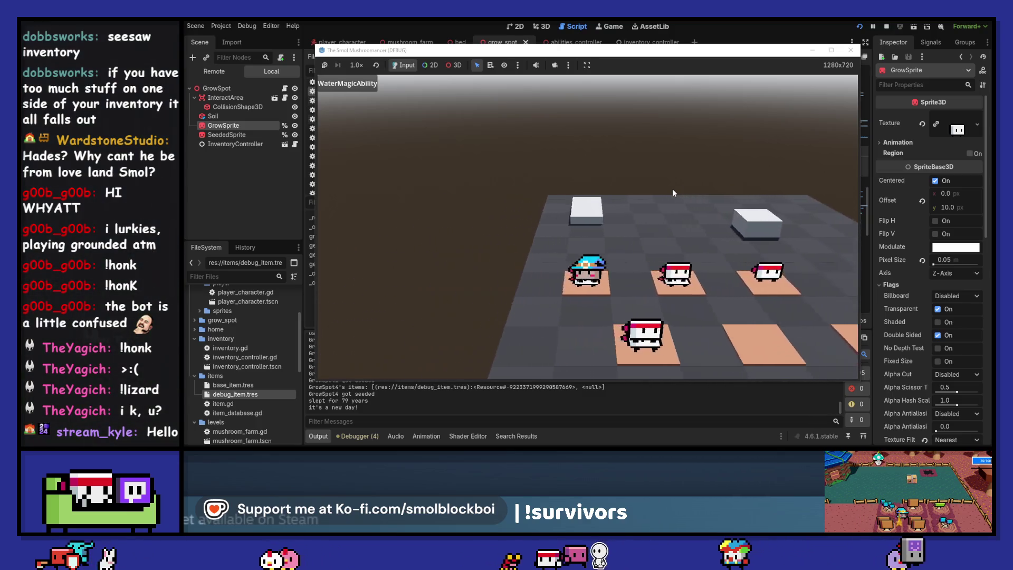
key("d")
key("d")
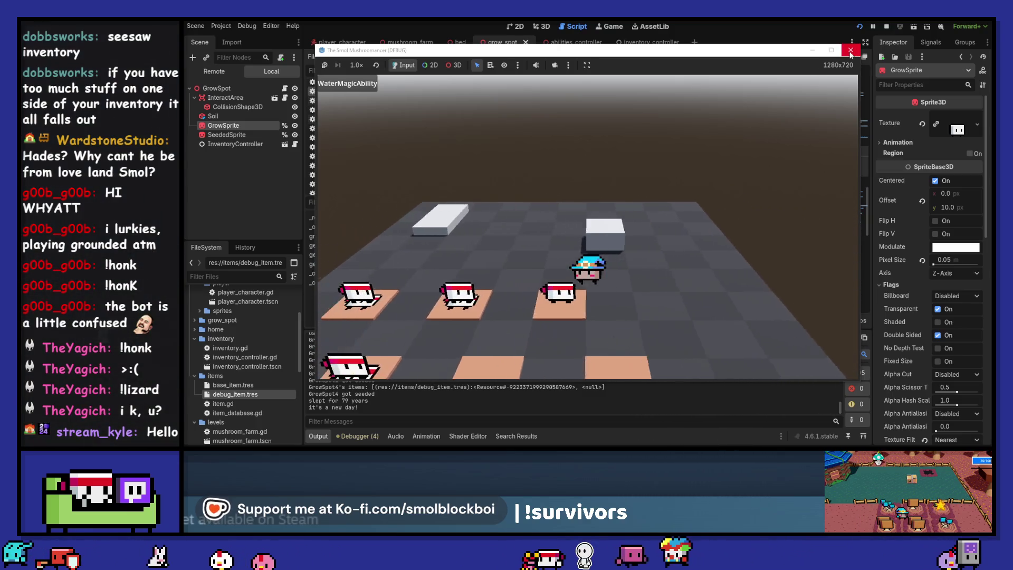
key("a")
key("w")
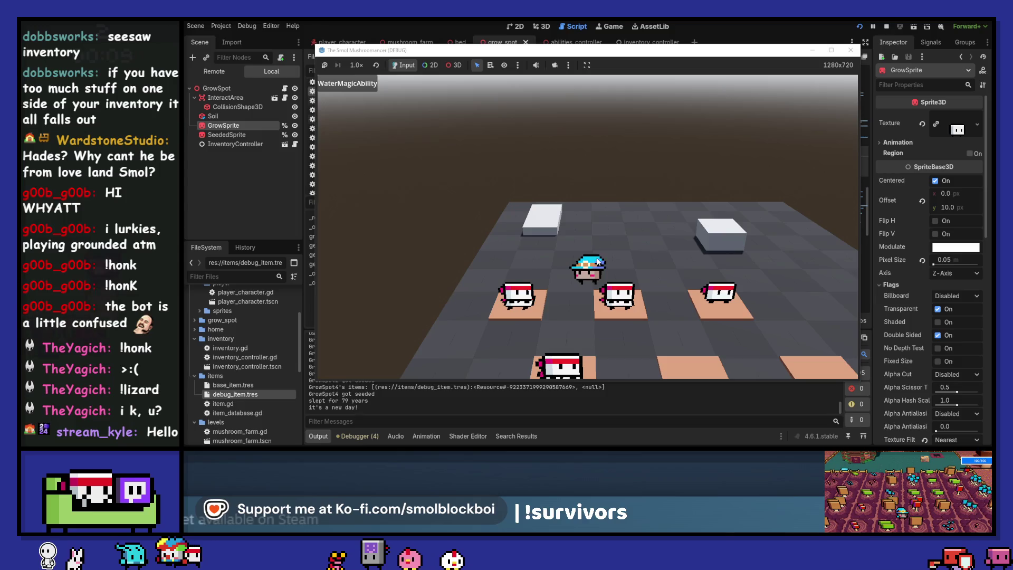
Water and seed GrowSpot5 and GrowSpot6 with WaterMagicAbility, then close the game window.
left_click(700, 265)
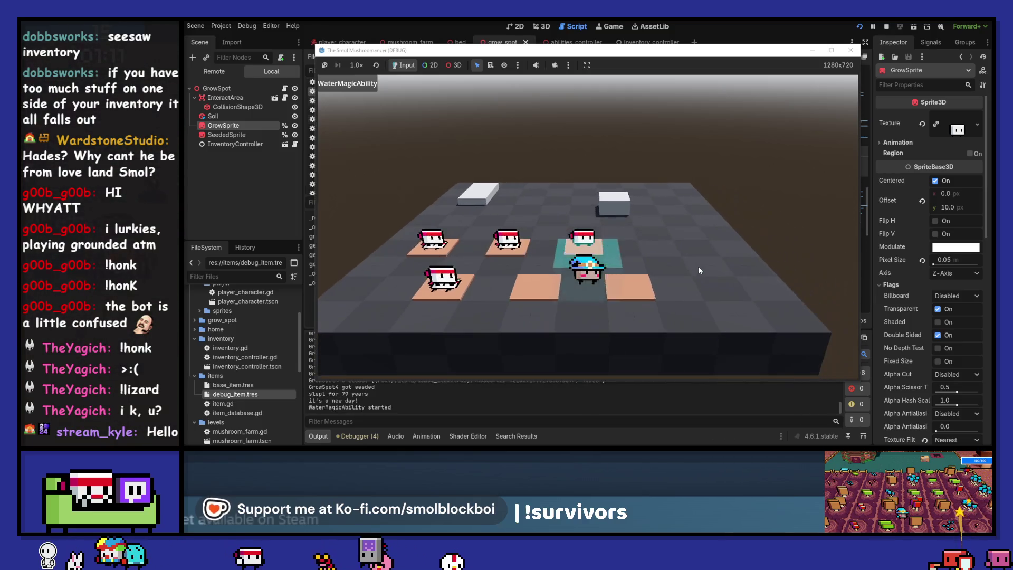
left_click(697, 265)
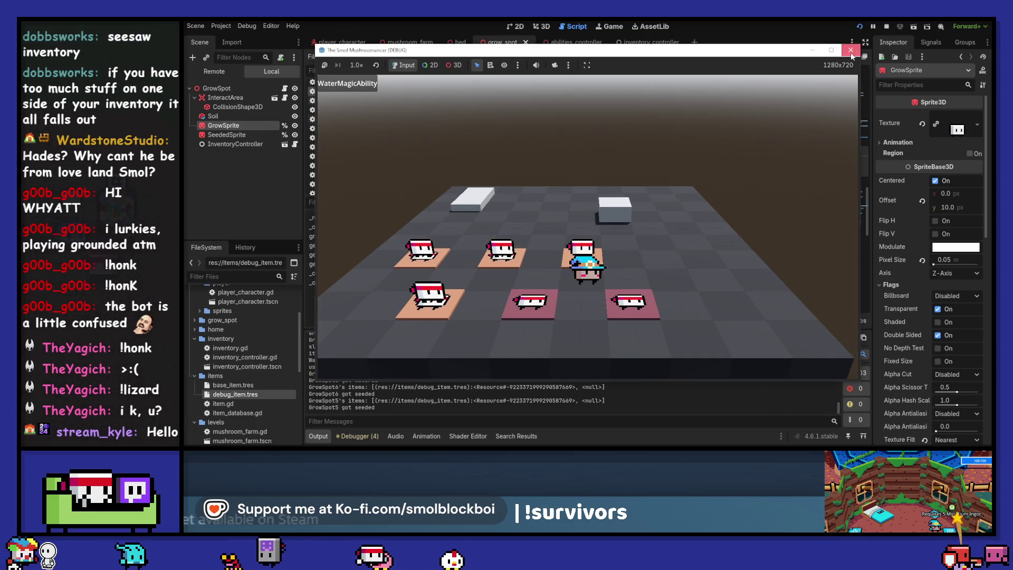
left_click(850, 50)
Create a new scene with a 3D root node named ShippingBox.
left_click(540, 26)
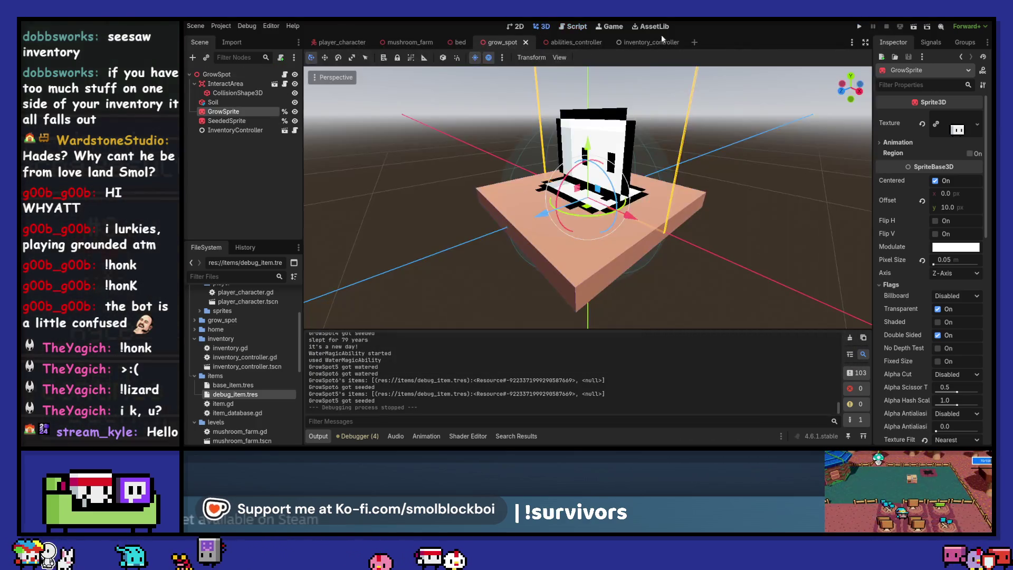
left_click(695, 42)
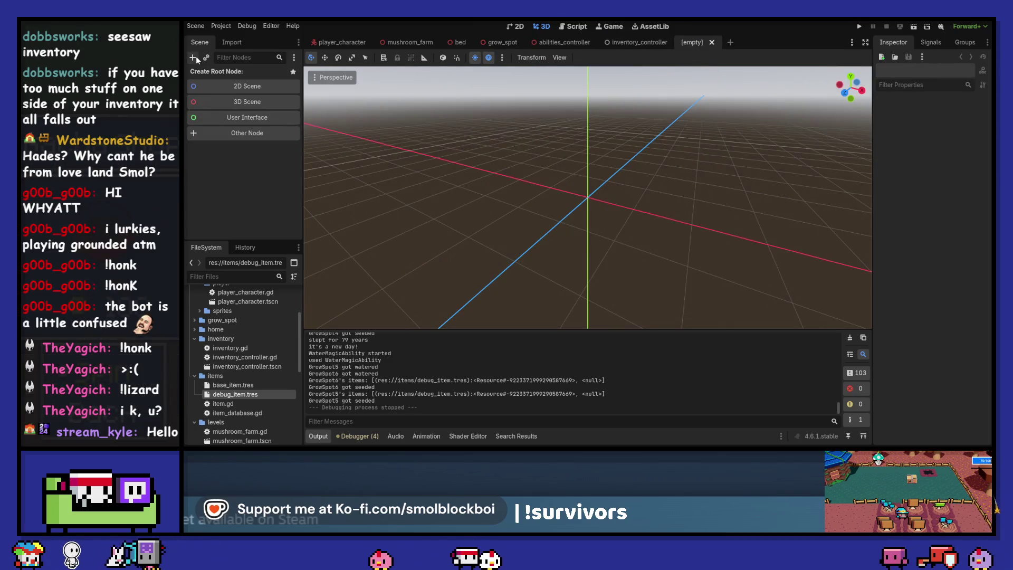
left_click(213, 102)
double_click(216, 74)
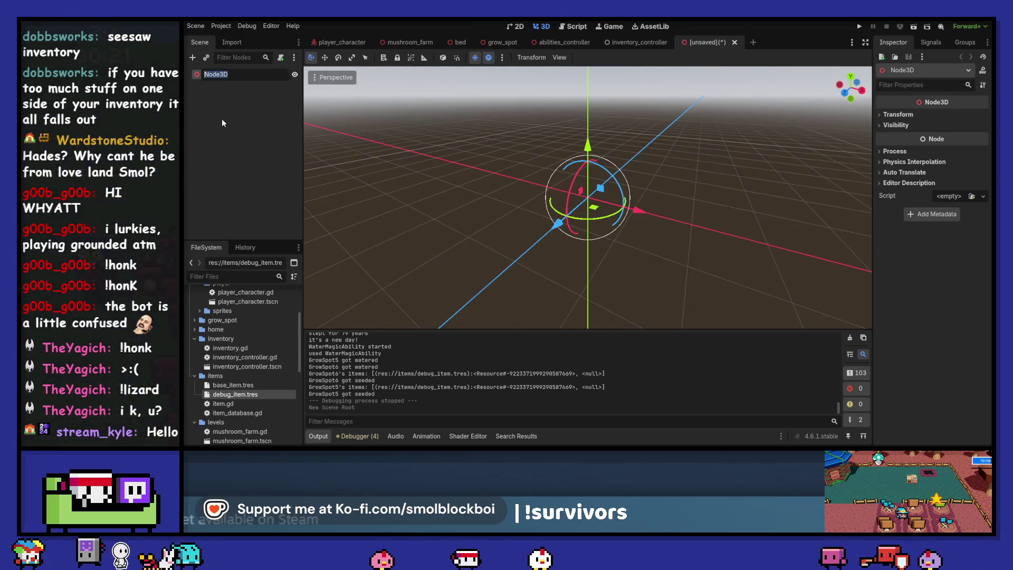
type("t")
key("BackSpace")
type("Shi")
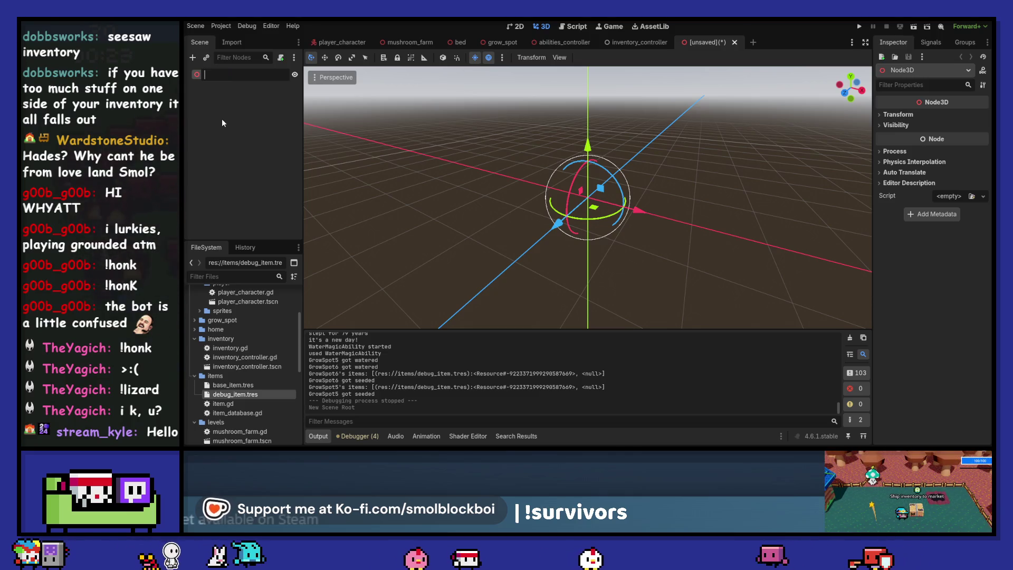
type("pping")
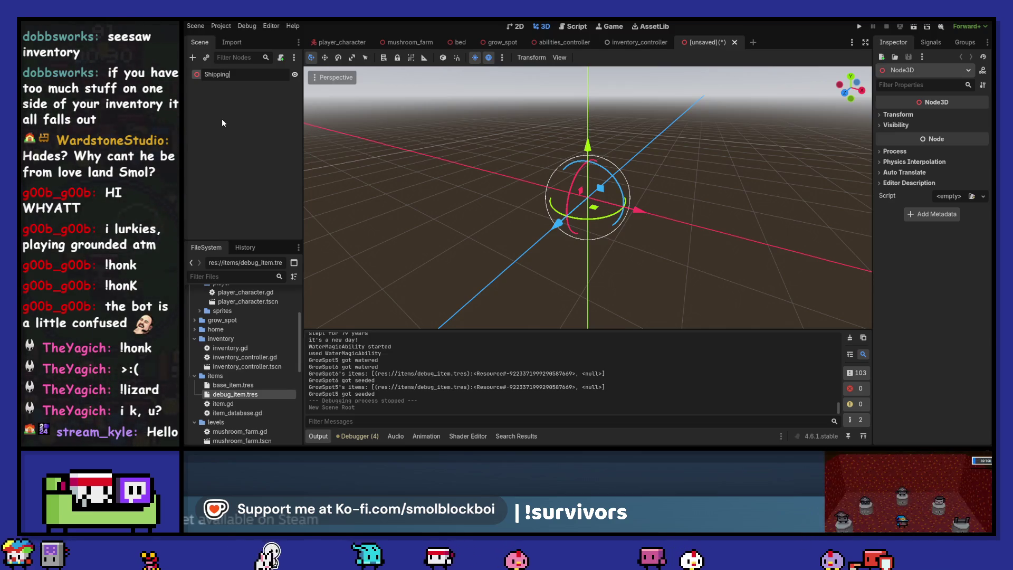
type("Box")
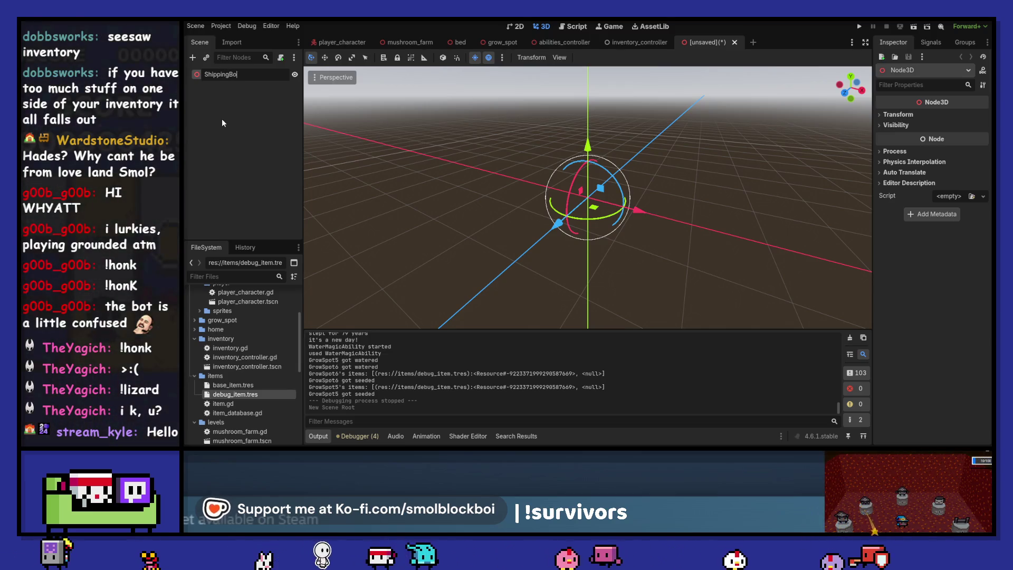
key("Return")
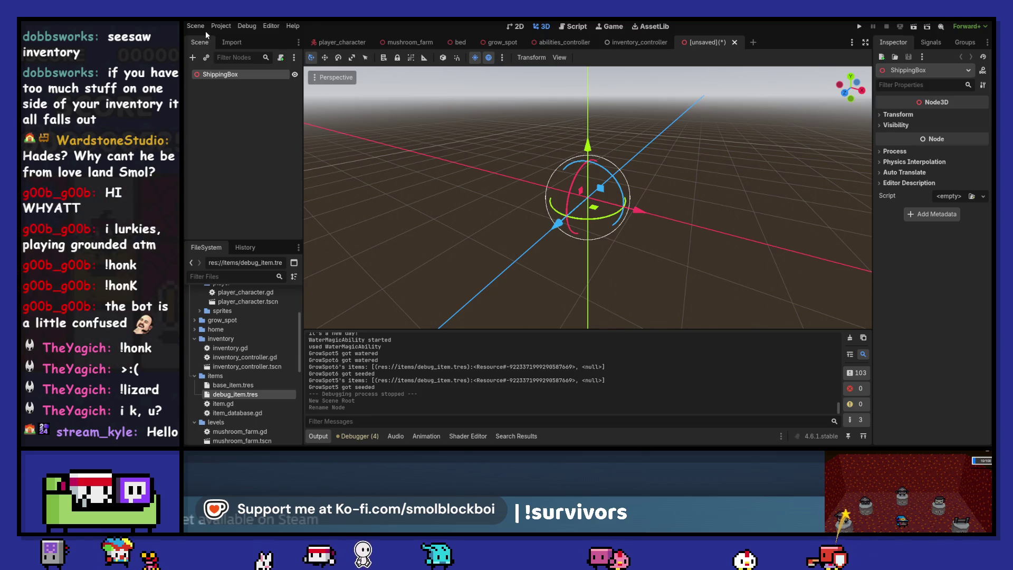
Add a MeshInstance3D child with a BoxMesh set to 0.4 m height.
left_click(193, 57)
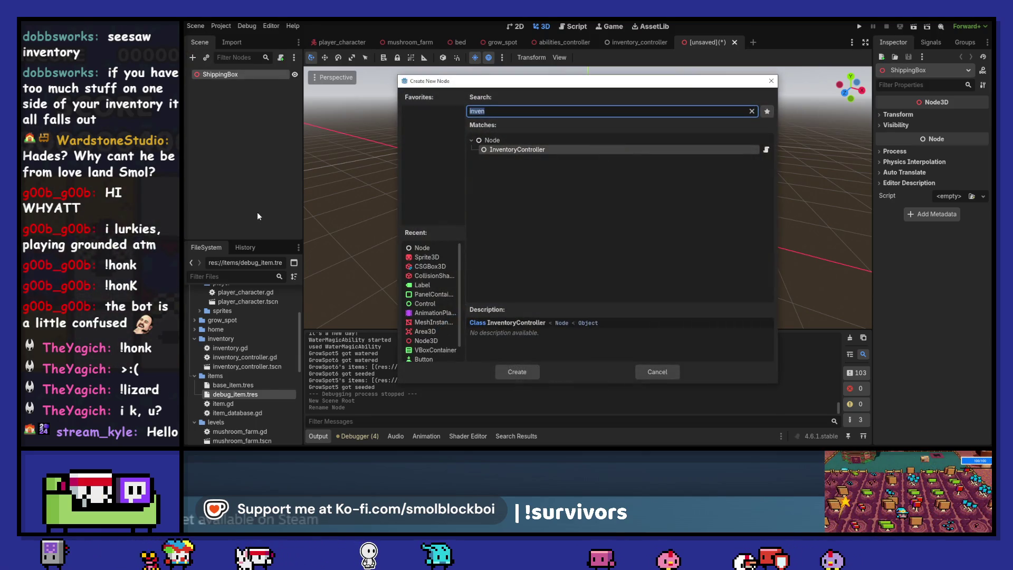
type("mesh")
key("Return")
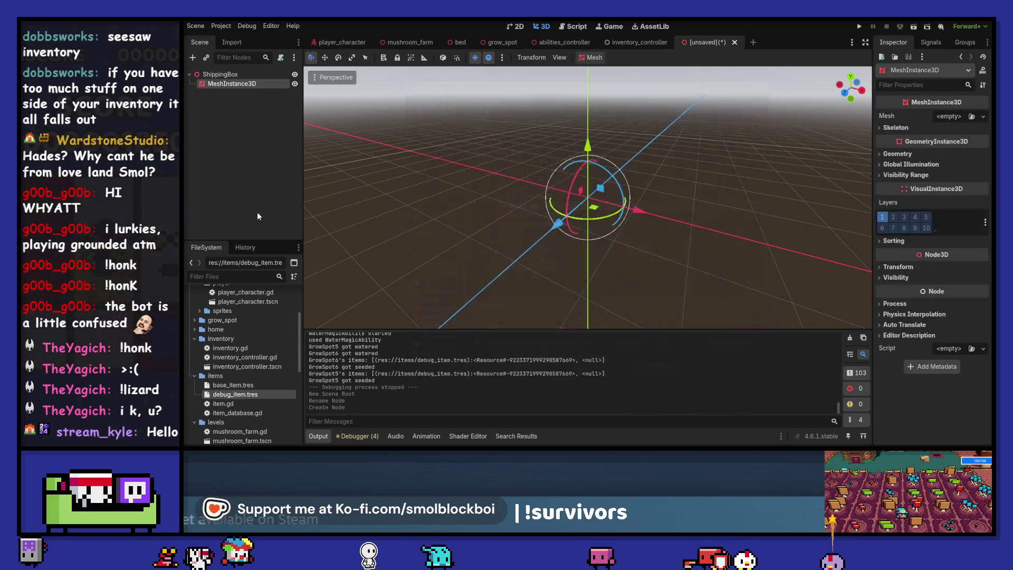
left_click(953, 117)
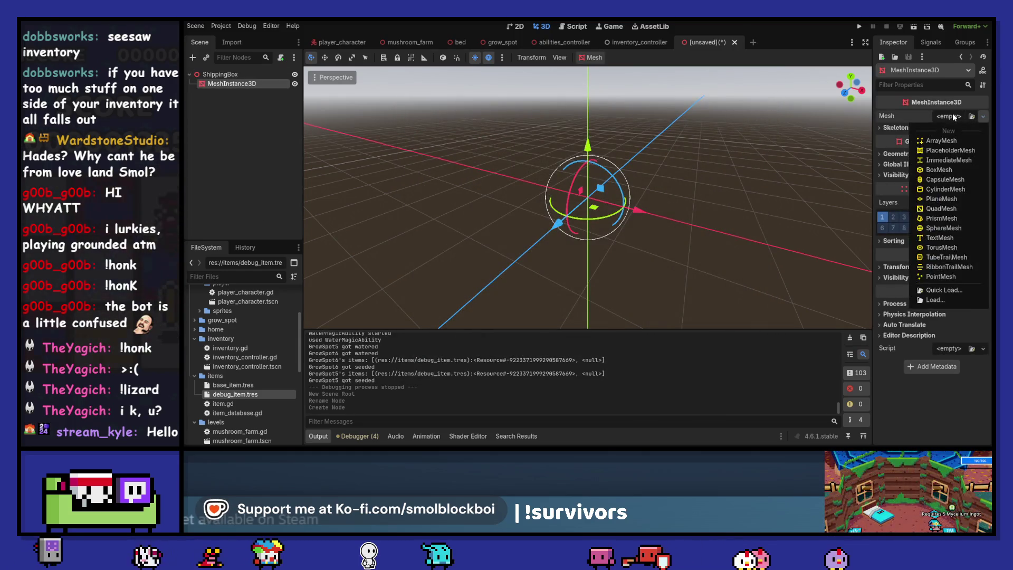
left_click(942, 169)
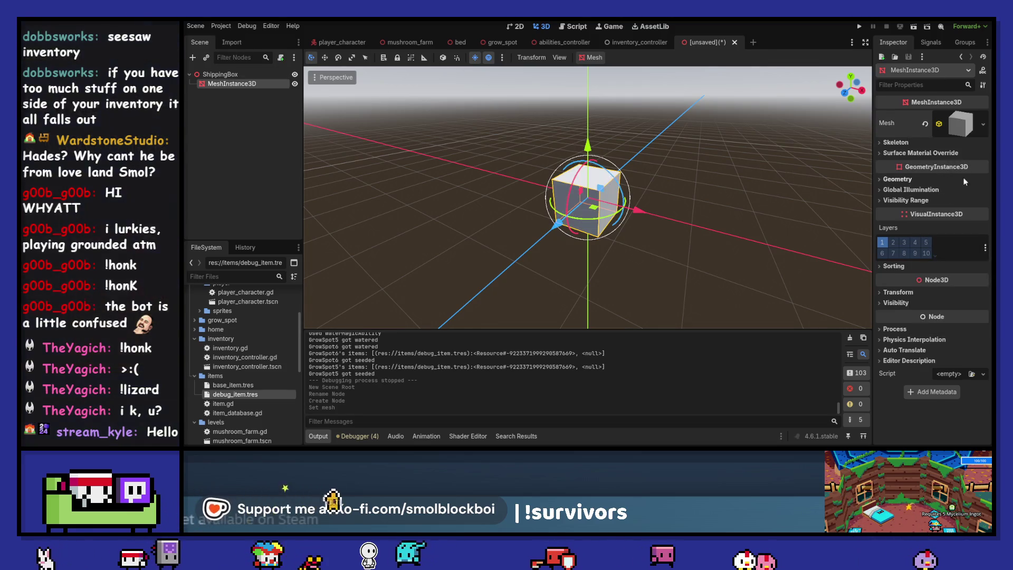
left_click(957, 125)
left_click(944, 221)
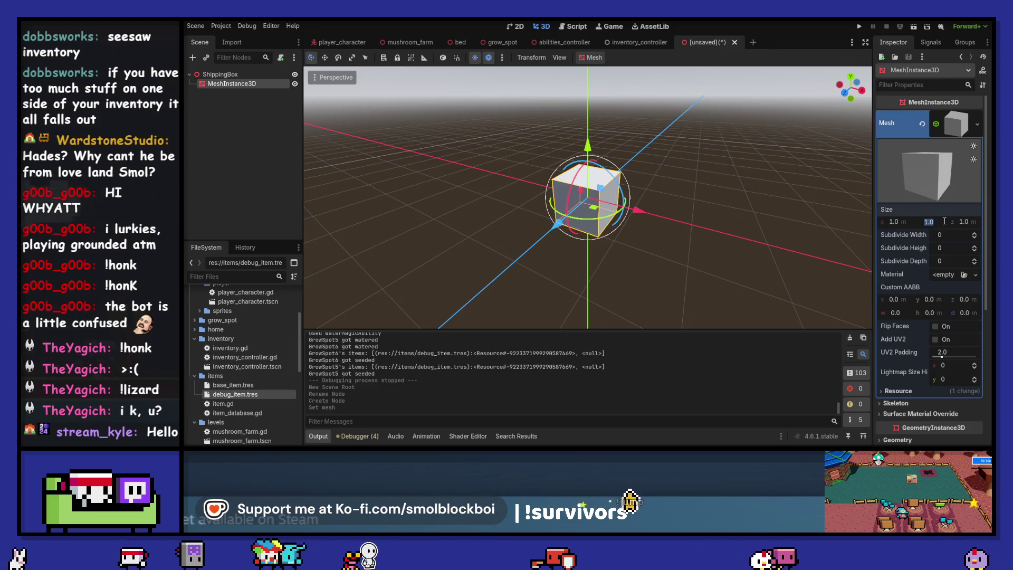
type("0.4")
key("Return")
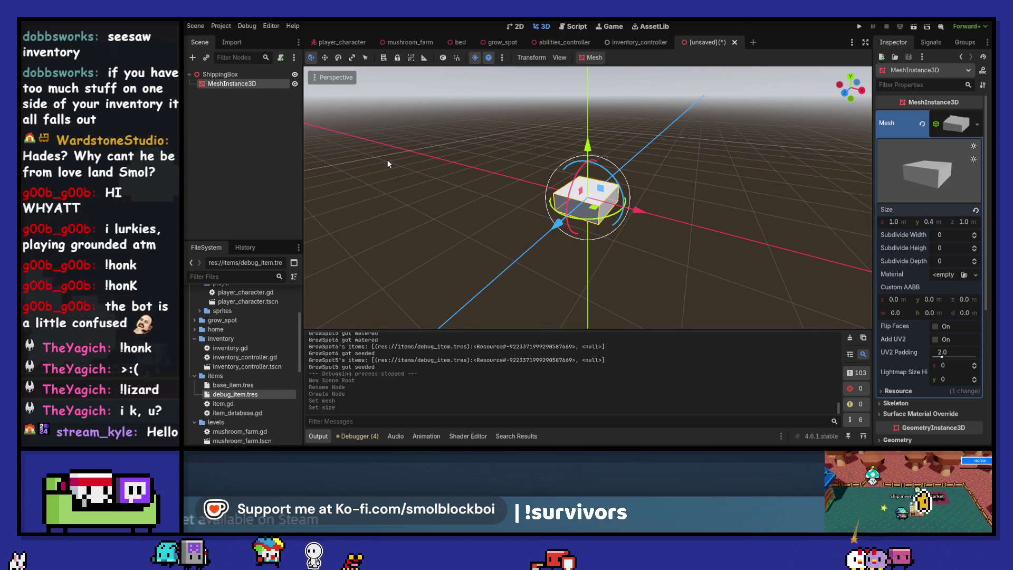
Save the scene as shipping_box.tscn in res:// and select the ShippingBox root.
key("ctrl+s")
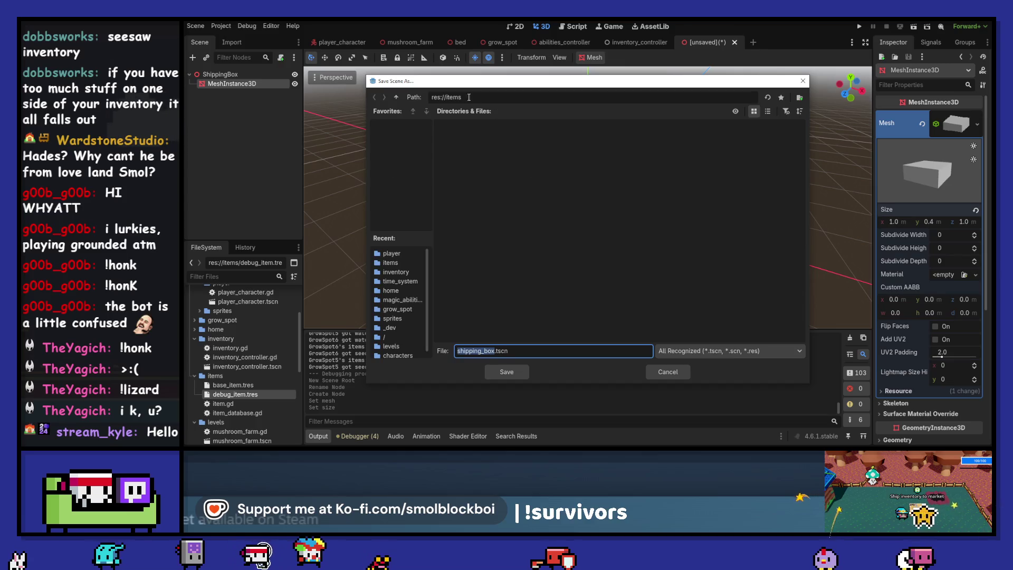
left_click(396, 97)
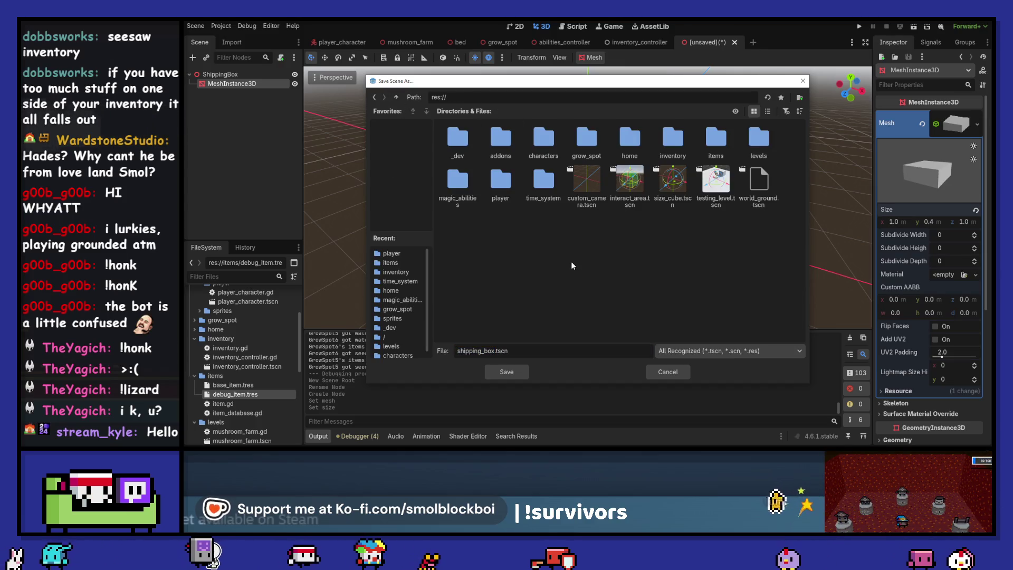
left_click(506, 372)
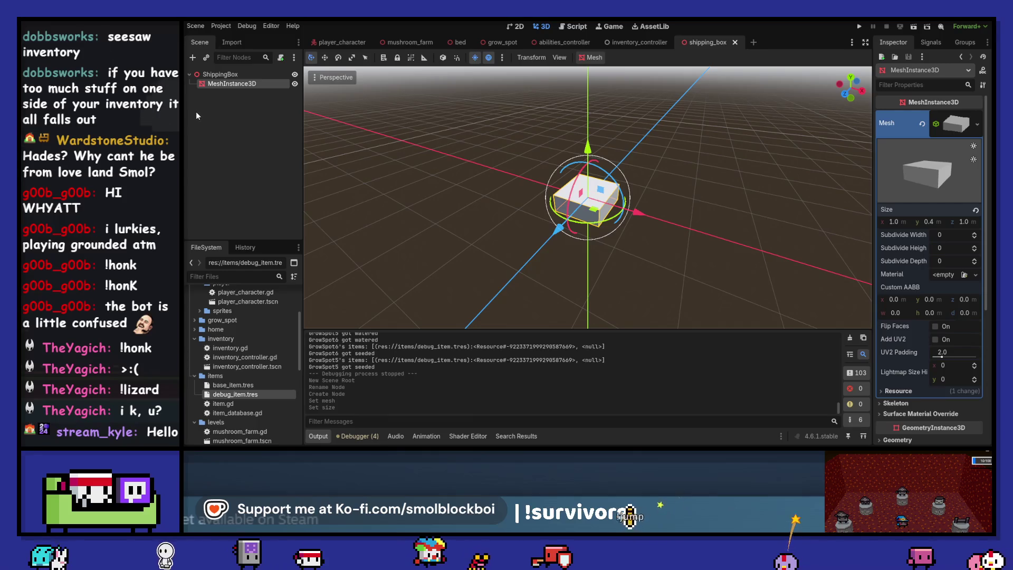
left_click(219, 75)
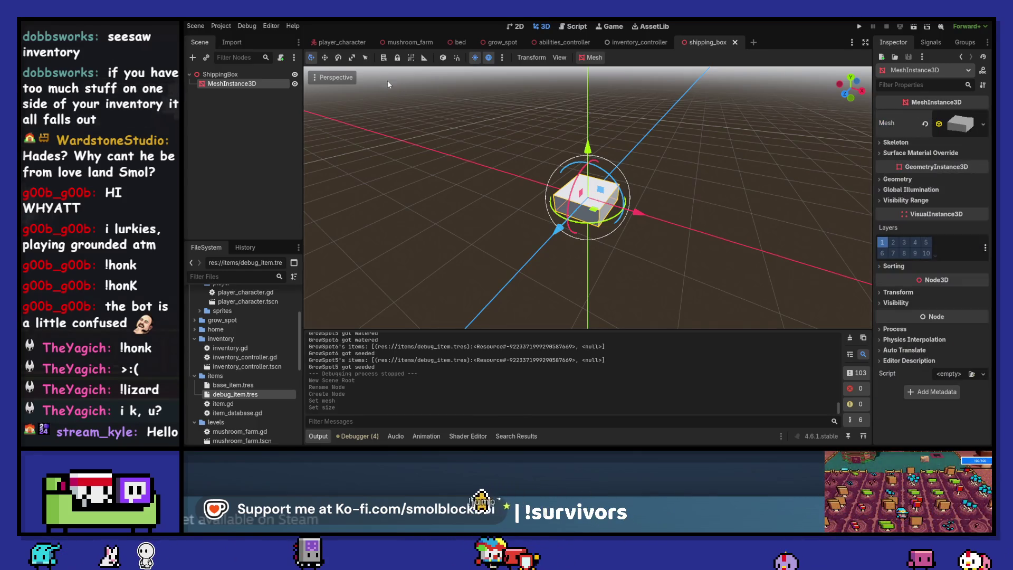
Instance the interact_area scene as a child of ShippingBox.
left_click(207, 58)
type("interact")
key("Return")
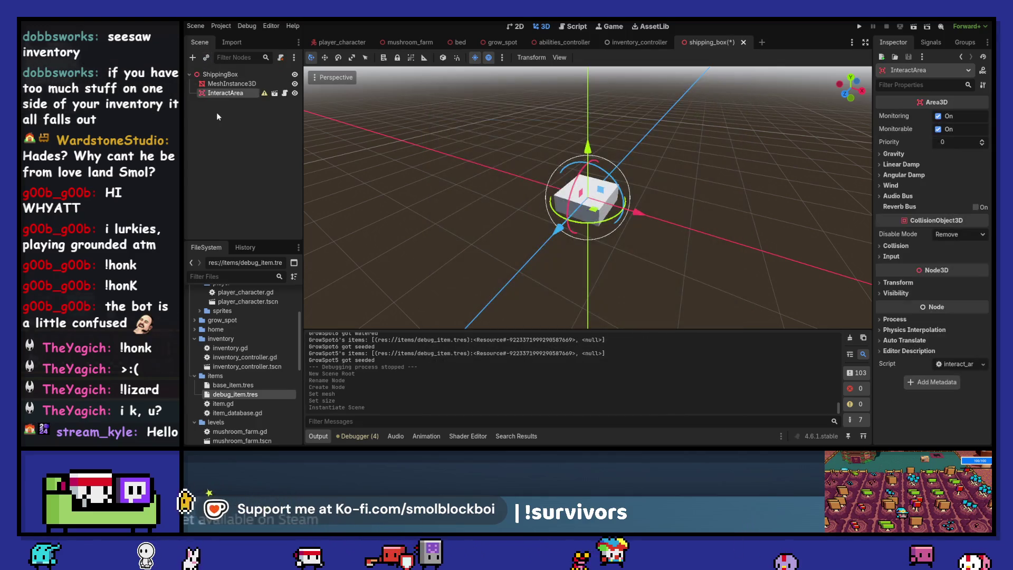
Give InteractArea a CollisionShape3D with a BoxShape3D, then begin attaching a script to ShippingBox.
left_click(193, 57)
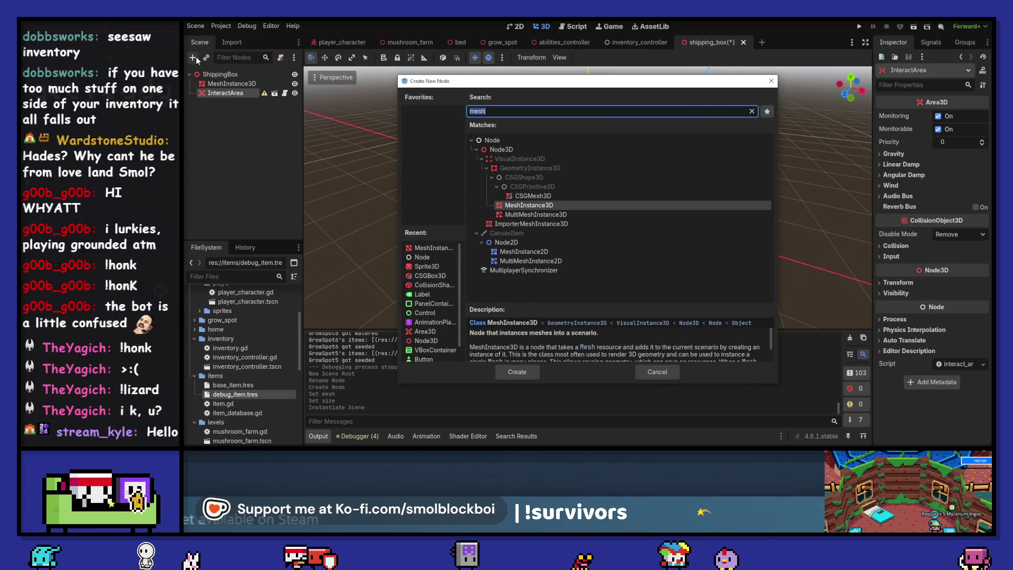
type("collision")
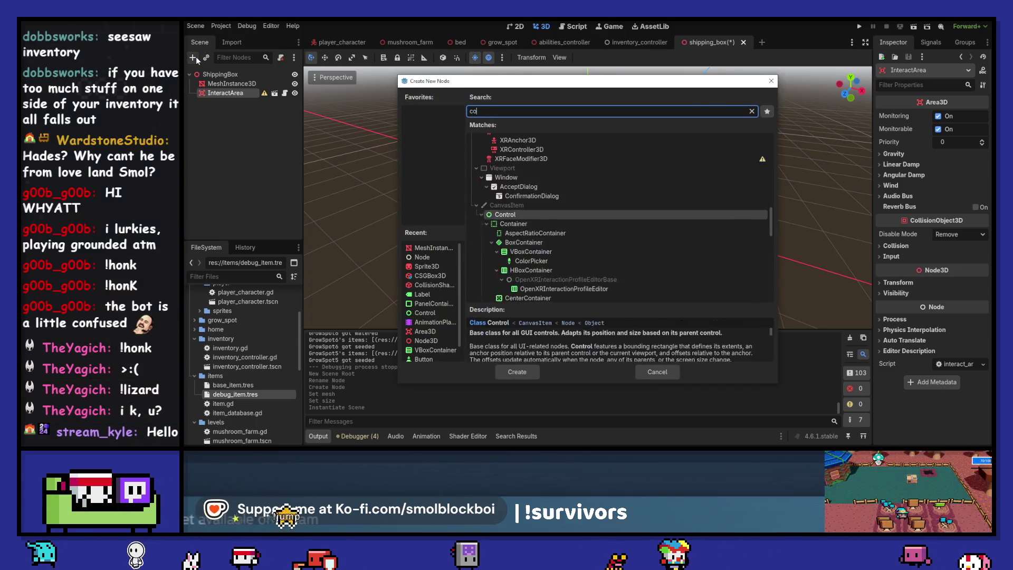
key("Return")
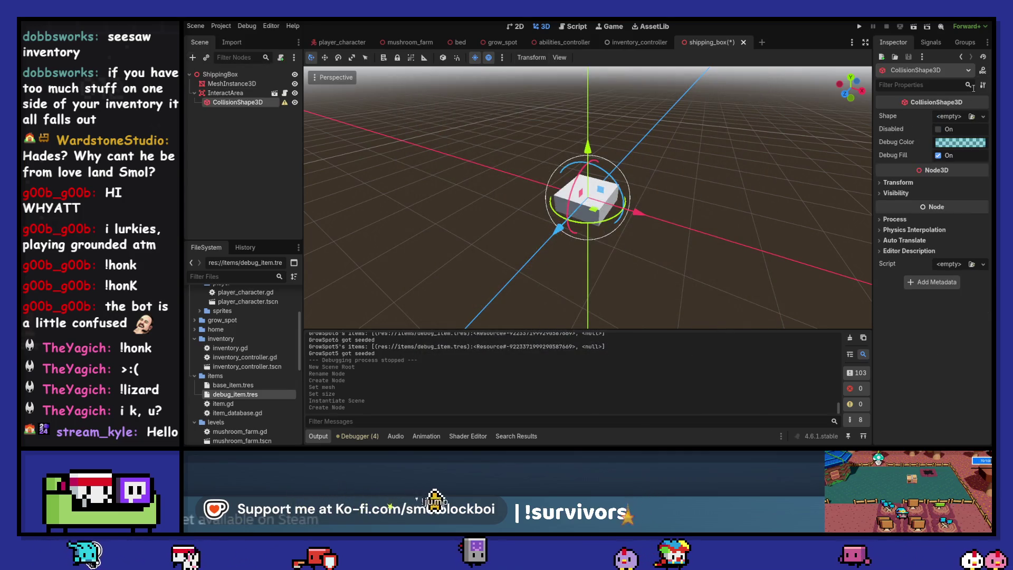
left_click(982, 116)
left_click(931, 160)
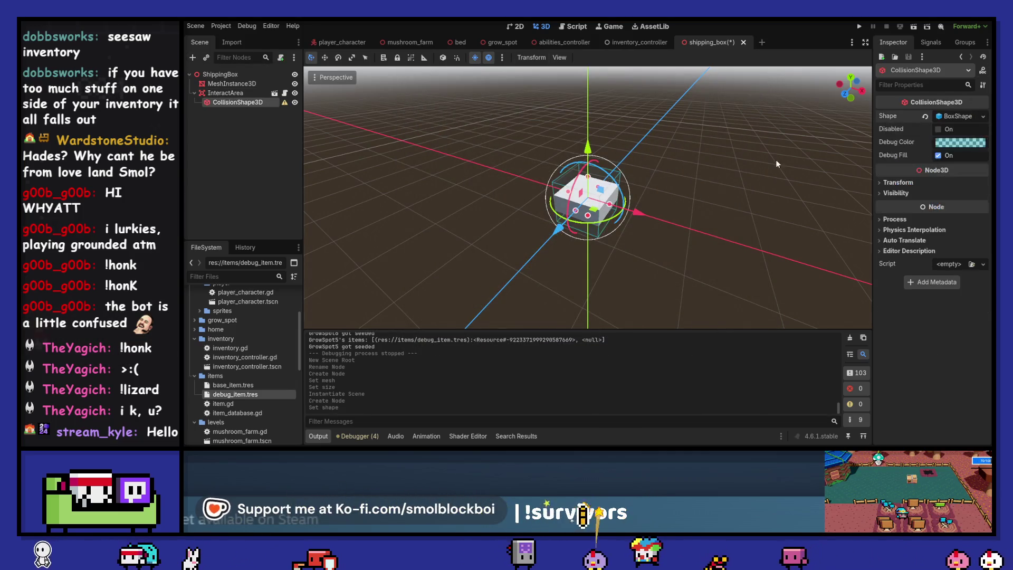
left_click(220, 72)
left_click(281, 58)
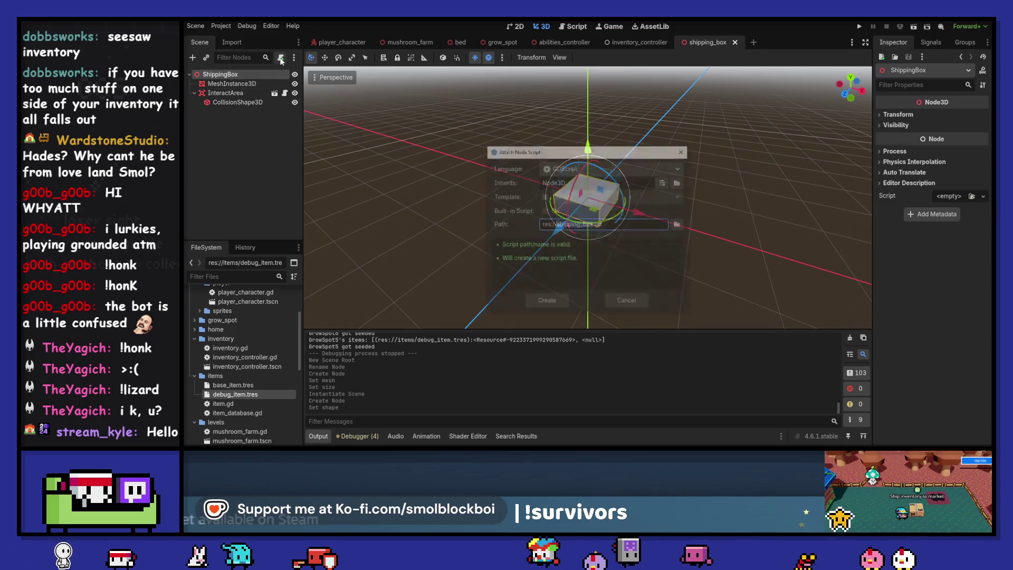
Create shipping_box.gd, paste in bed.gd's interact-area code from lines 3–13, and save.
left_click(543, 301)
left_click(471, 42)
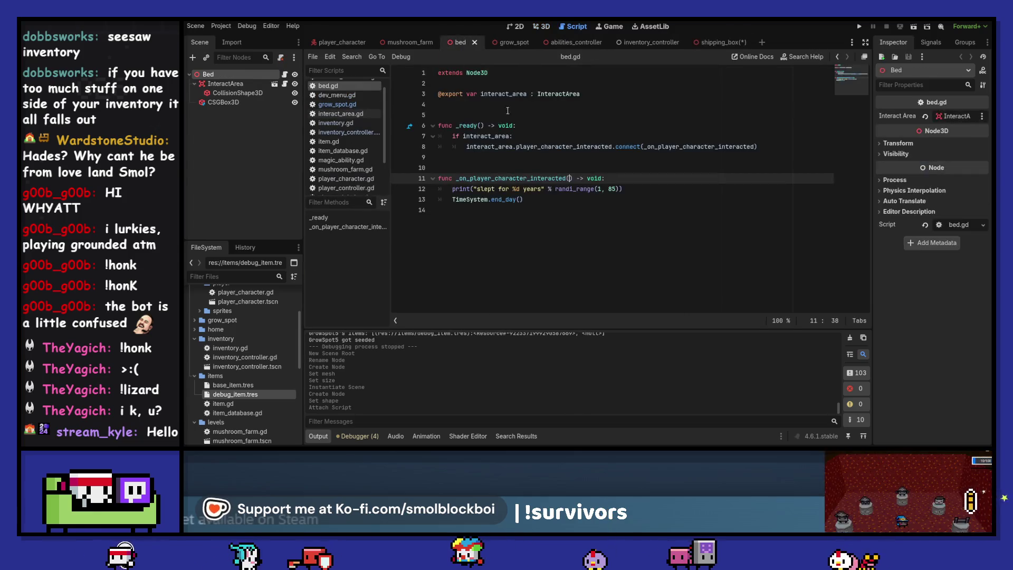
mouse_move(714, 153)
left_mouse_down()
mouse_move(475, 147)
mouse_move(438, 94)
left_mouse_up()
left_click_drag(580, 199, 407, 94)
key("ctrl+c")
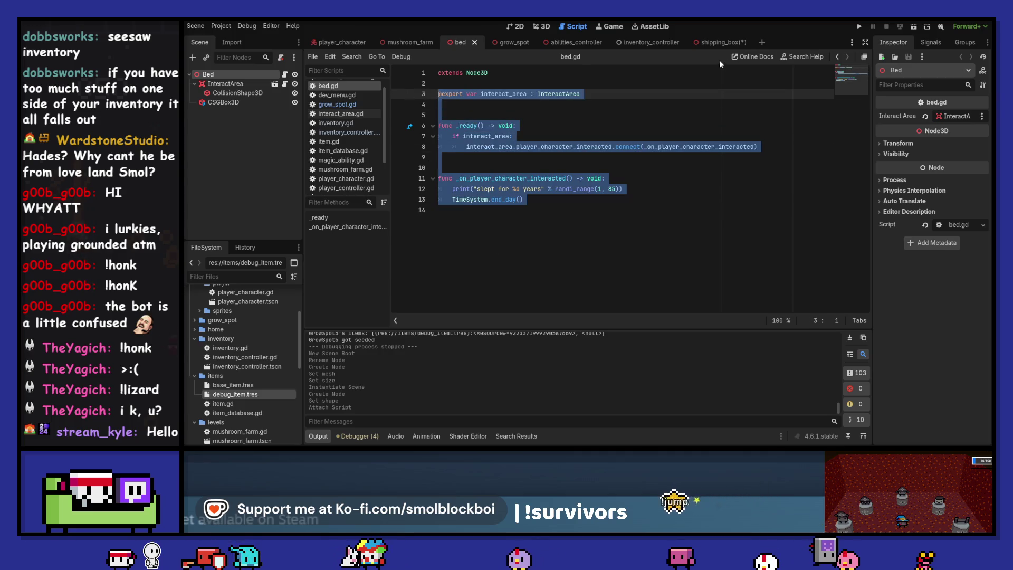
left_click(717, 43)
left_click(549, 181)
key("ctrl+v")
key("ctrl+s")
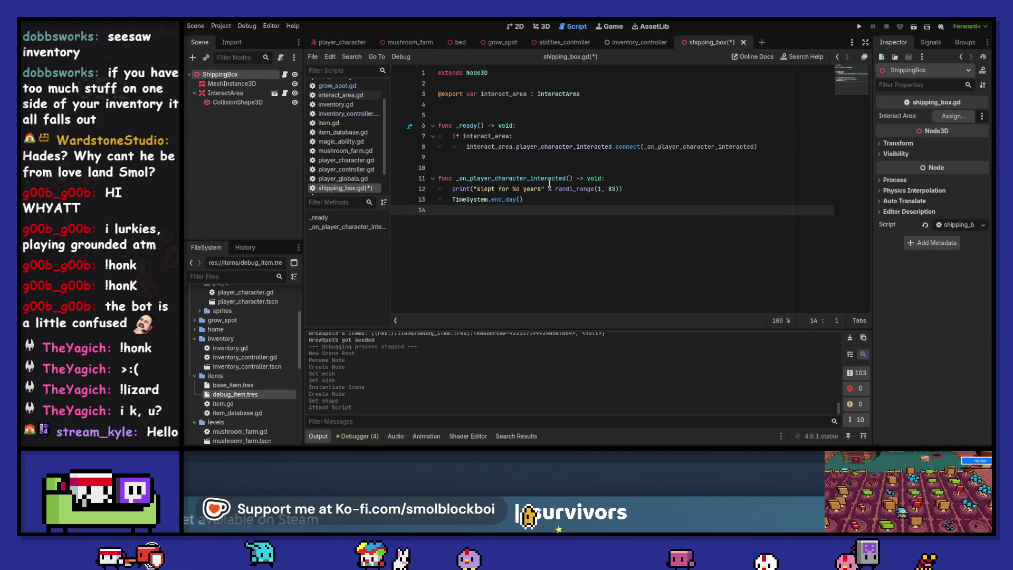
Assign the InteractArea node to the Interact Area export and select the print/end_day lines.
left_click(953, 116)
double_click(584, 139)
mouse_move(581, 147)
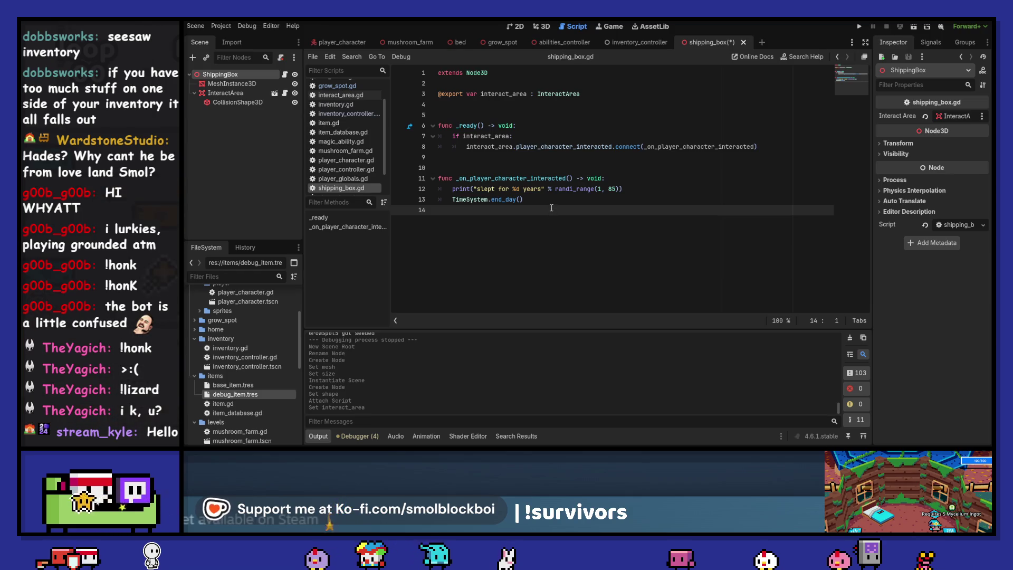
mouse_move(526, 201)
left_mouse_down()
mouse_move(460, 198)
mouse_move(446, 187)
left_mouse_up()
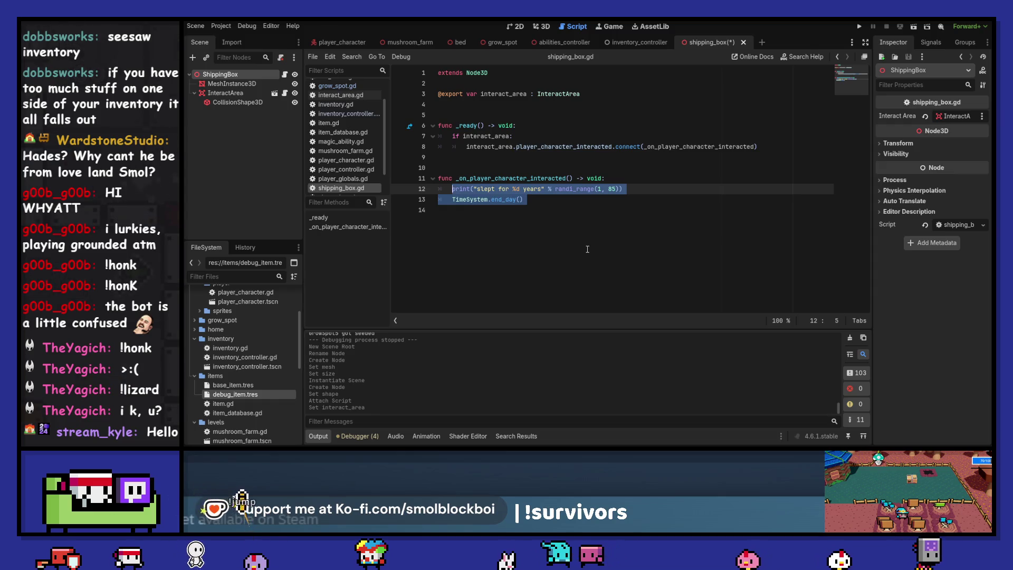
Replace those lines with 'for i in PlayerGlobals.current_character.inventory_controller:' and a pass body.
type("for i ")
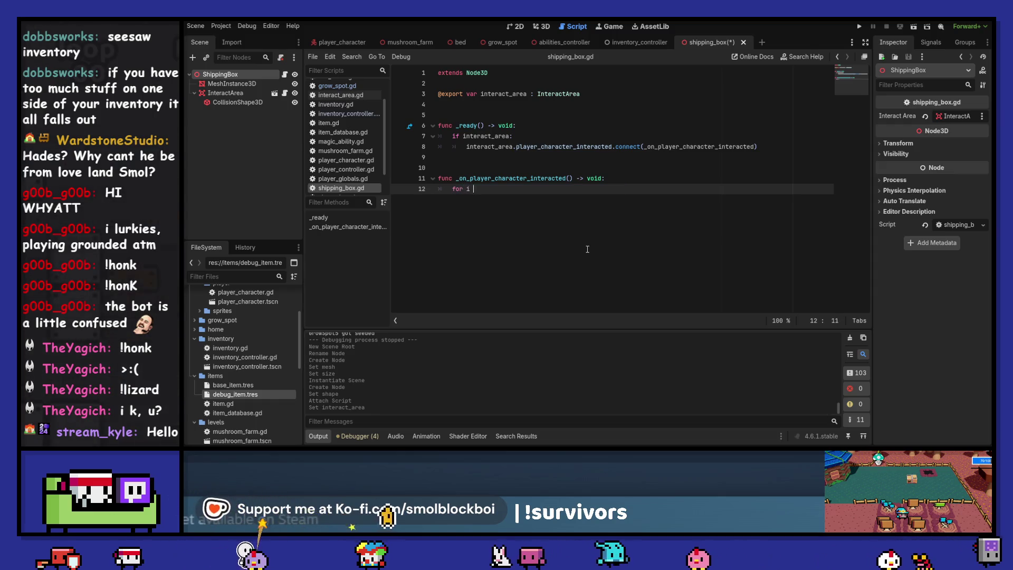
type("in Player")
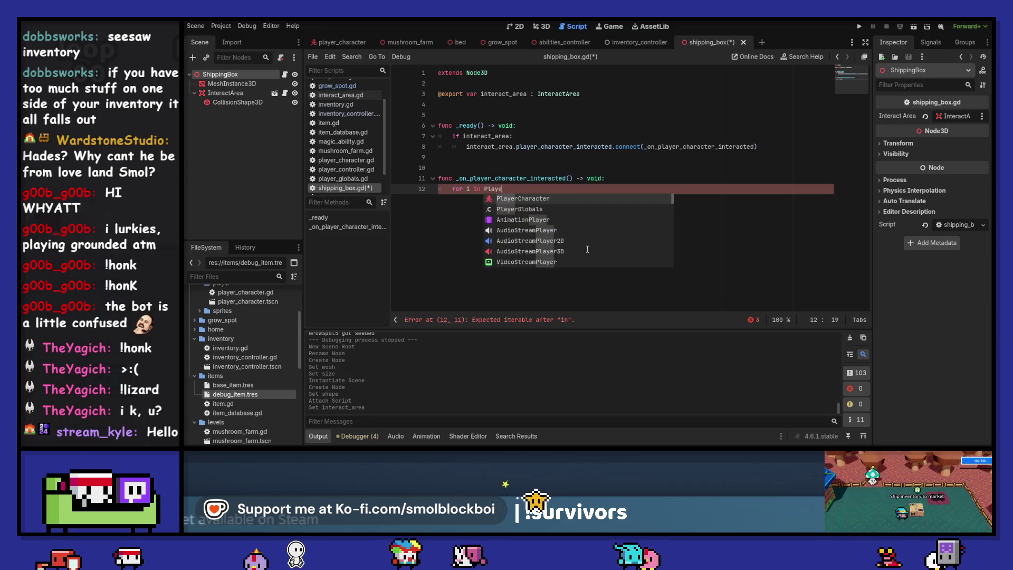
key("Down")
key("Return")
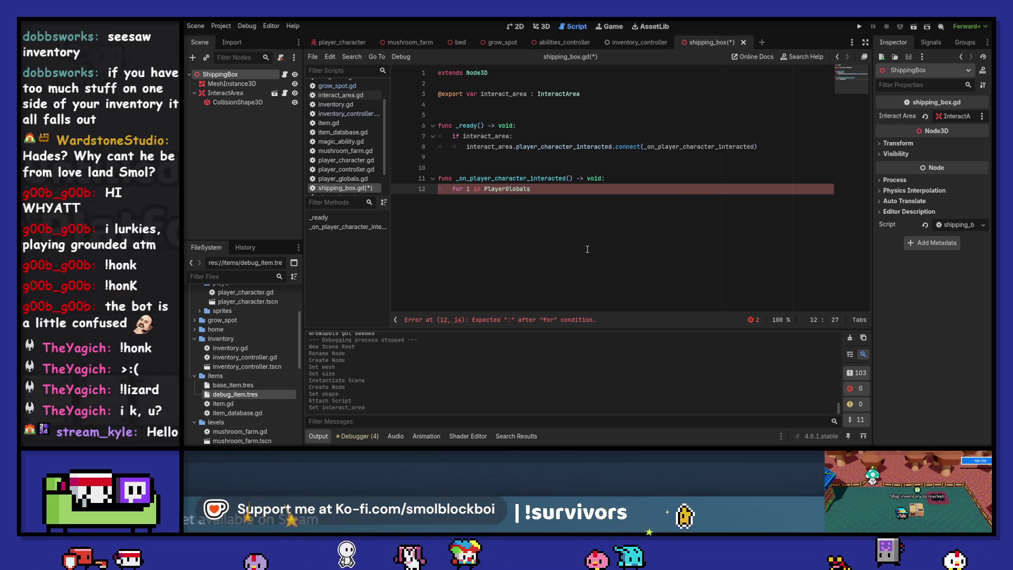
type(".cur")
key("Return")
type(".")
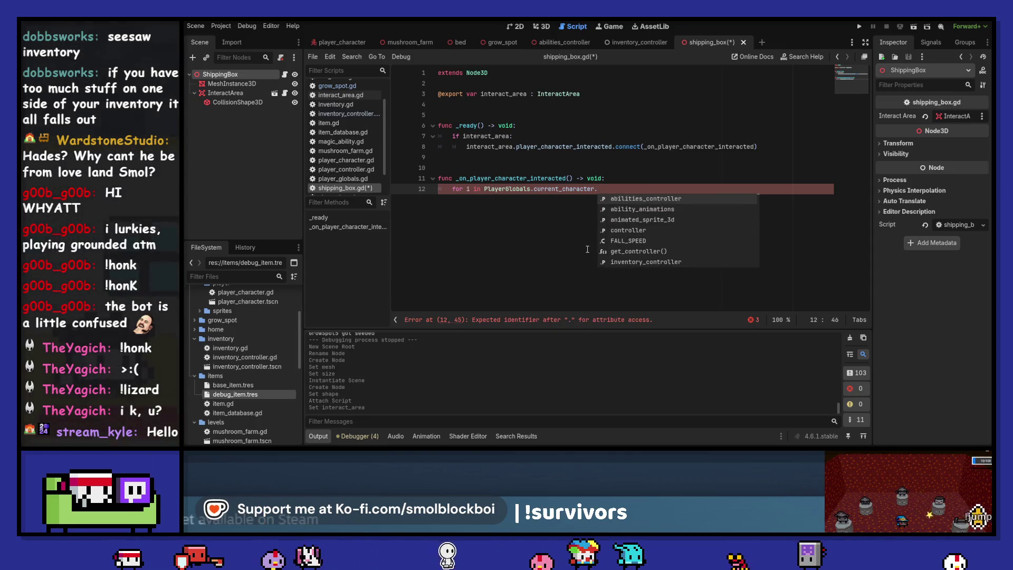
type("in")
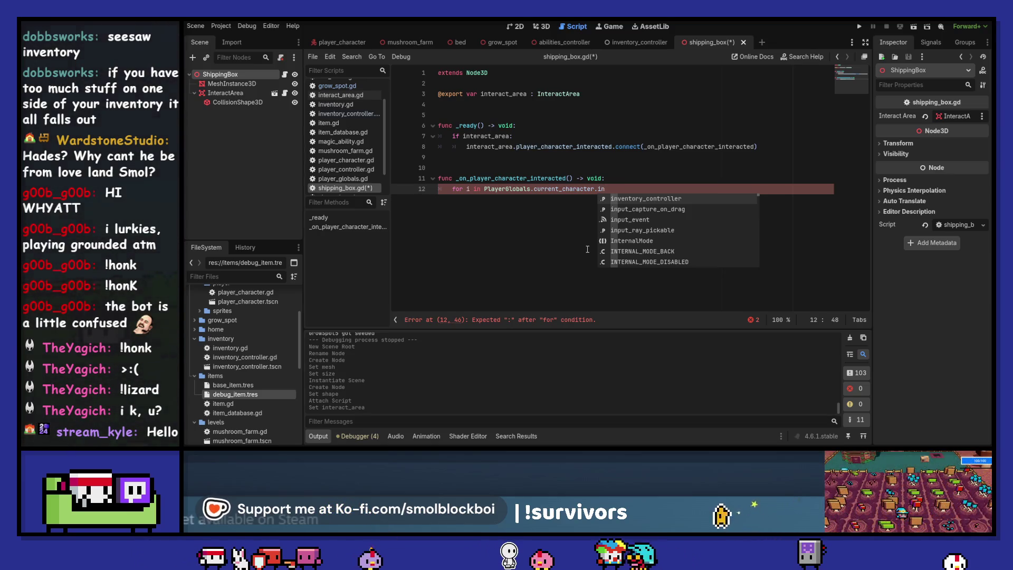
key("Return")
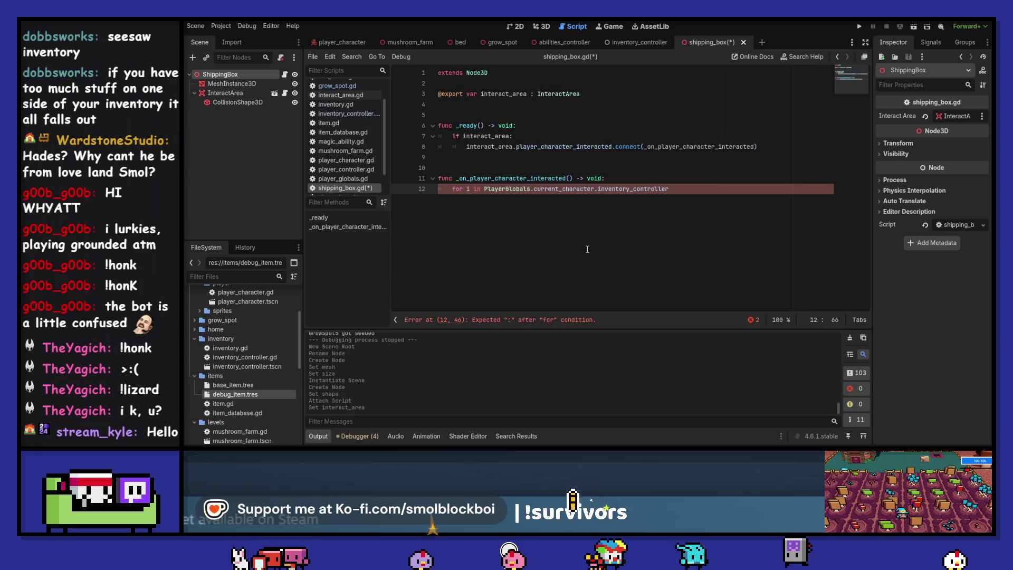
type(":")
key("Return")
type("pass")
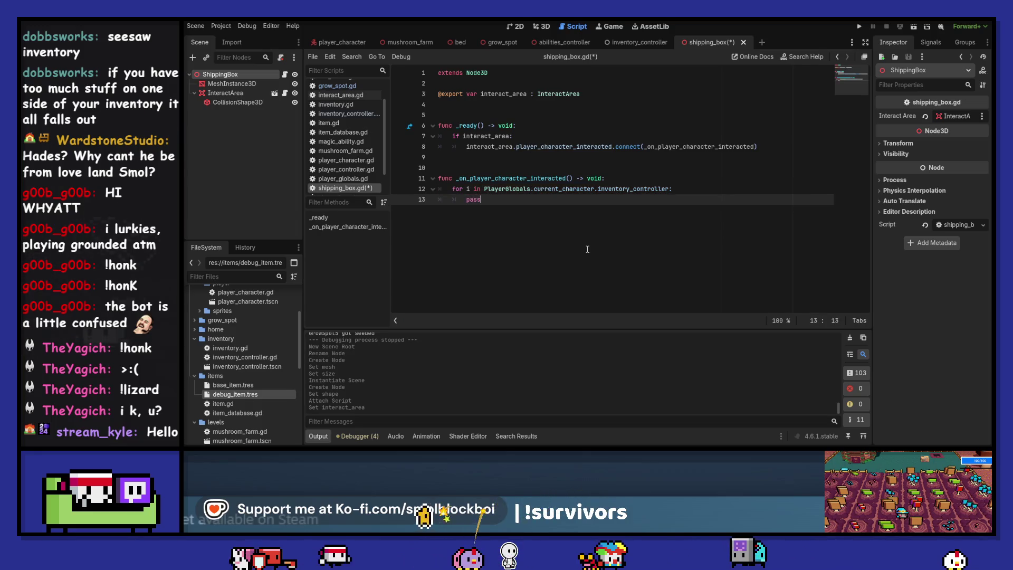
Open the PlayerGlobals script from its name on line 12.
double_click(517, 190)
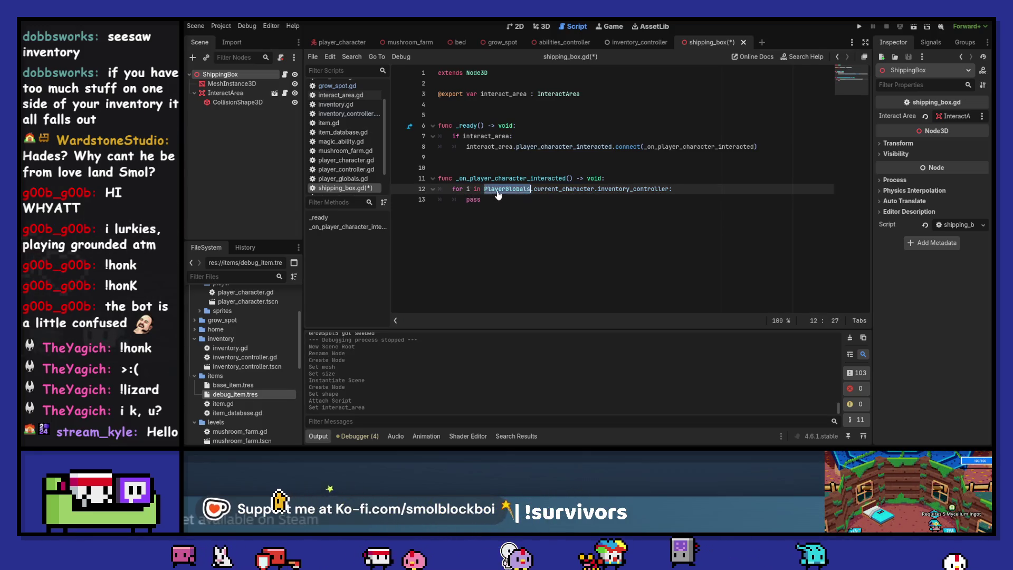
left_click(518, 193, "ctrl")
left_click(540, 172)
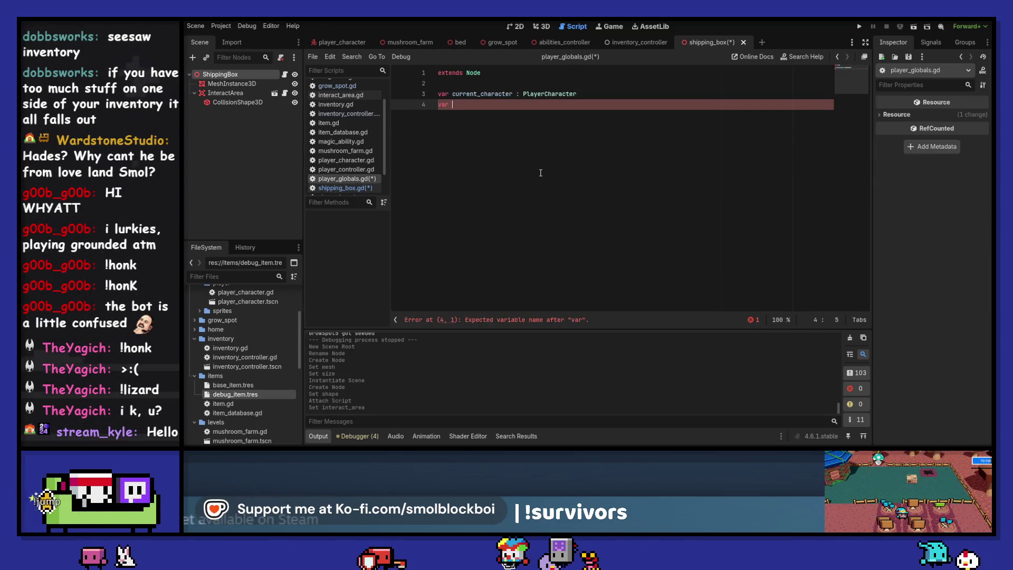
Declare player_inventory_controller : InventoryController and add a current_character setter assigning node.
type("player_")
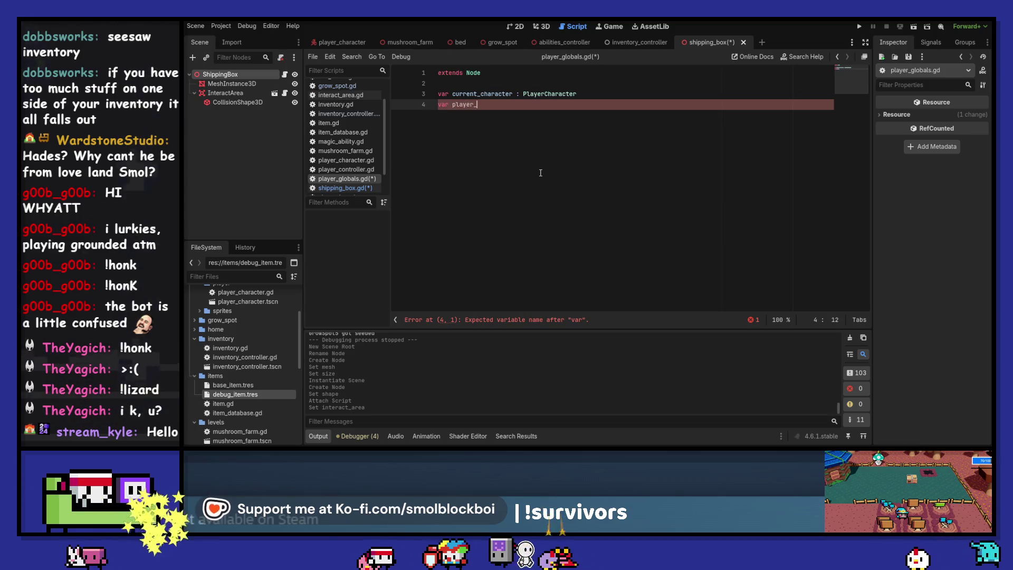
type("inventory")
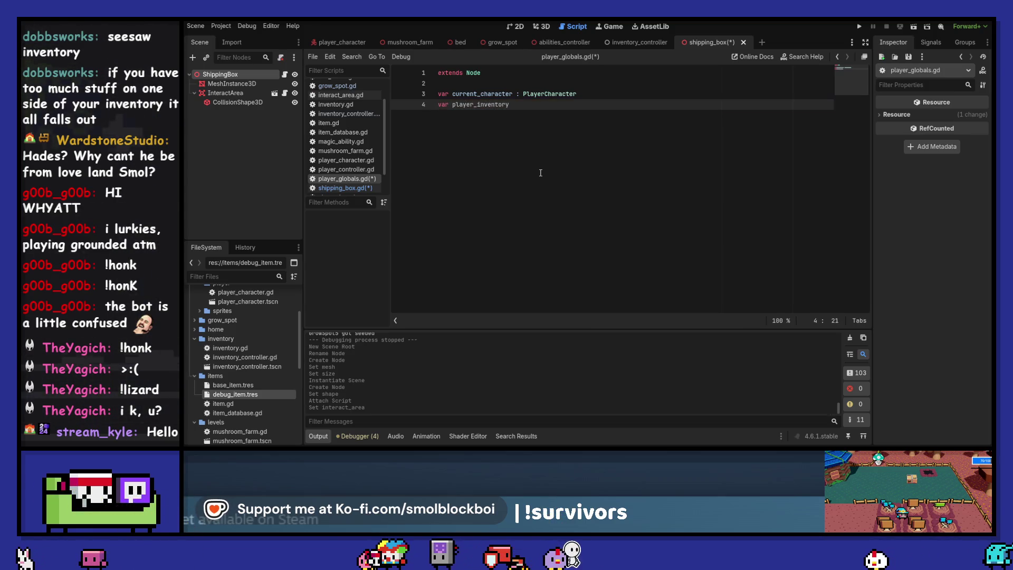
type("_controller : Invento")
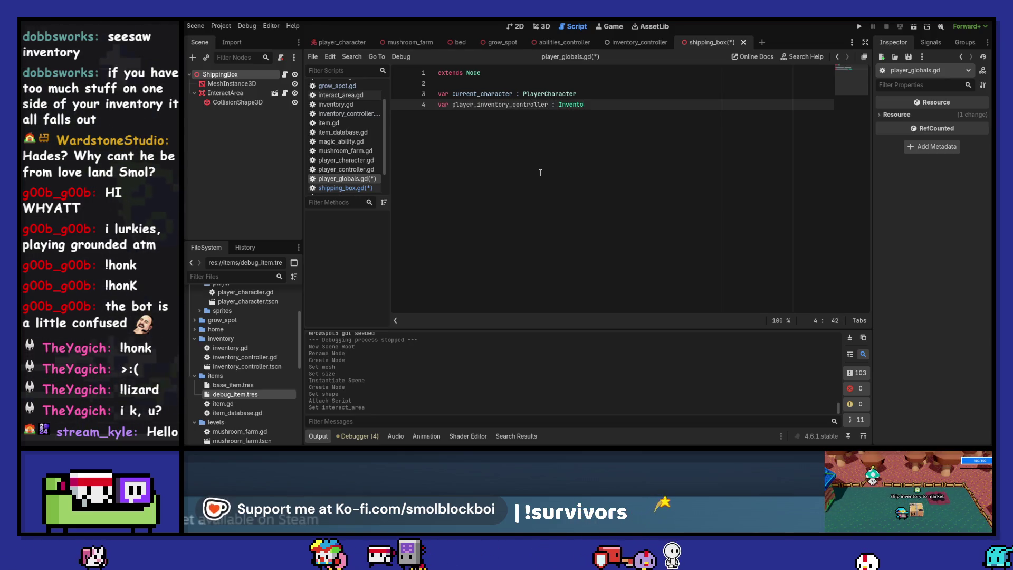
type("ryController")
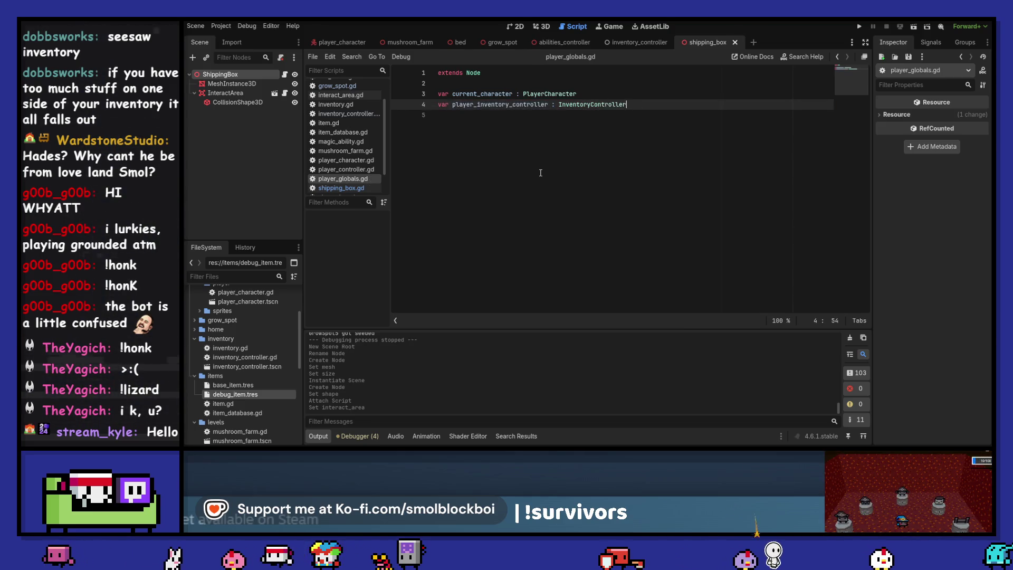
key("ctrl+s")
key("Up")
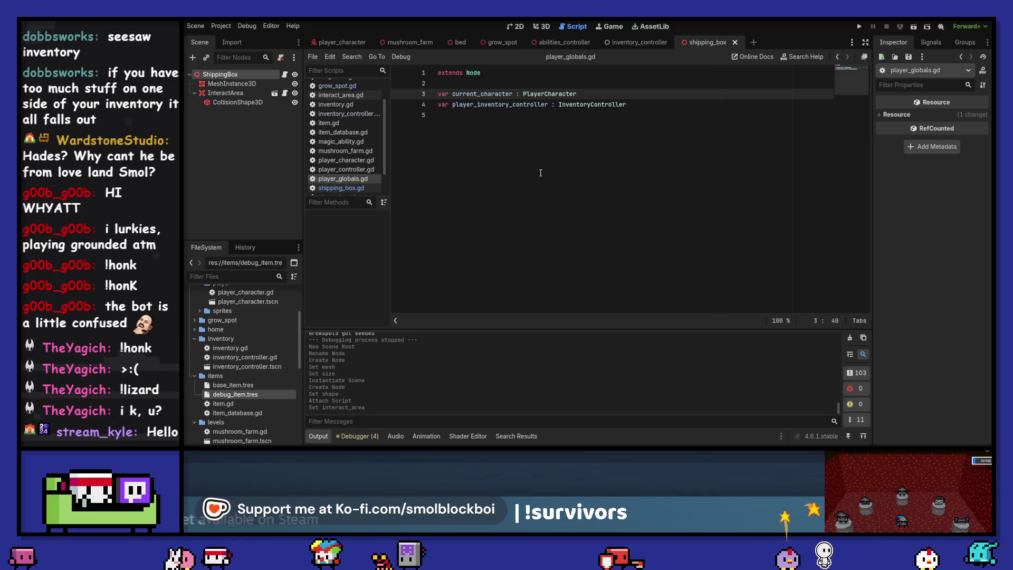
type(":")
key("Return")
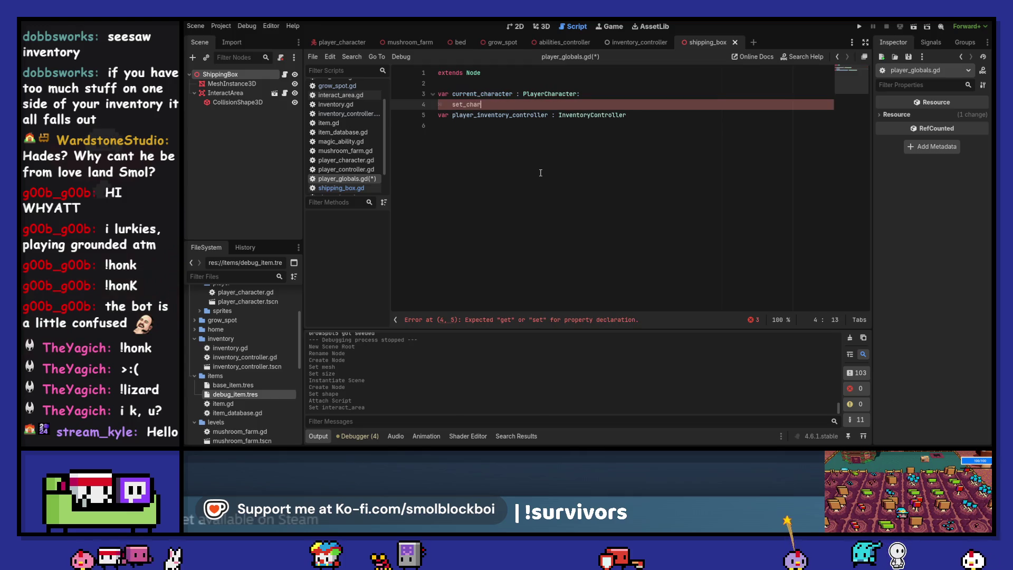
type("(node)")
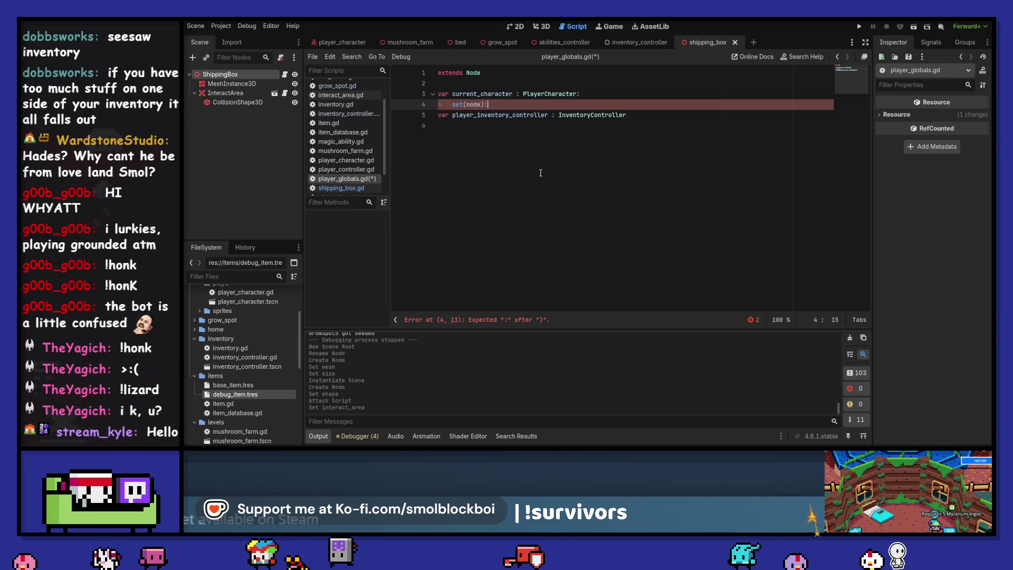
type(":")
key("Return")
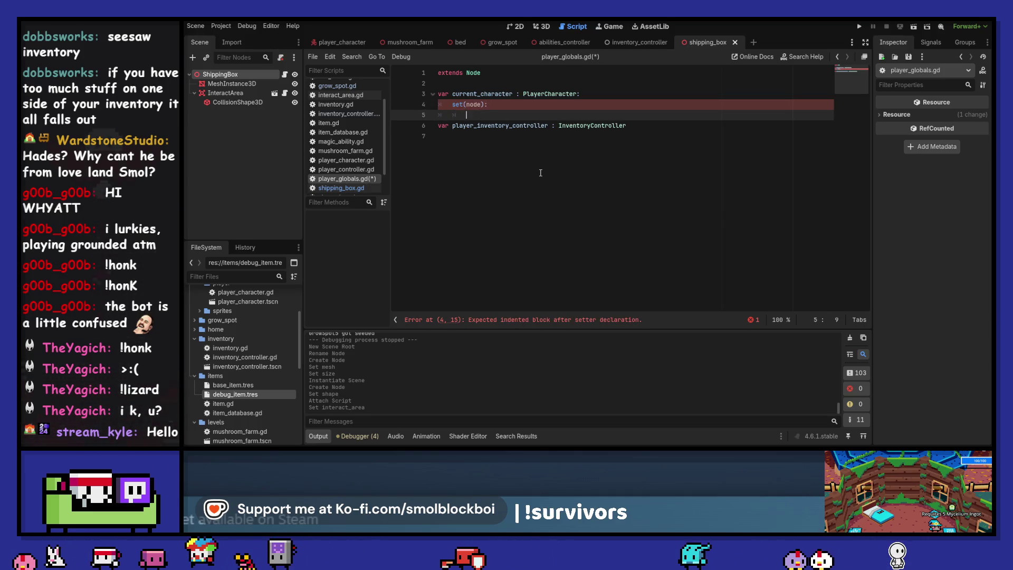
type("current_character = ")
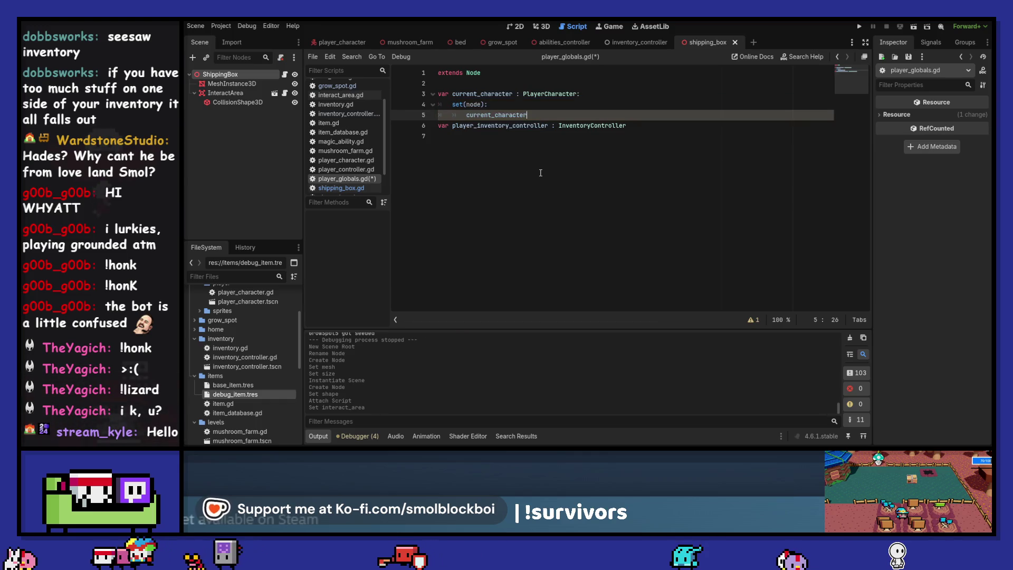
type("node")
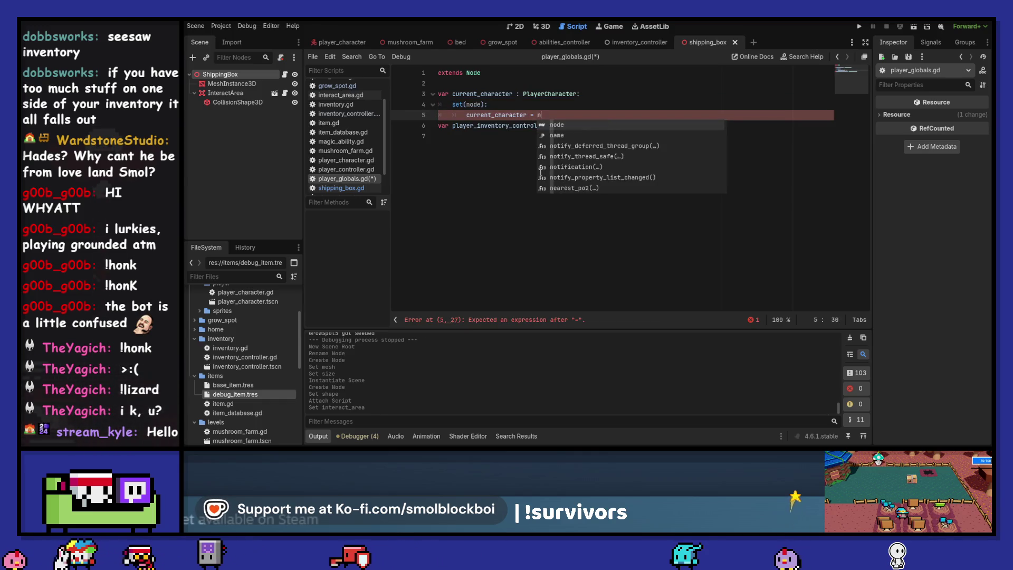
key("Return")
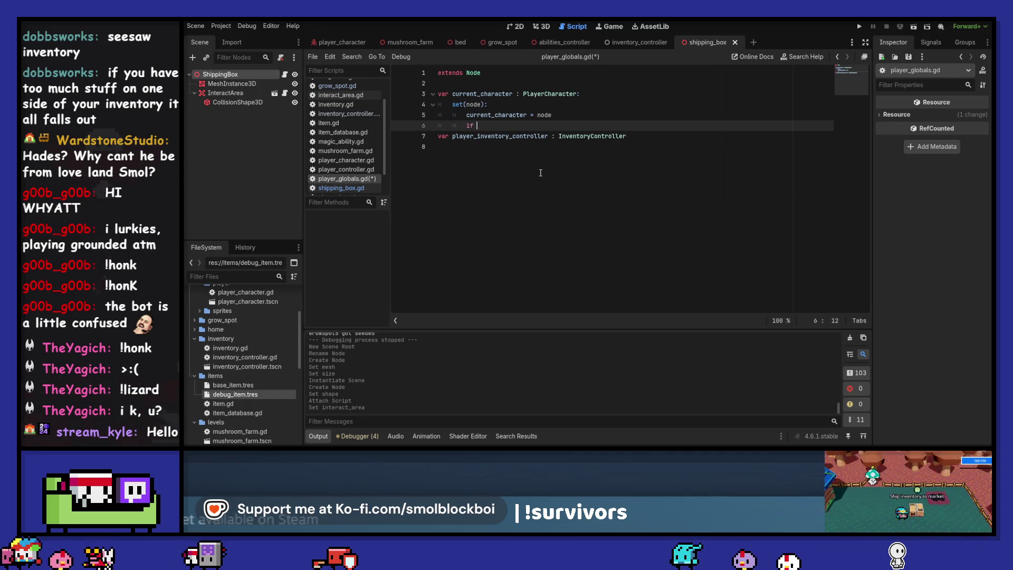
Make the setter set player_inventory_controller to node.inventory_controller when the node has one.
type("if c")
key("BackSpace")
type("node.has")
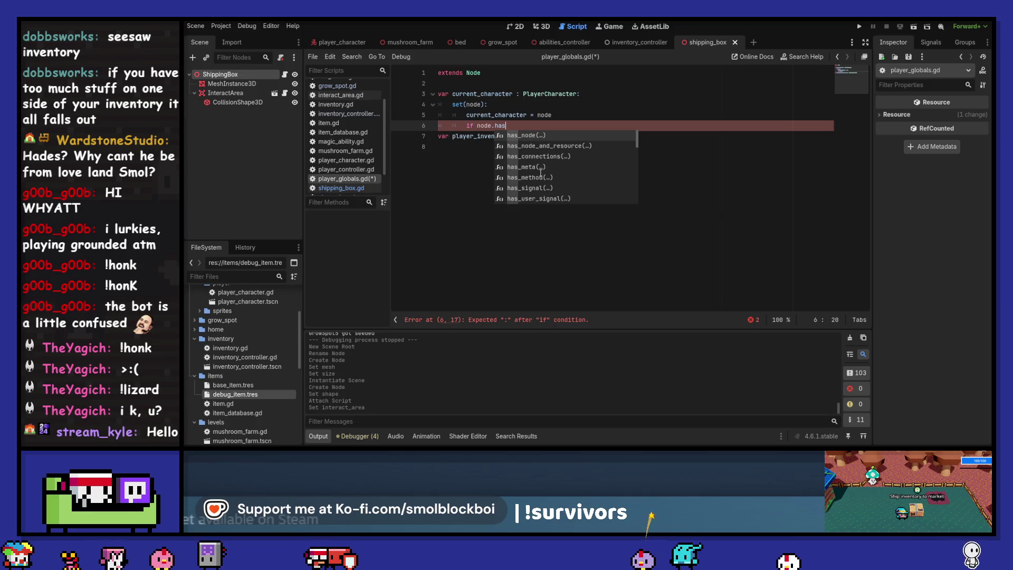
key("BackSpace")
key("BackSpace")
key("BackSpace")
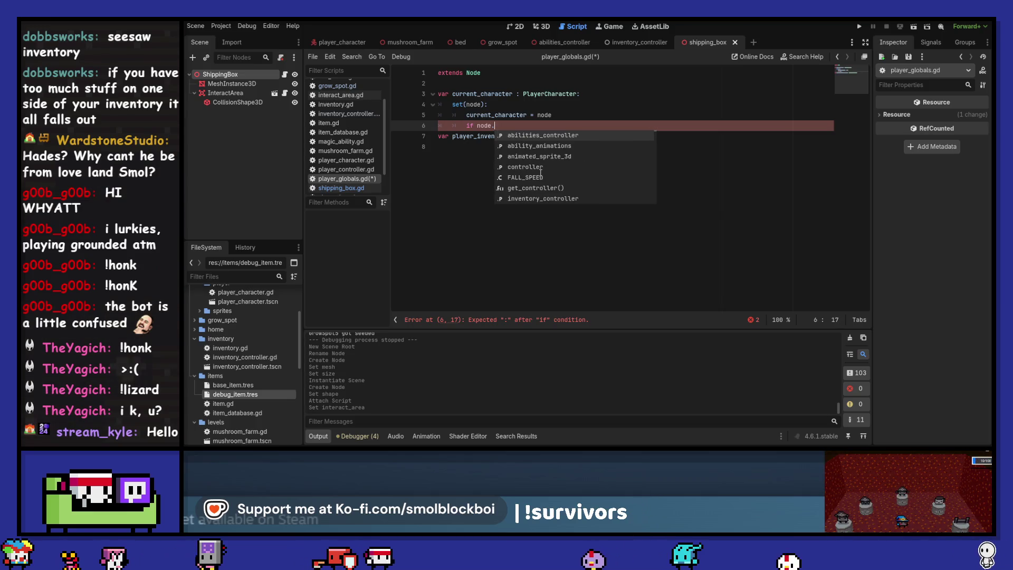
type("inv")
key("Return")
key("Return")
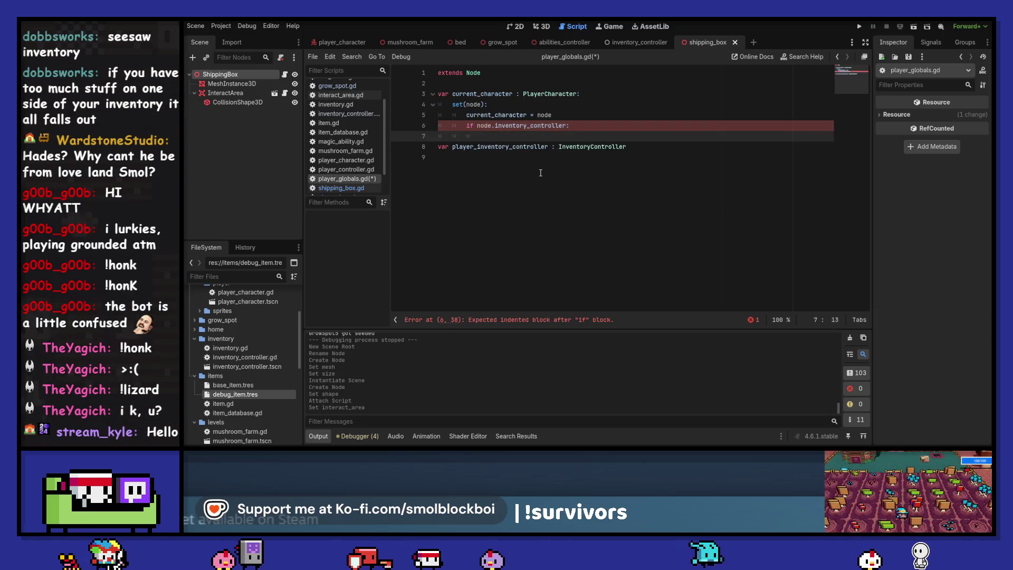
type("pla")
key("Return")
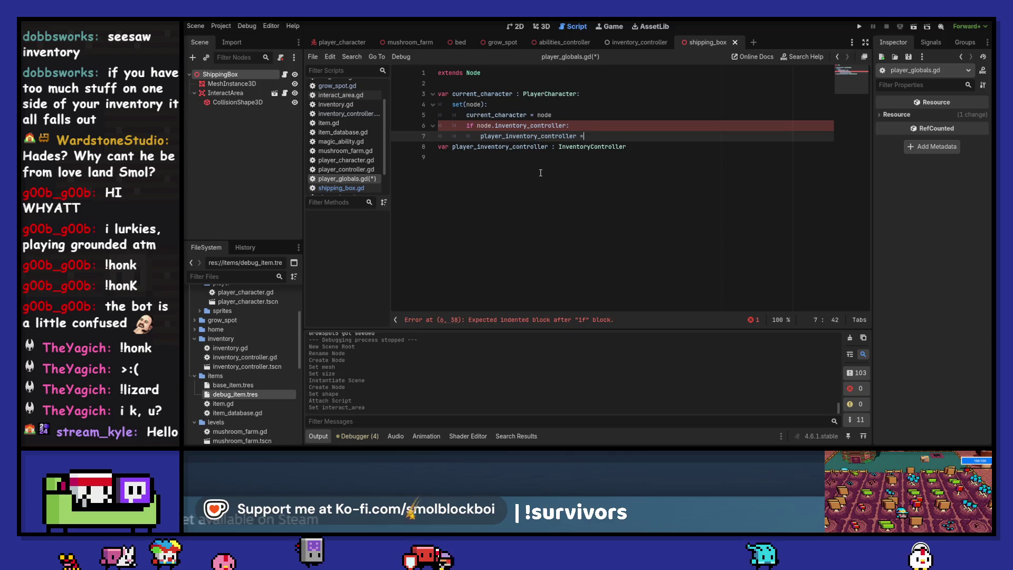
type("= ")
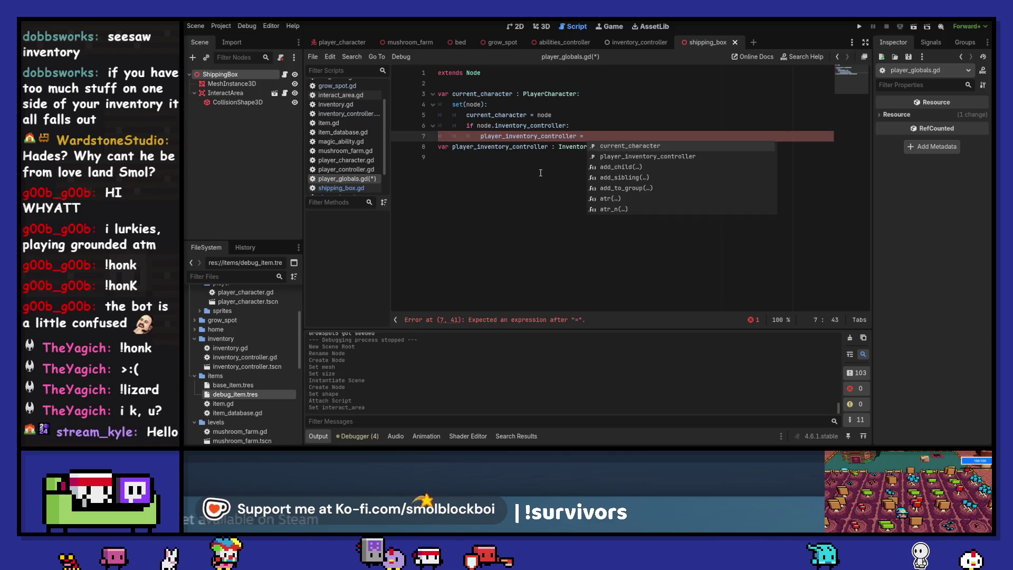
type("node.in")
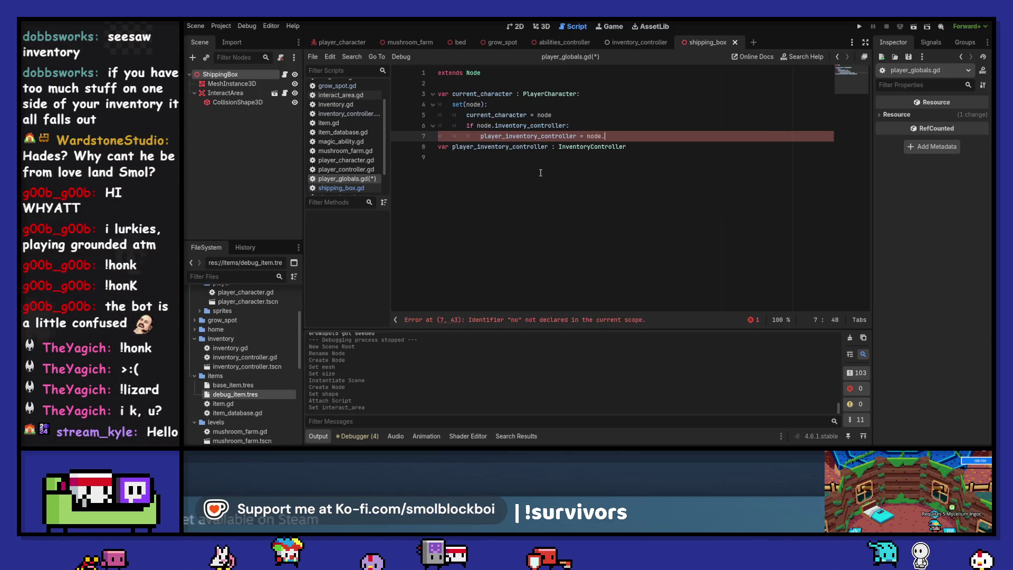
key("Return")
key("Return")
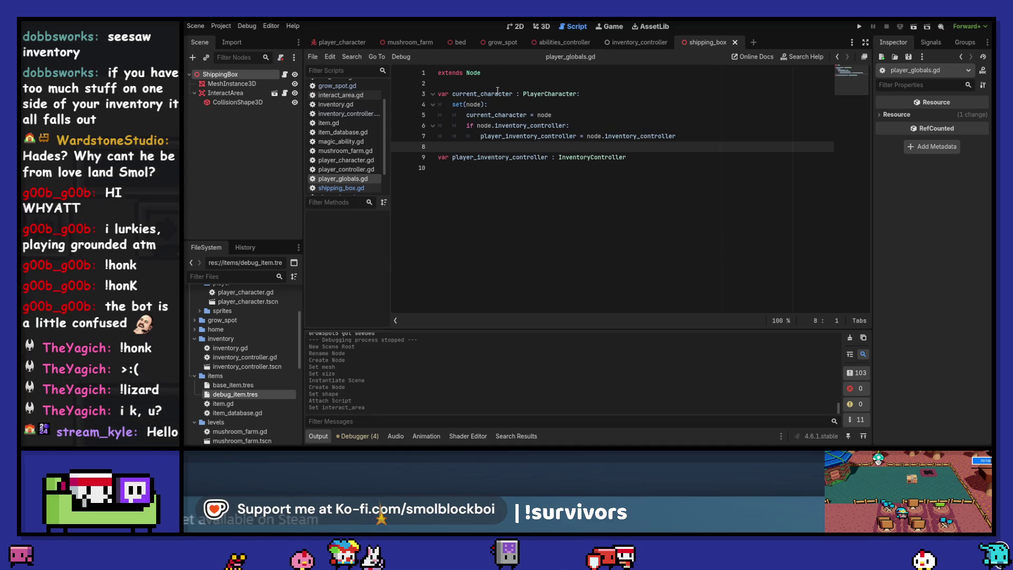
Select the player_inventory_controller name and return to shipping_box.gd.
double_click(503, 158)
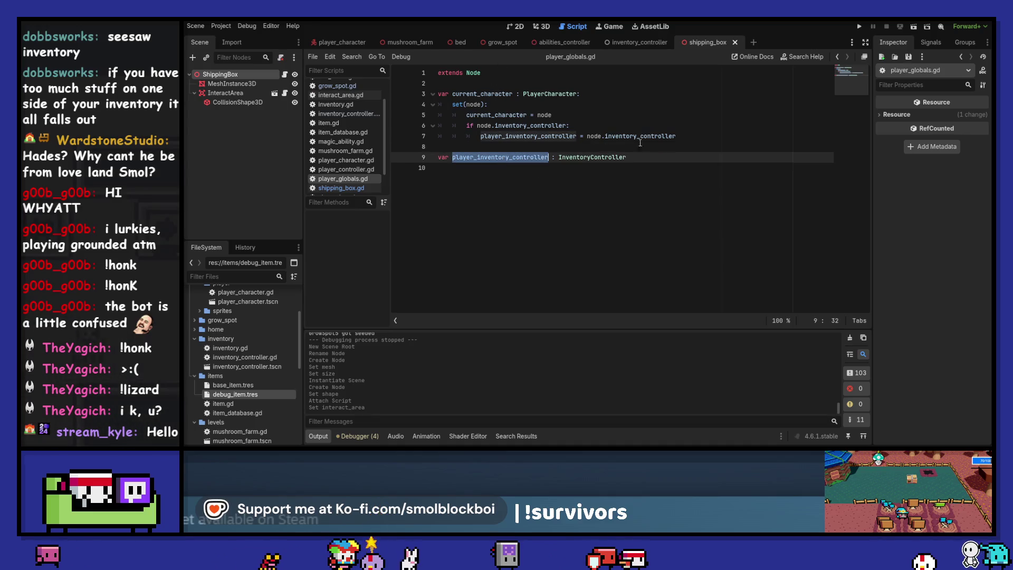
left_click(837, 59)
left_click(838, 59)
Retarget the shipping_box.gd loop to PlayerGlobals.player_inventory_controller.inventory.contents.
left_click(838, 59)
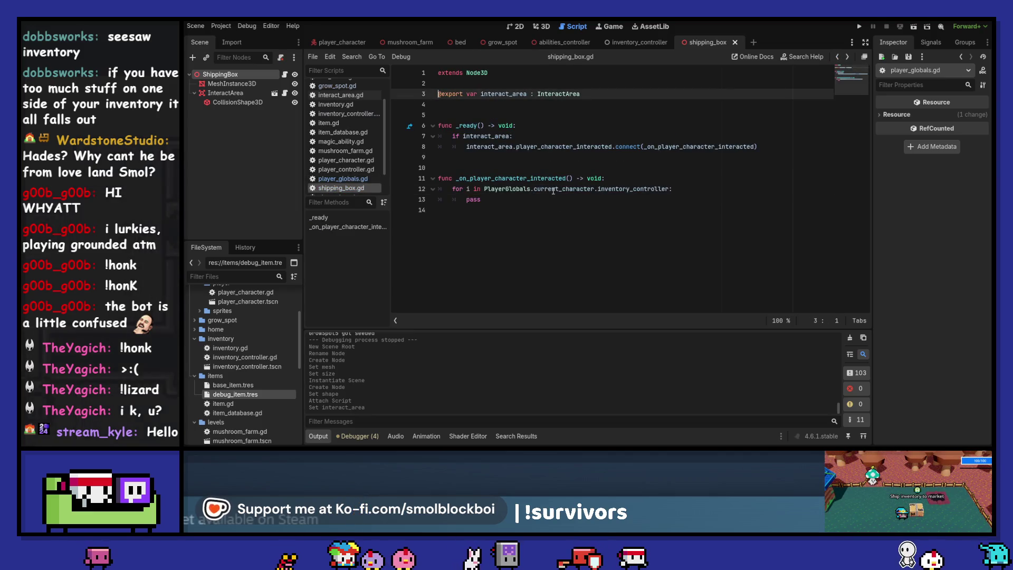
left_click_drag(534, 189, 694, 189)
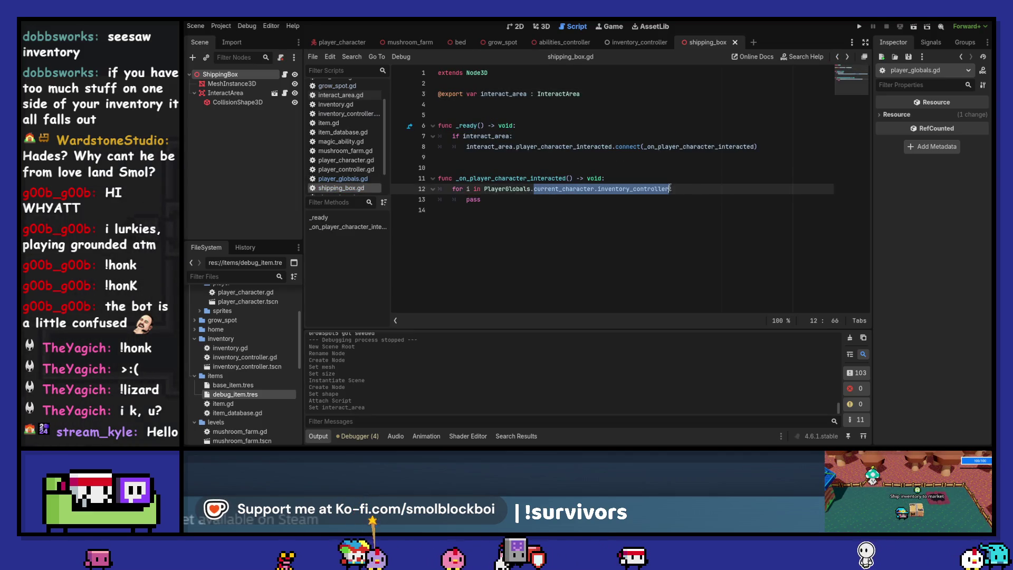
type(":")
left_click(613, 199)
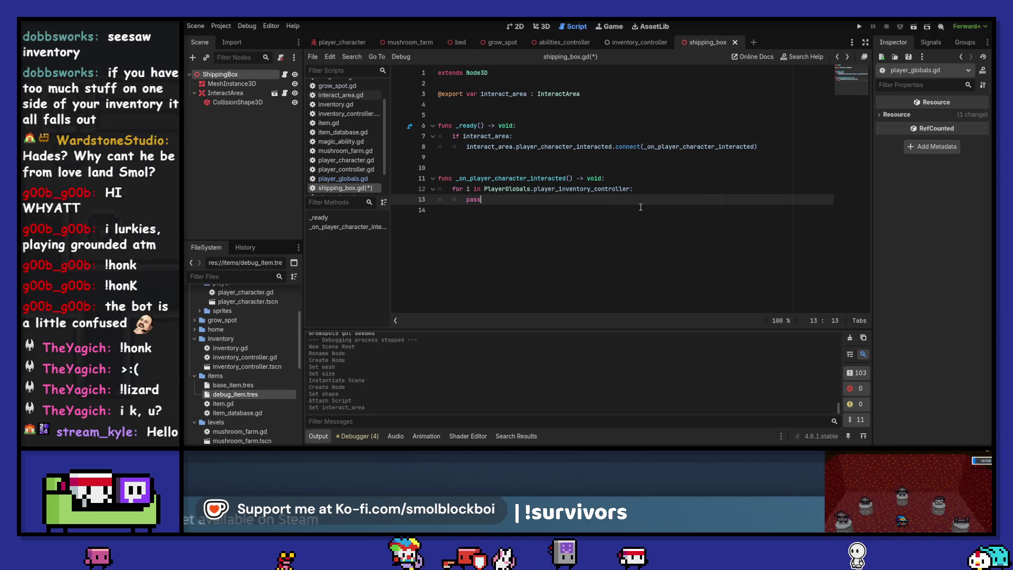
type("i.")
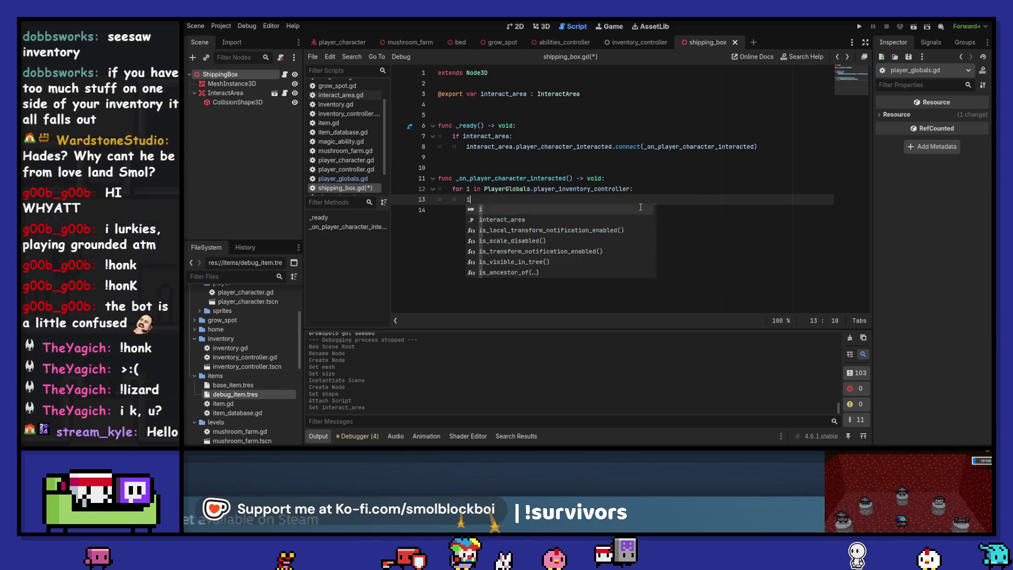
key("Up")
key("Right")
key("Right")
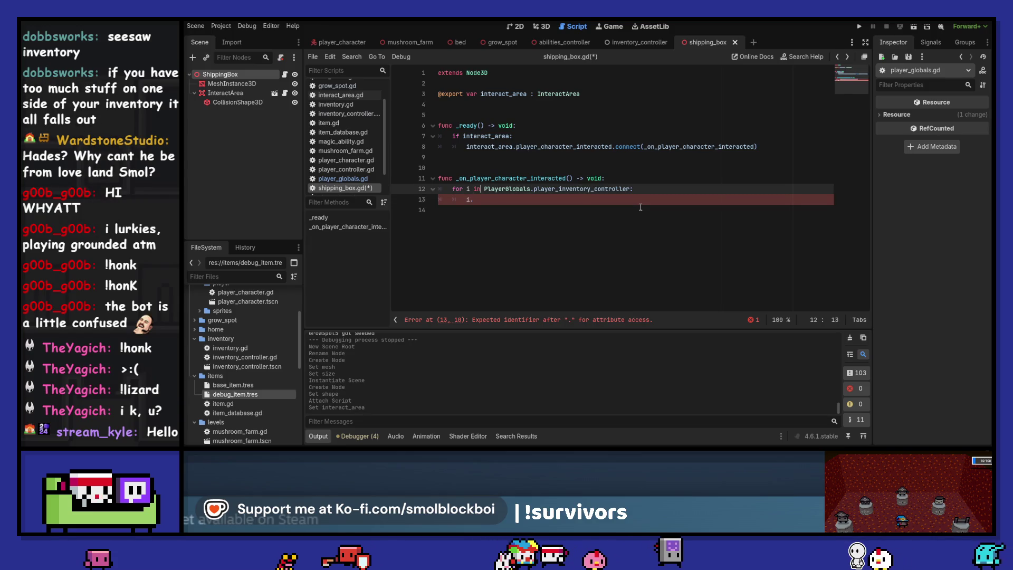
type(".inventory.")
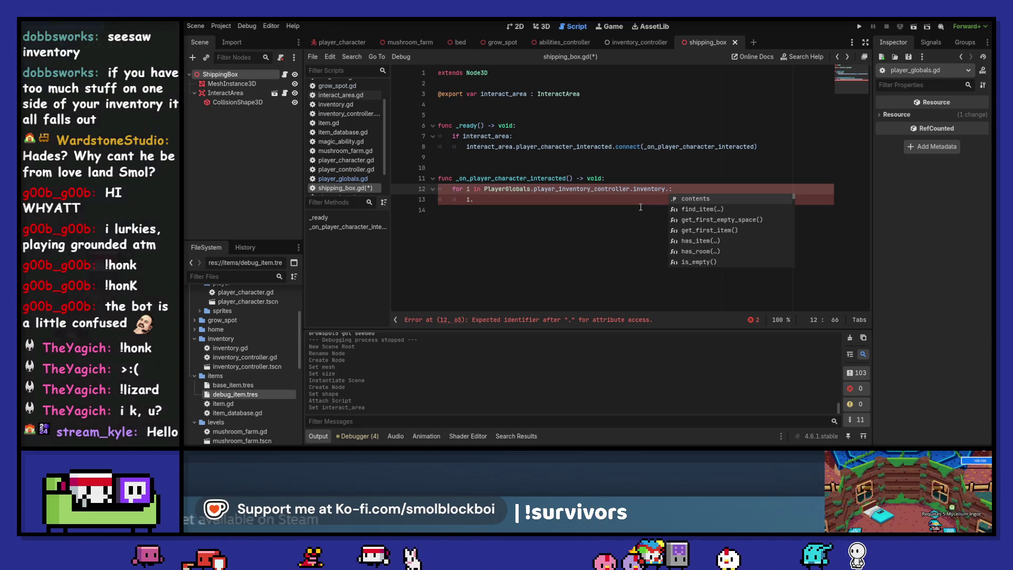
key("Return")
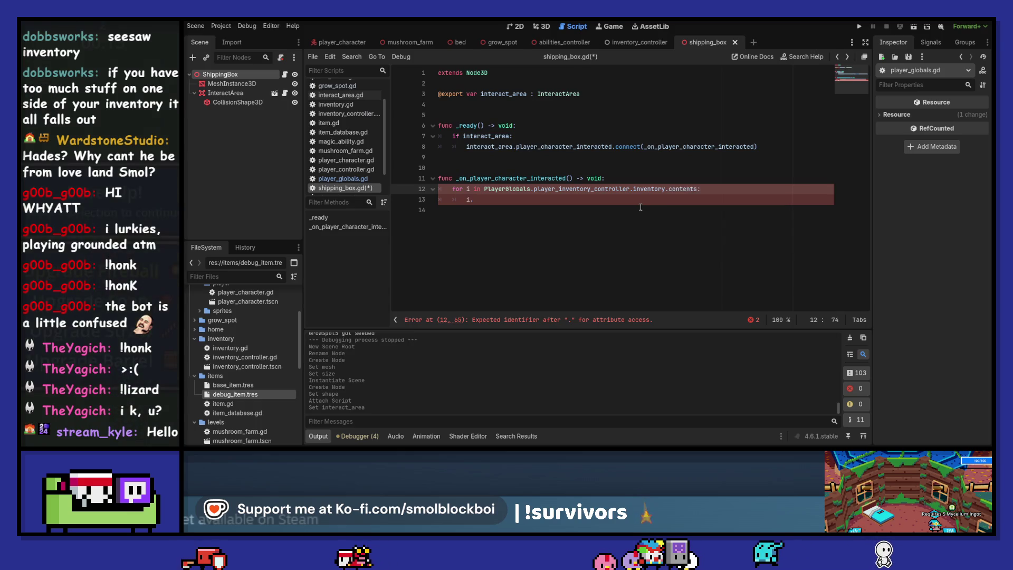
Restore pass in the loop body, save, and check where contents is declared in inventory.gd.
key("Down")
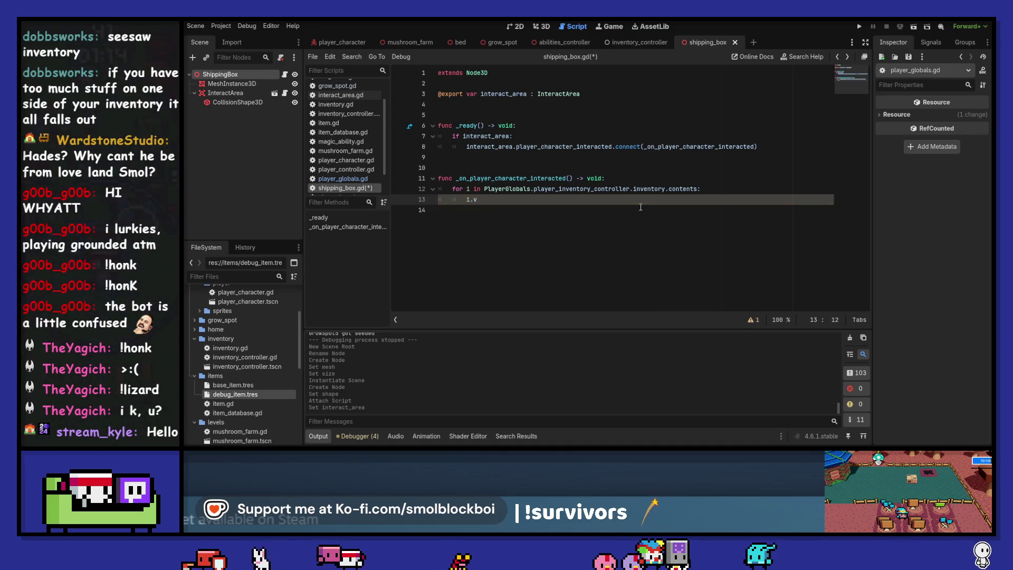
type("i.")
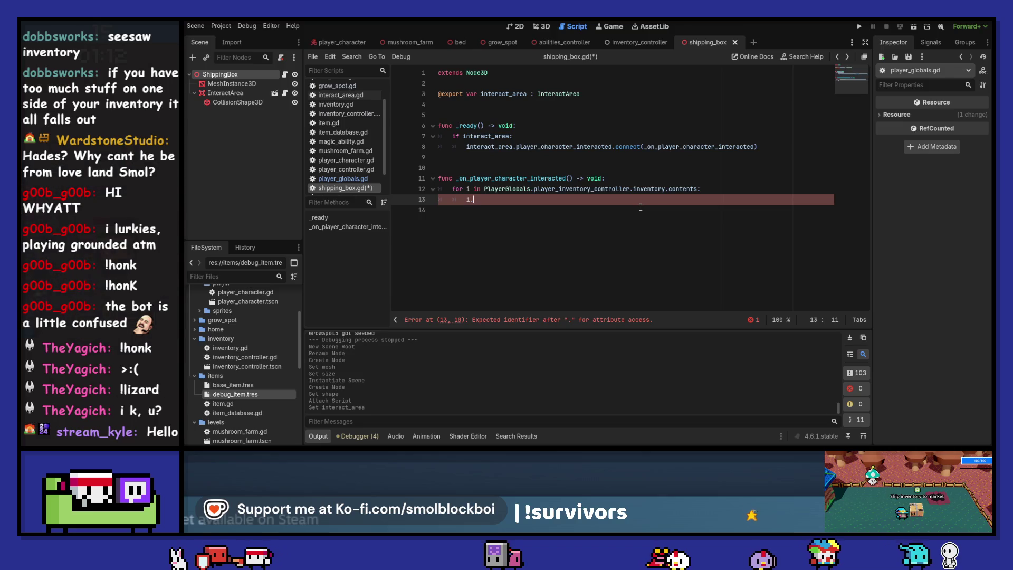
type("pass")
key("ctrl+s")
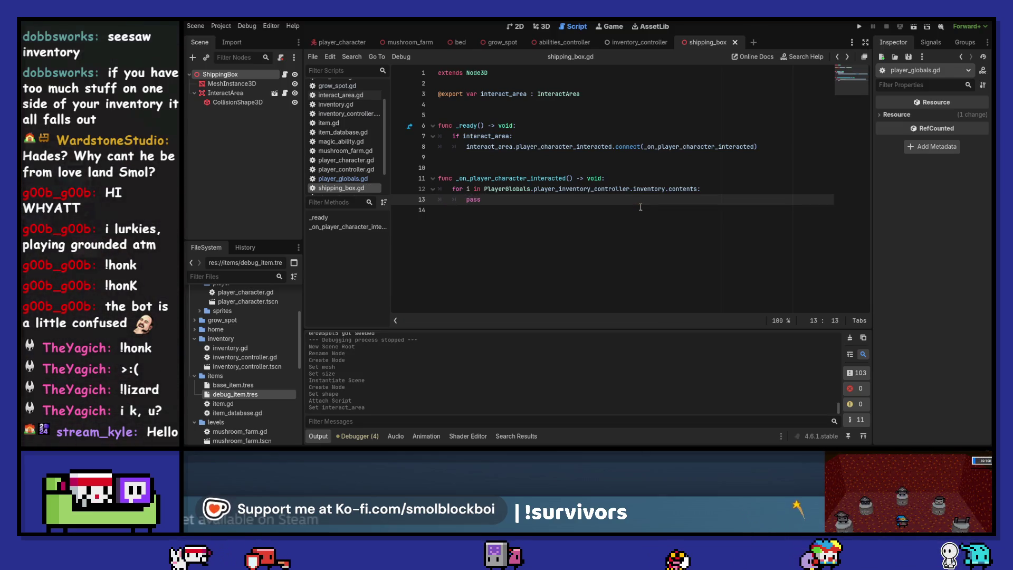
left_click(675, 190, "ctrl")
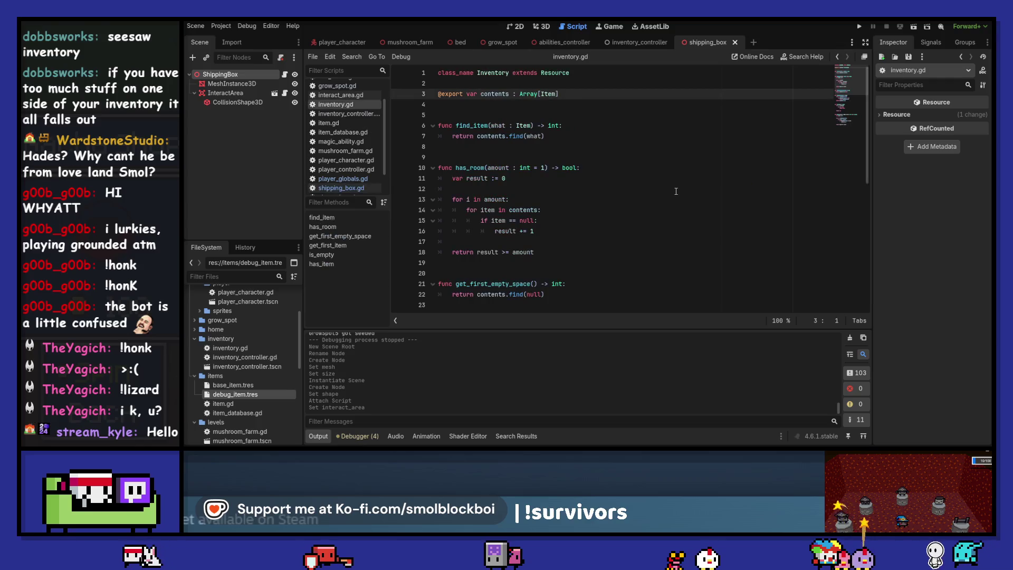
scroll(837, 62, "down", 3)
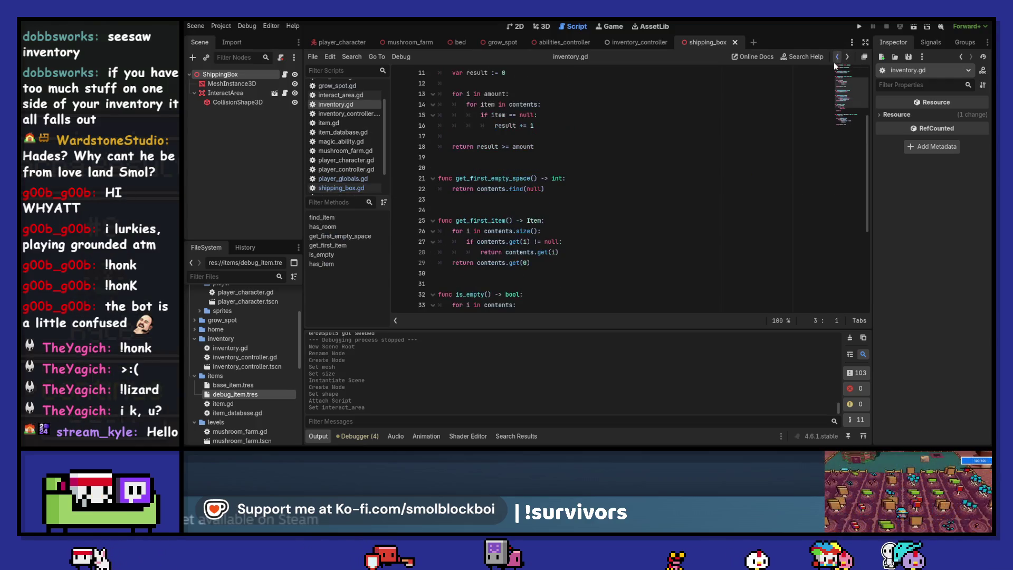
left_click(836, 57)
left_click(562, 190, "ctrl")
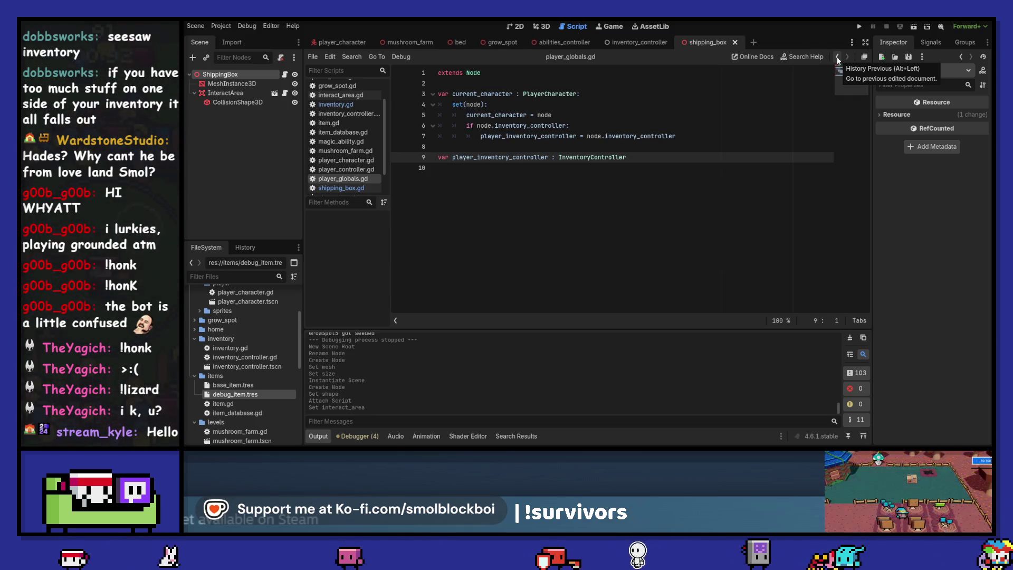
left_click(481, 104)
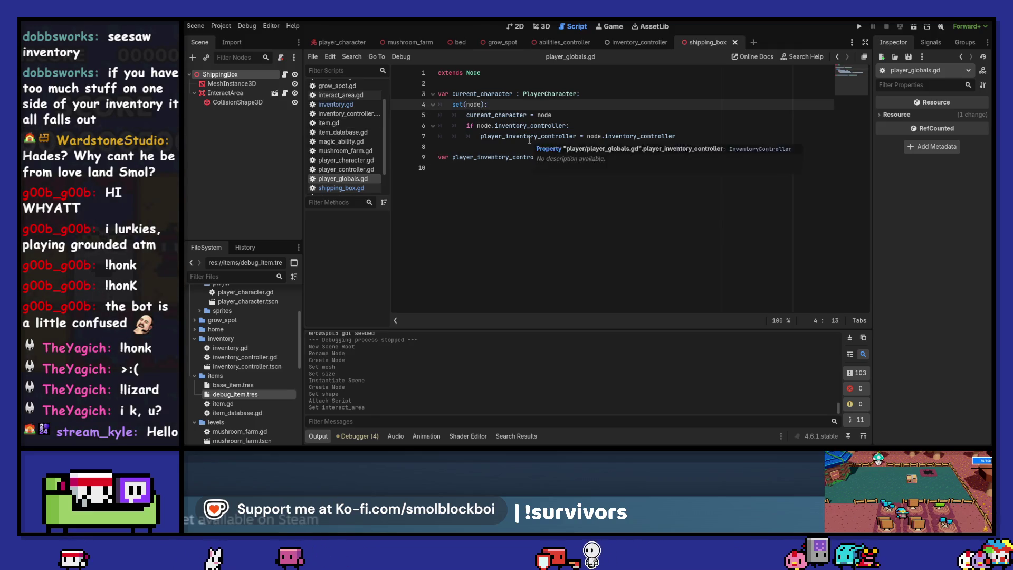
type(" : Player")
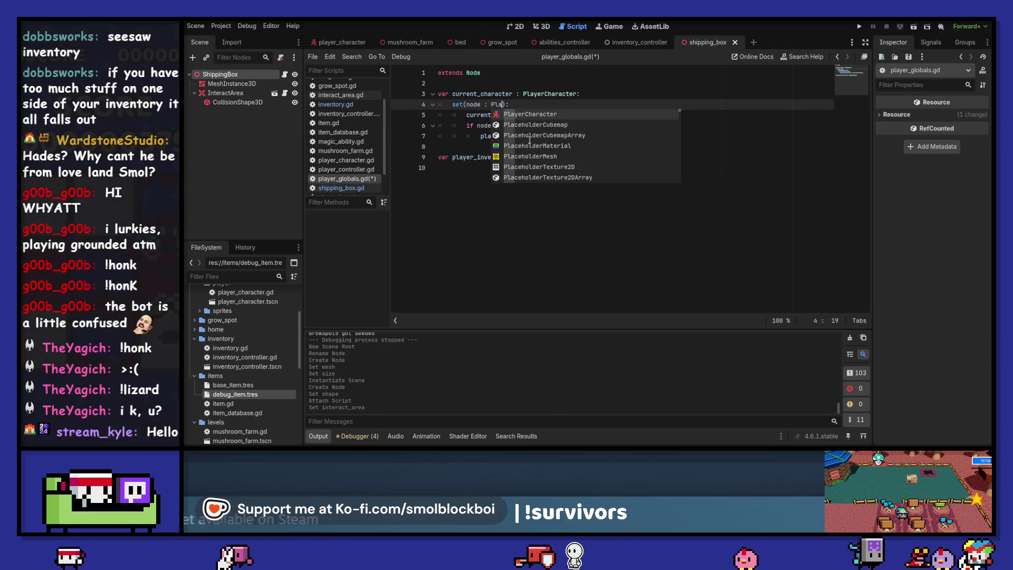
type("Cont")
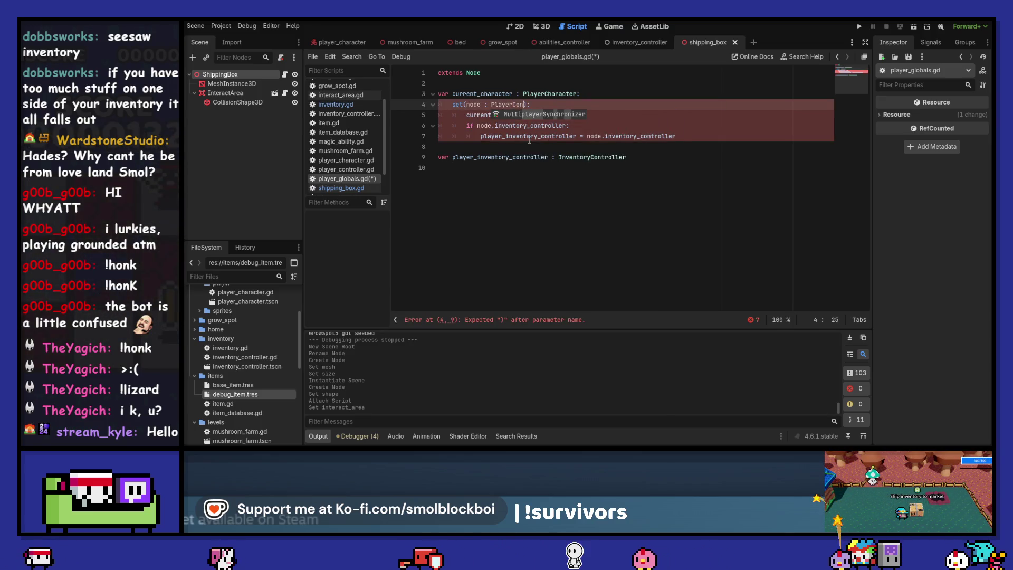
type("rol")
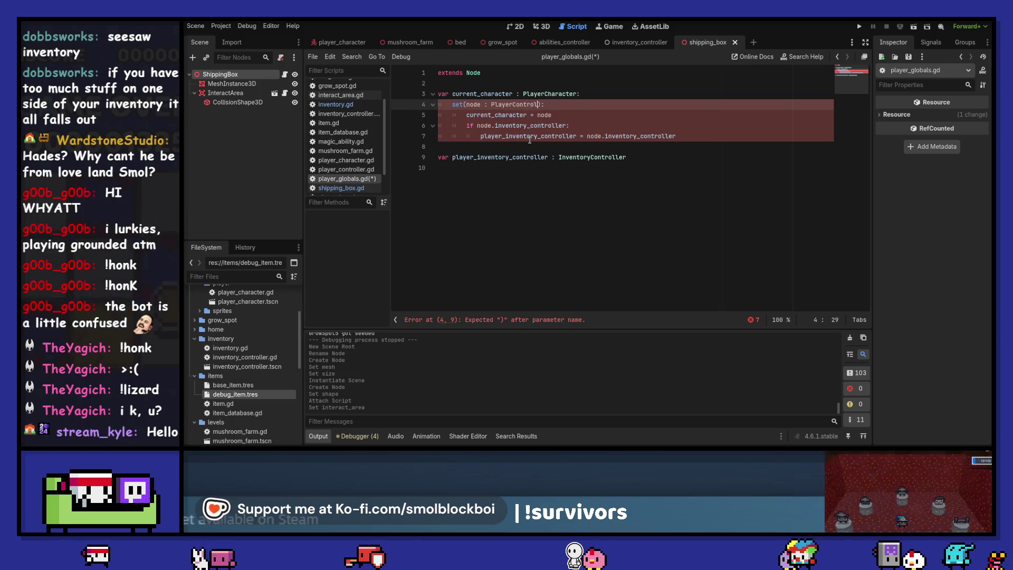
key("BackSpace")
key("BackSpace")
key("BackSpace")
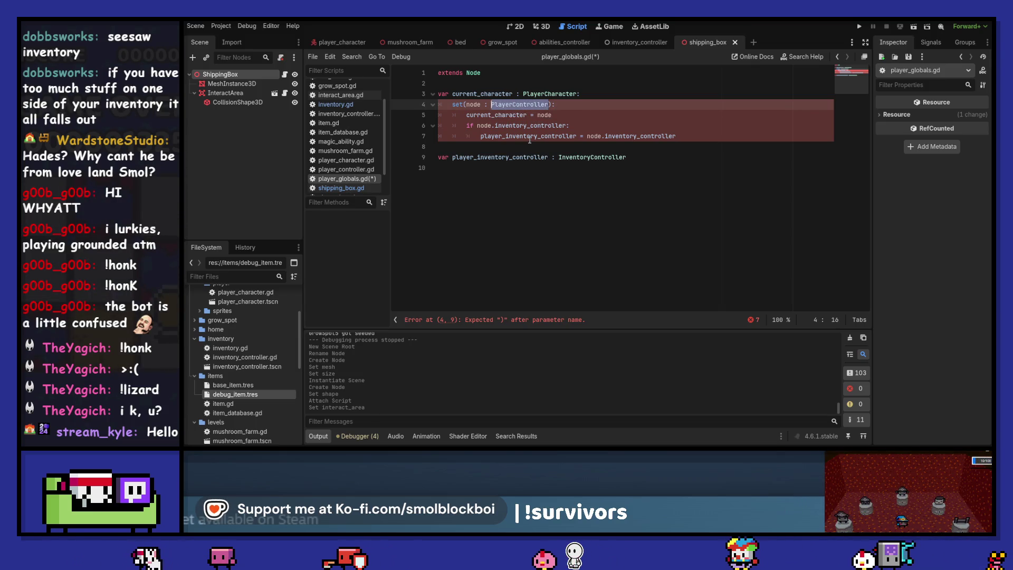
key("ctrl+s")
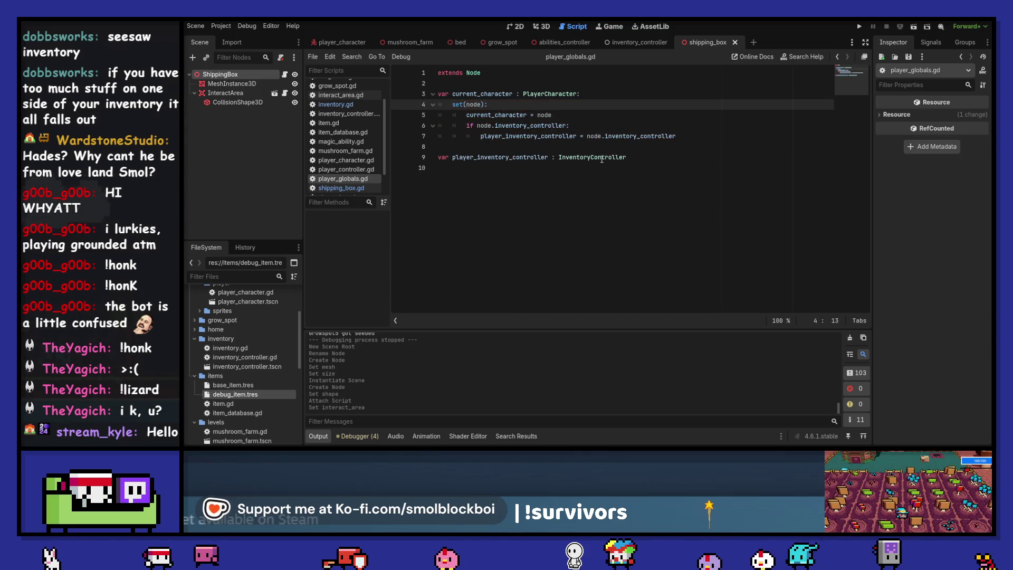
double_click(493, 160)
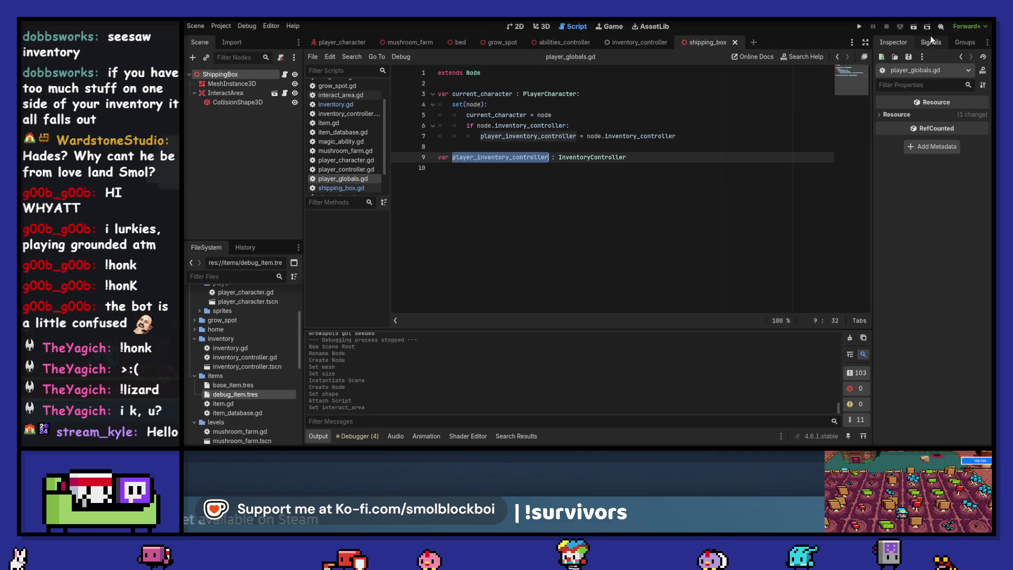
left_click(838, 57)
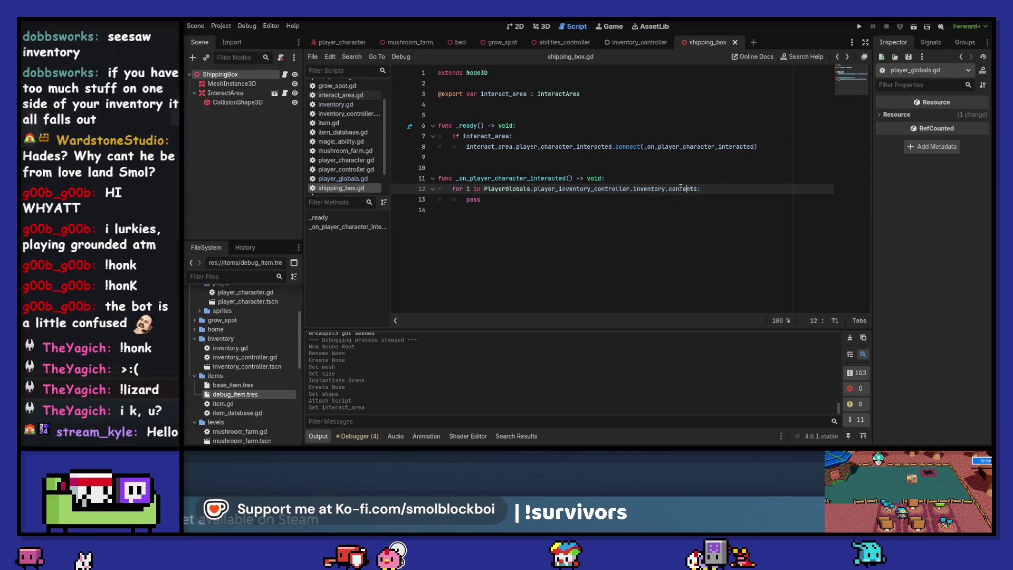
Replace pass in the loop body and begin writing the i. item-value expression.
mouse_move(680, 188)
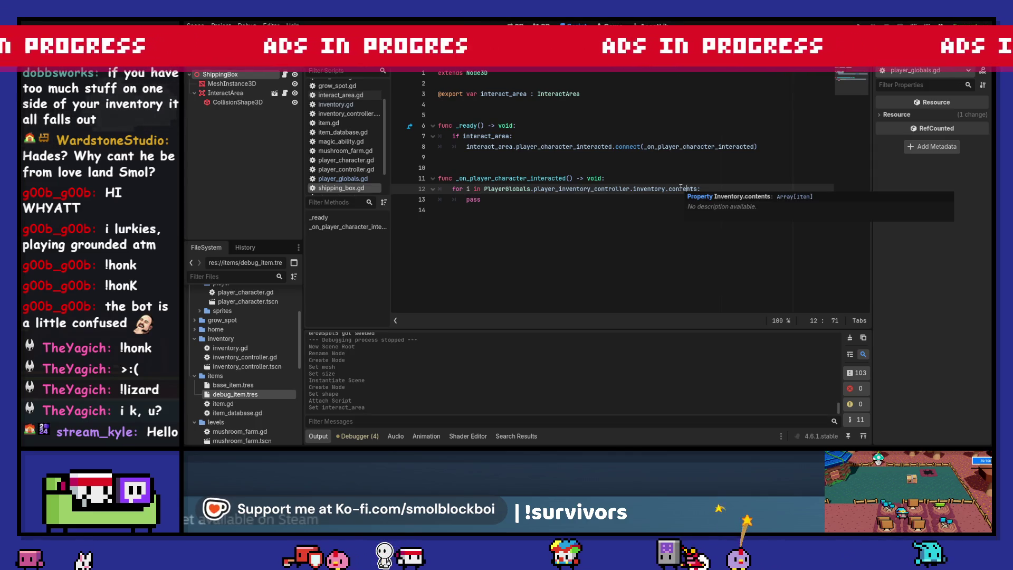
double_click(659, 204)
type("i.")
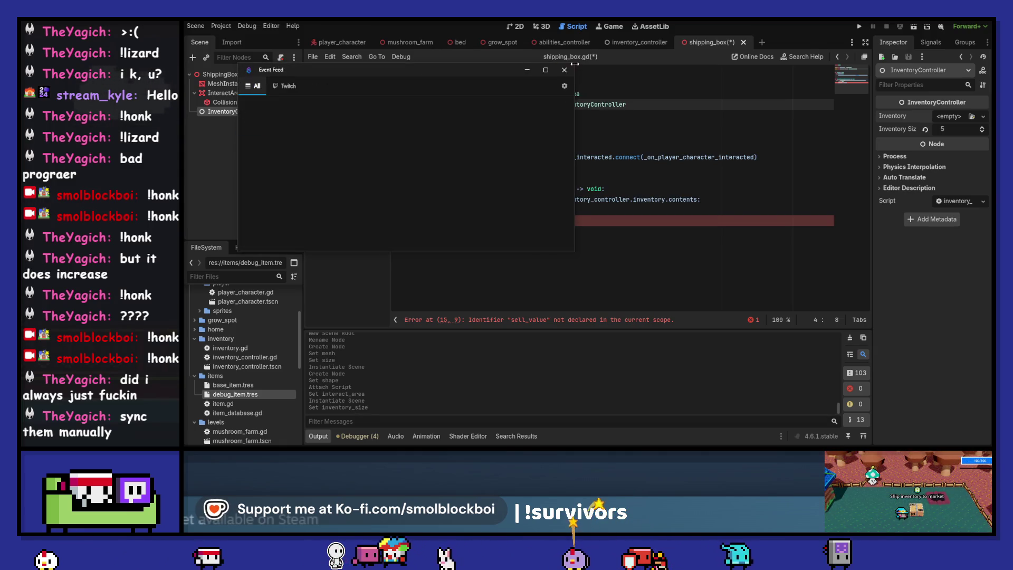
Close the floating Event Feed window and start a new line below the loop.
left_click(564, 70)
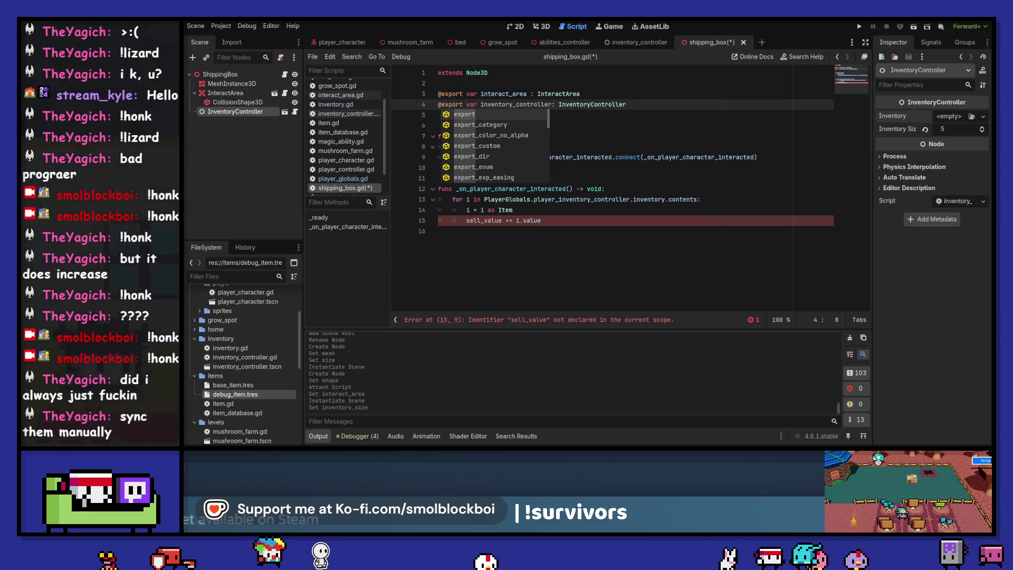
left_click(559, 273)
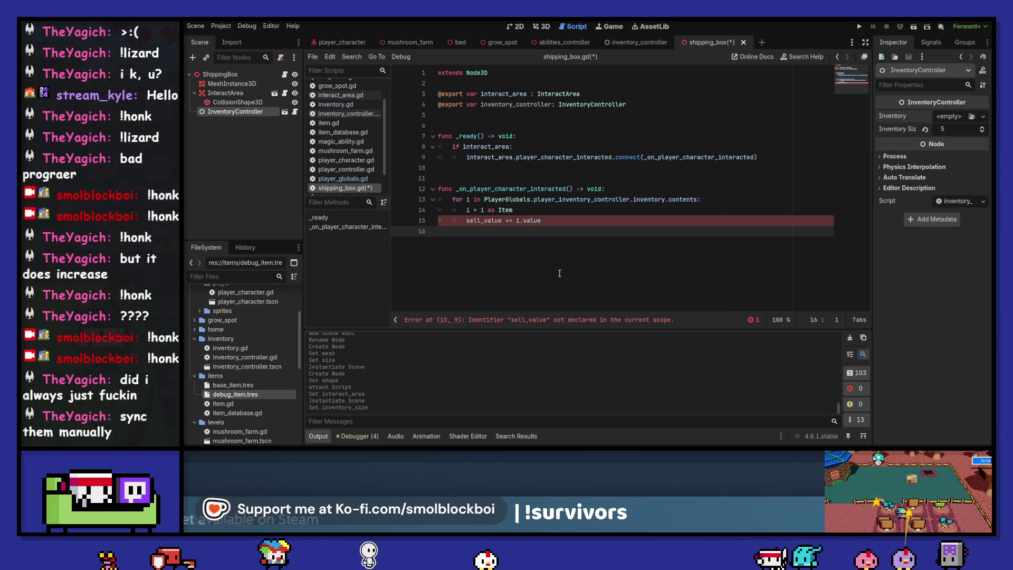
key("Return")
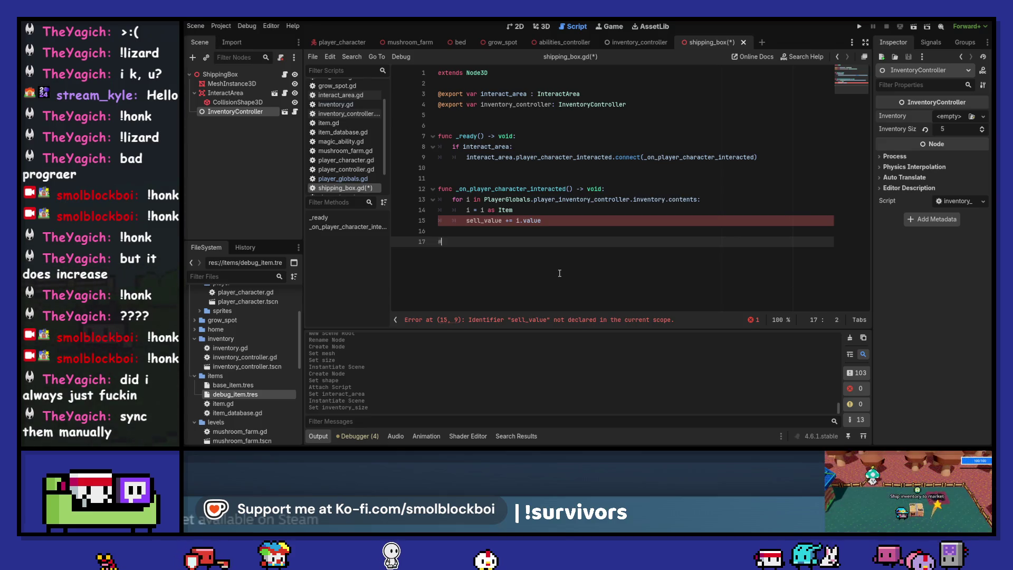